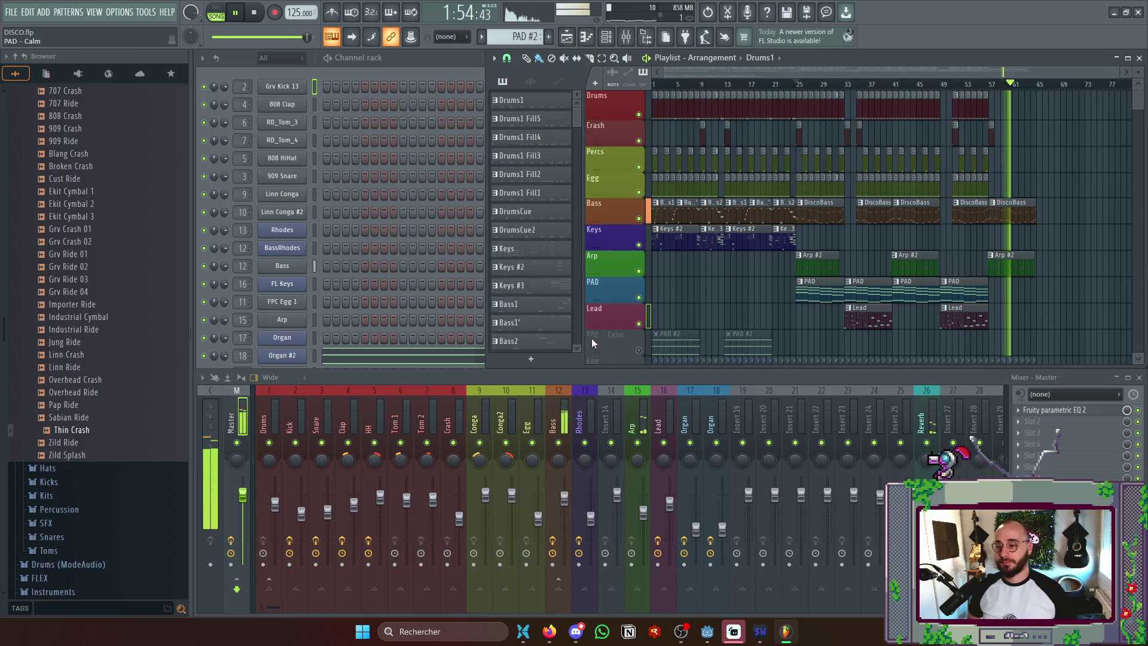
Step: Stop playback and mute the Bass, Egg, Crash and Drums tracks
scroll(658, 287, "down", 3)
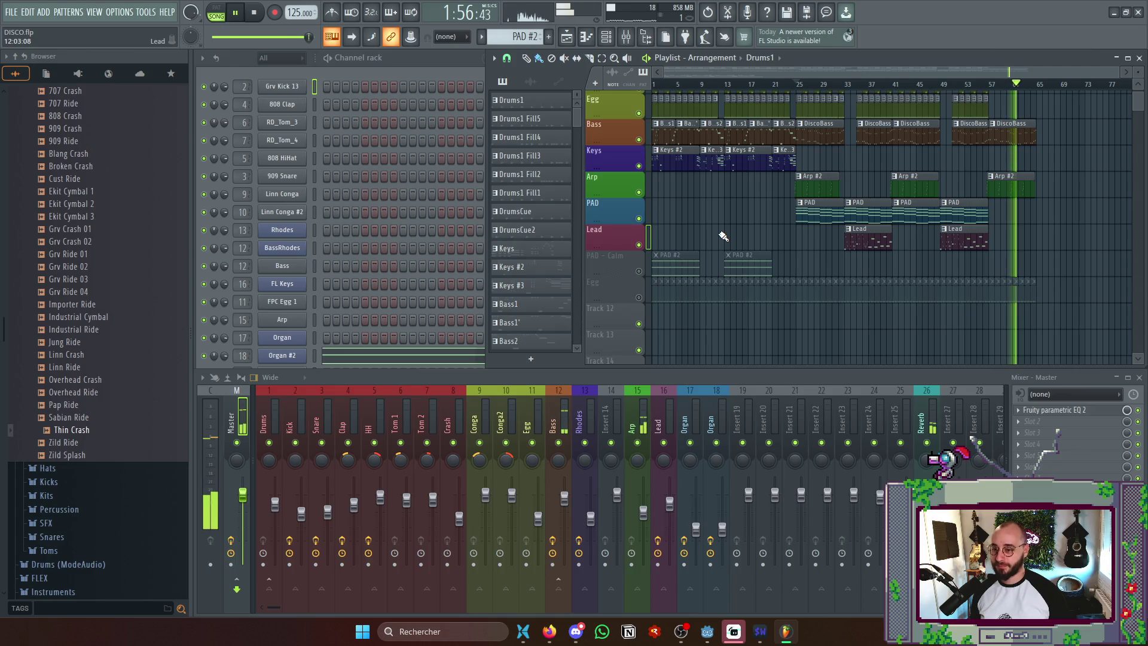
scroll(723, 236, "up", 3)
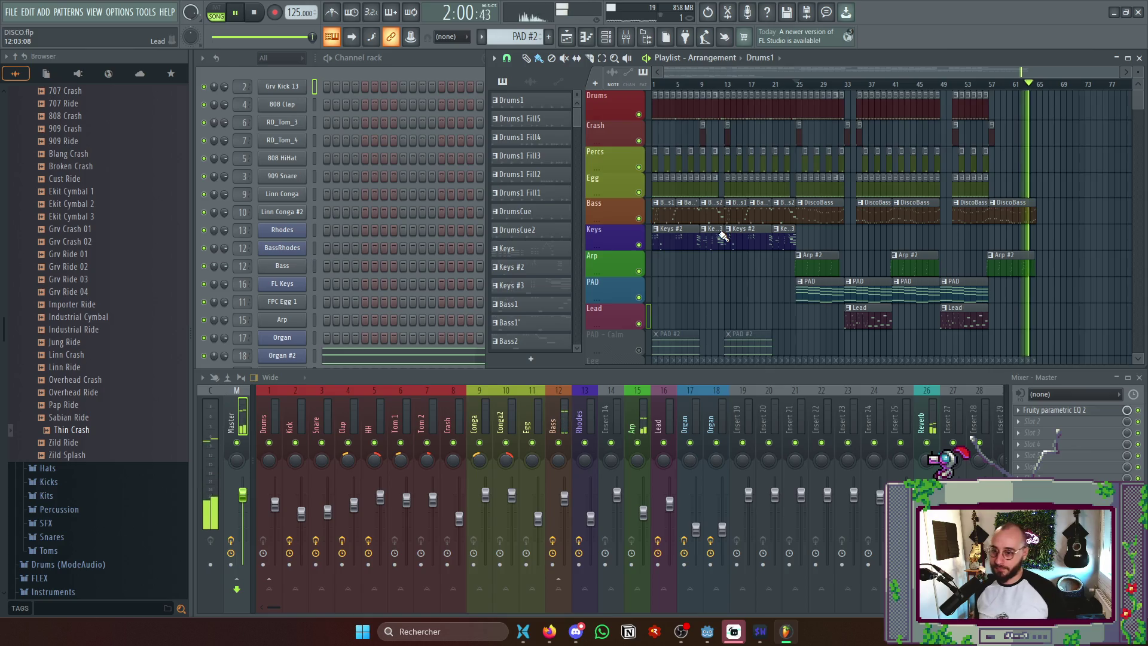
key("space")
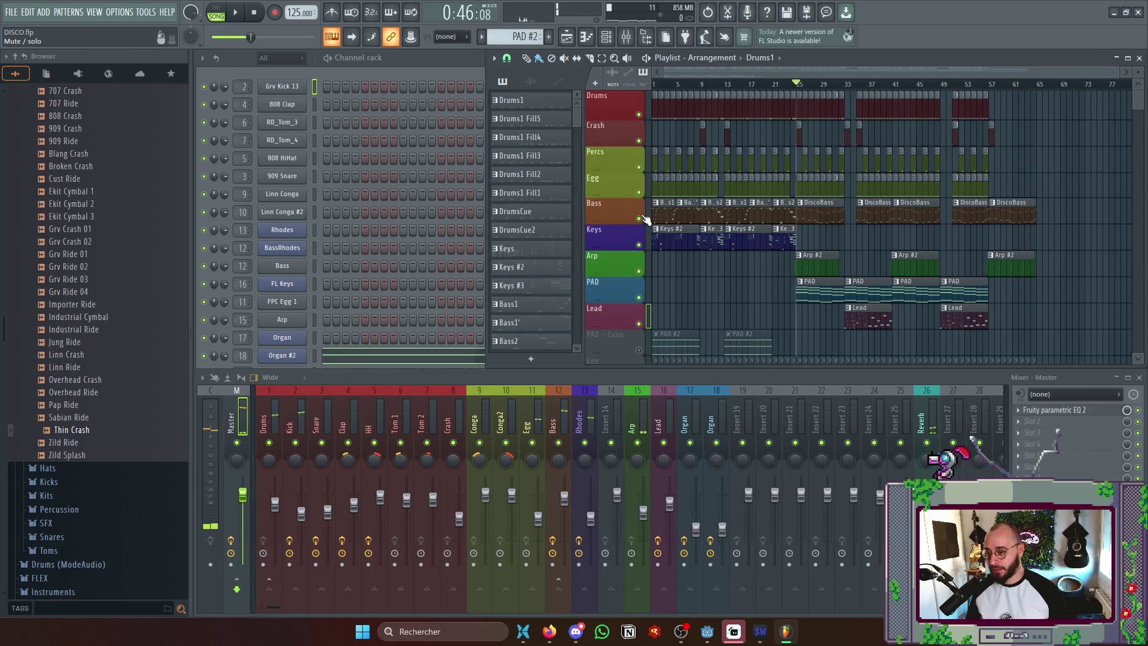
left_click(639, 218)
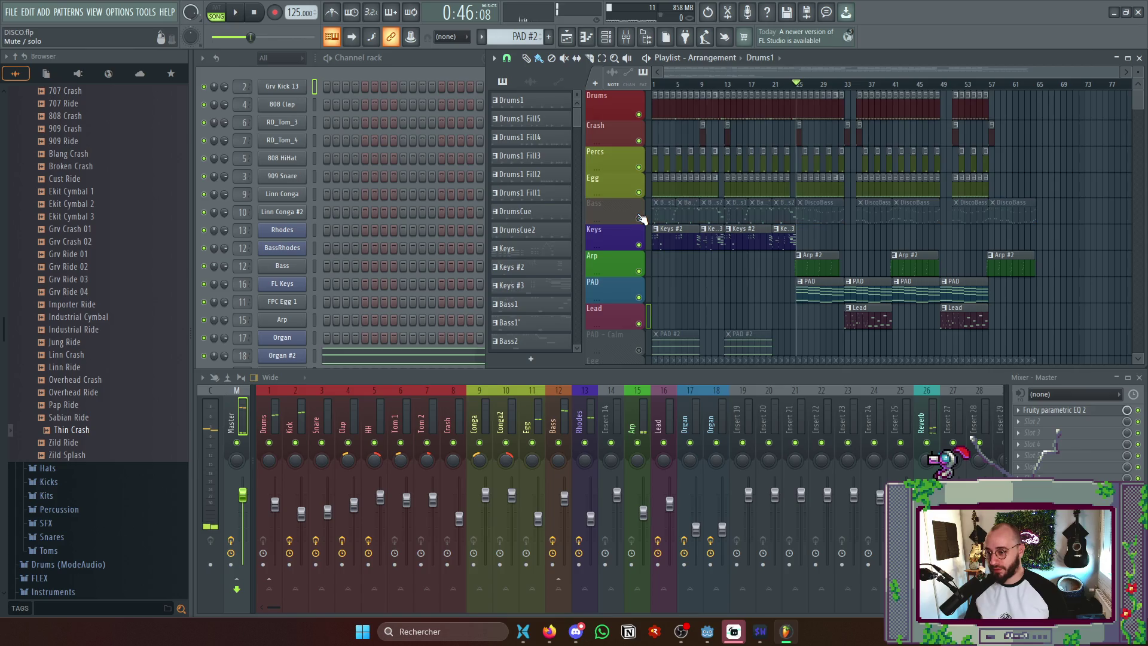
left_click(640, 192)
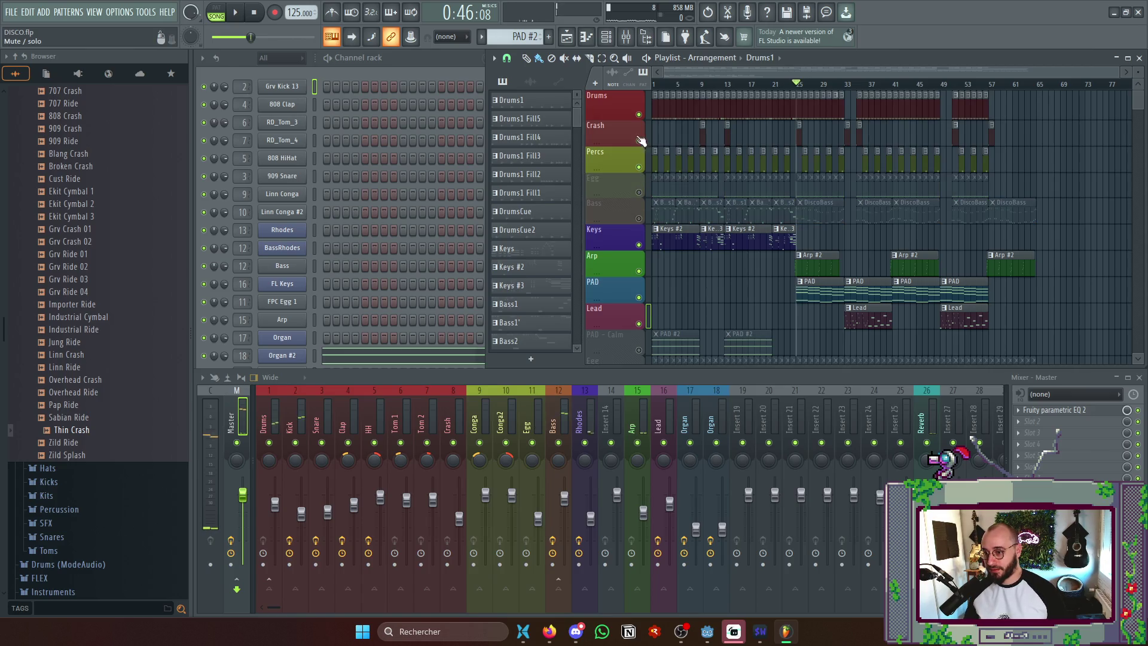
left_click(639, 141)
left_click(639, 115)
Step: Unmute the PAD - Calm track and rewind the song to bar 1
scroll(641, 180, "down", 1)
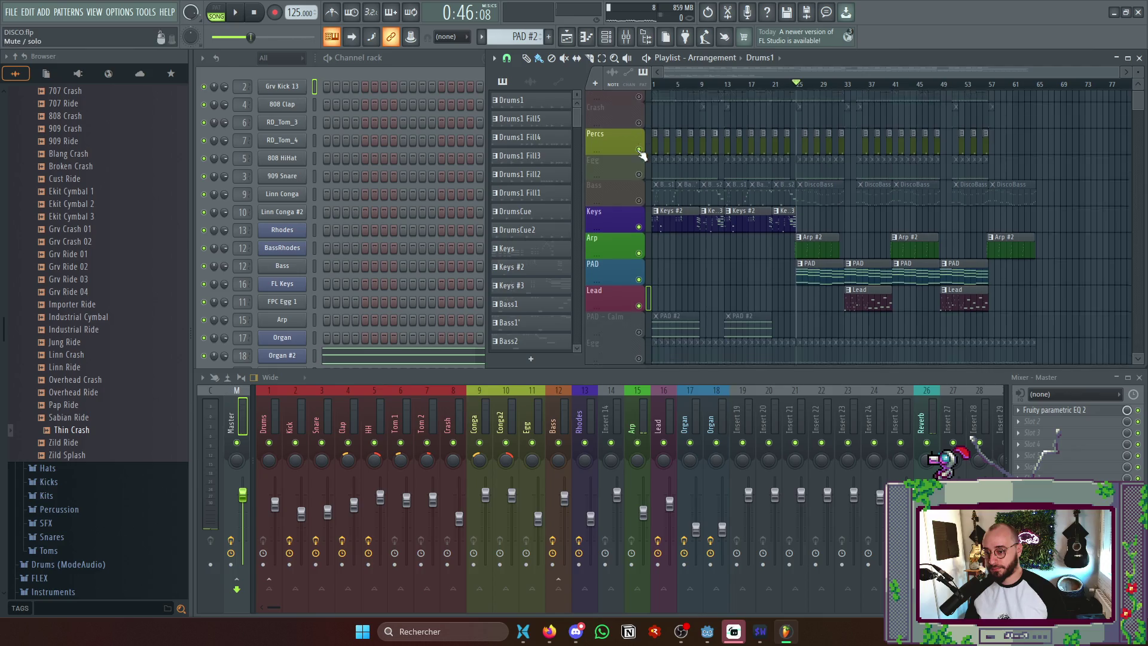
left_click(638, 323)
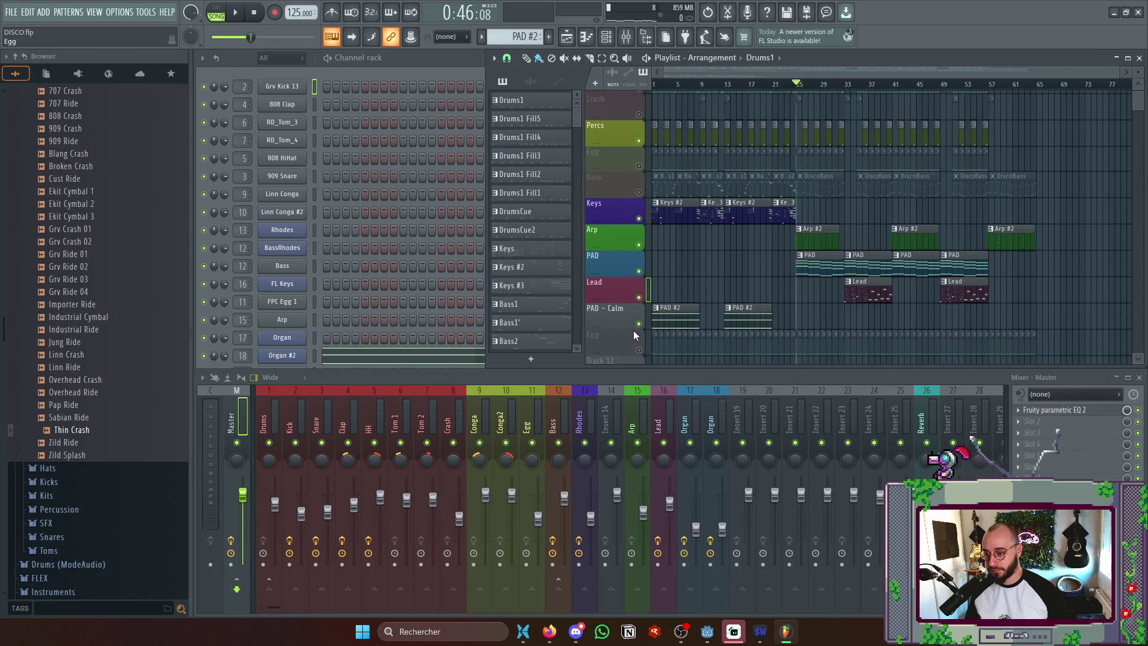
left_click(634, 347)
left_click(655, 80)
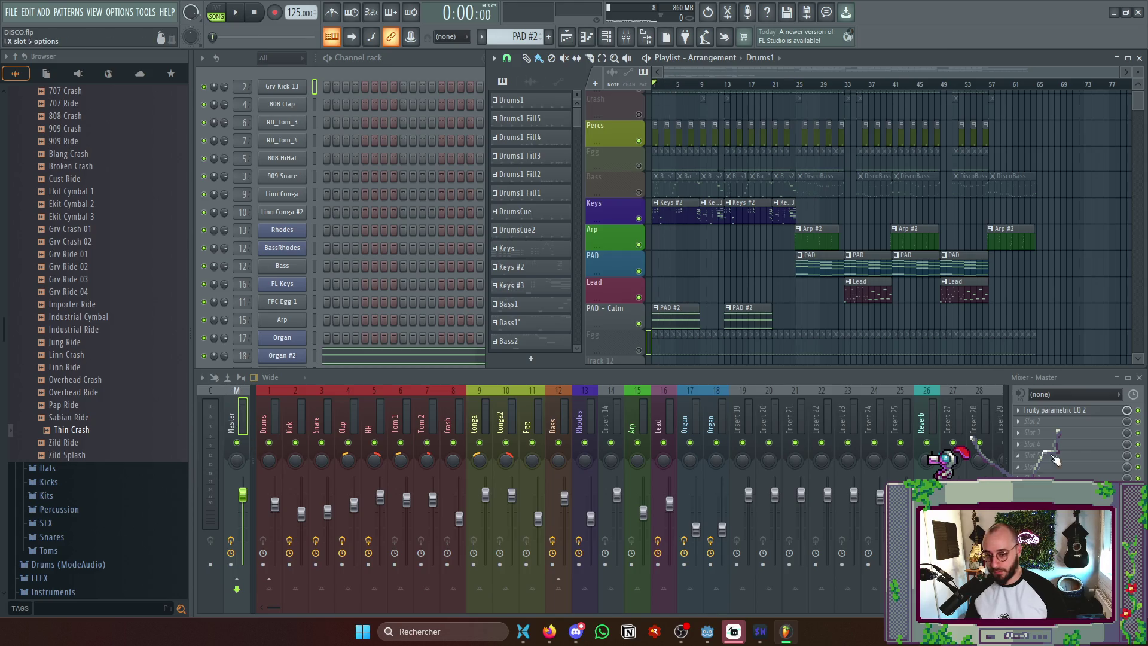
Step: Set master EQ band 7 to low-pass near 600 Hz and band 1 to high-pass, then play
left_click(1056, 410)
mouse_move(460, 244)
left_mouse_down()
mouse_move(412, 311)
mouse_move(435, 323)
left_mouse_up()
key("ctrl+z")
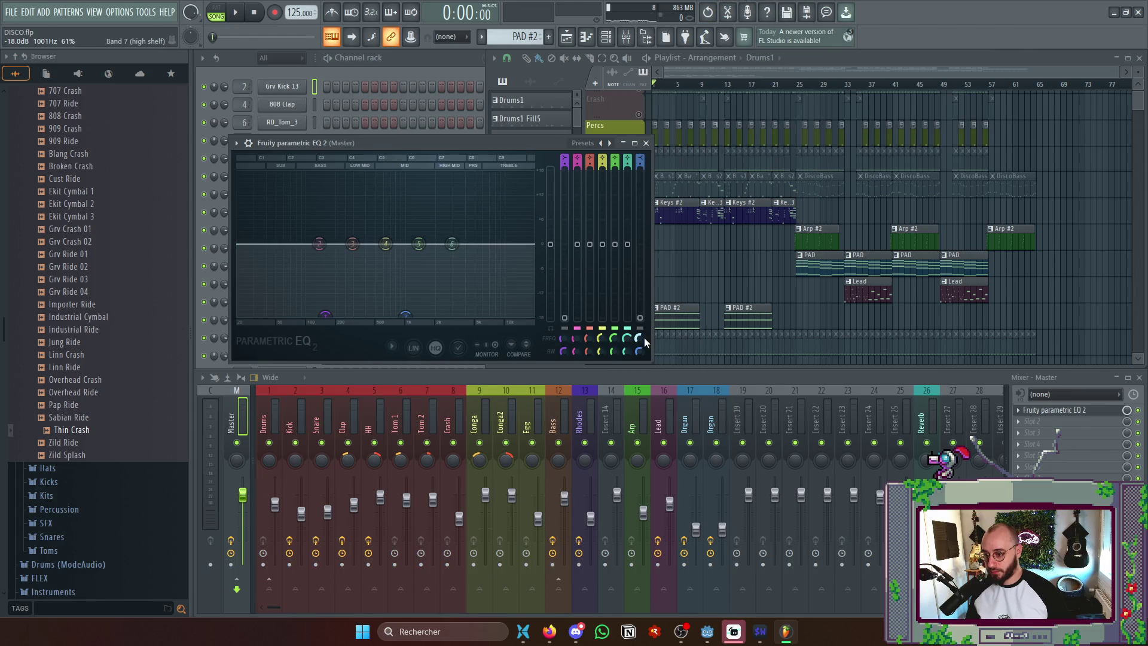
left_click(641, 329)
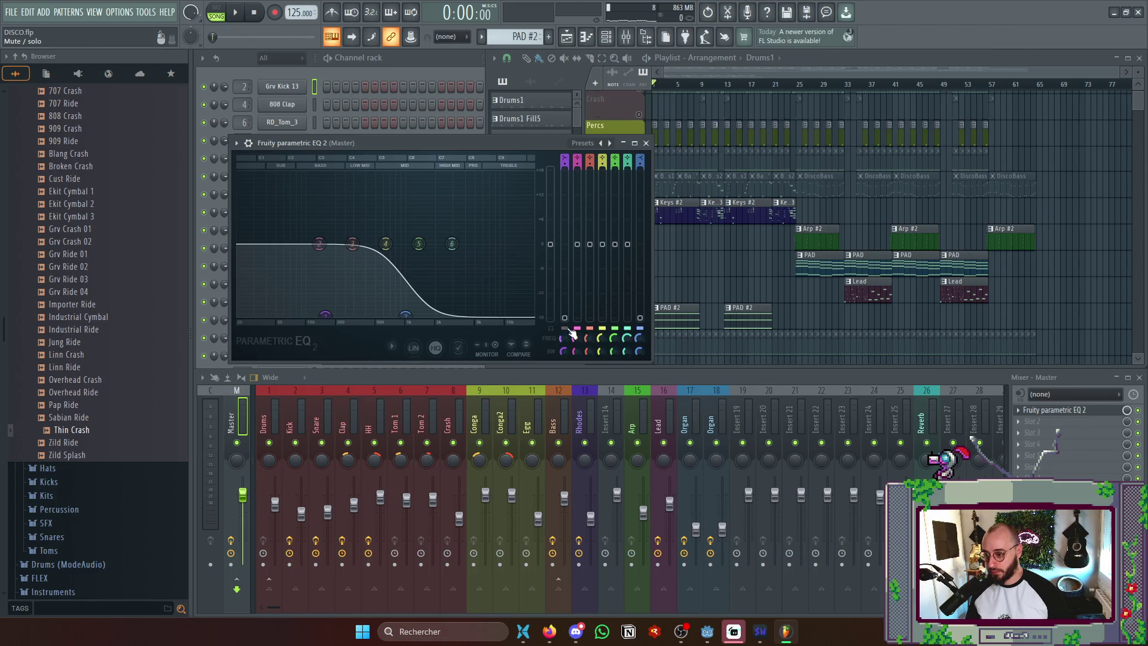
left_click(566, 329)
key("space")
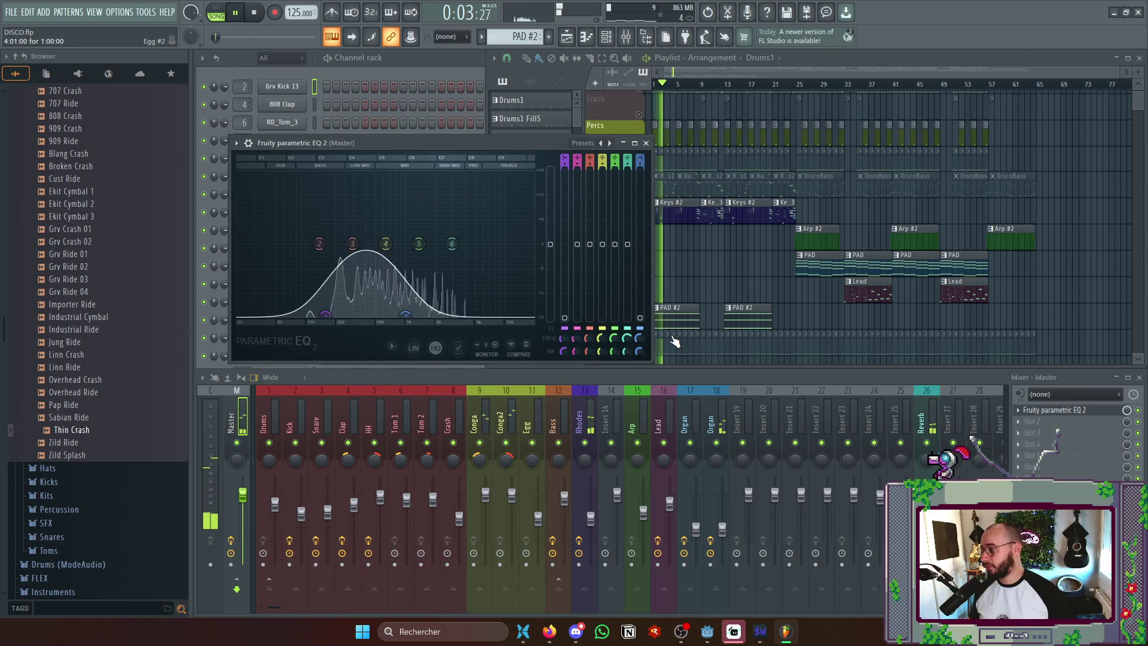
left_click(916, 55)
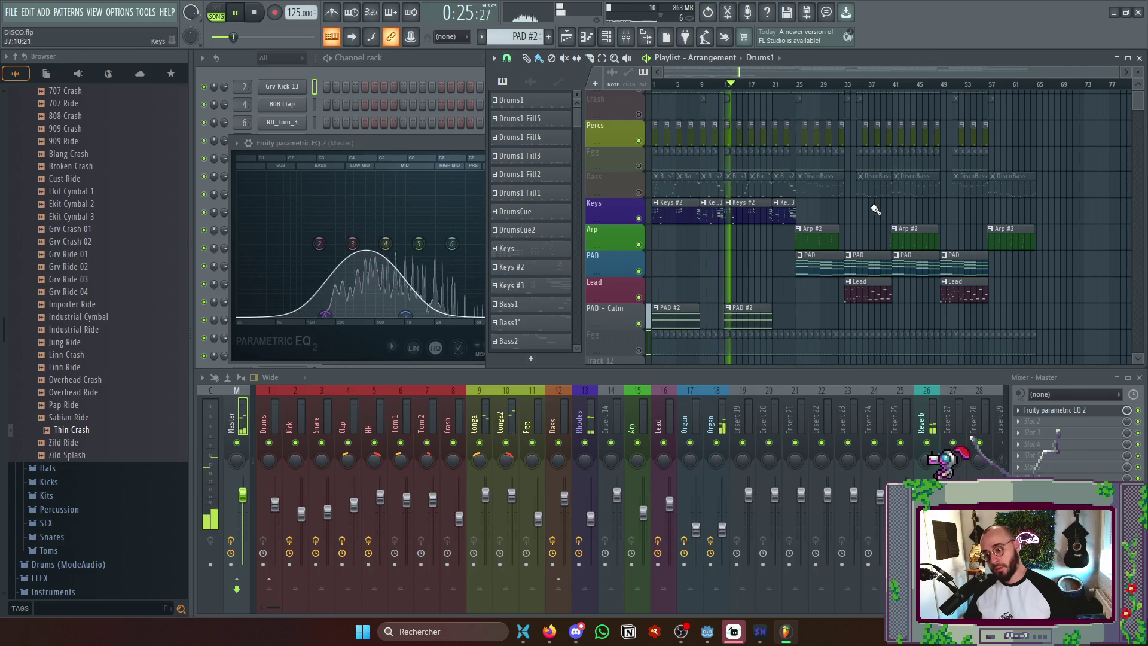
Step: Unmute the Egg track during playback, bring up the Channel rack, then stop playback
left_click(639, 350)
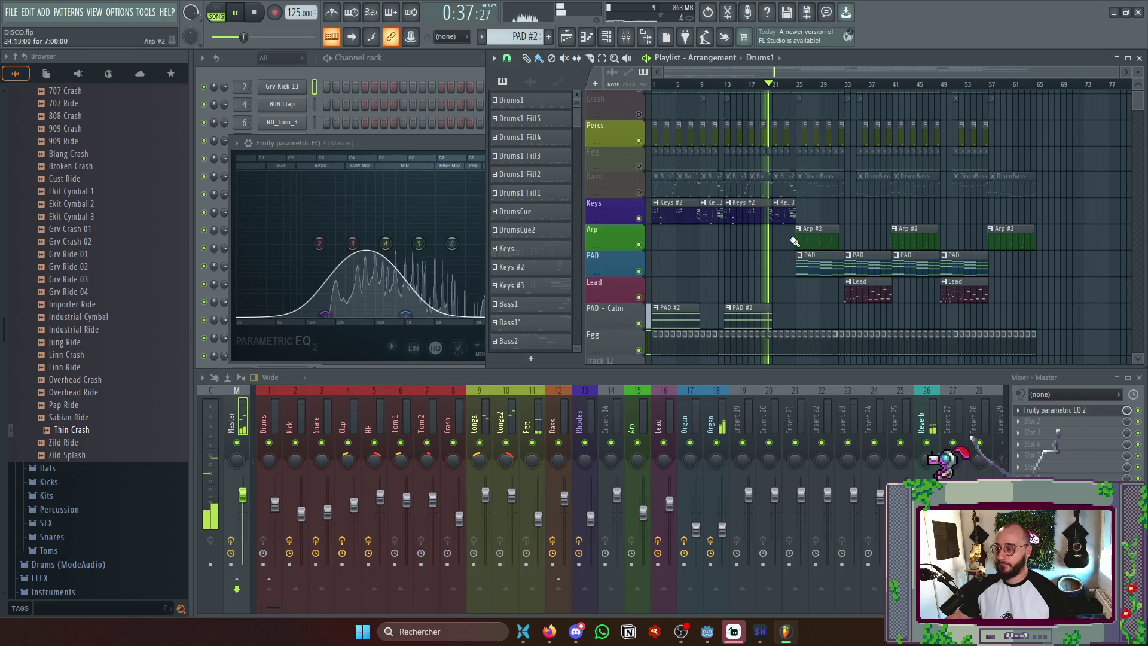
left_click(440, 63)
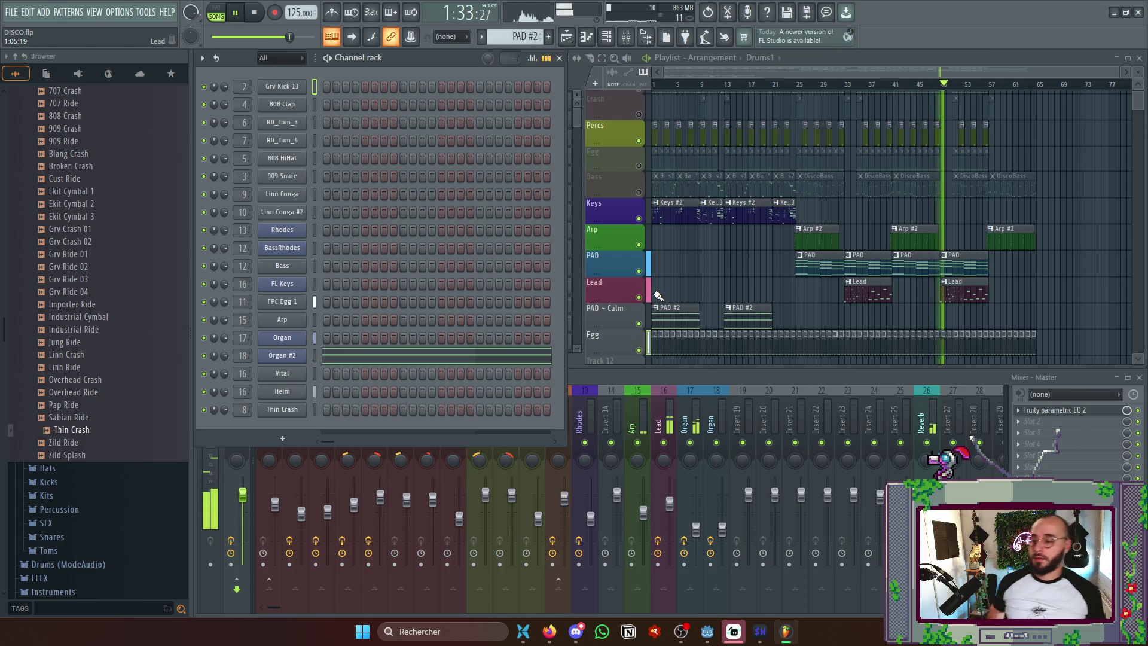
key("space")
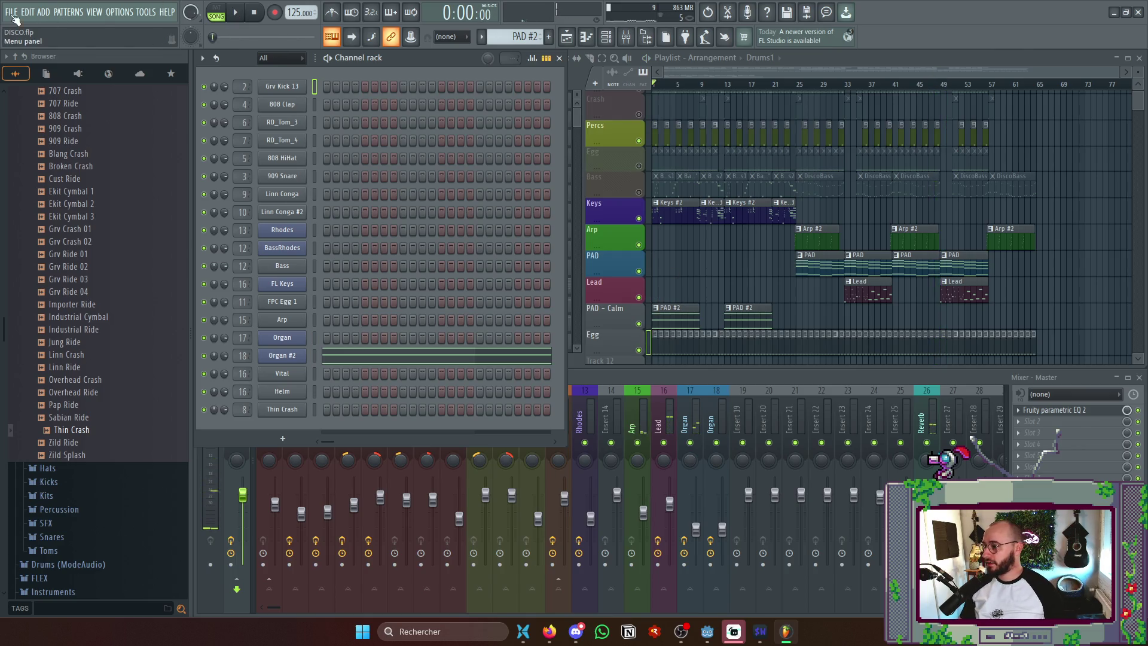
Step: Export the song as an OGG file named DISCO_calm.ogg and render it
left_click(12, 12)
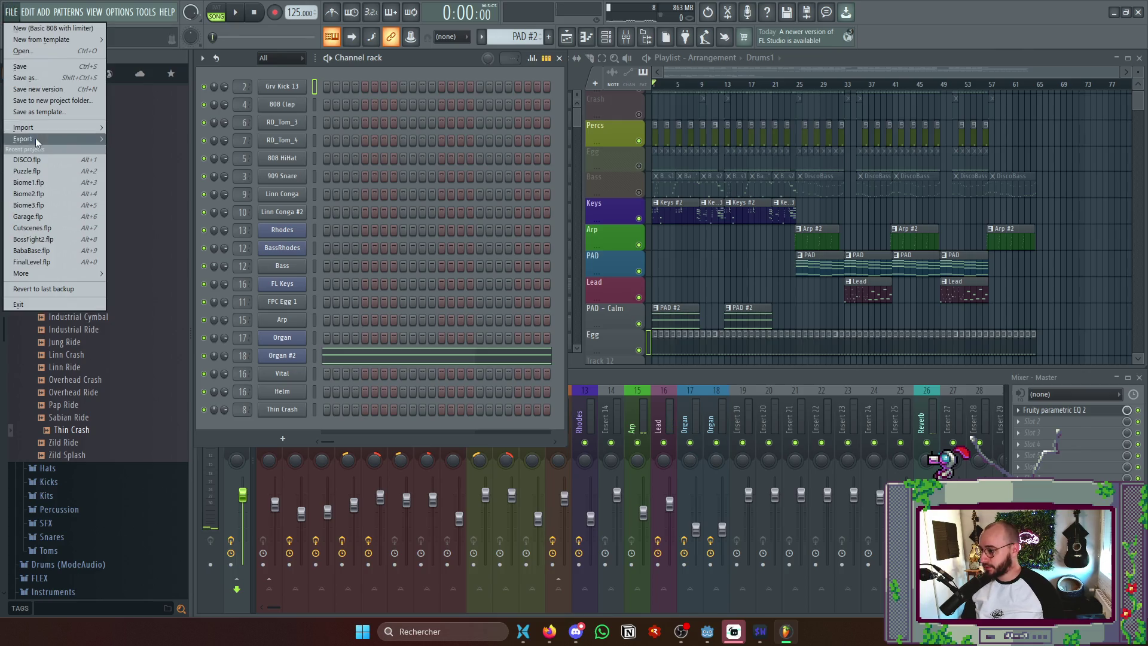
mouse_move(34, 138)
left_click(153, 175)
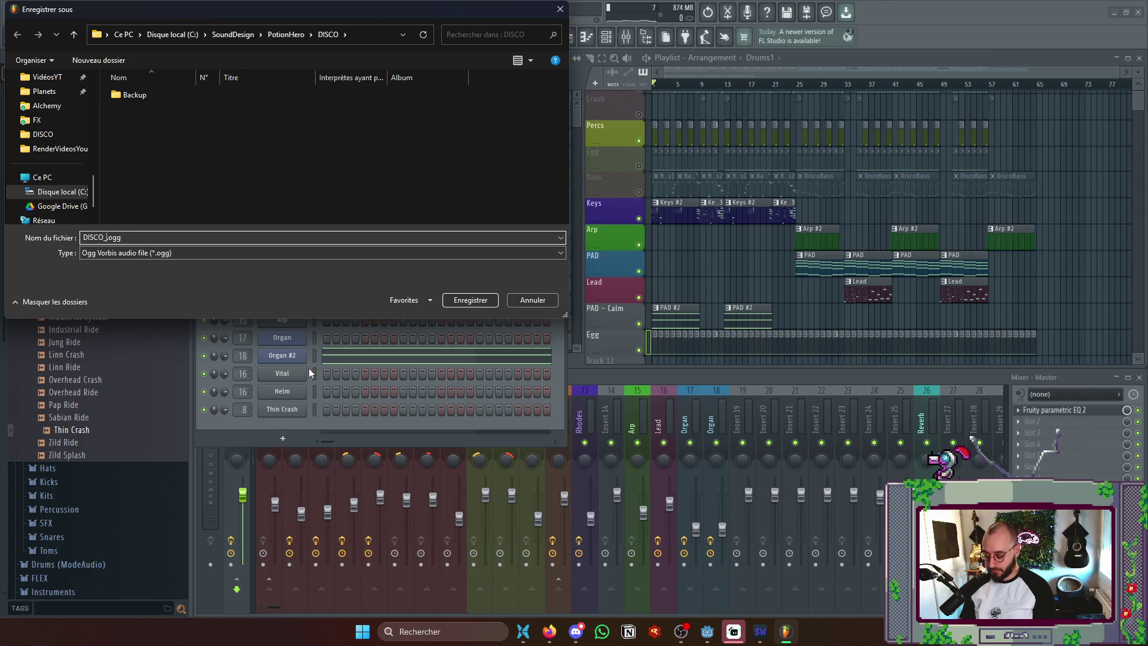
key("Return")
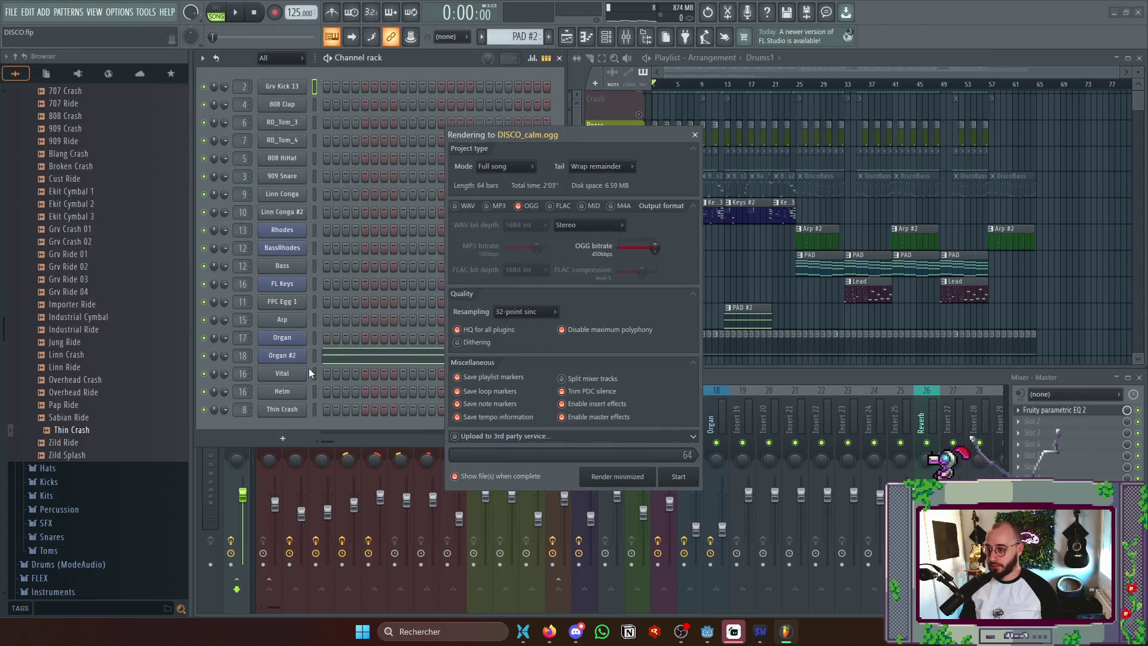
left_click(679, 479)
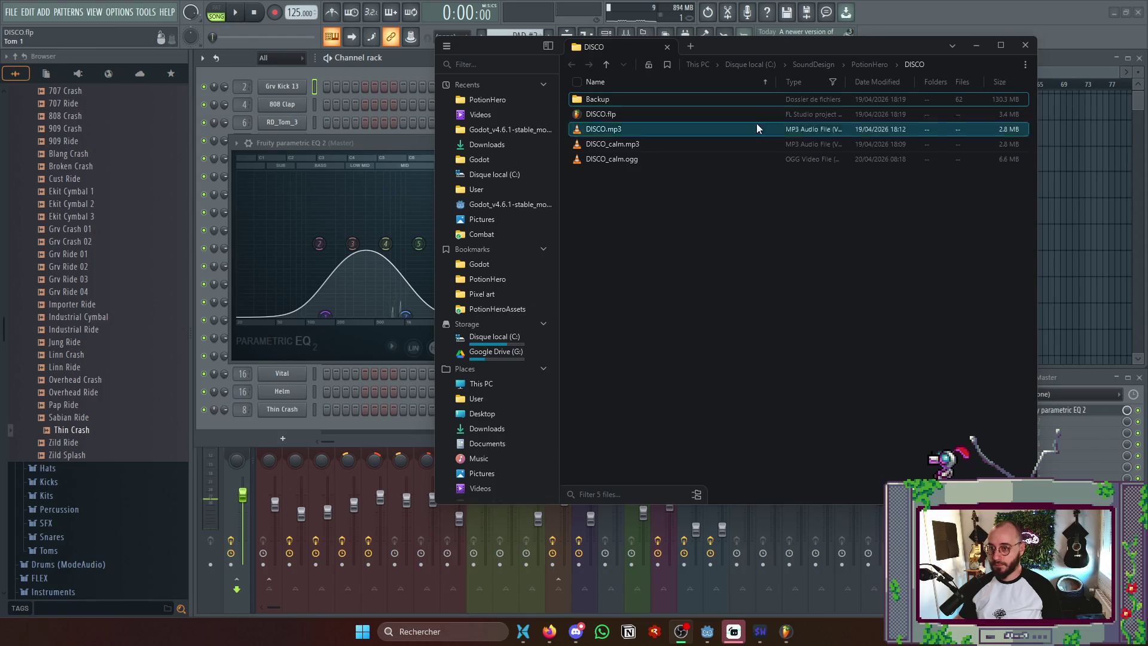
key("alt+Tab")
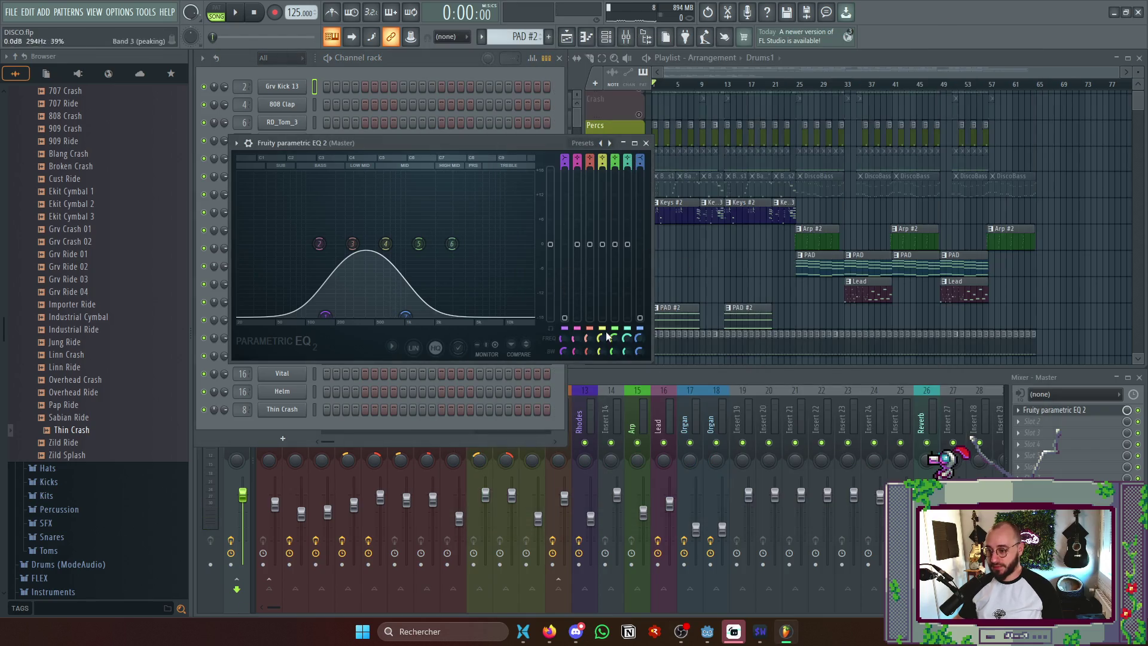
Step: Disable the EQ's low-pass and high-pass bands and close the EQ window
left_click(640, 328)
left_click(566, 328)
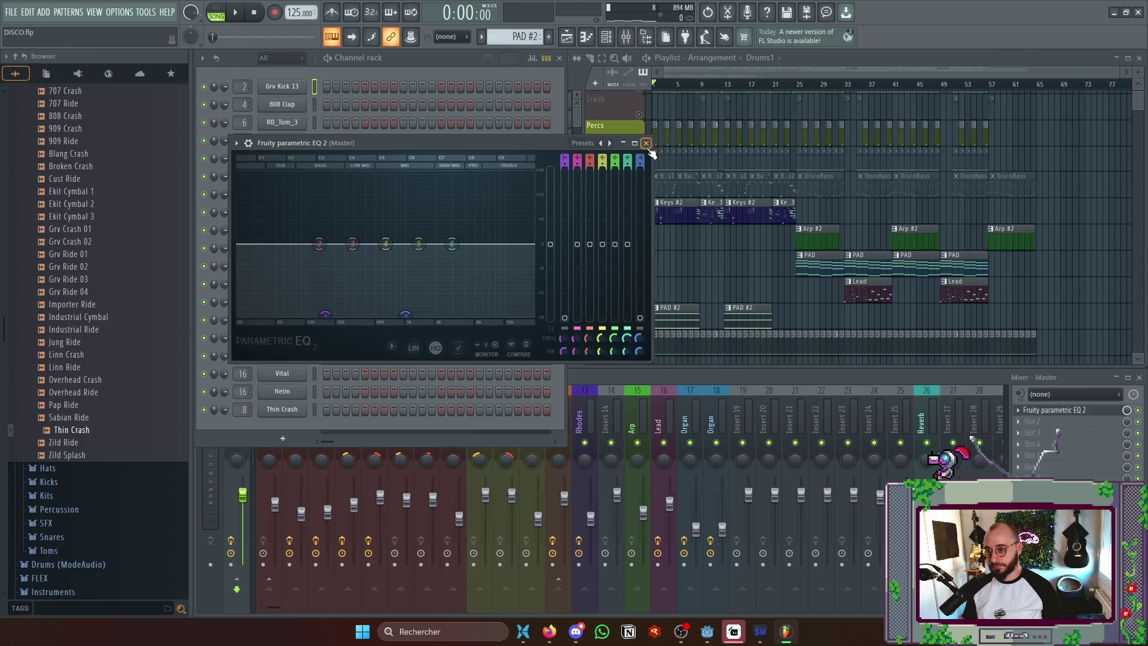
left_click(646, 143)
Step: Mute PAD - Calm and the lower Egg track, and unmute Bass, Egg, Crash and Drums
left_click(639, 324)
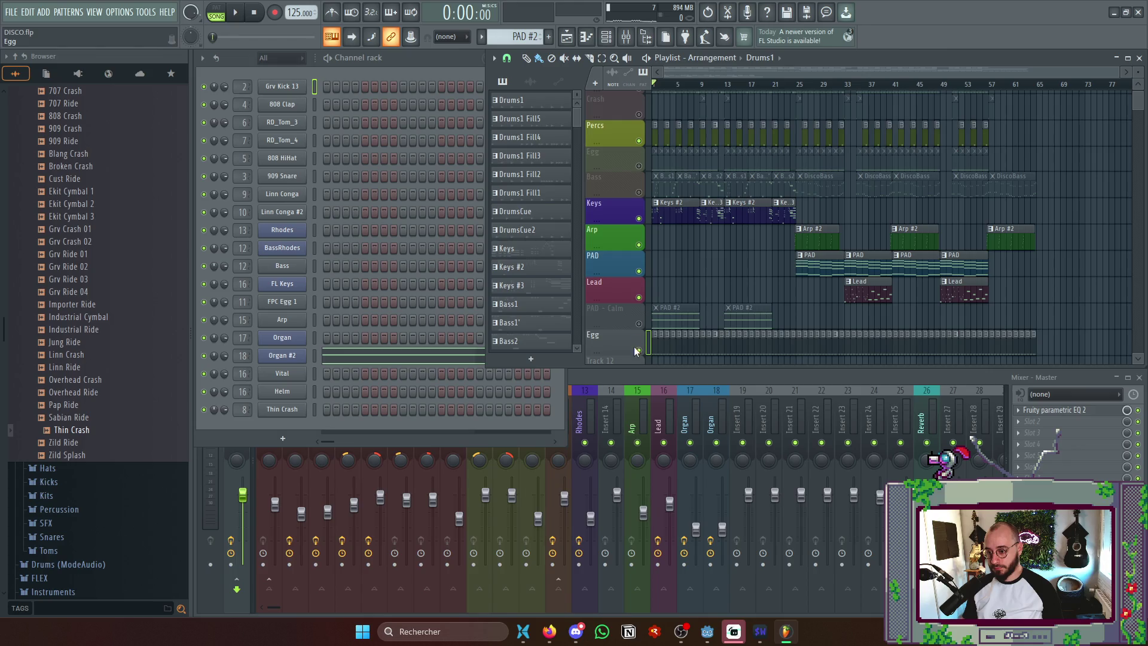
left_click(638, 349)
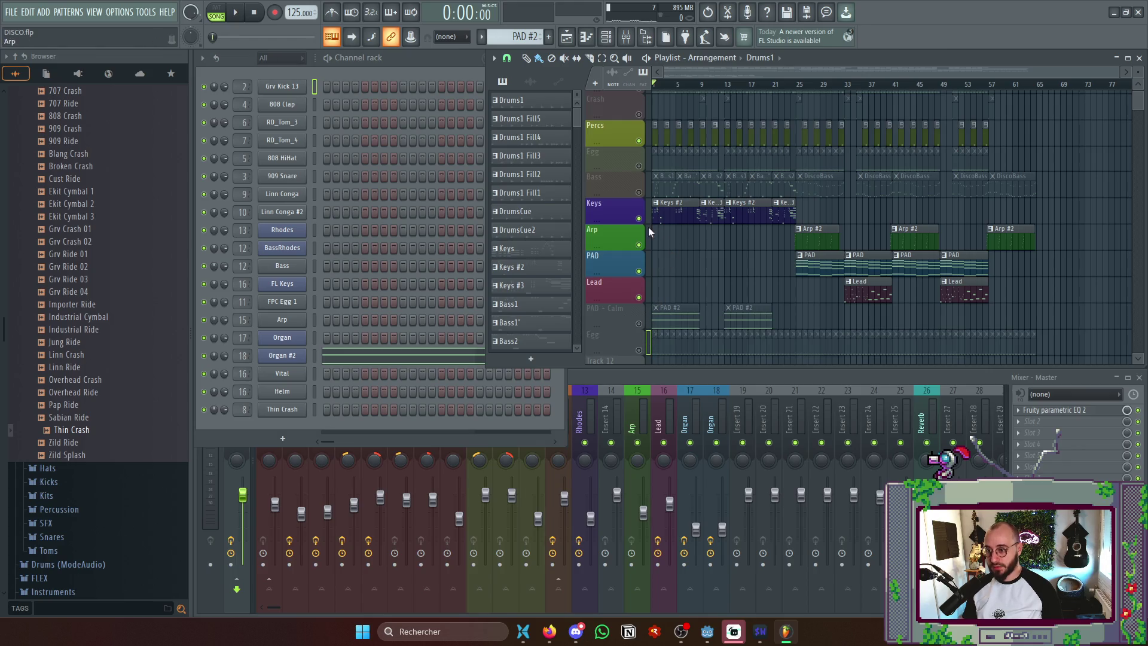
left_click(639, 192)
left_click(639, 166)
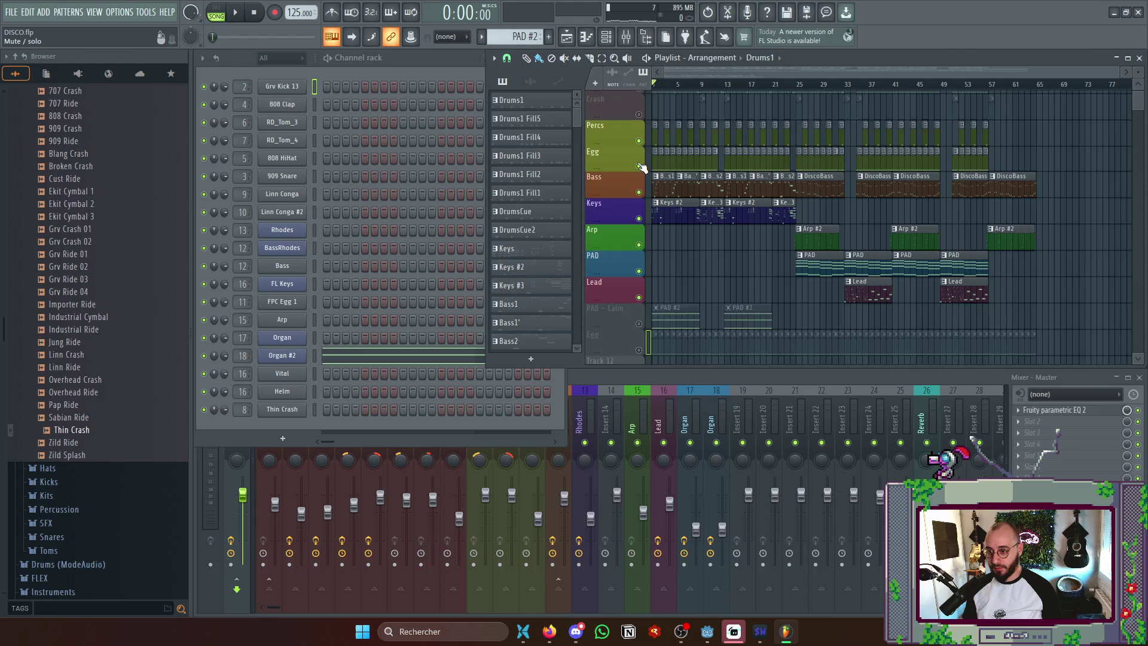
scroll(644, 162, "up", 1)
left_click(639, 142)
left_click(638, 114)
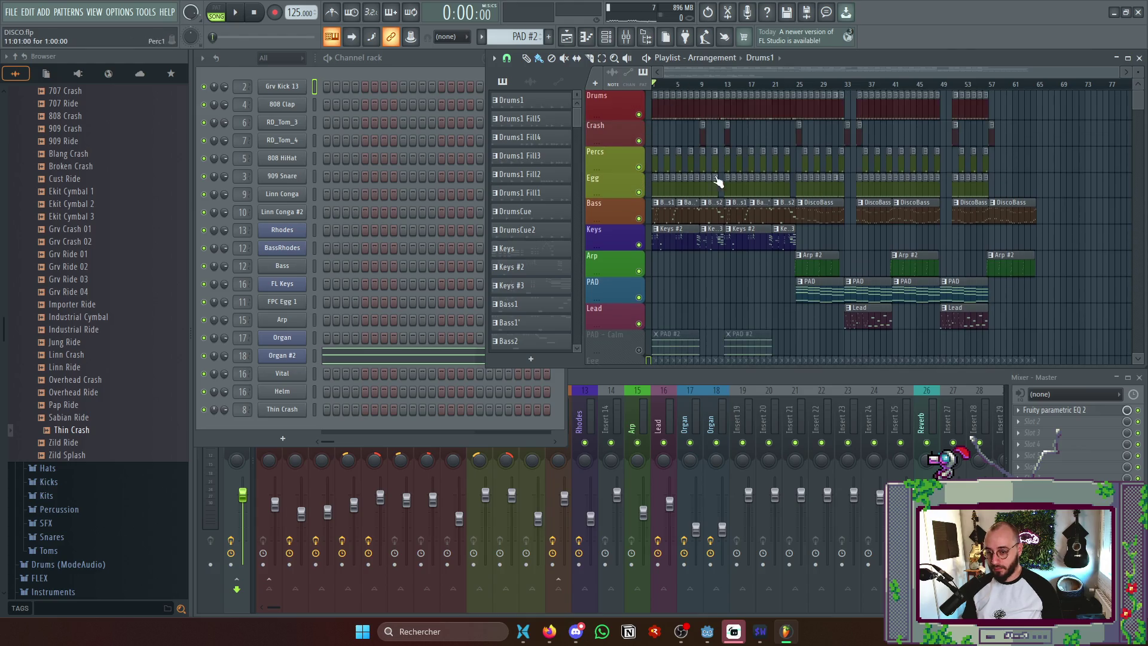
scroll(718, 182, "down", 2)
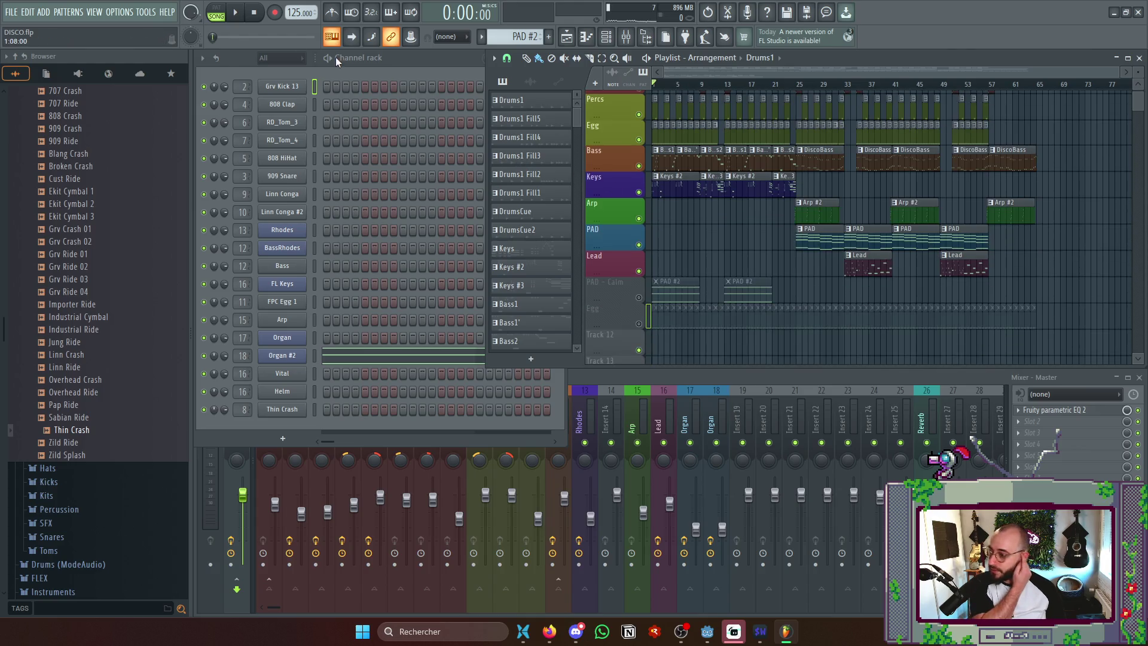
left_click(15, 12)
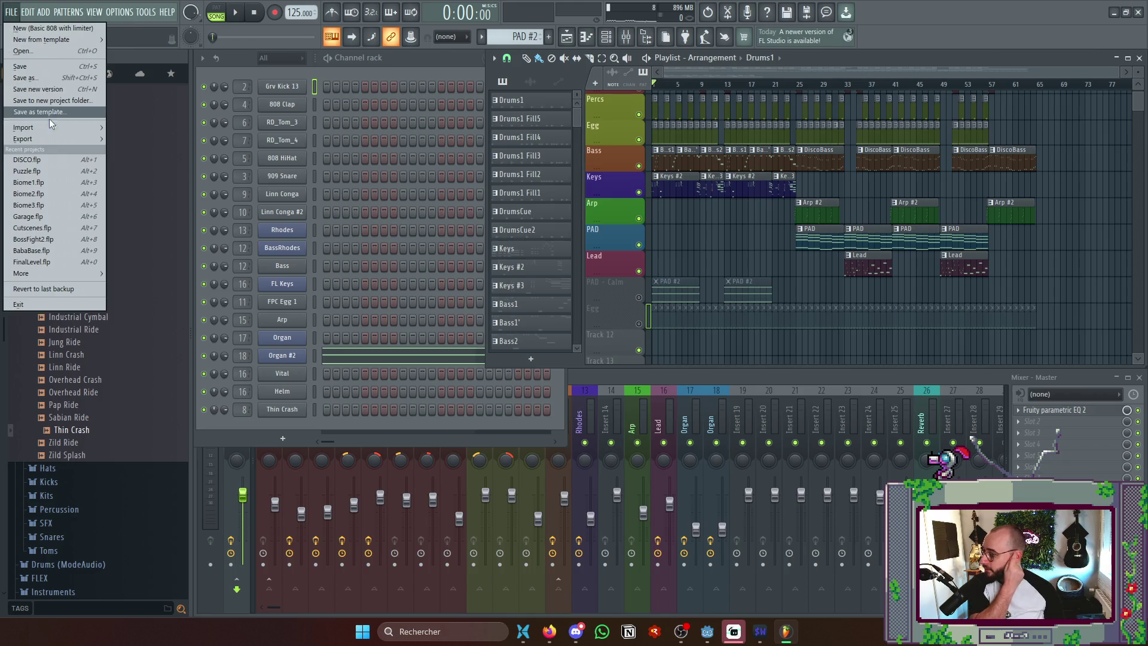
Step: Export the song as an OGG file named DISCO.ogg and render it
mouse_move(58, 138)
left_click(140, 171)
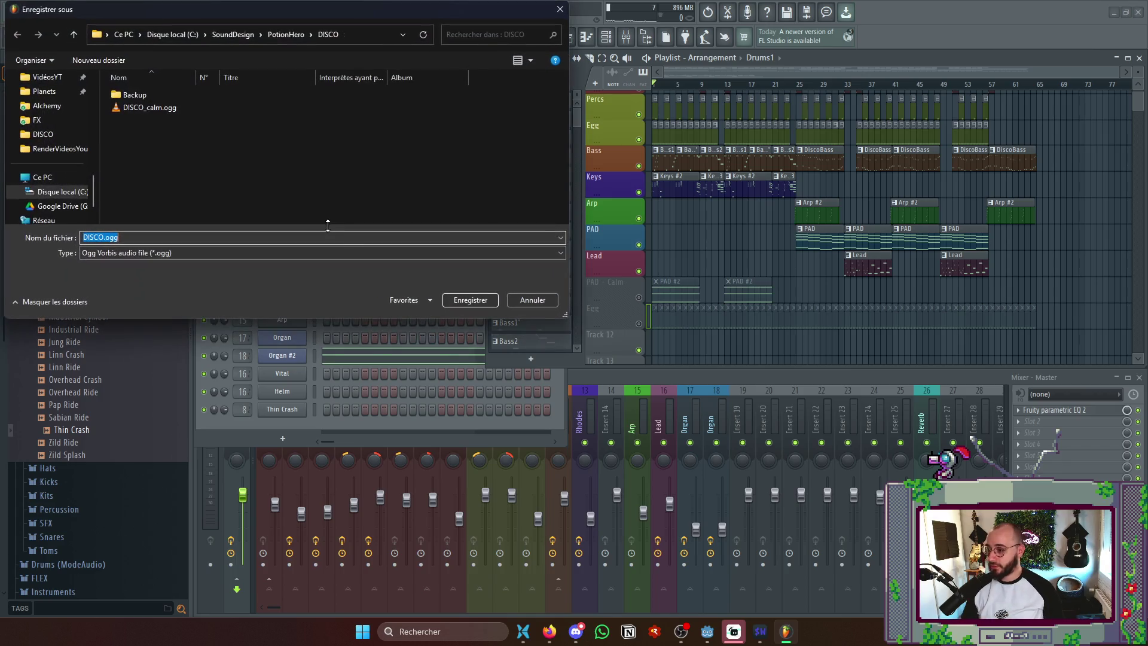
left_click(448, 305)
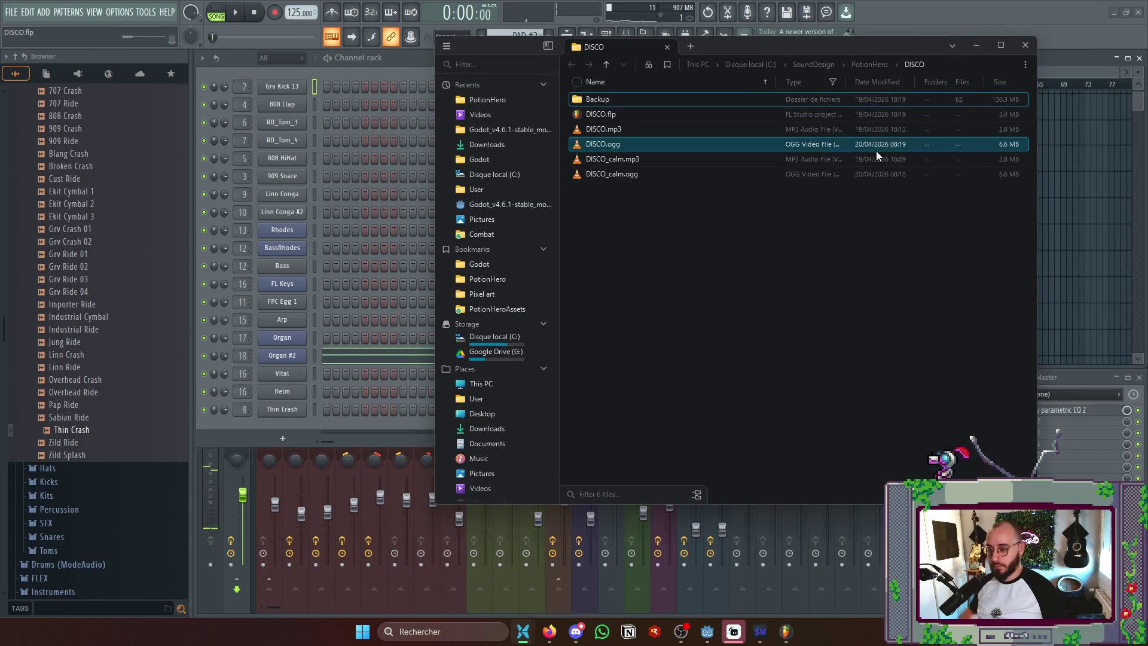
Step: Minimize FL Studio and switch to another window with Alt+Tab
left_click(1121, 26)
left_click(1114, 12)
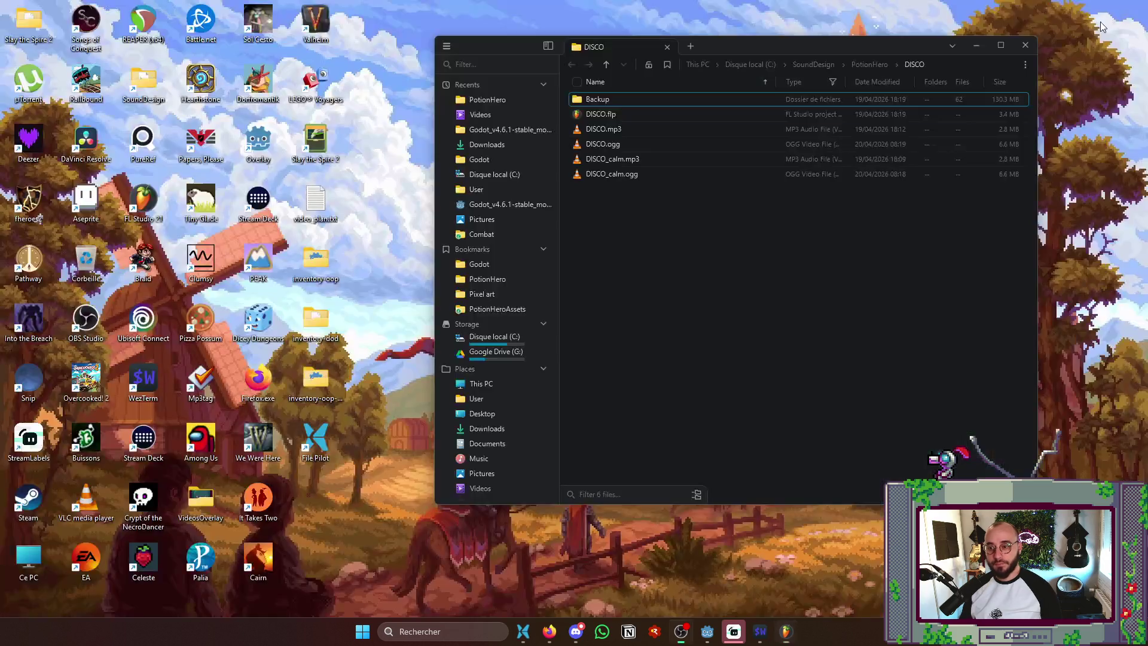
left_click(760, 631)
key("alt+Tab")
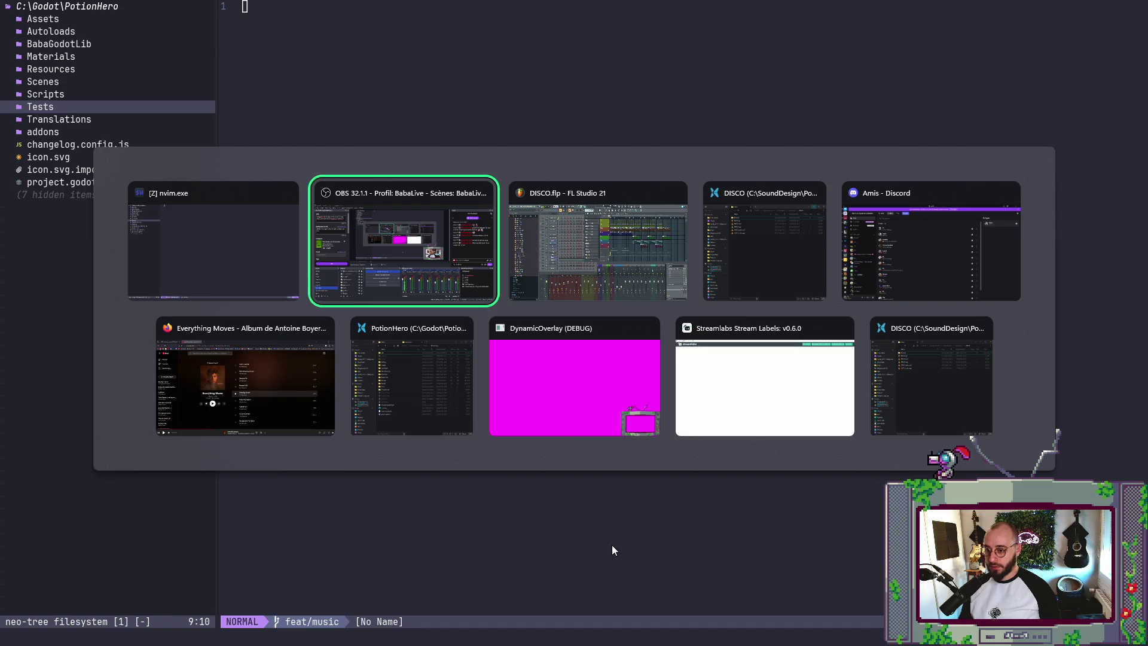
Step: Launch project.godot from the PotionHero folder in Godot
left_click(430, 408)
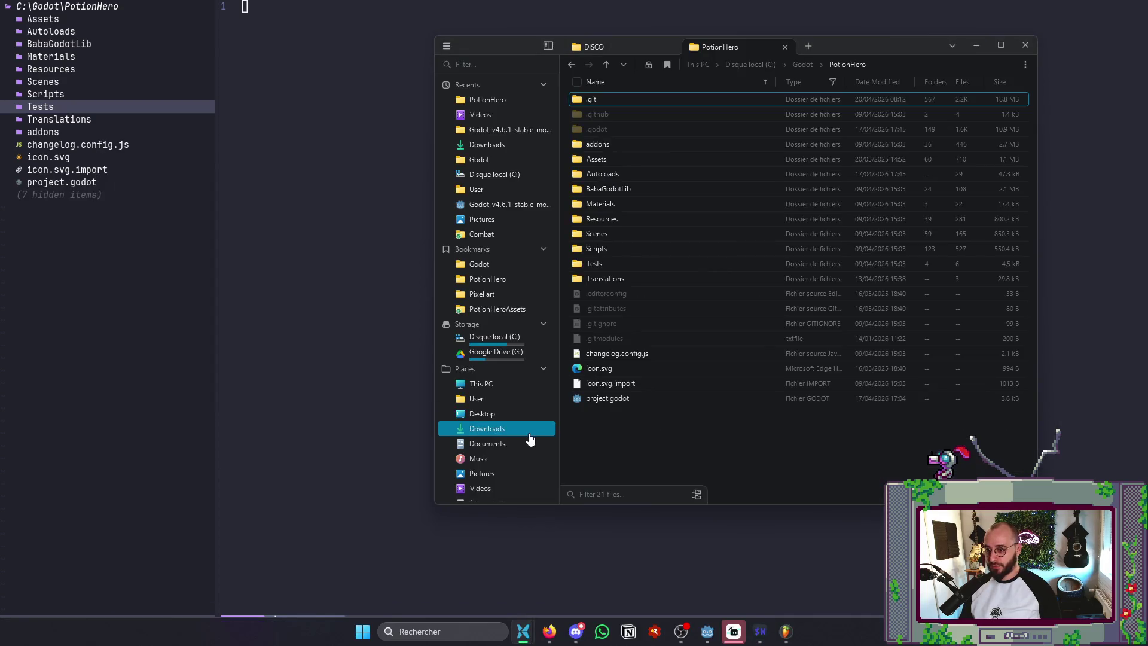
double_click(657, 398)
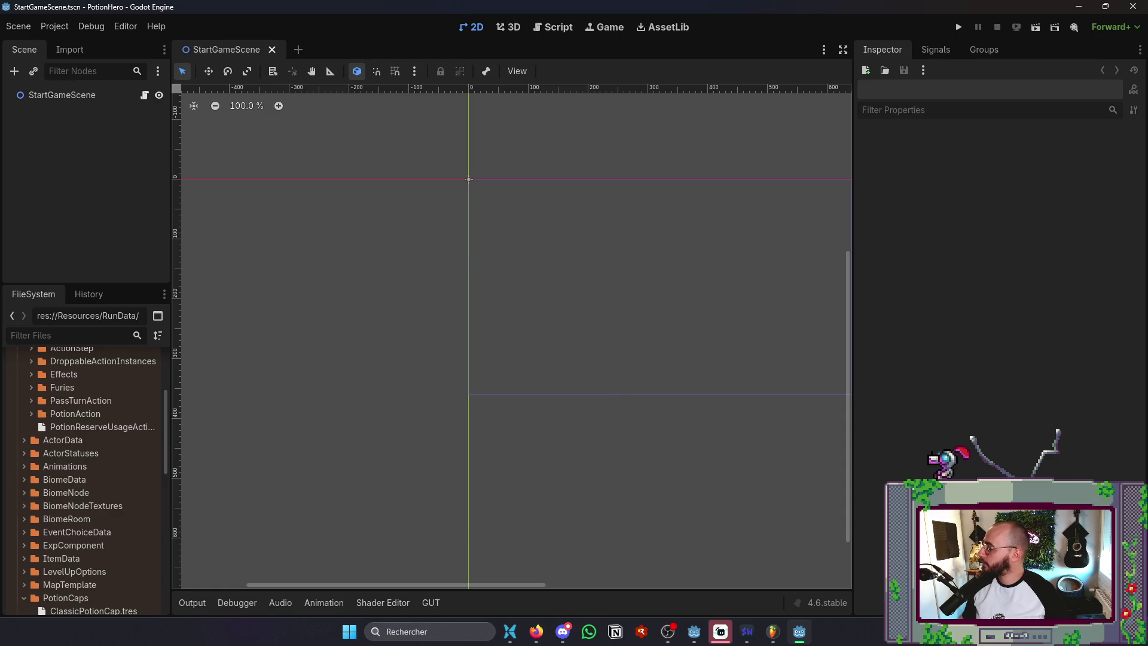
Step: Drag the Inspector dock's divider right so the StartGameScene 2D canvas is wider
left_click_drag(854, 482, 1015, 482)
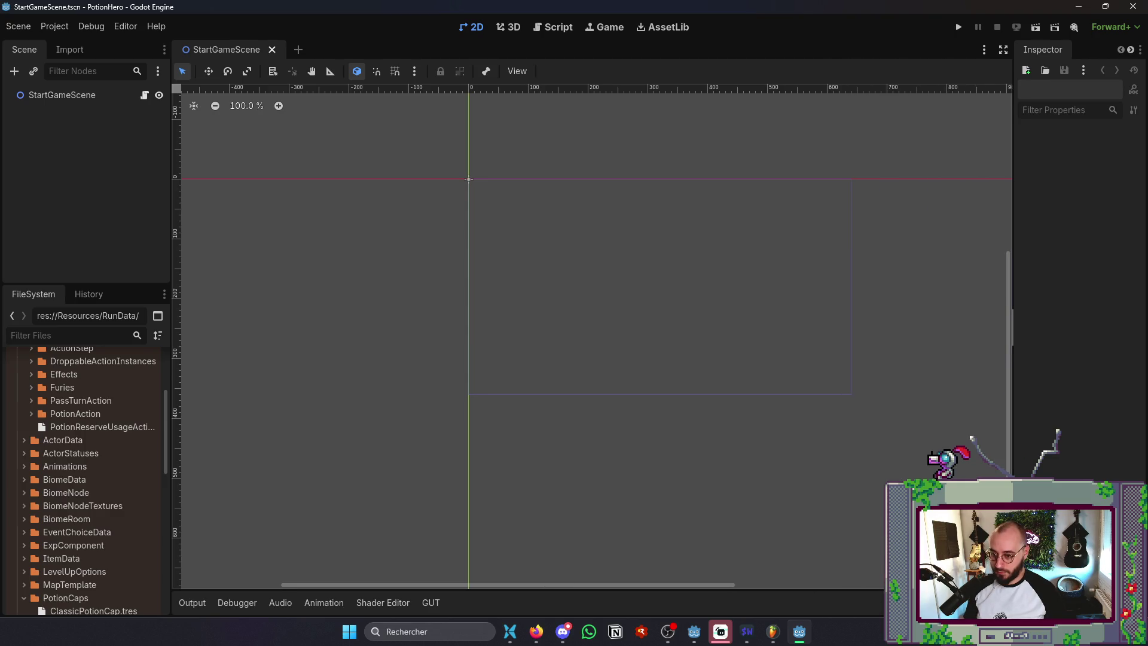
scroll(728, 351, "up", 3)
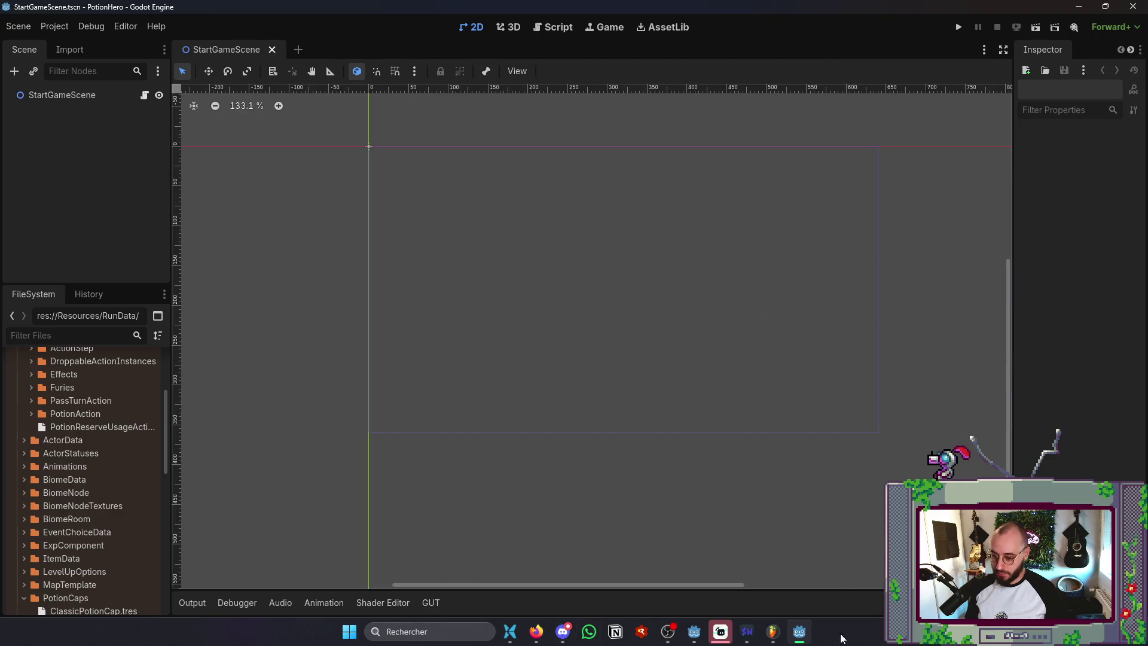
mouse_move(770, 641)
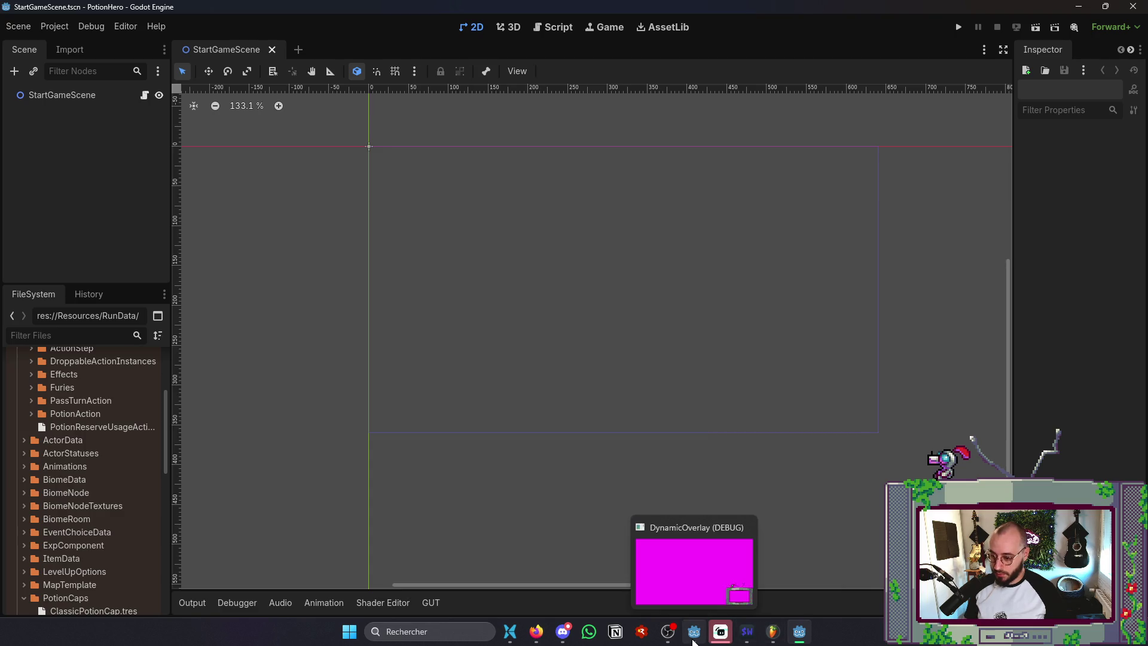
mouse_move(674, 643)
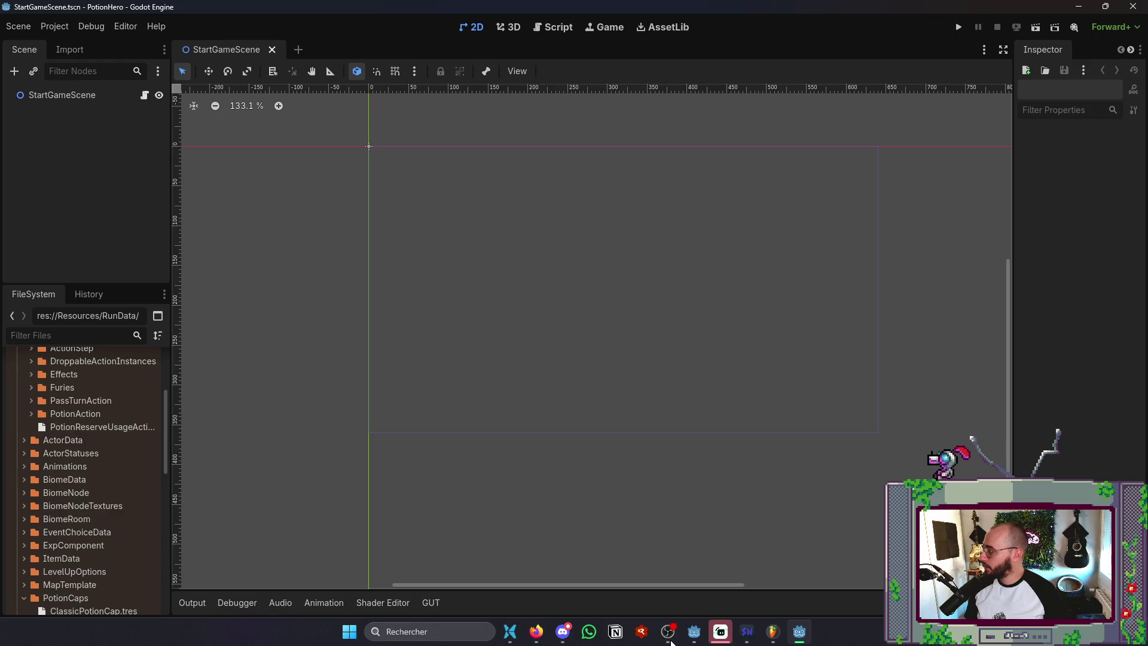
left_click(536, 631)
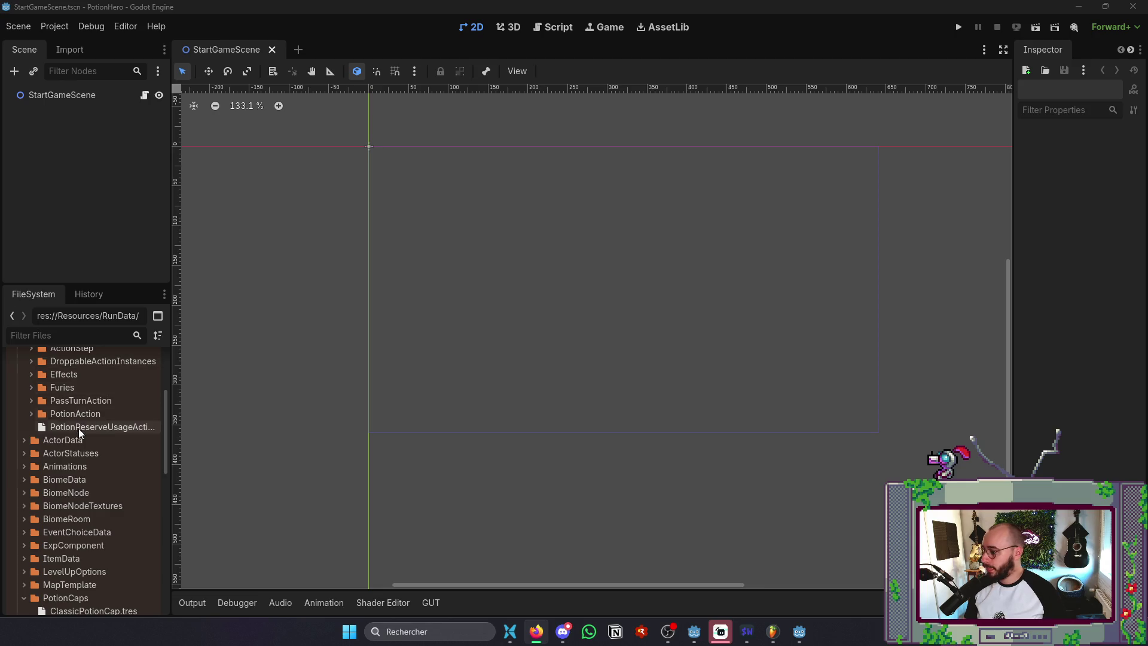
scroll(78, 437, "up", 5)
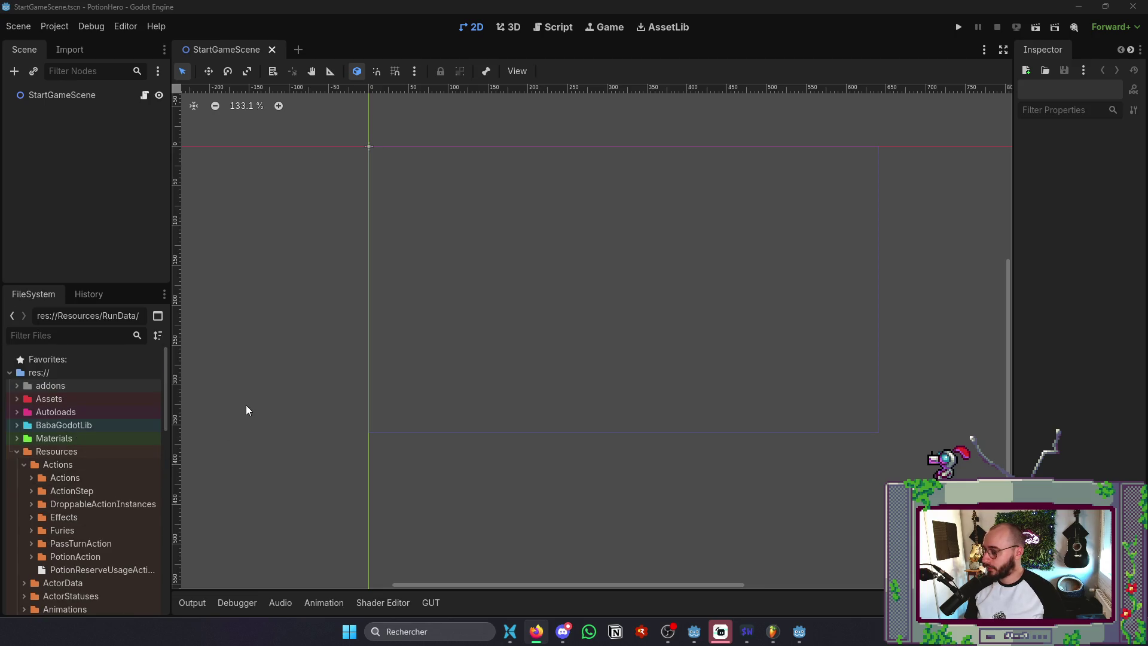
left_click(55, 27)
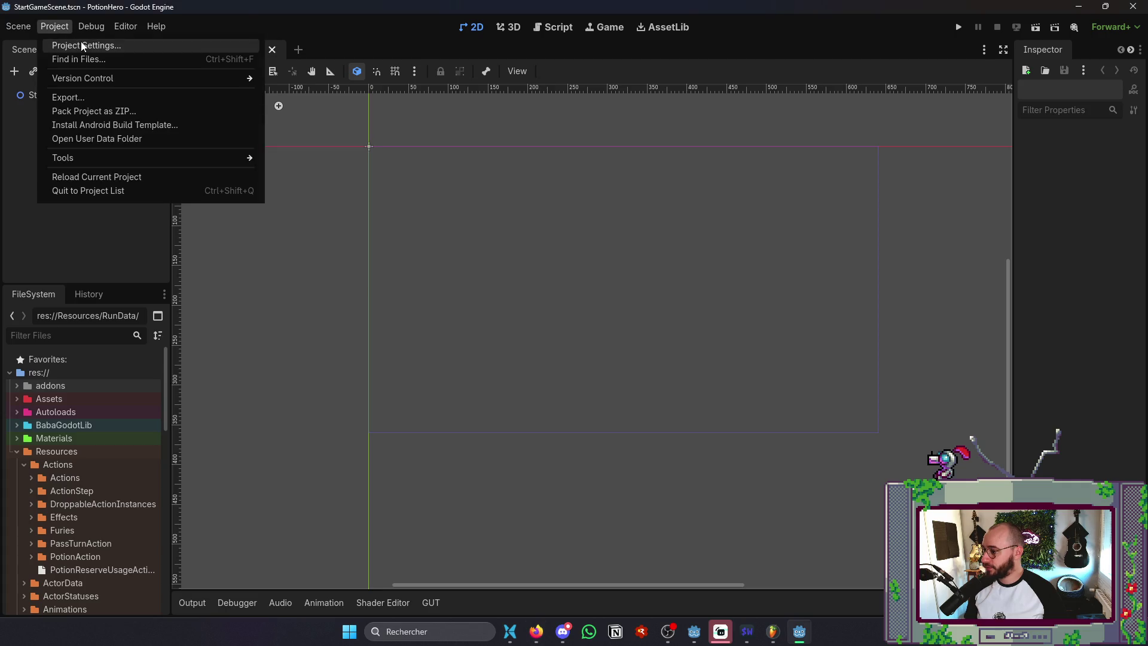
left_click(82, 44)
key("Escape")
left_click(55, 27)
left_click(81, 45)
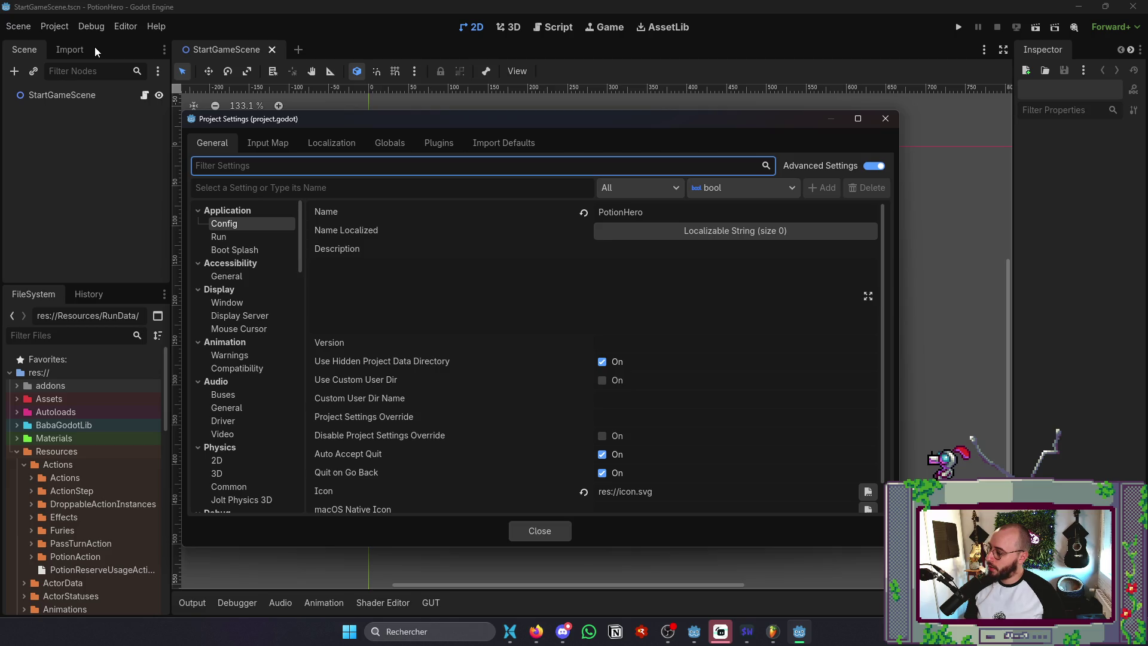
key("Escape")
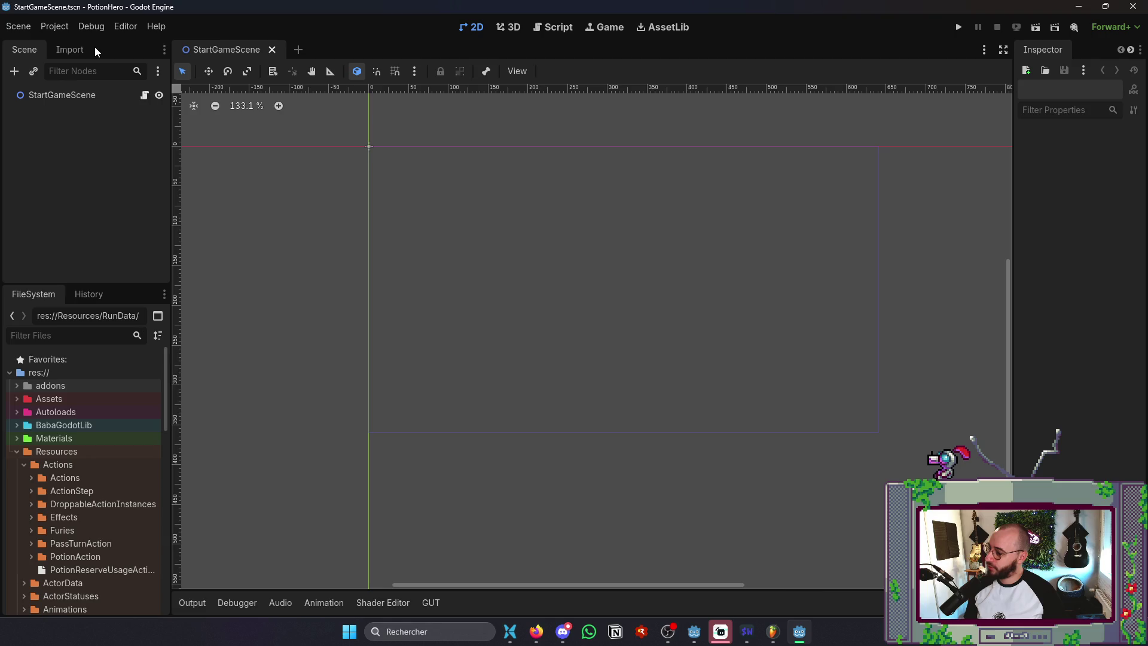
key("alt+Tab")
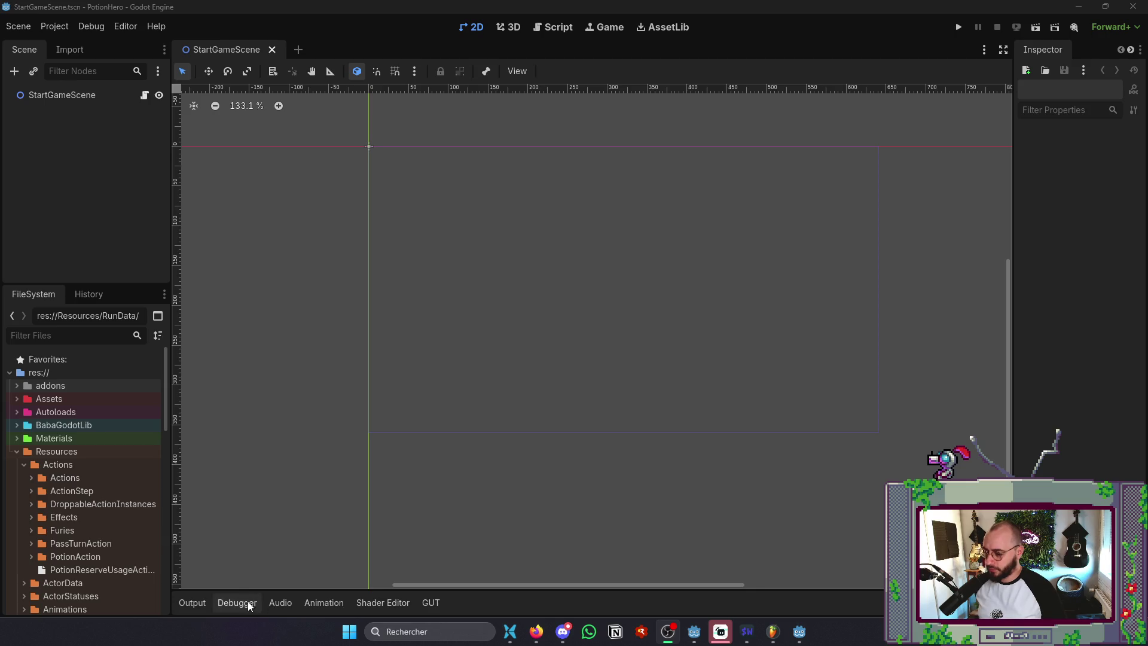
Step: In the Audio panel, add a bus named Music and a third bus named Sounds
left_click(280, 603)
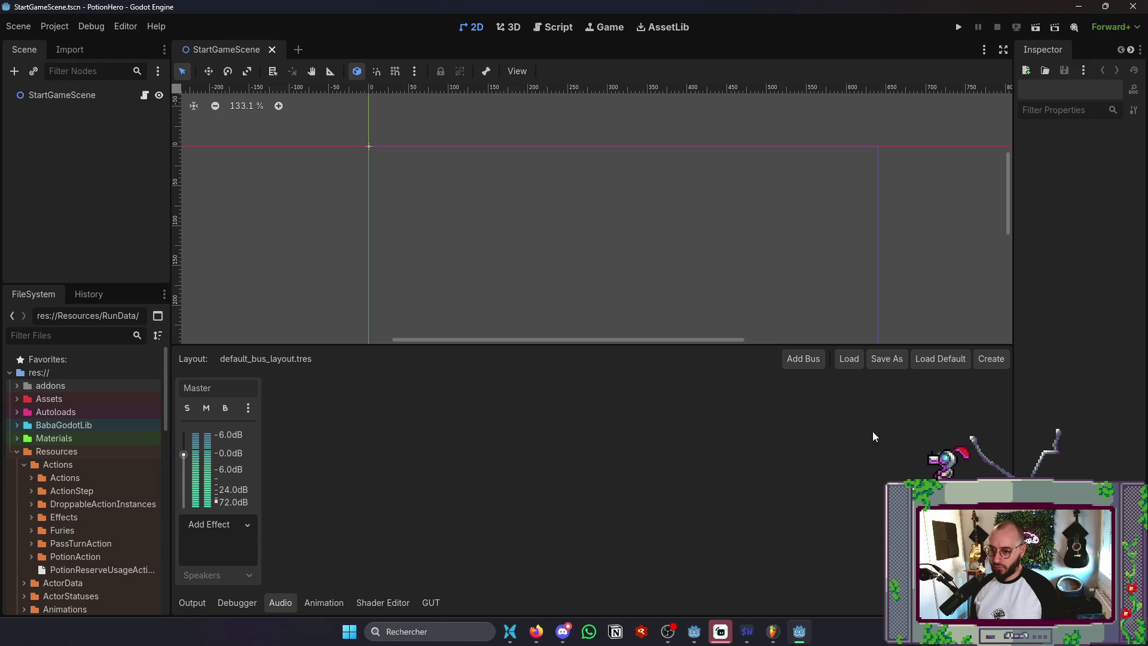
left_click(803, 359)
double_click(302, 388)
key("ctrl+a")
key("BackSpace")
type("Mu")
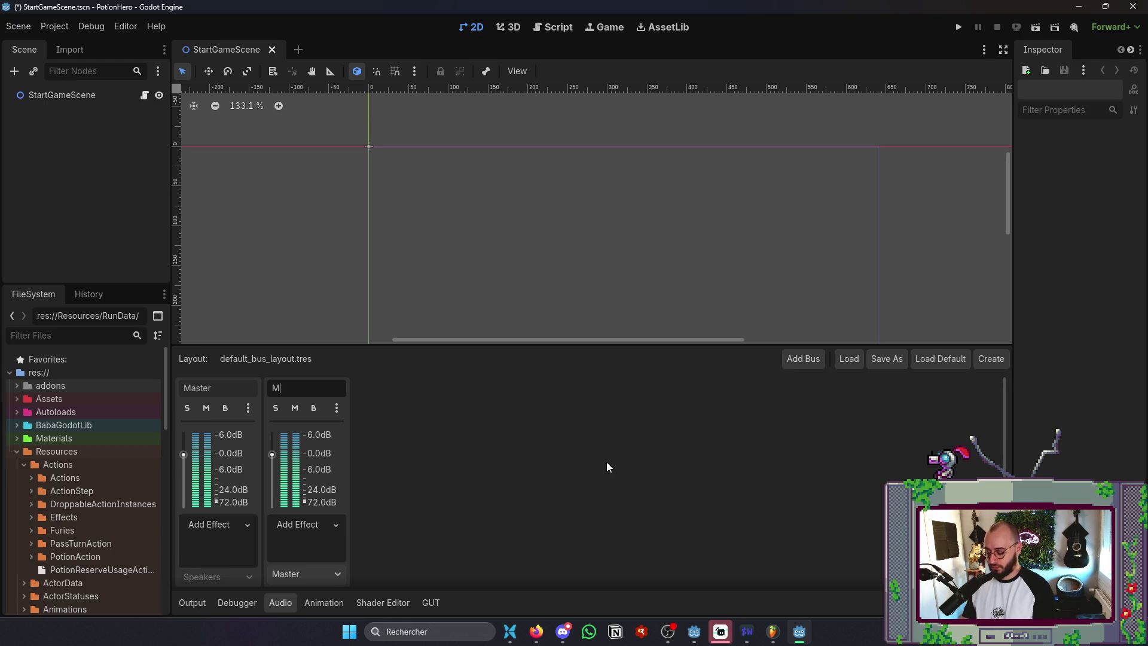
type("sic")
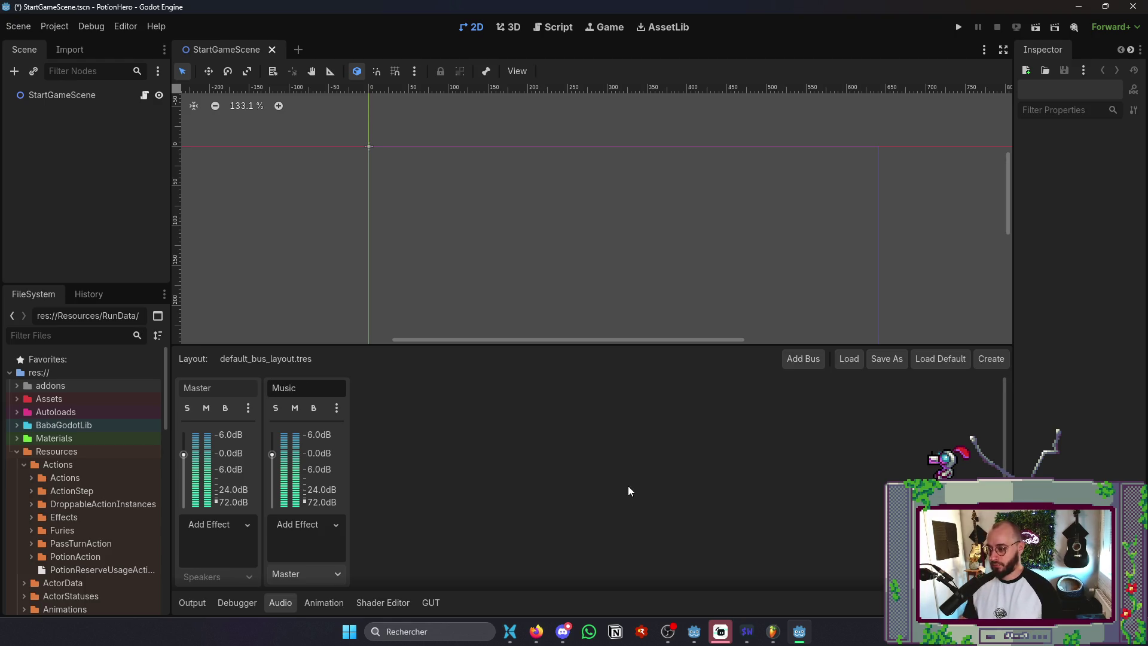
left_click(803, 359)
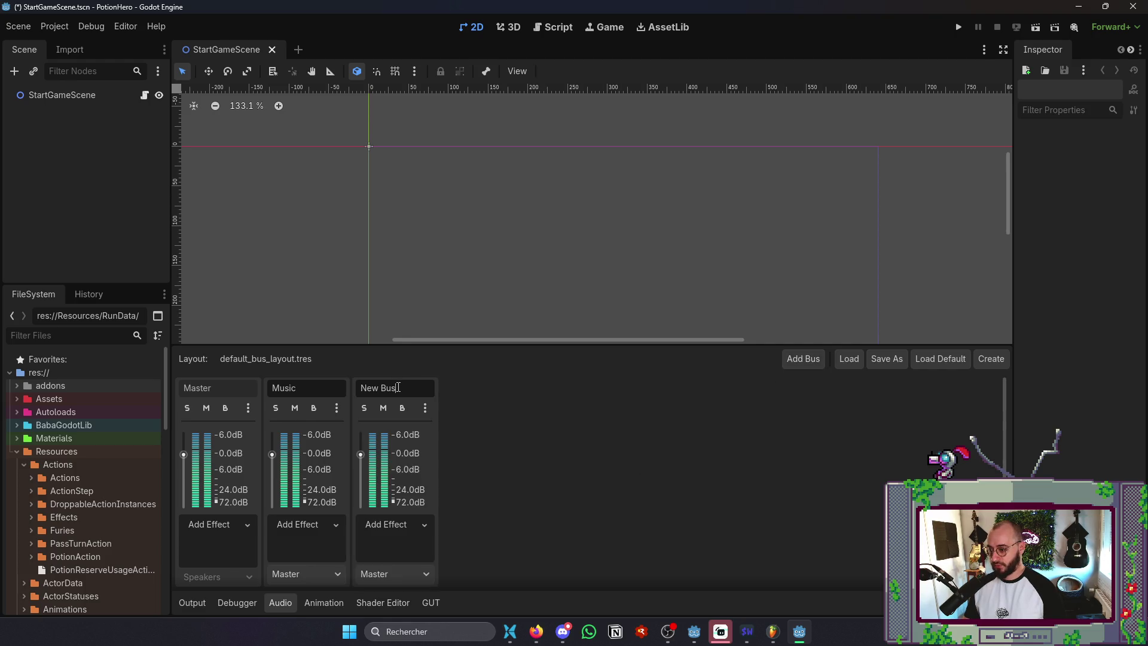
key("ctrl+shift+Left")
key("ctrl+shift+Left")
type("Sound")
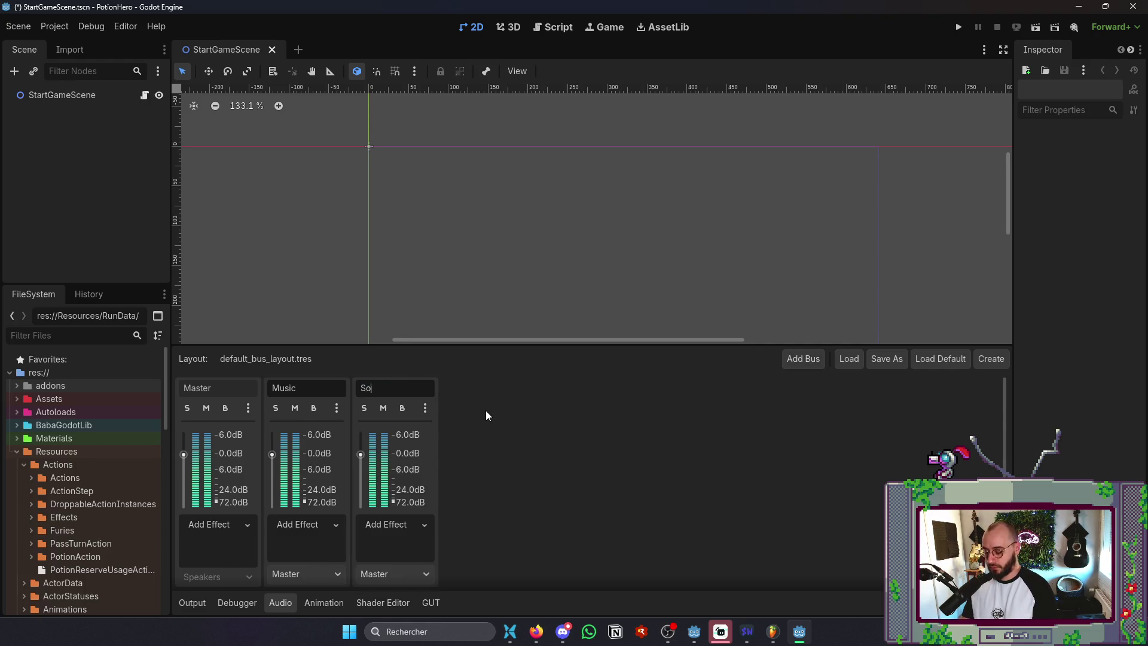
type("s")
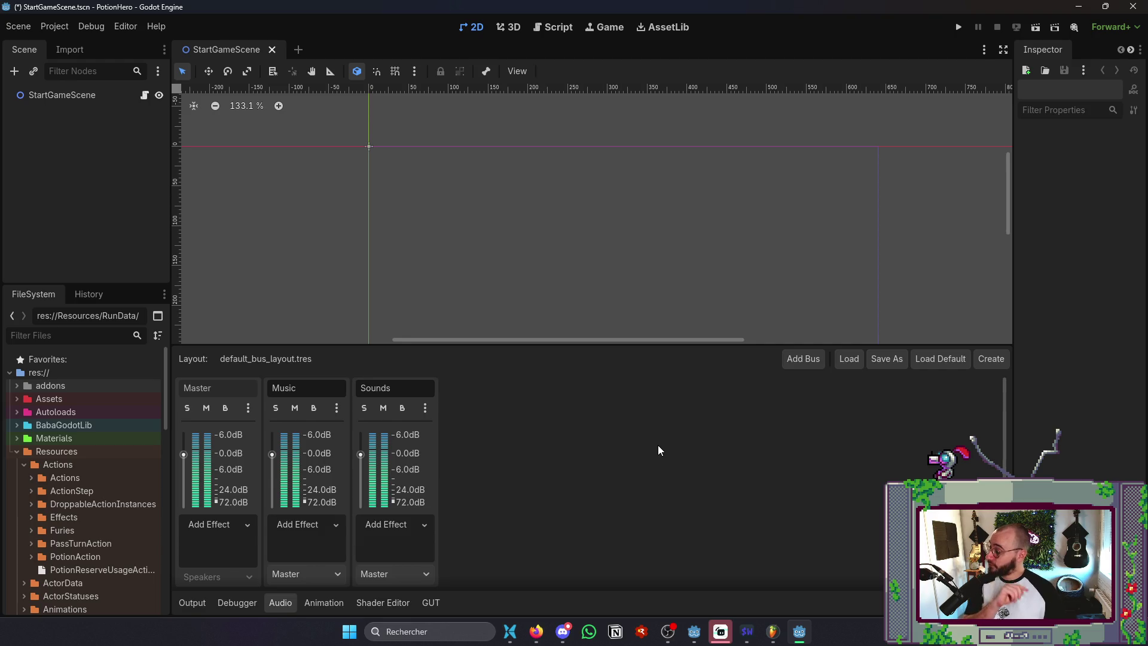
Step: Shorten and close the audio mixer panel, then bring Firefox over the editor
mouse_move(456, 346)
left_mouse_down()
mouse_move(536, 216)
mouse_move(481, 404)
mouse_move(536, 277)
mouse_move(503, 349)
left_mouse_up()
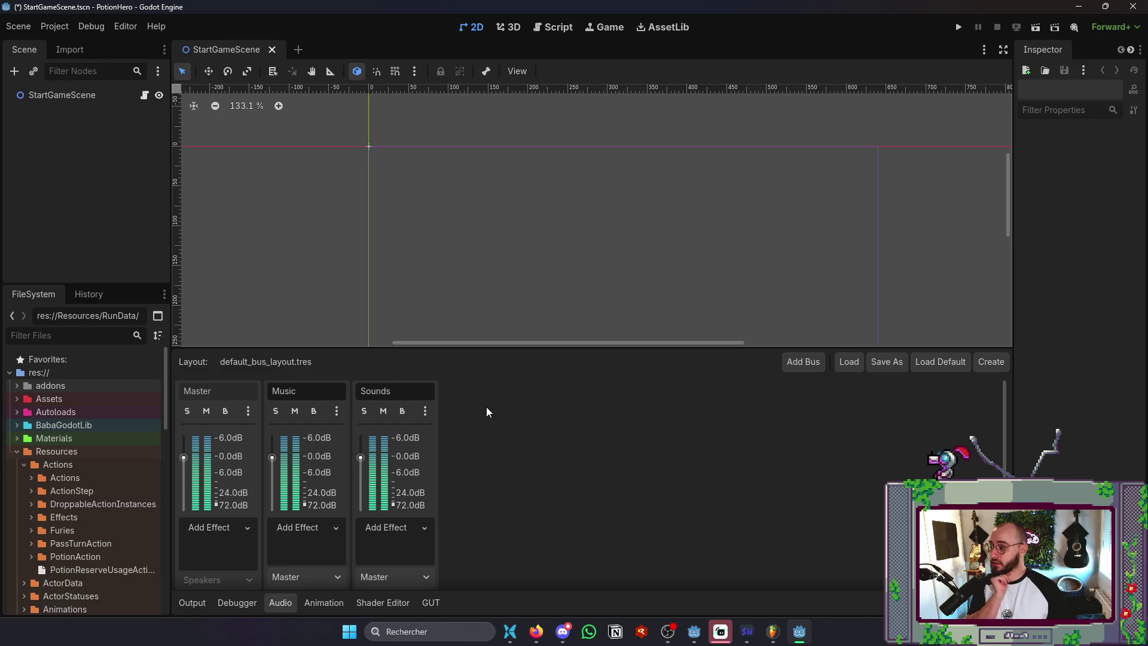
left_click(289, 608)
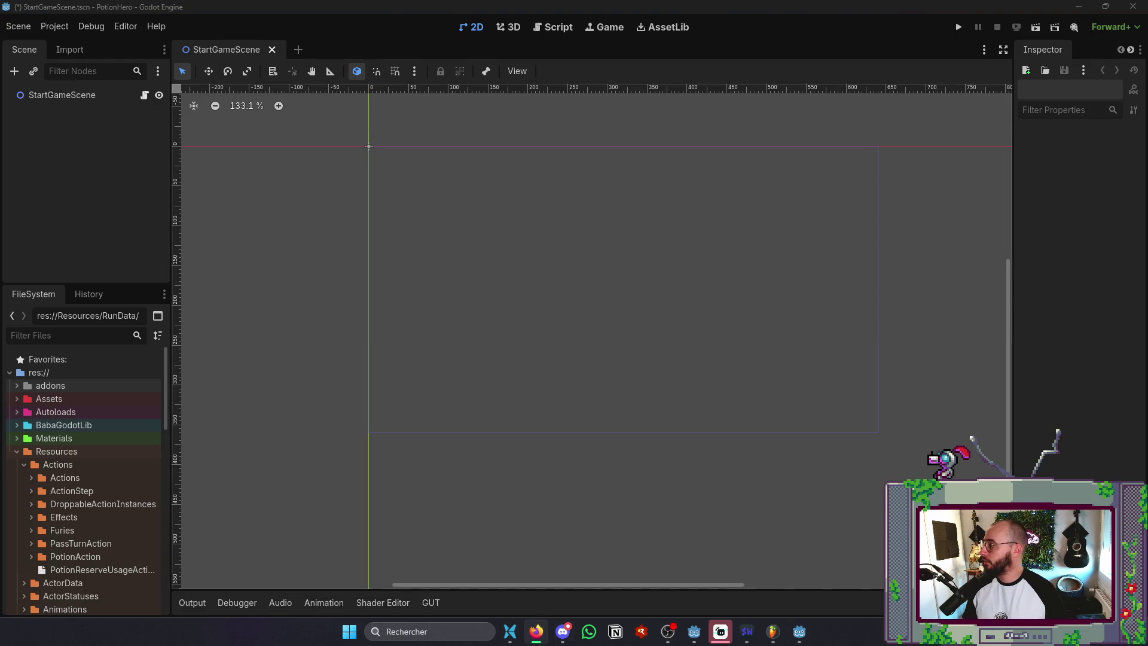
mouse_move(0, 147)
left_mouse_down()
mouse_move(74, 150)
mouse_move(666, 283)
mouse_move(595, 246)
left_mouse_up()
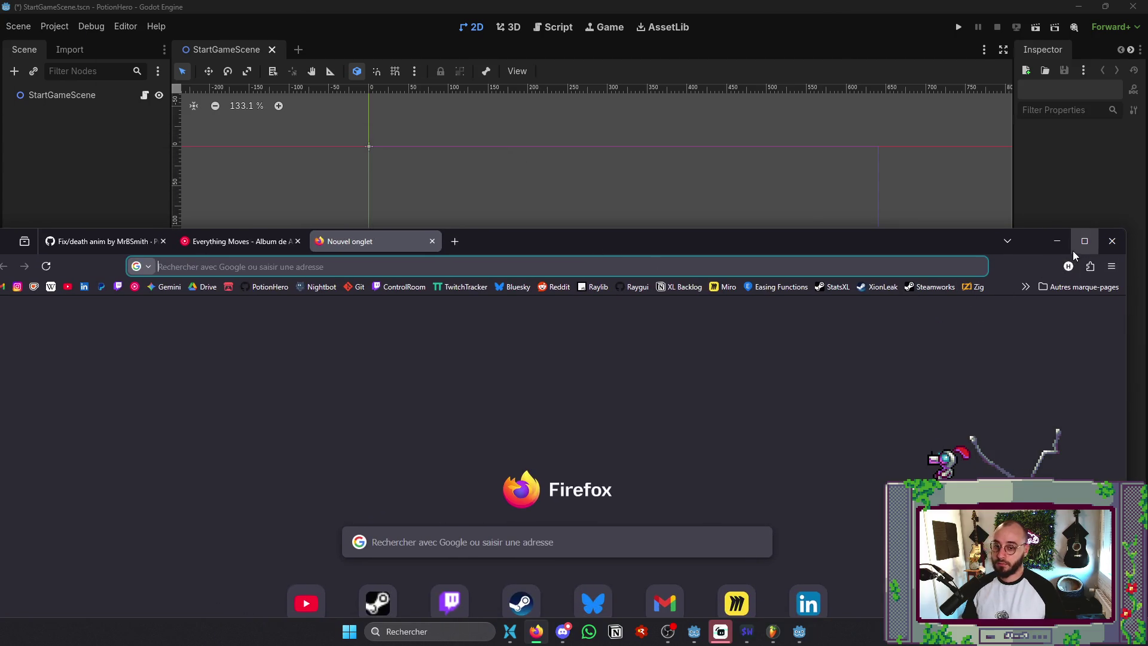
Step: Maximize Firefox and search Google for 'node godot sound mixing'
left_click(1083, 242)
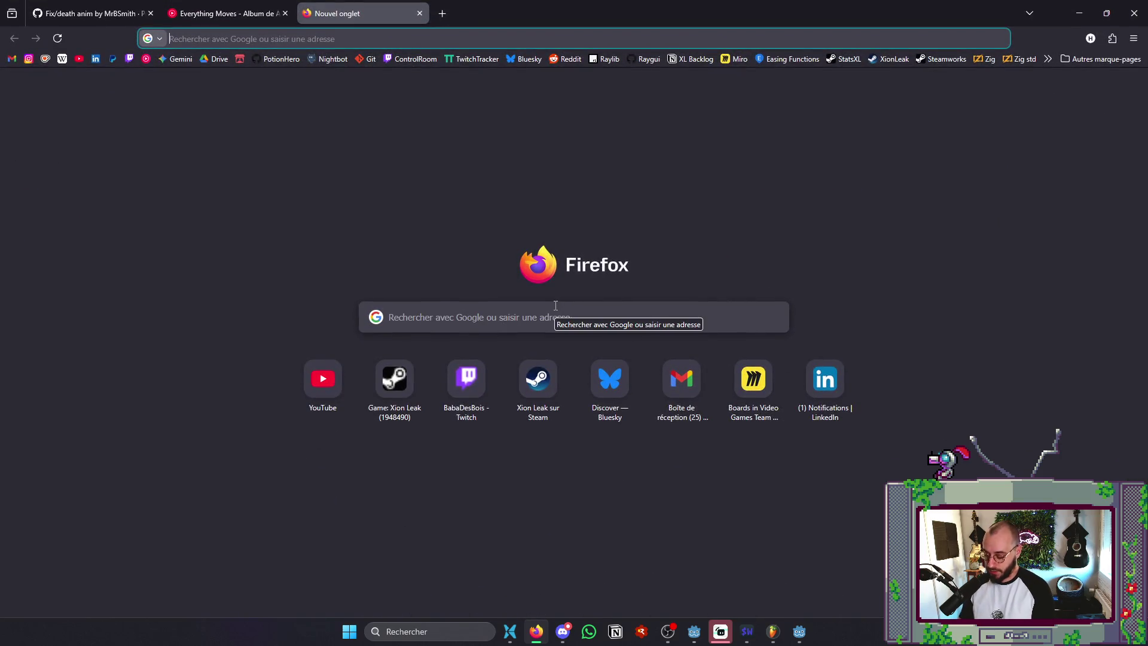
type("node")
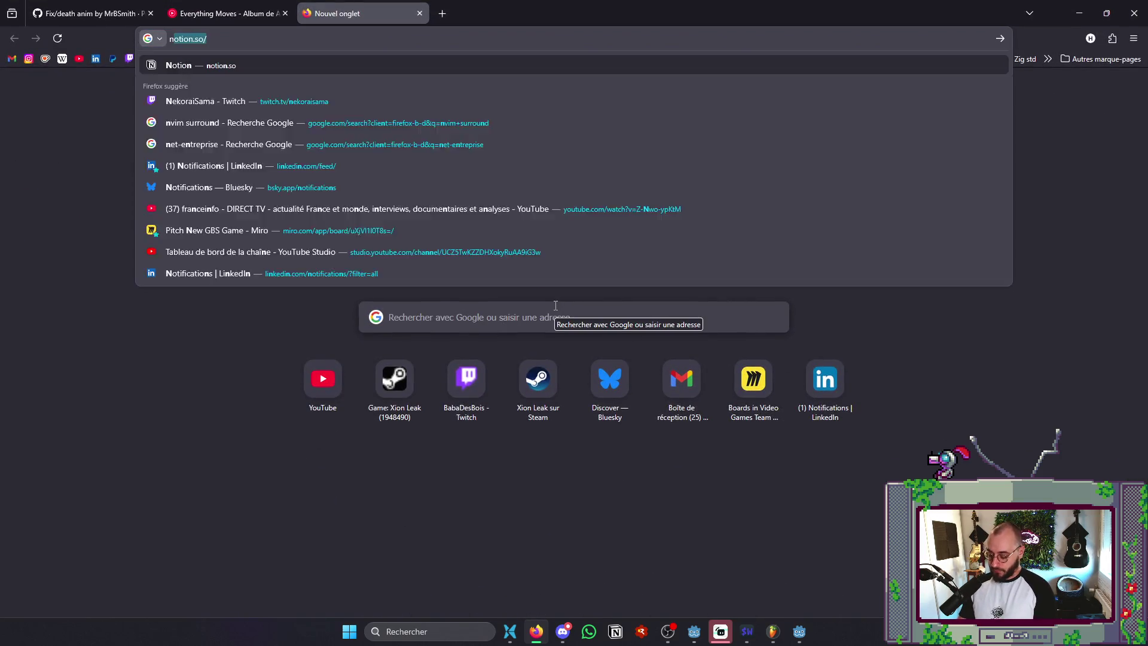
type("godot")
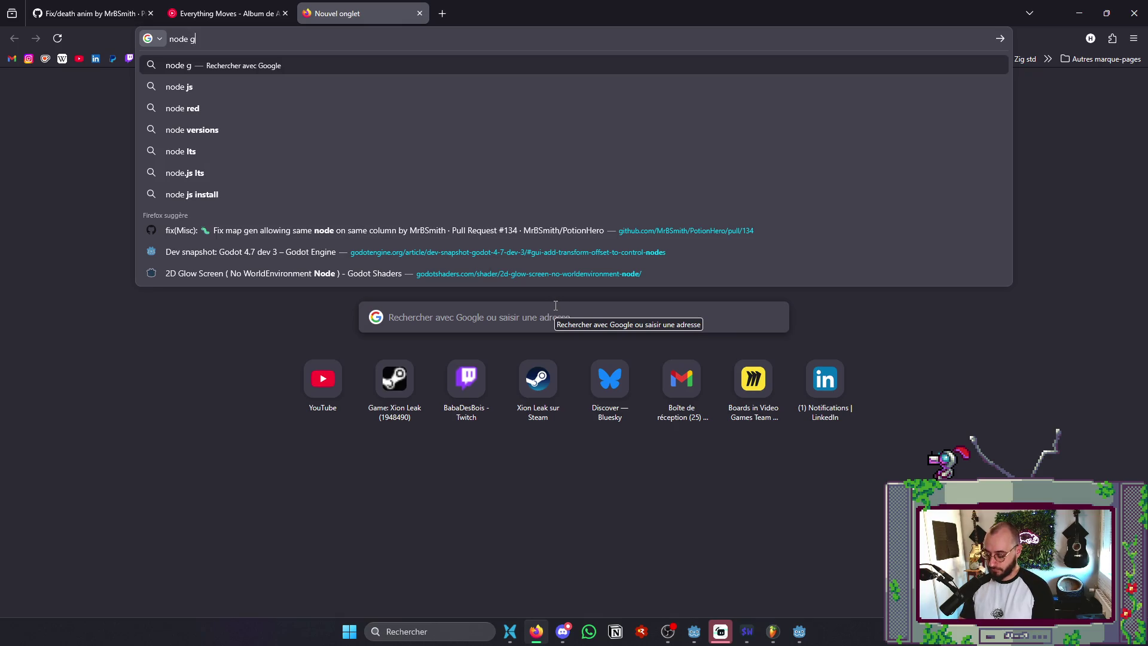
key("BackSpace")
key("BackSpace")
key("BackSpace")
type("s")
key("BackSpace")
type("odot soun")
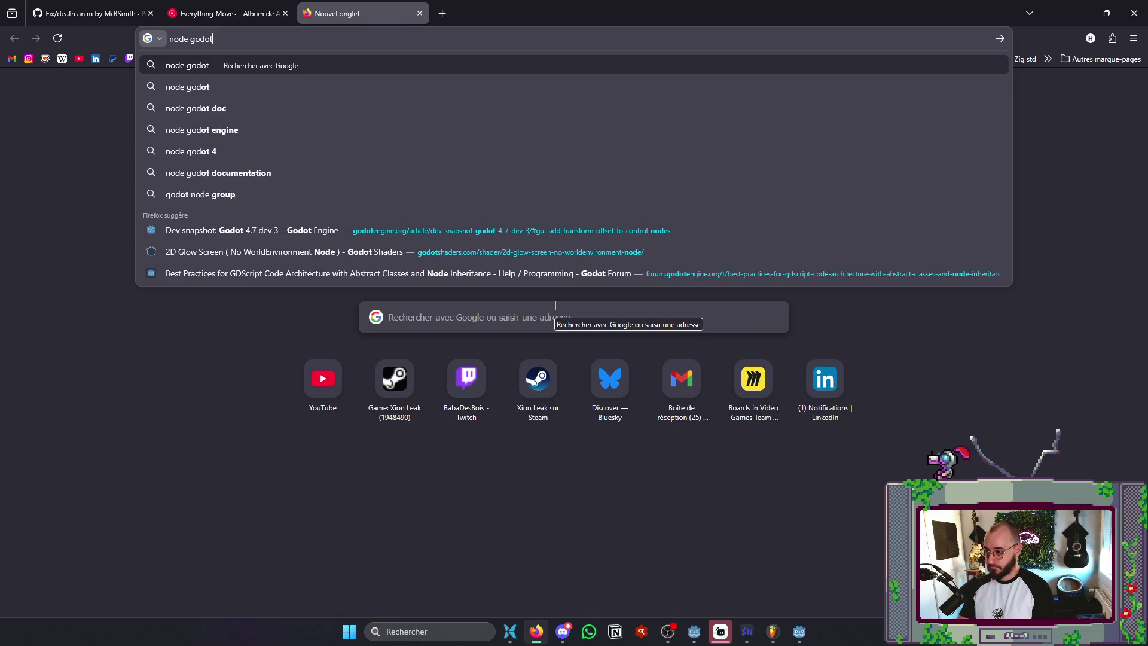
type("d mixi")
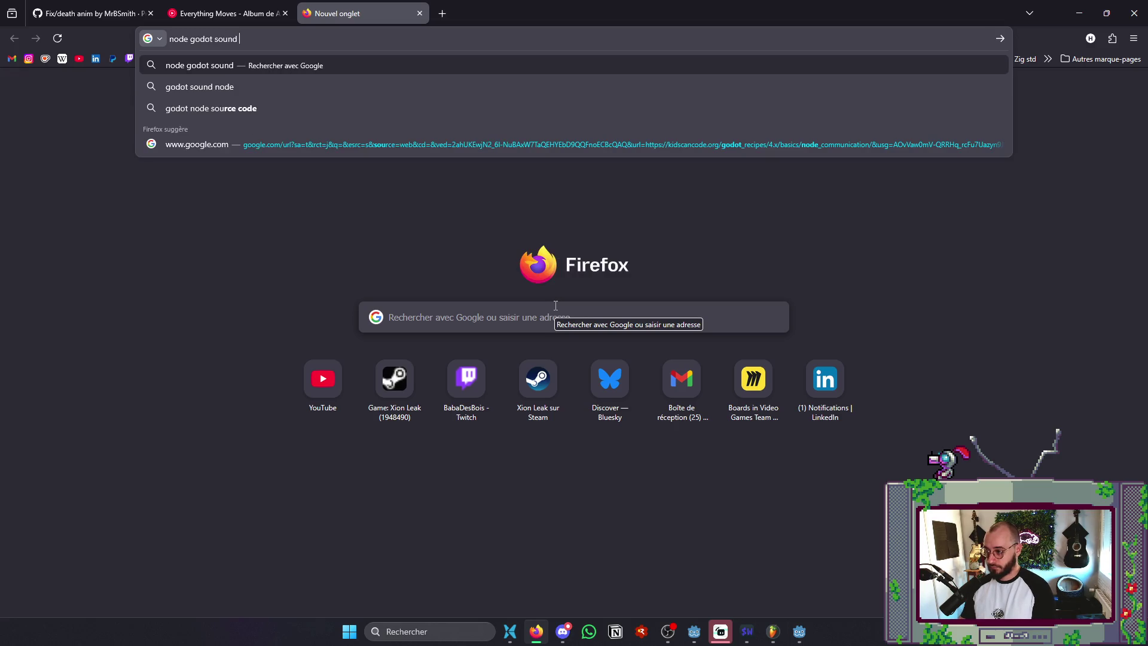
type("ng")
key("Return")
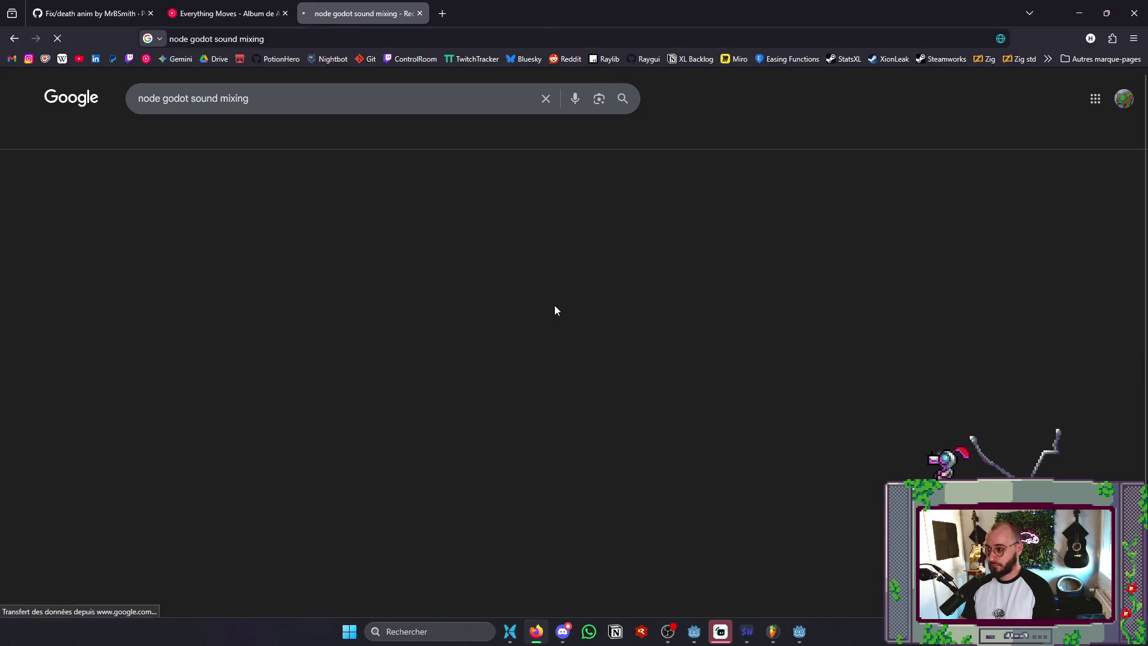
Step: Read the Godot Docs sync_with_audio page down to its notes, then return to the results
scroll(521, 351, "down", 2)
scroll(520, 351, "down", 2)
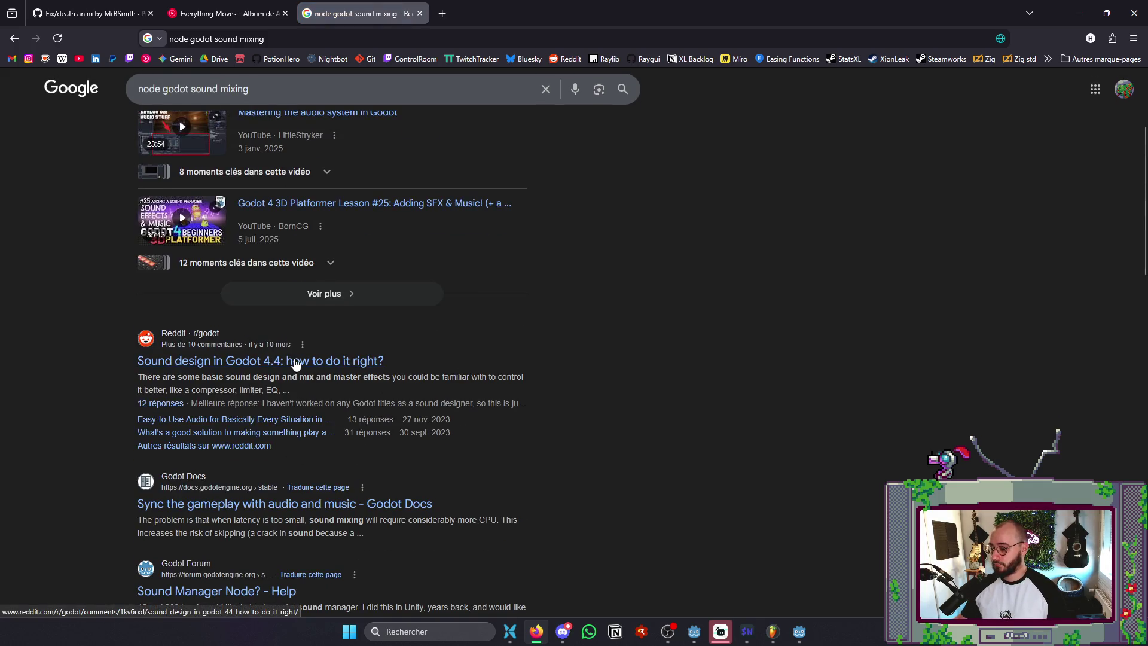
left_click(339, 501)
scroll(554, 435, "down", 5)
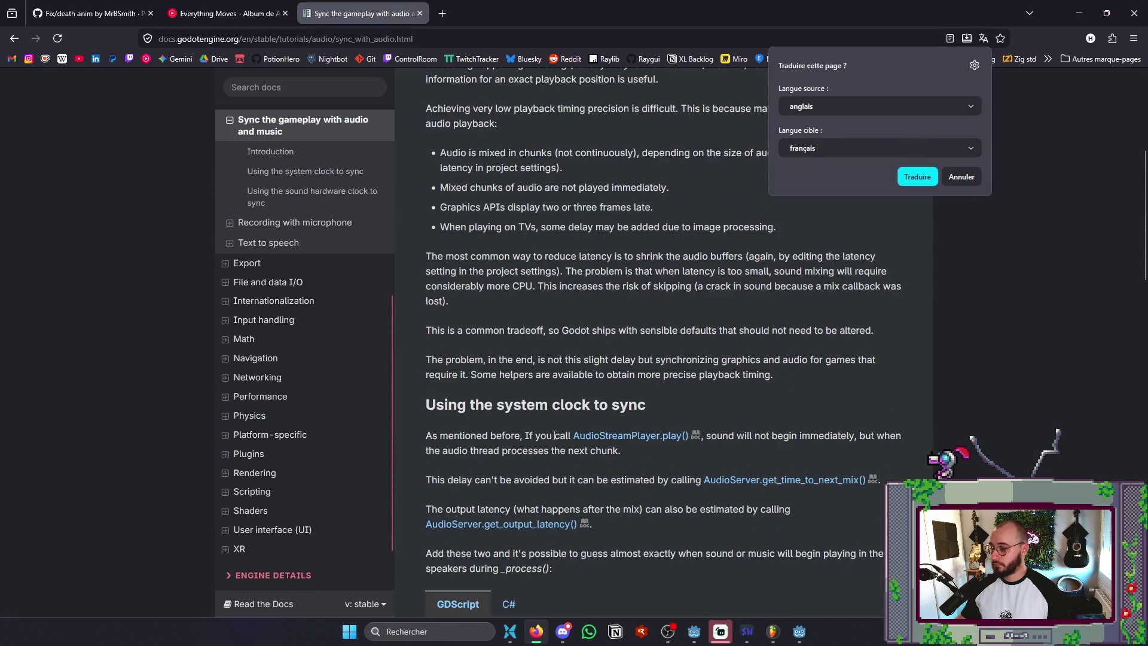
left_click(554, 436)
scroll(553, 438, "down", 3)
scroll(552, 438, "down", 3)
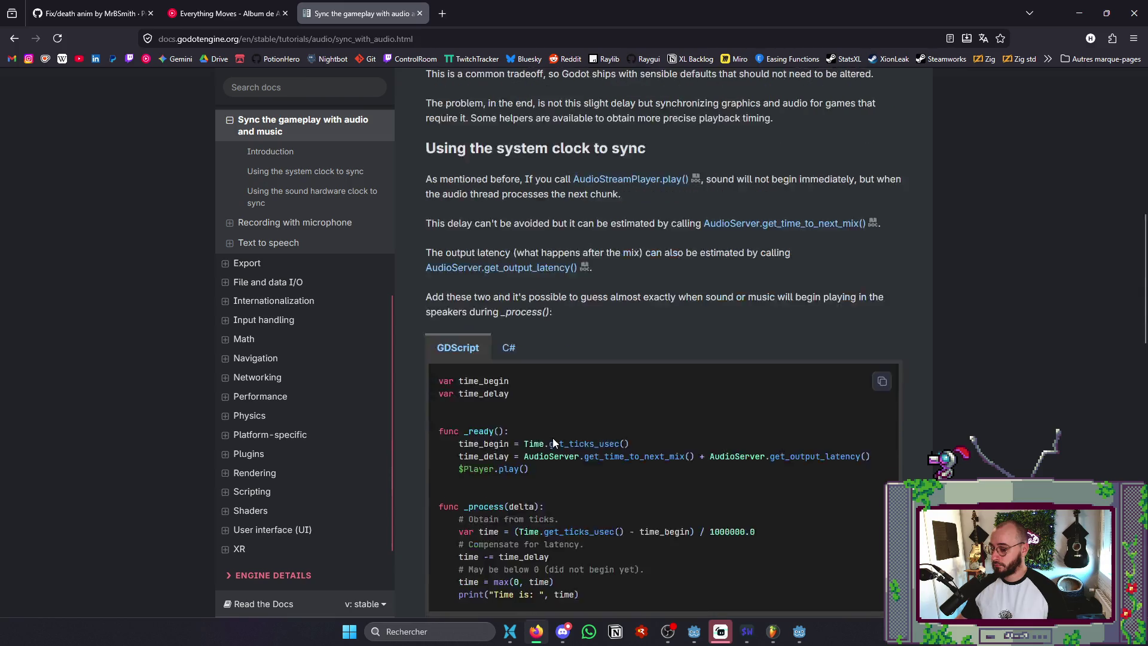
scroll(554, 438, "down", 8)
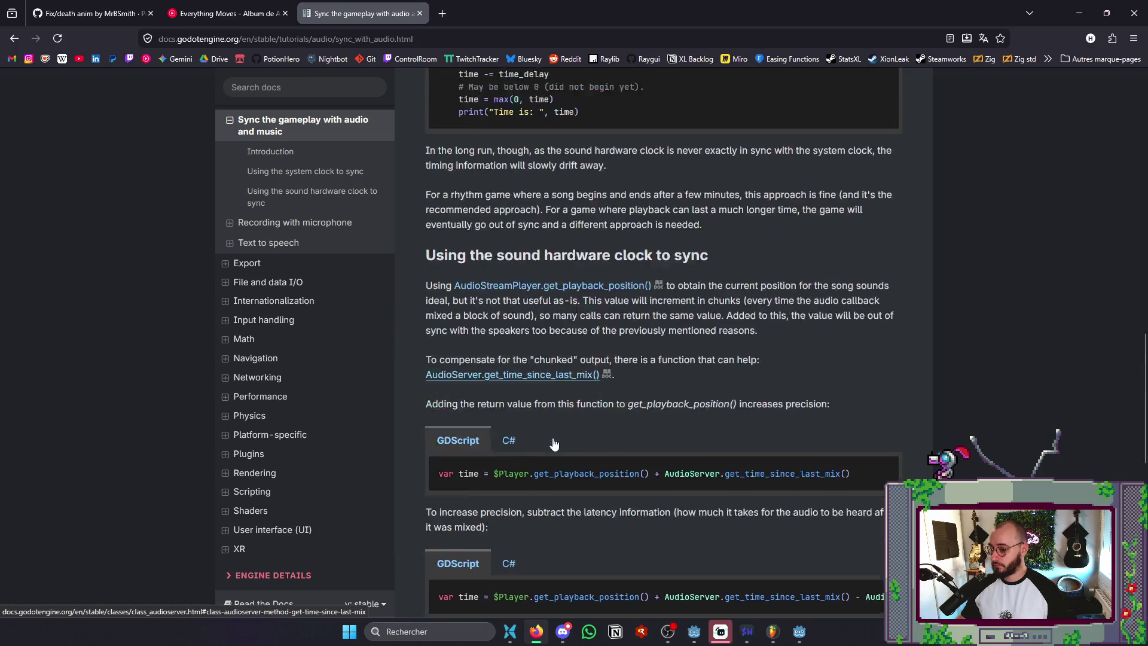
scroll(553, 438, "down", 5)
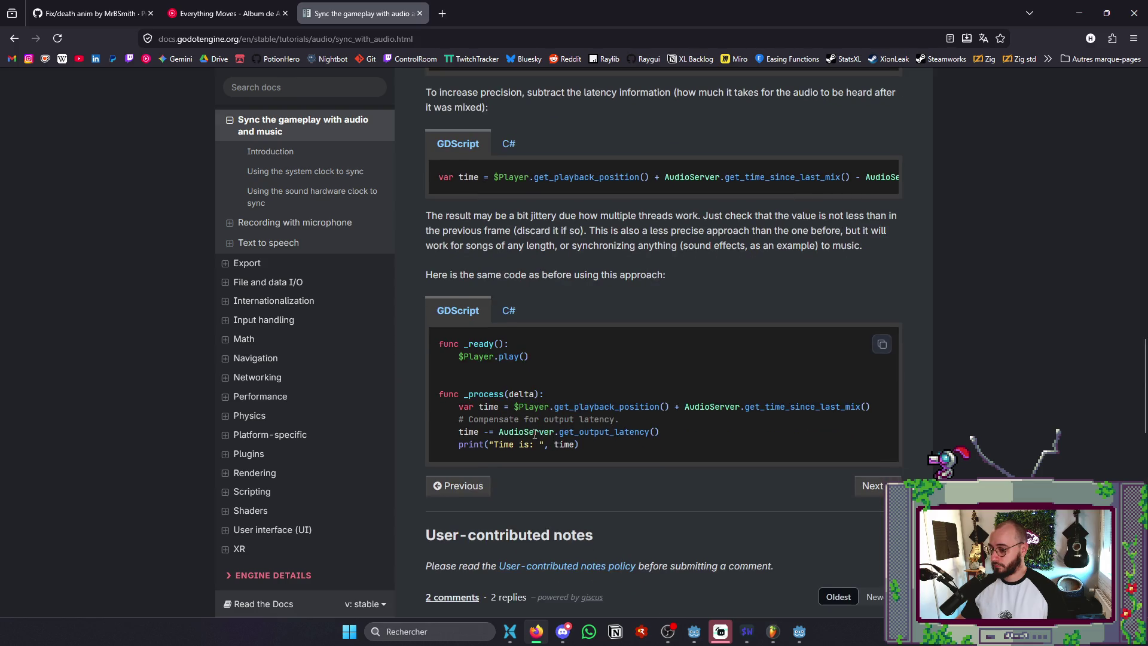
scroll(552, 438, "down", 5)
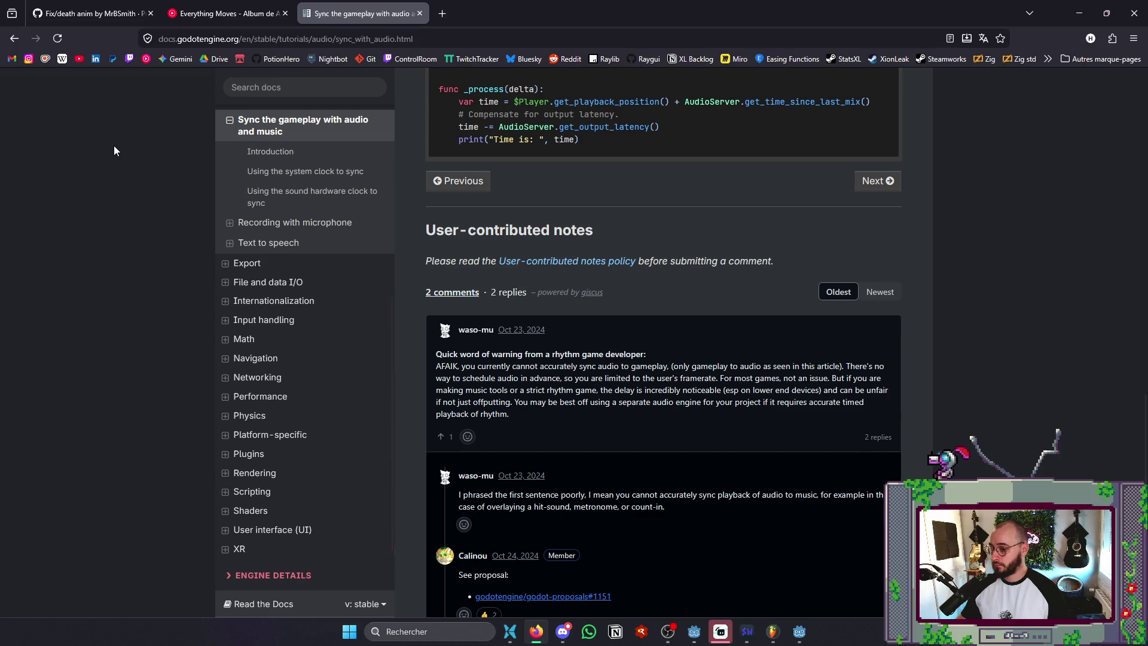
left_click(11, 38)
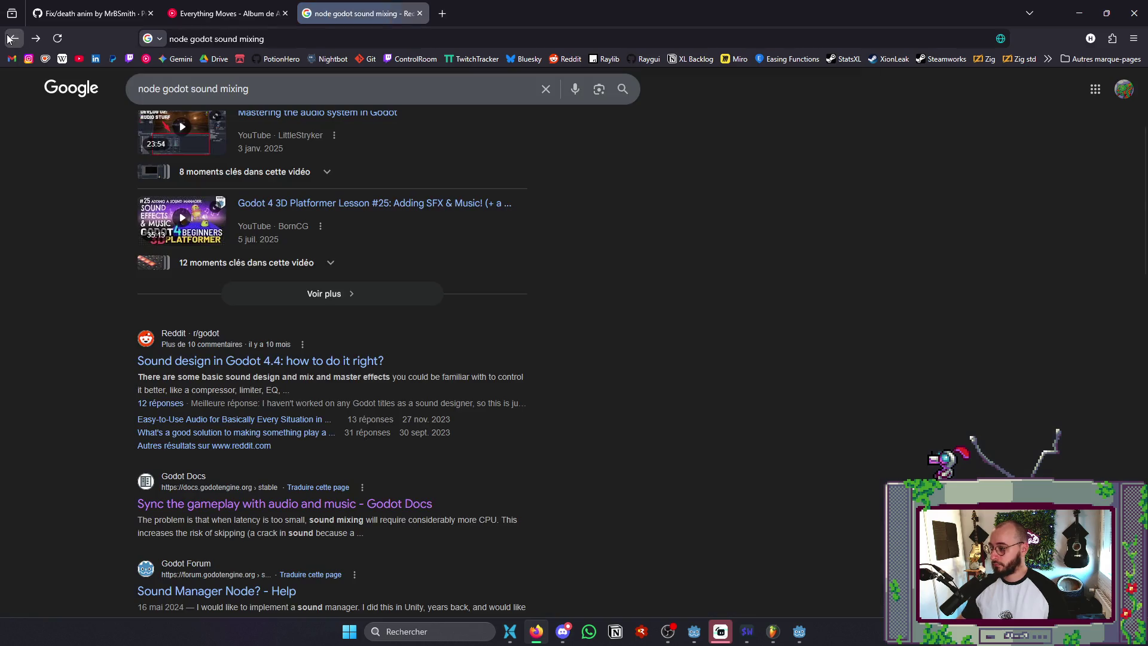
Step: Open the r/godot thread 'Sound design in Godot 4.4: how to do it right?' and dismiss the cookie notice
left_click(238, 370)
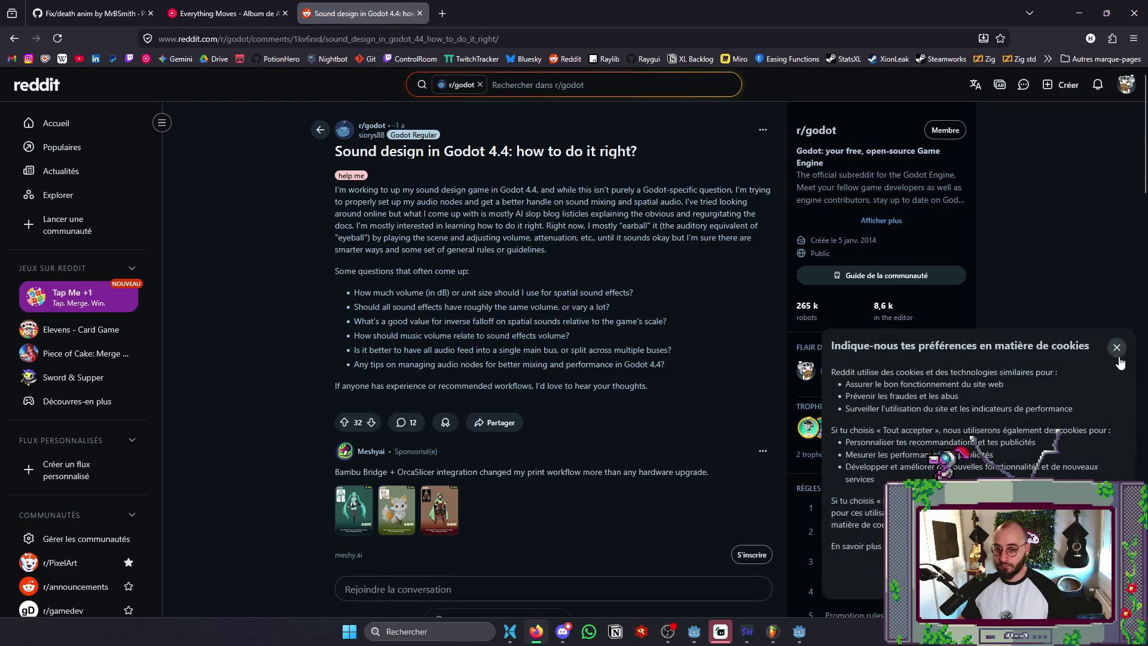
left_click(1117, 347)
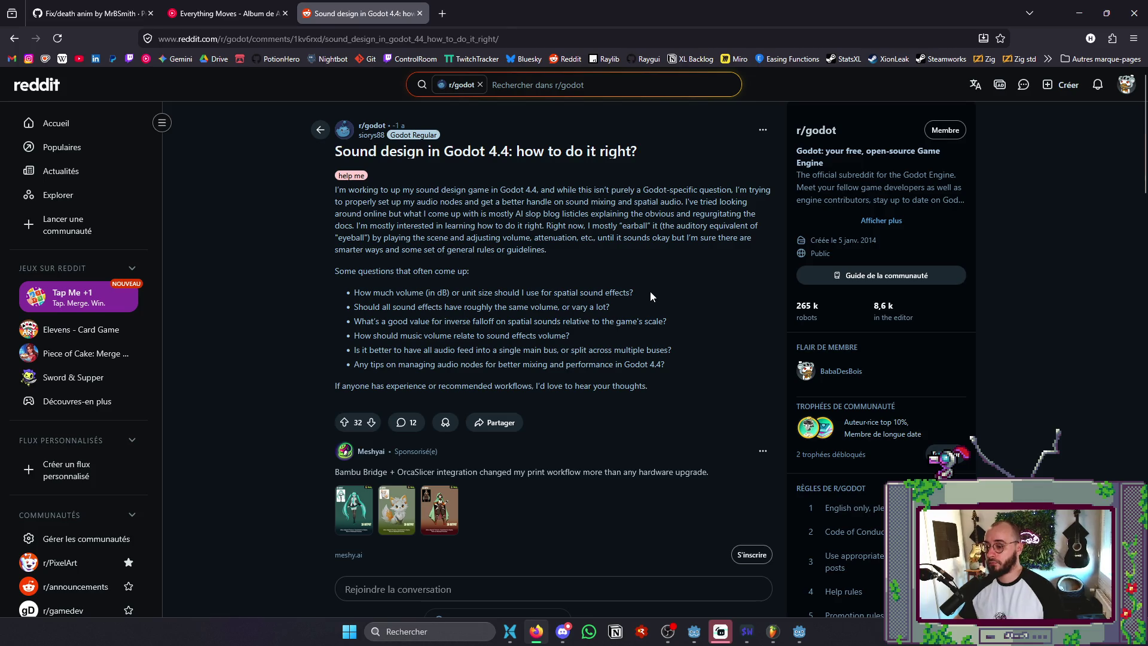
scroll(687, 245, "down", 1)
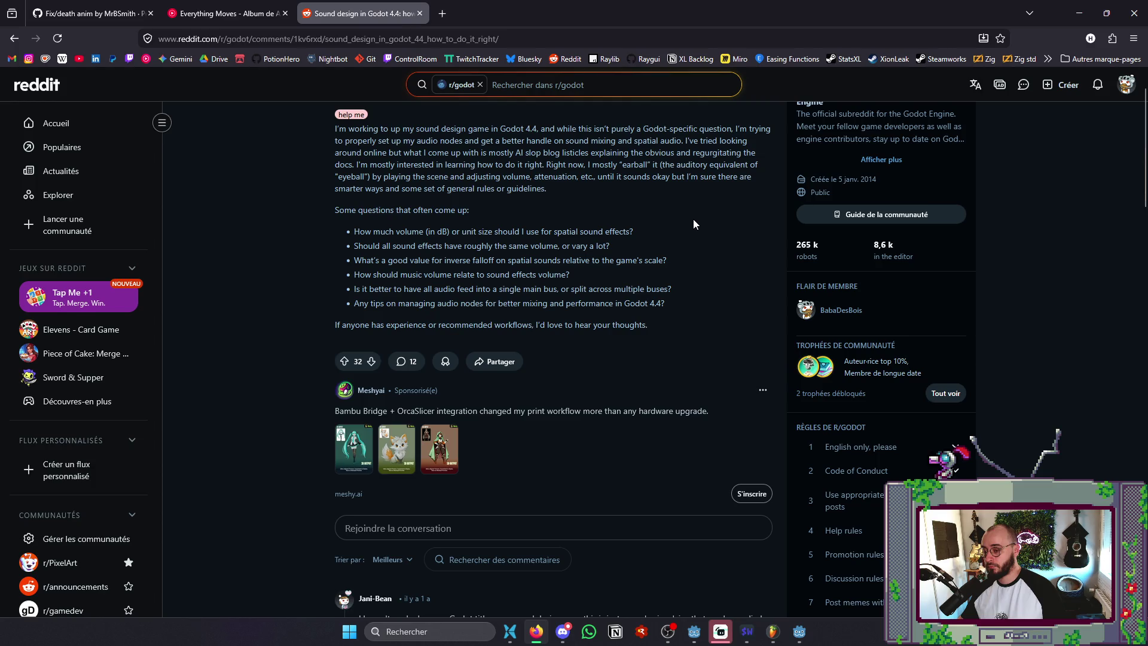
scroll(694, 219, "down", 2)
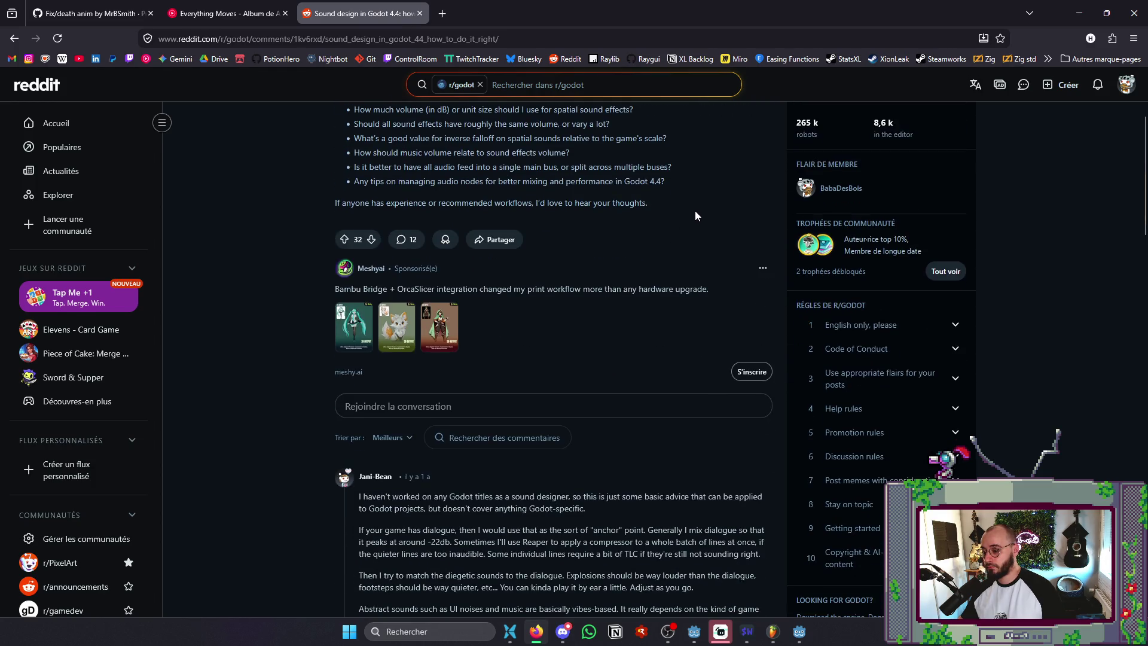
scroll(695, 211, "down", 2)
scroll(695, 211, "down", 1)
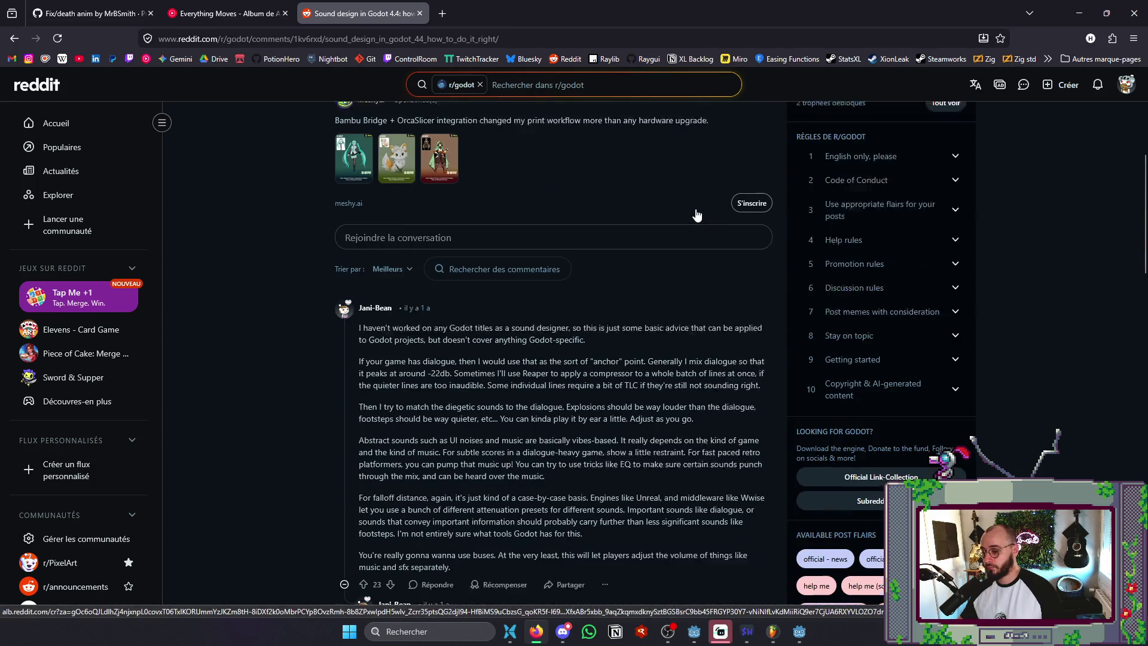
scroll(695, 209, "down", 1)
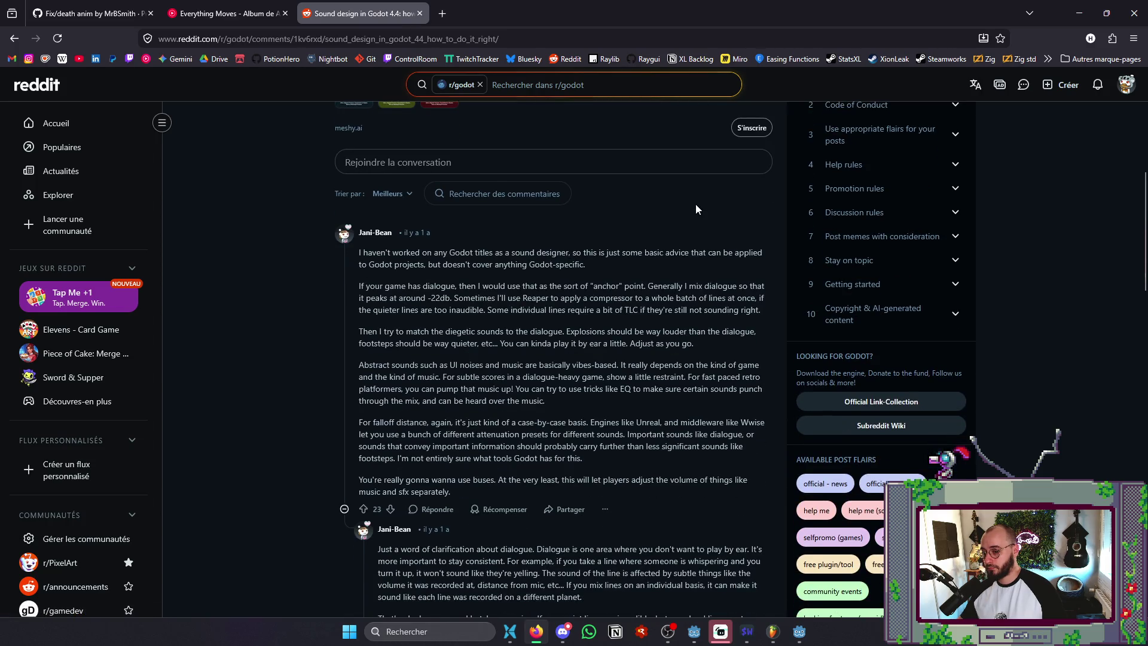
scroll(696, 206, "down", 1)
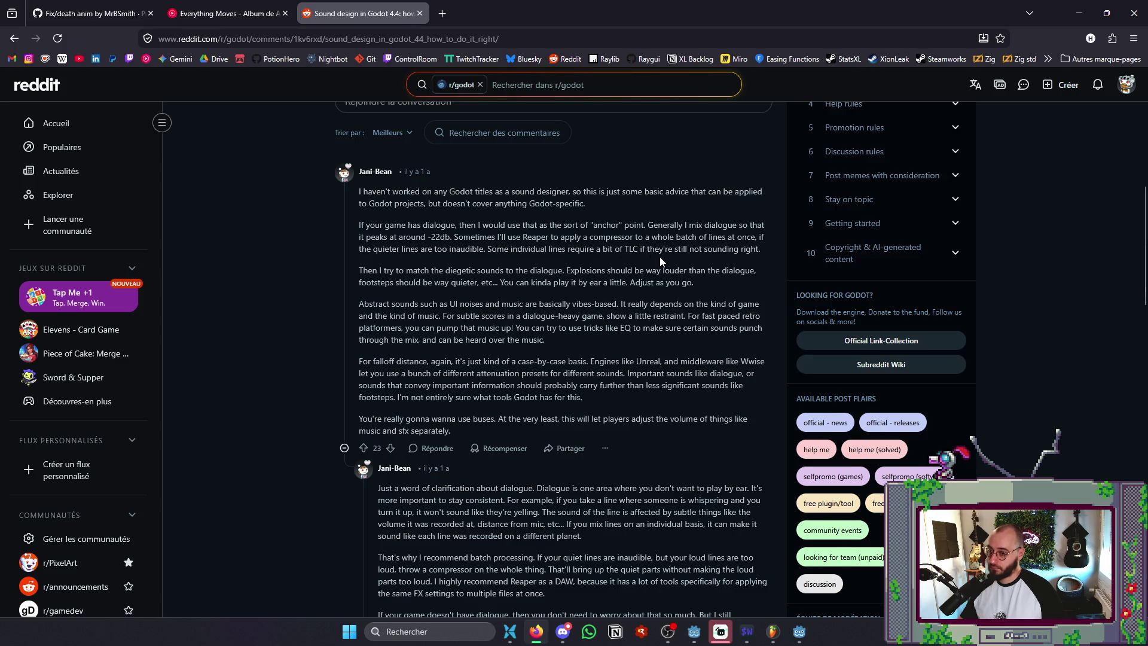
Step: Read the thread's advice on mixing and buses, then show recent tabs in Firefox View
scroll(659, 256, "down", 3)
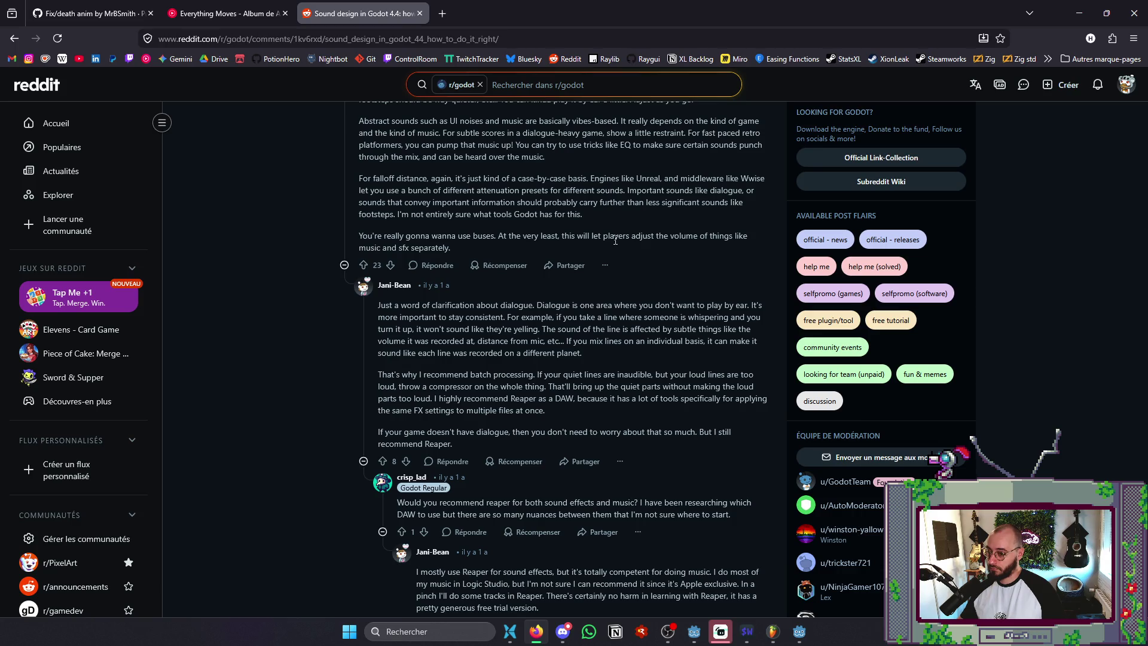
scroll(615, 241, "down", 1)
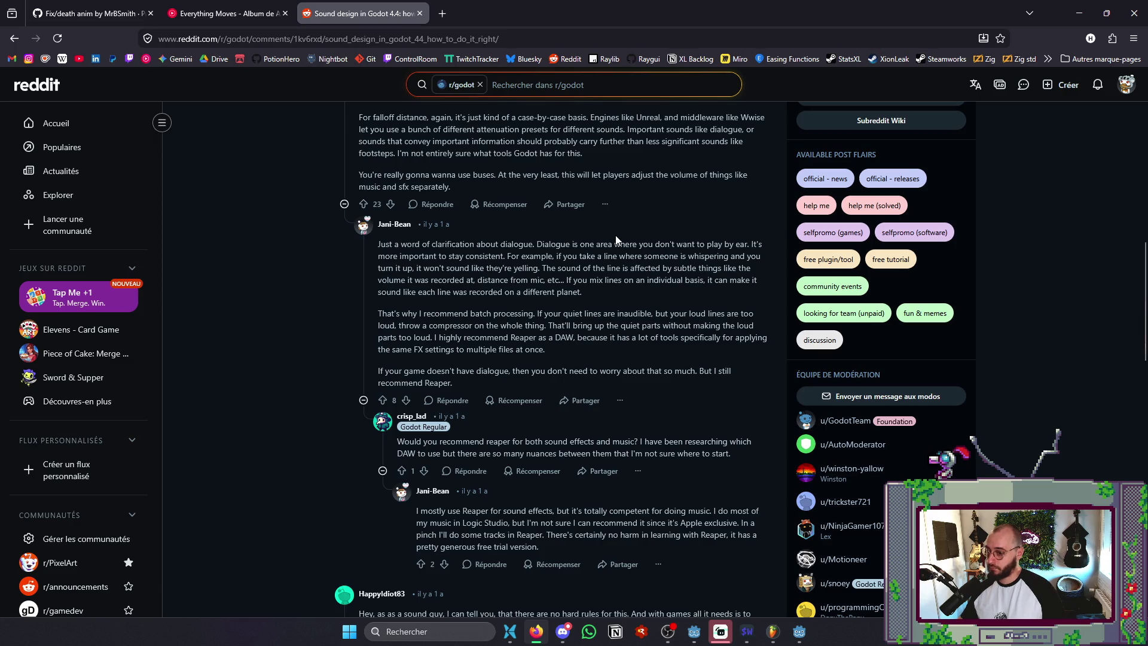
scroll(615, 237, "down", 2)
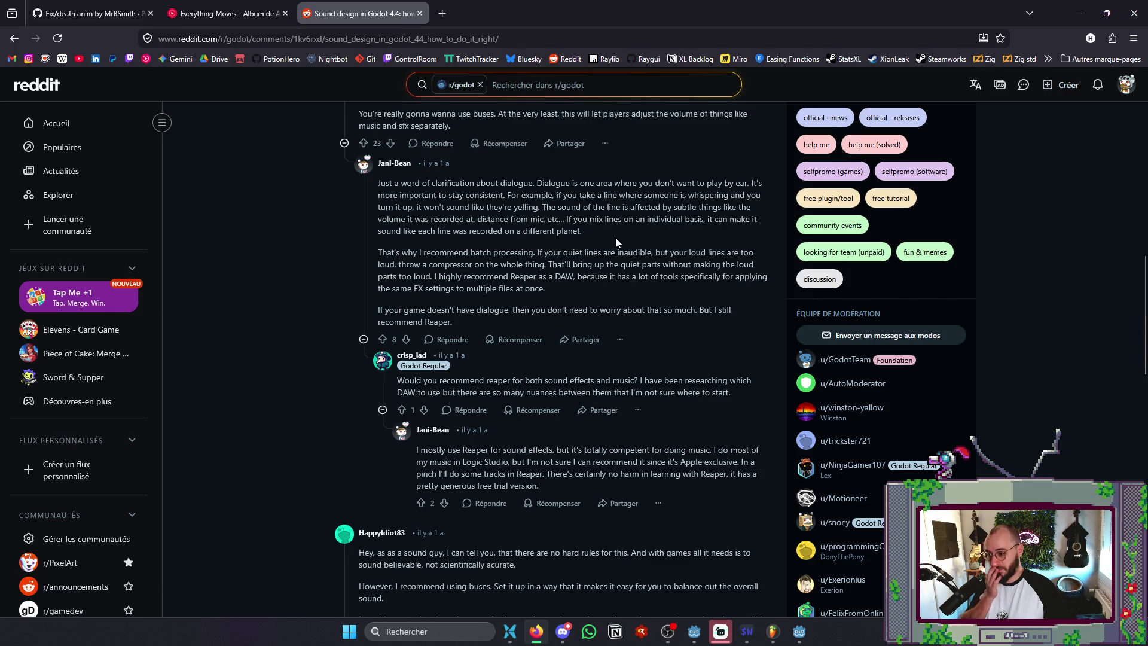
scroll(616, 238, "down", 1)
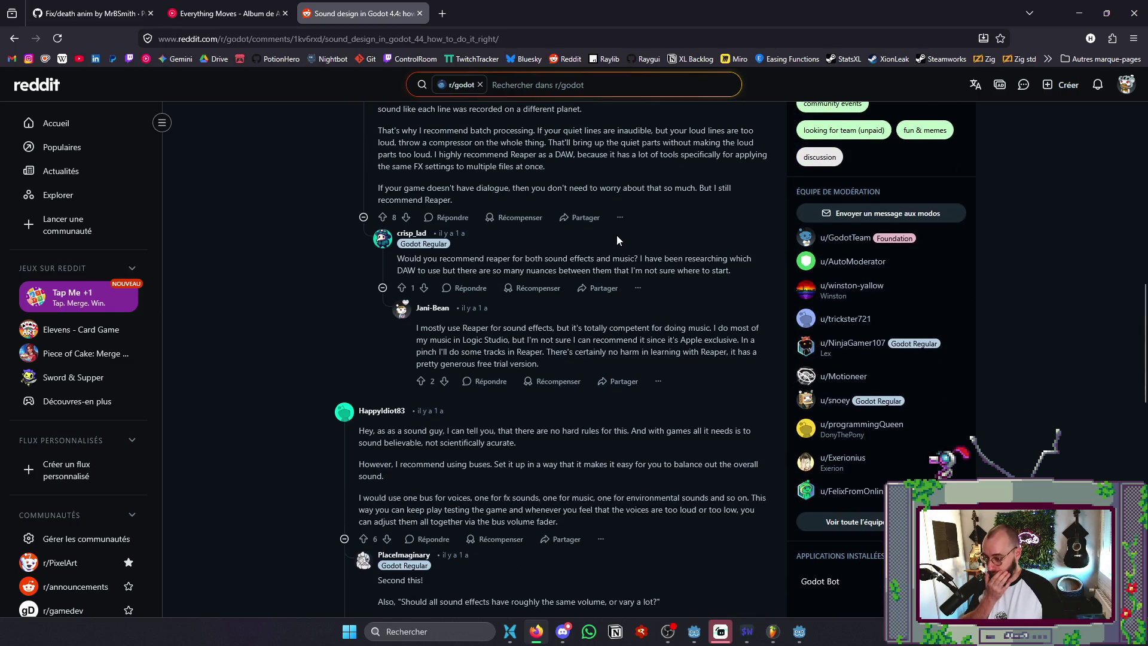
scroll(617, 235, "down", 3)
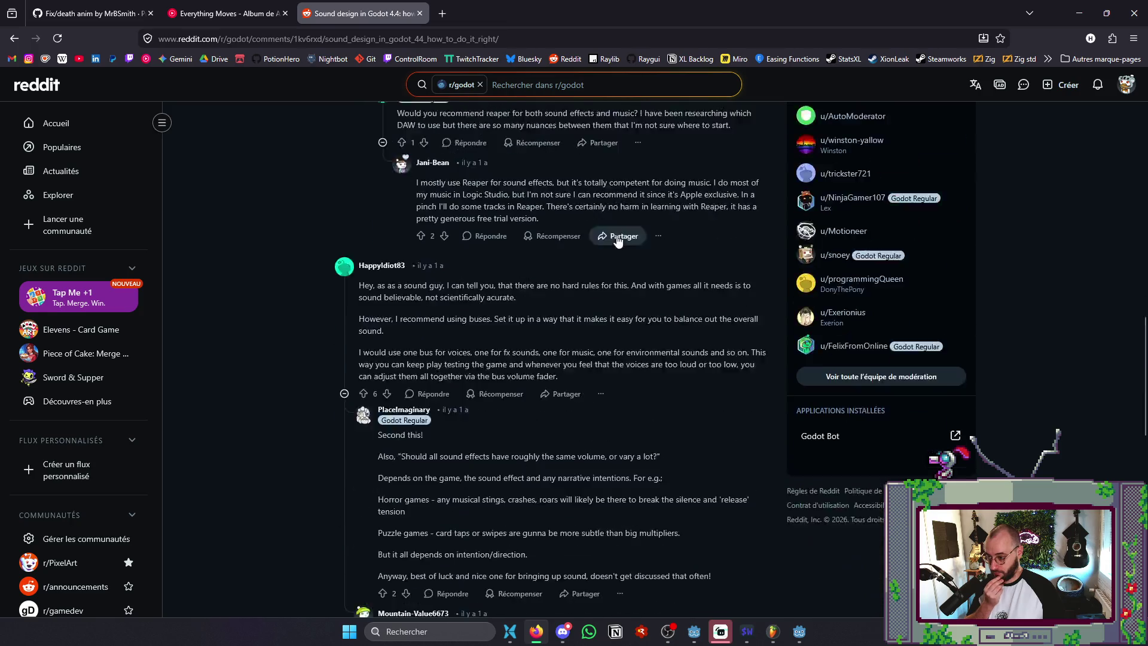
left_click(12, 13)
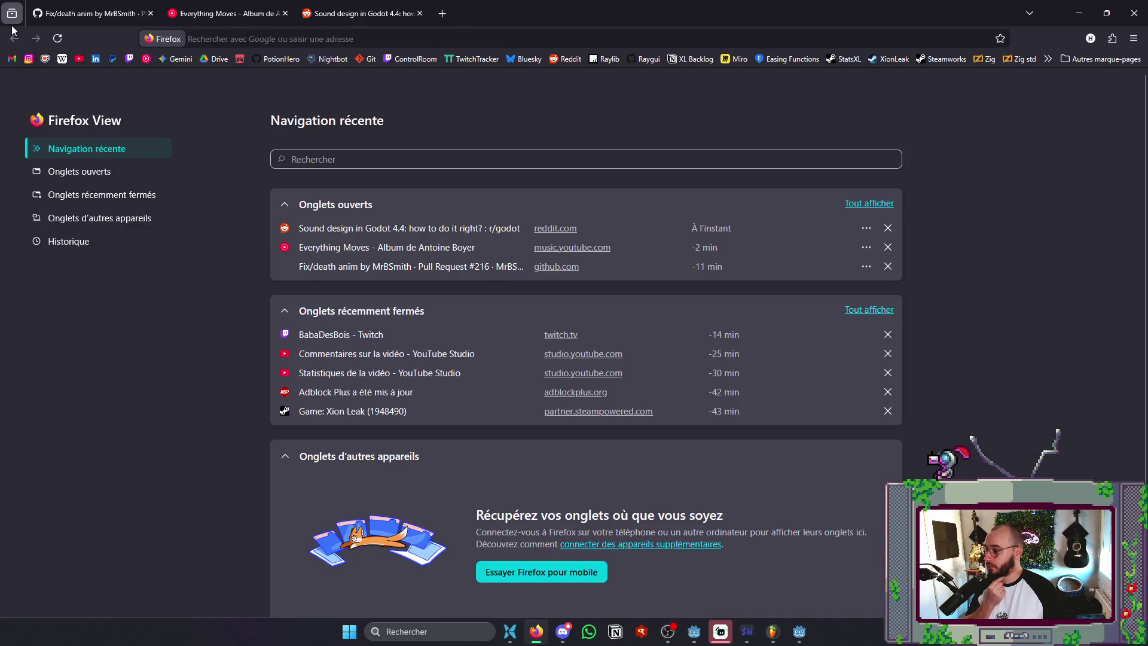
Step: Return to the Google results and search for 'godot 4 audio'
left_click(353, 6)
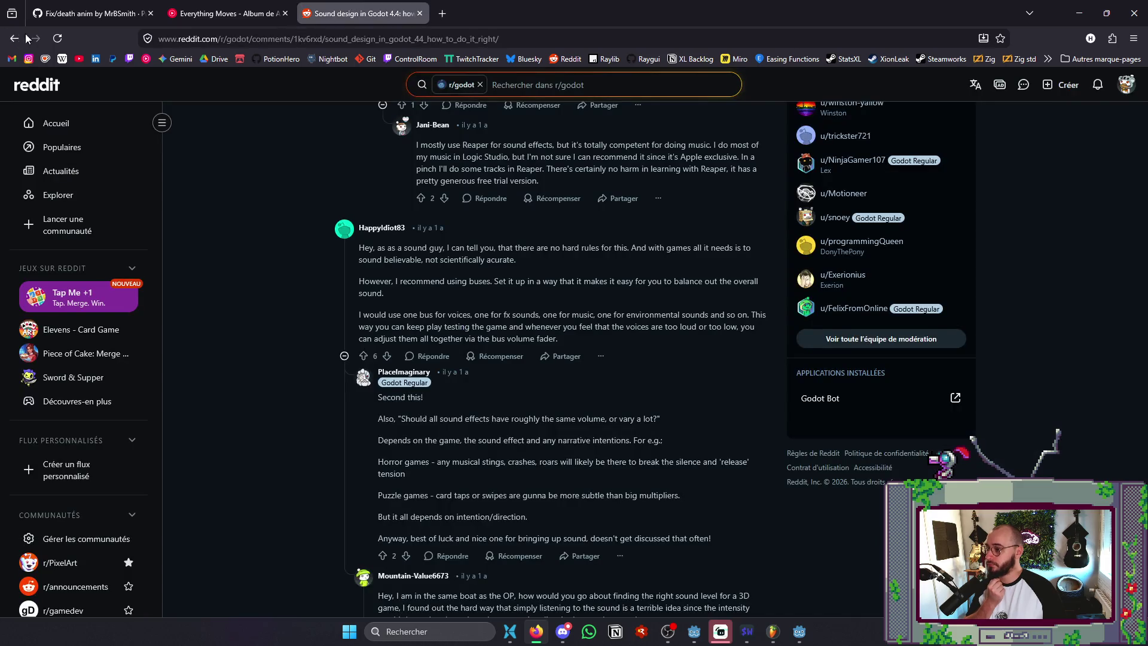
left_click(14, 38)
triple_click(300, 91)
type("godot 4")
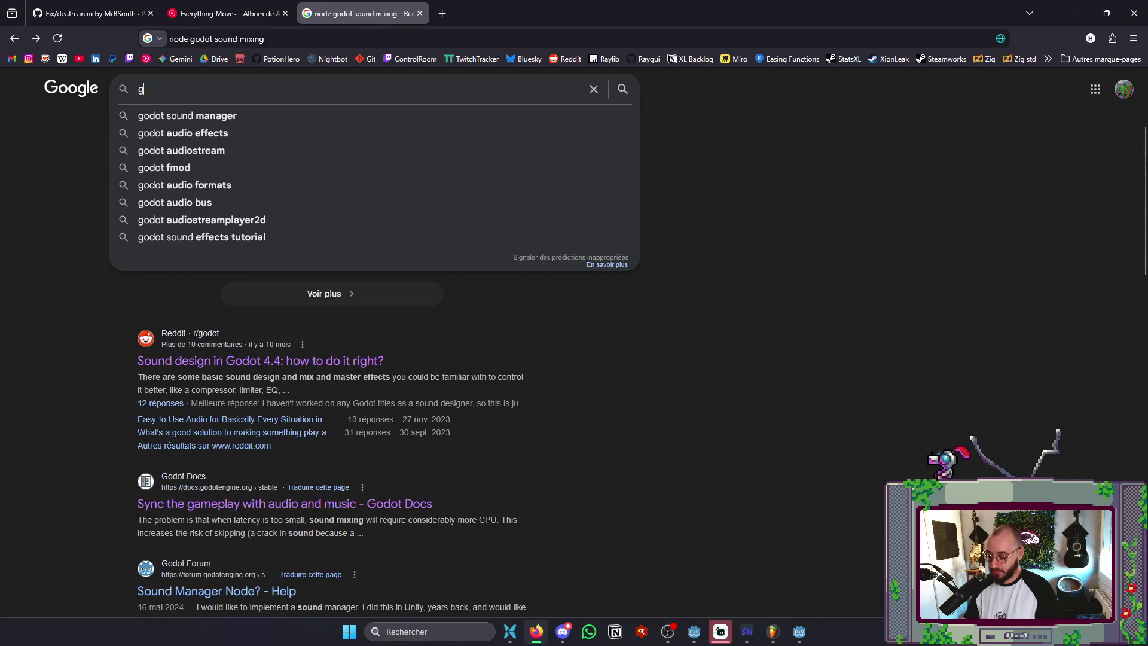
type(" audio")
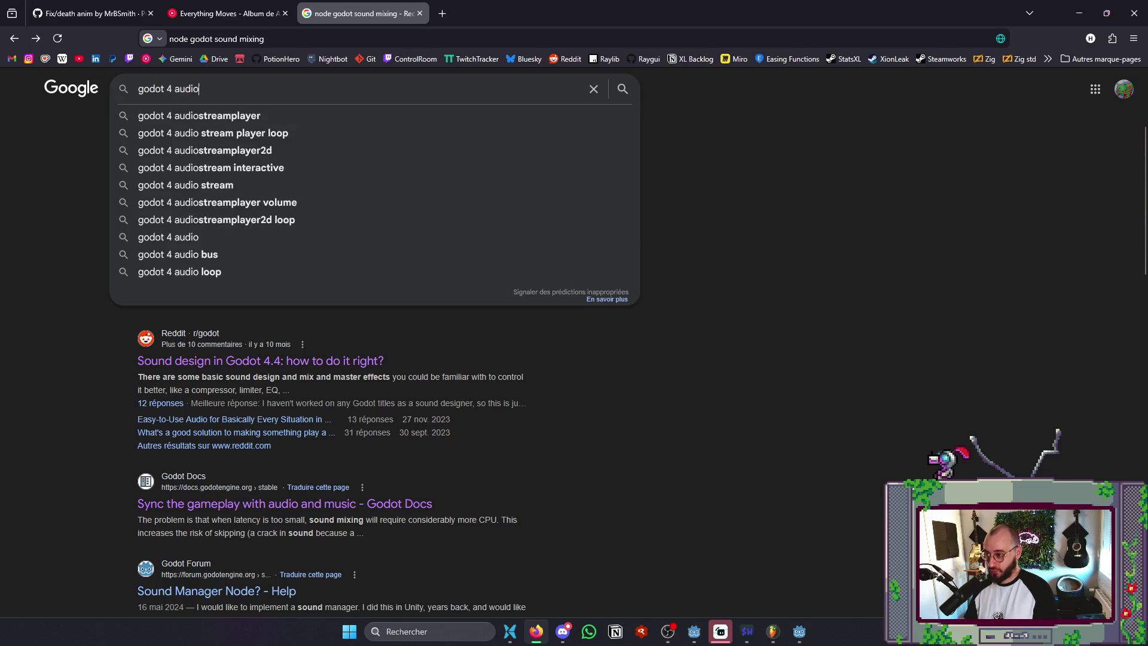
key("Return")
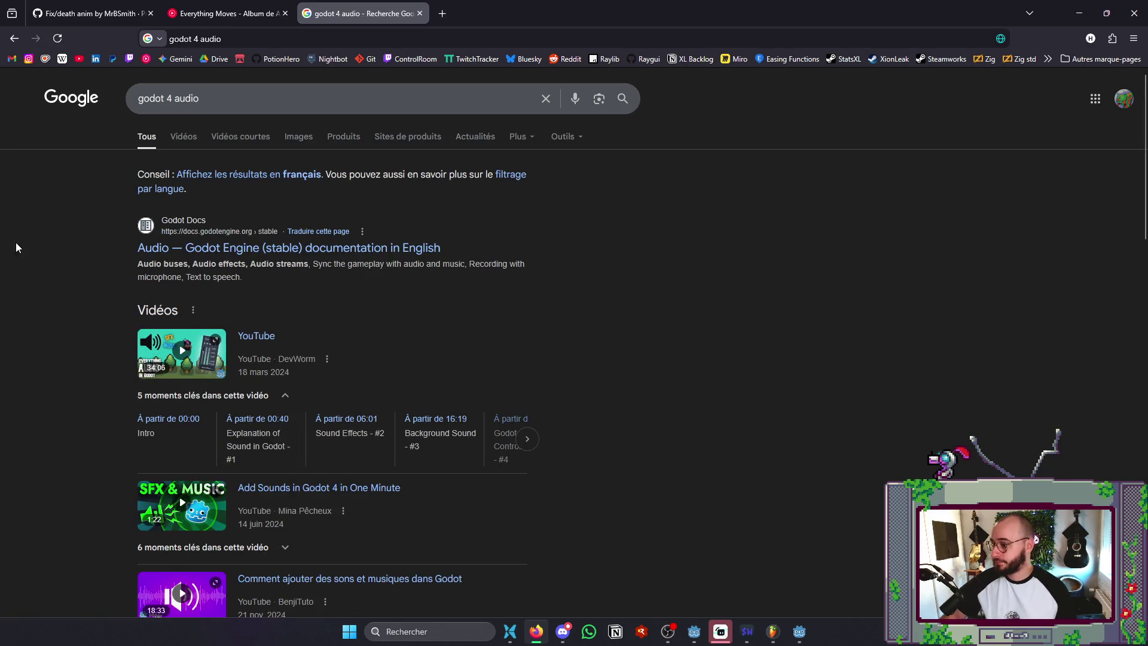
Step: Open the French Godot Docs Audio page and its Bus audio section
scroll(598, 338, "down", 8)
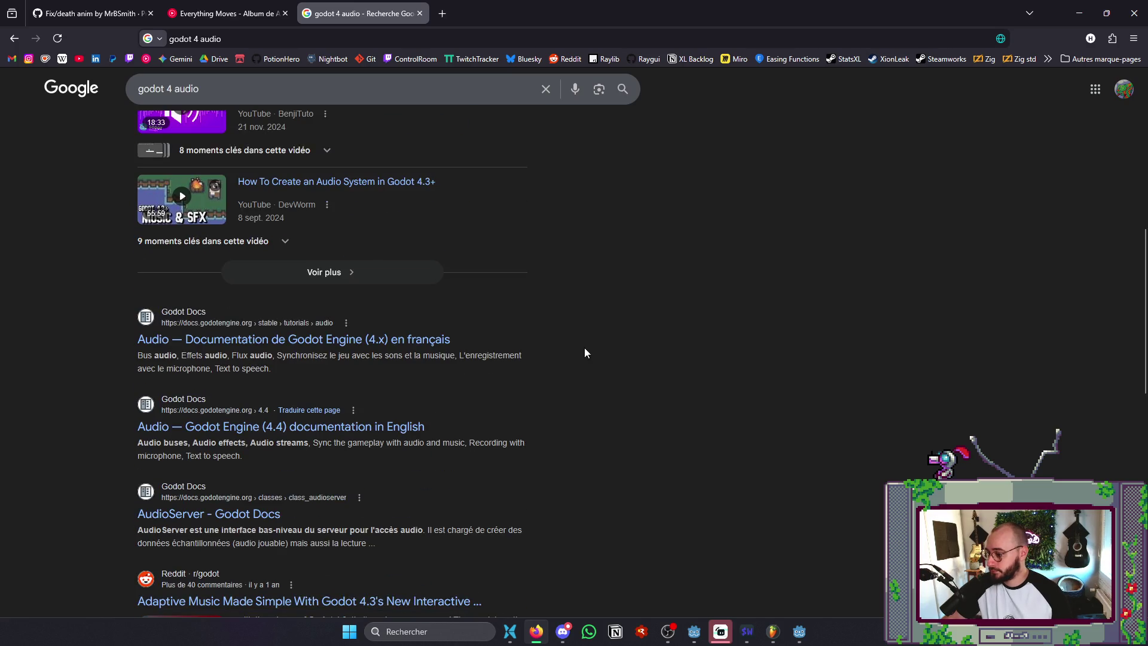
left_click(331, 338)
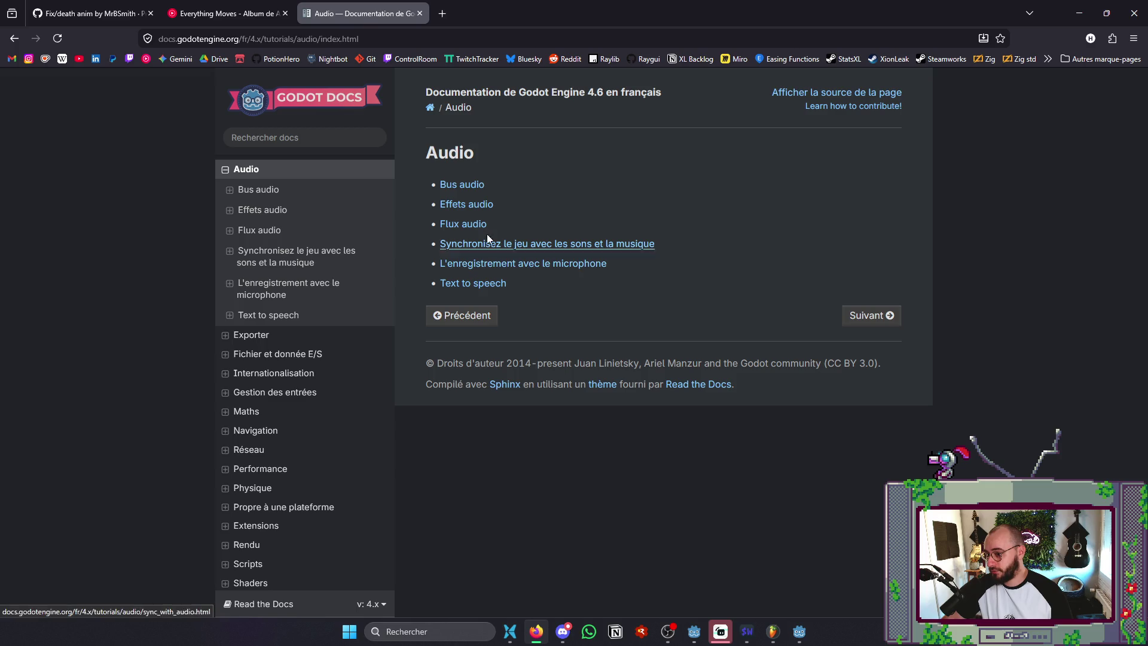
left_click(462, 184)
Step: Read through the Bus audio documentation, then minimize Firefox
scroll(504, 234, "down", 5)
scroll(502, 233, "down", 10)
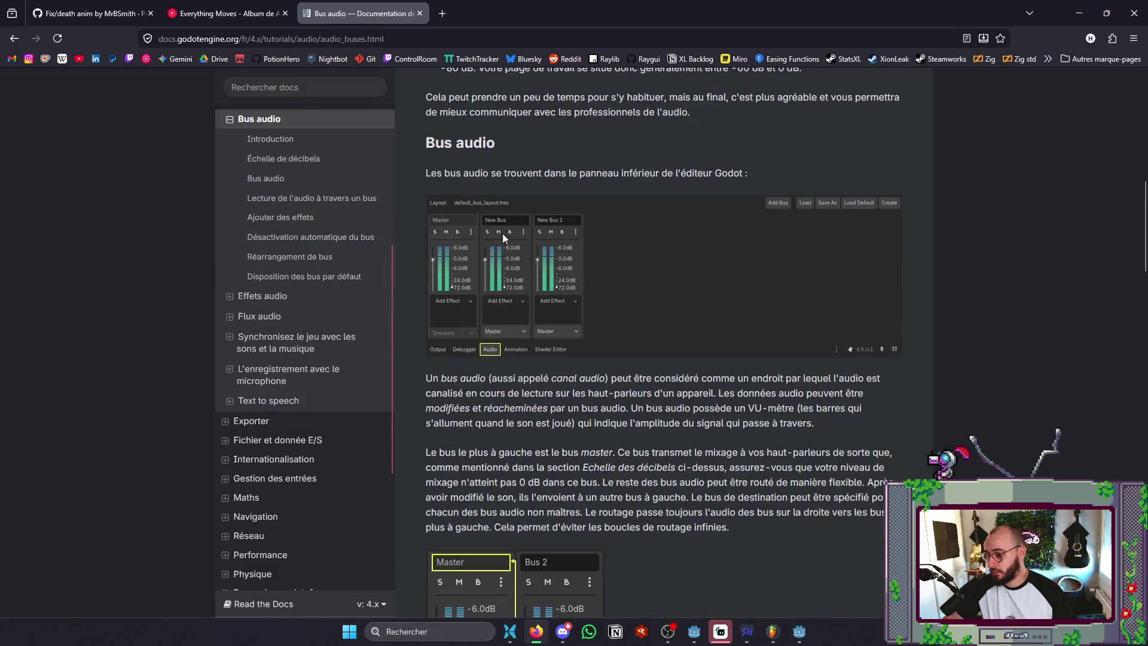
scroll(305, 299, "down", 3)
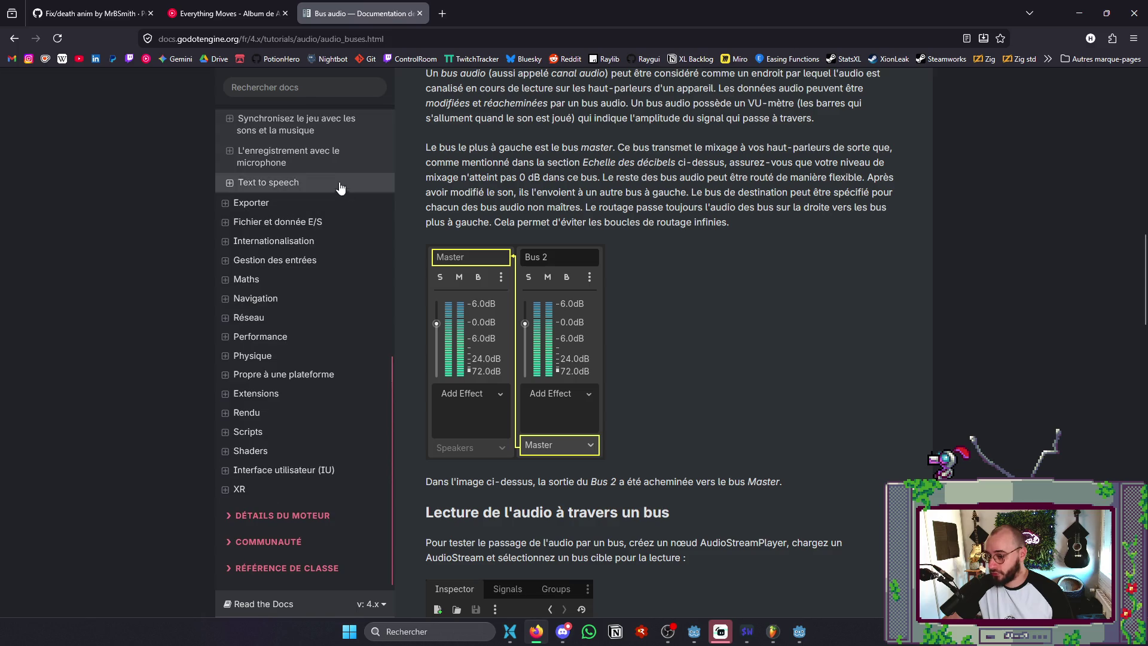
scroll(689, 264, "down", 8)
scroll(694, 274, "up", 3)
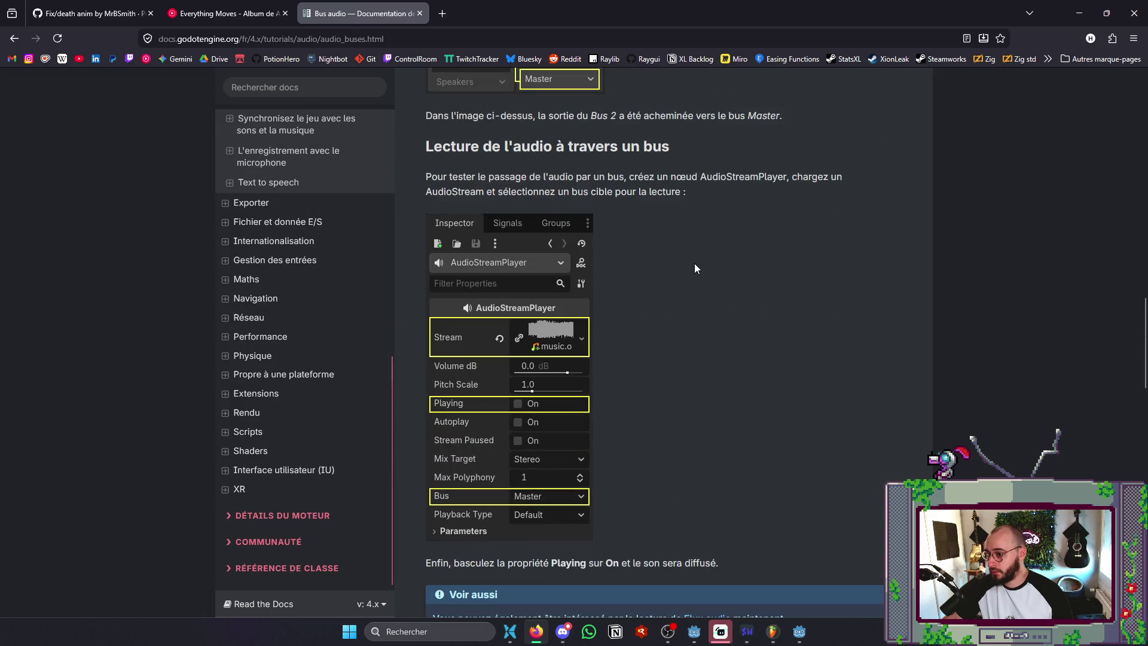
scroll(696, 266, "down", 4)
scroll(700, 248, "up", 2)
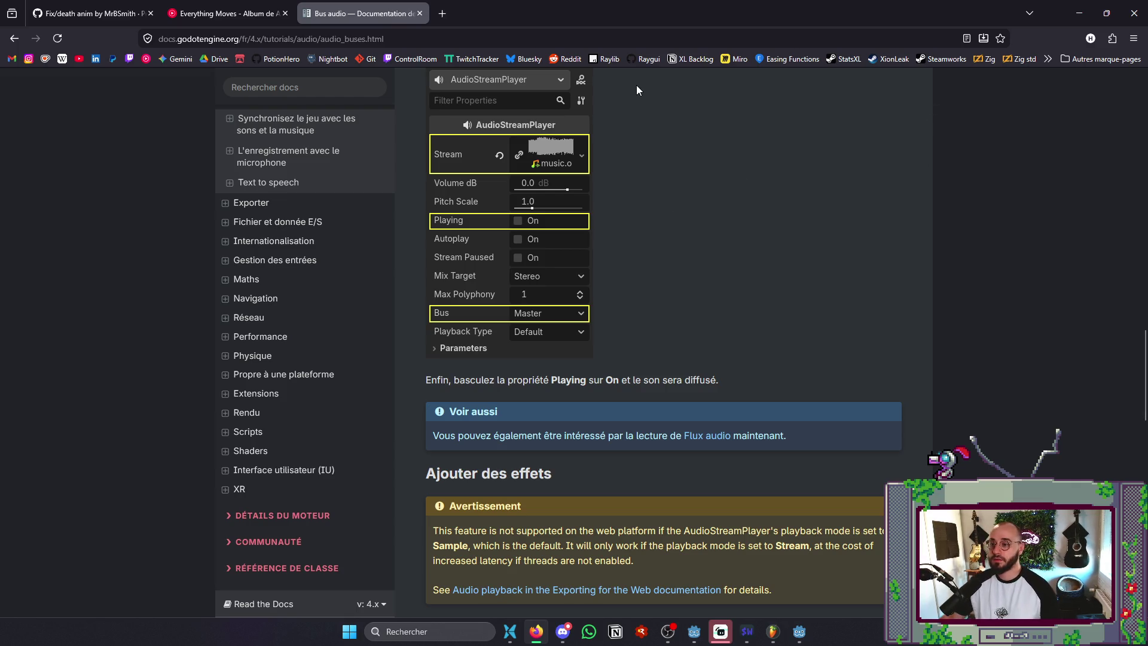
left_click(1080, 14)
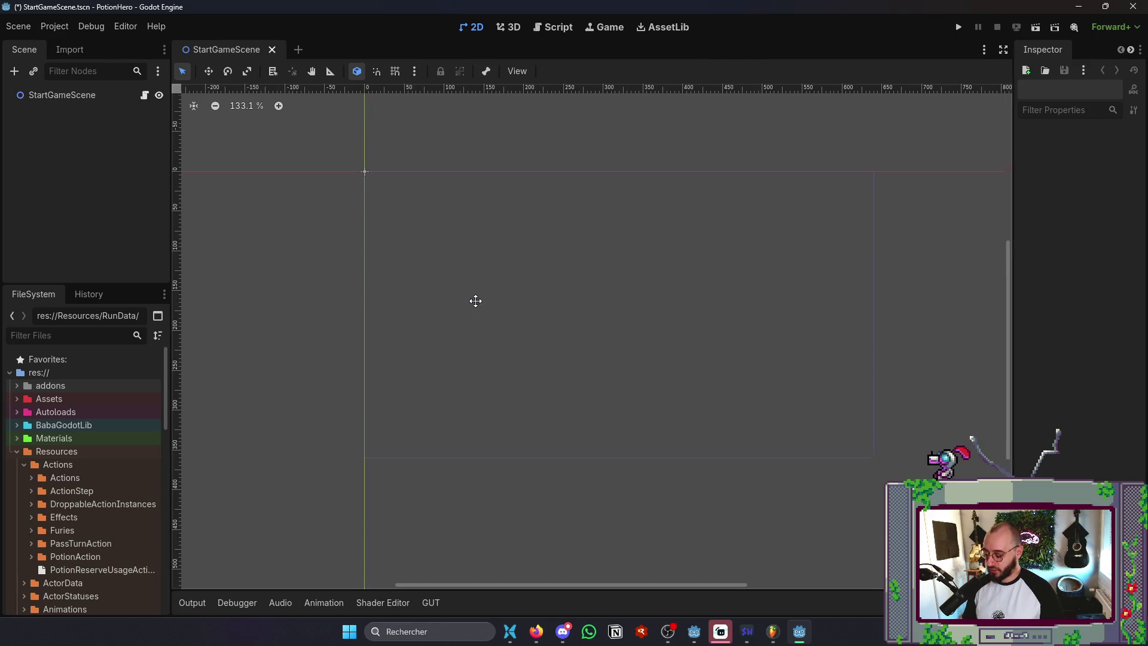
Step: Save StartGameScene, check the Globals > Autoload list in Project Settings, and close it
key("ctrl+s")
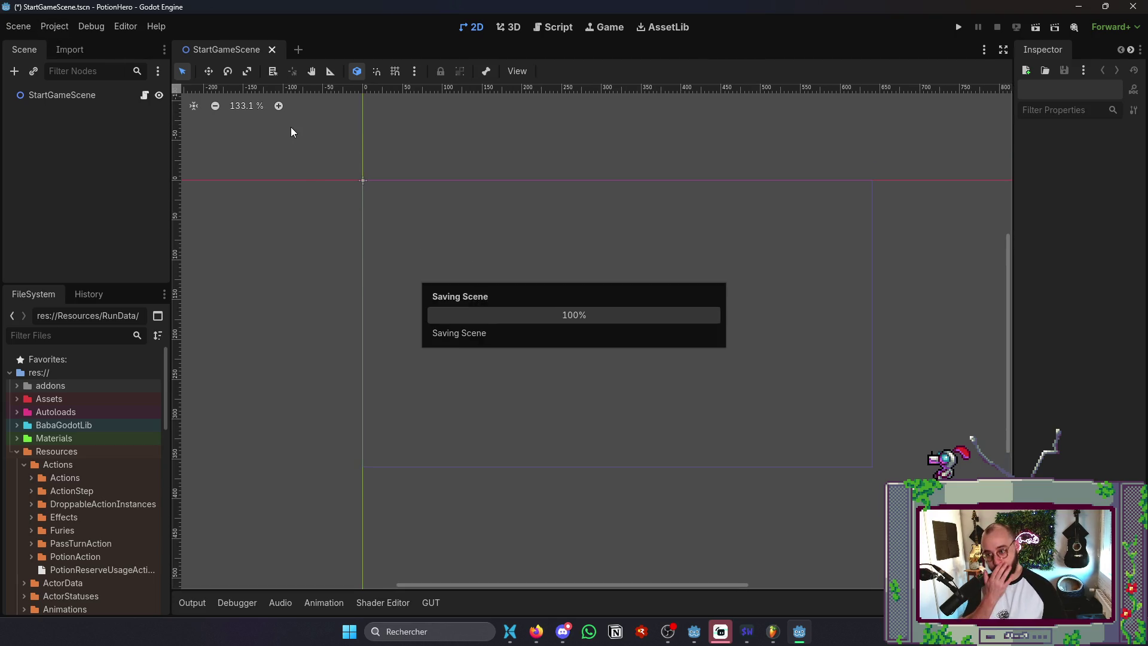
left_click(59, 27)
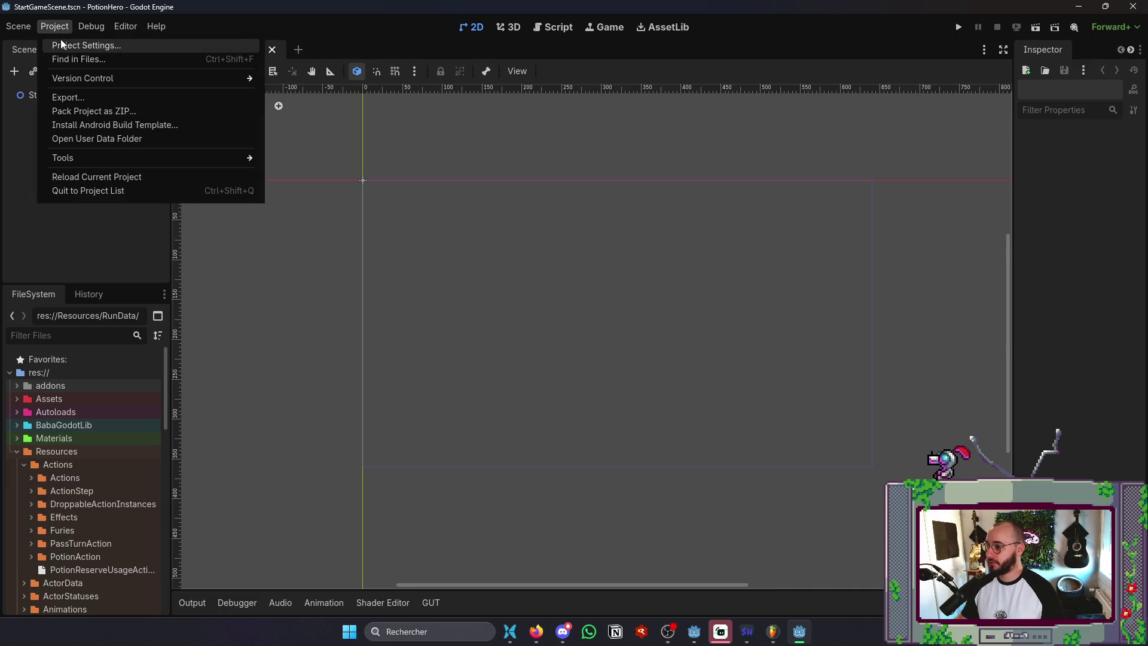
left_click(60, 42)
left_click(275, 145)
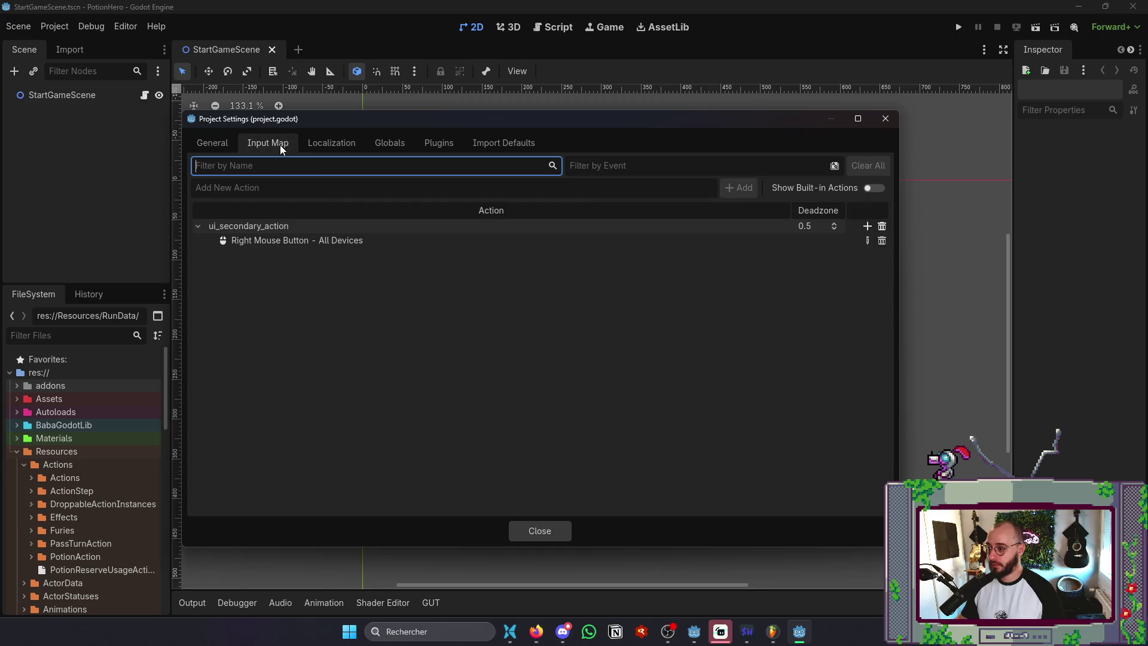
left_click(336, 147)
left_click(394, 149)
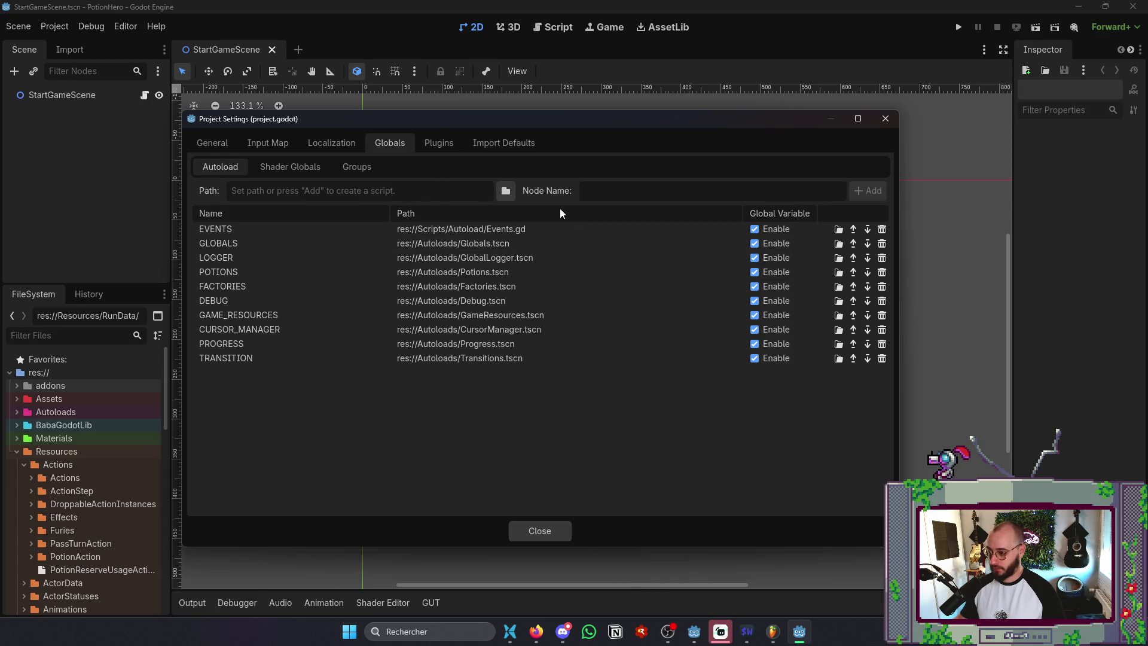
left_click(886, 118)
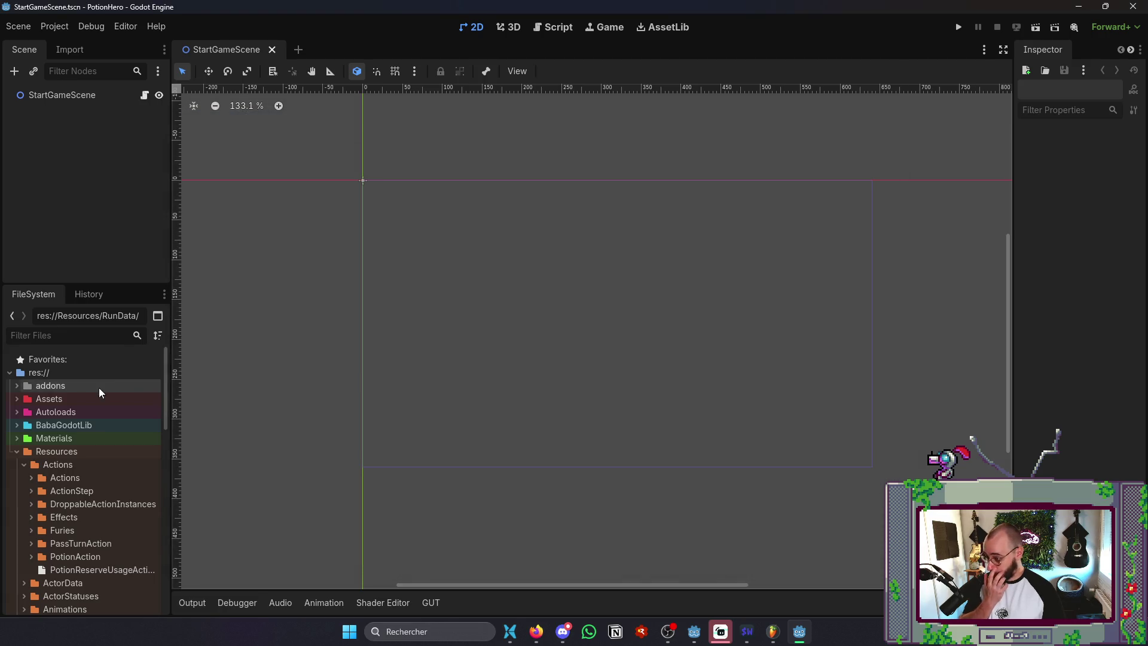
left_click(22, 456)
Step: Expand Assets in the FileSystem dock and select the Musics folder
left_click(17, 453)
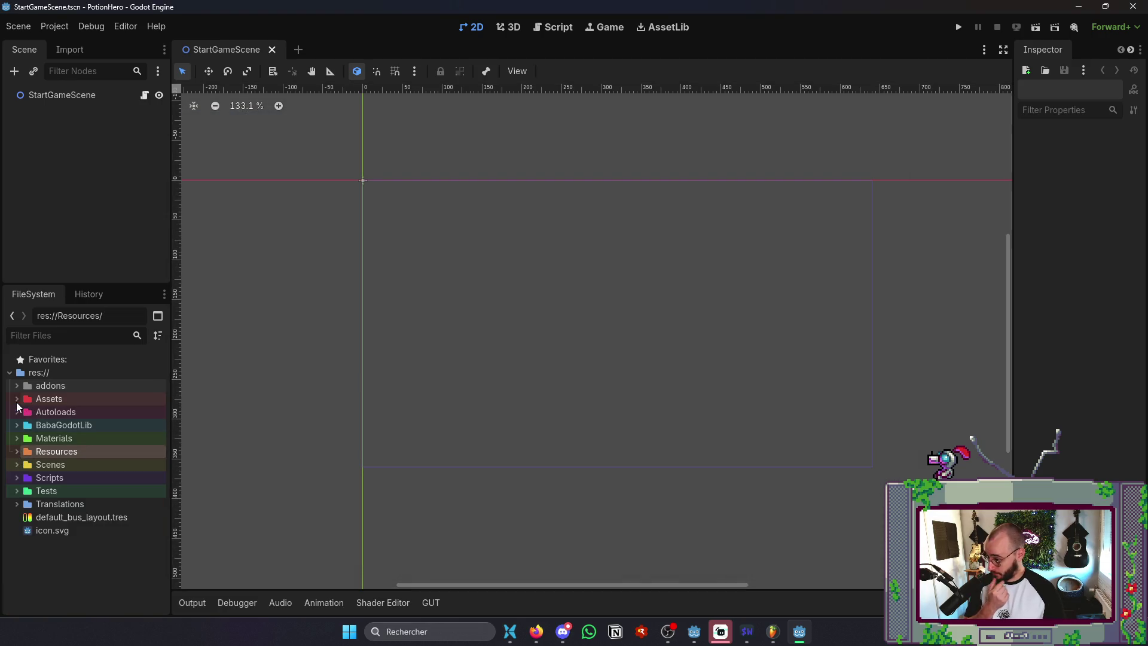
left_click(17, 400)
right_click(47, 425)
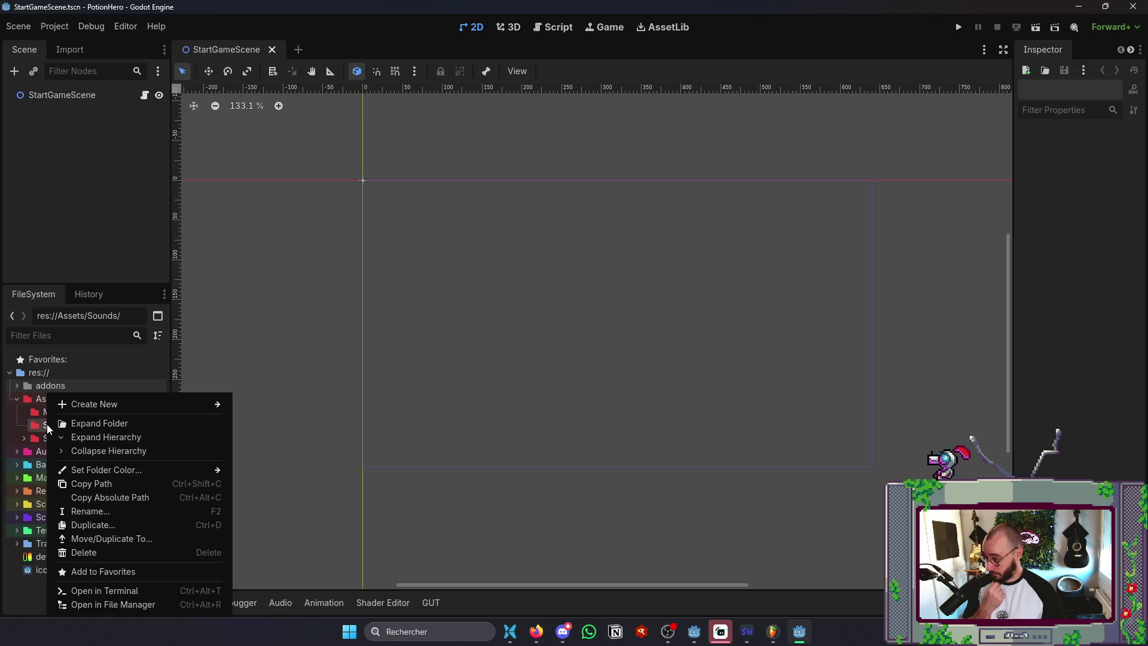
mouse_move(74, 406)
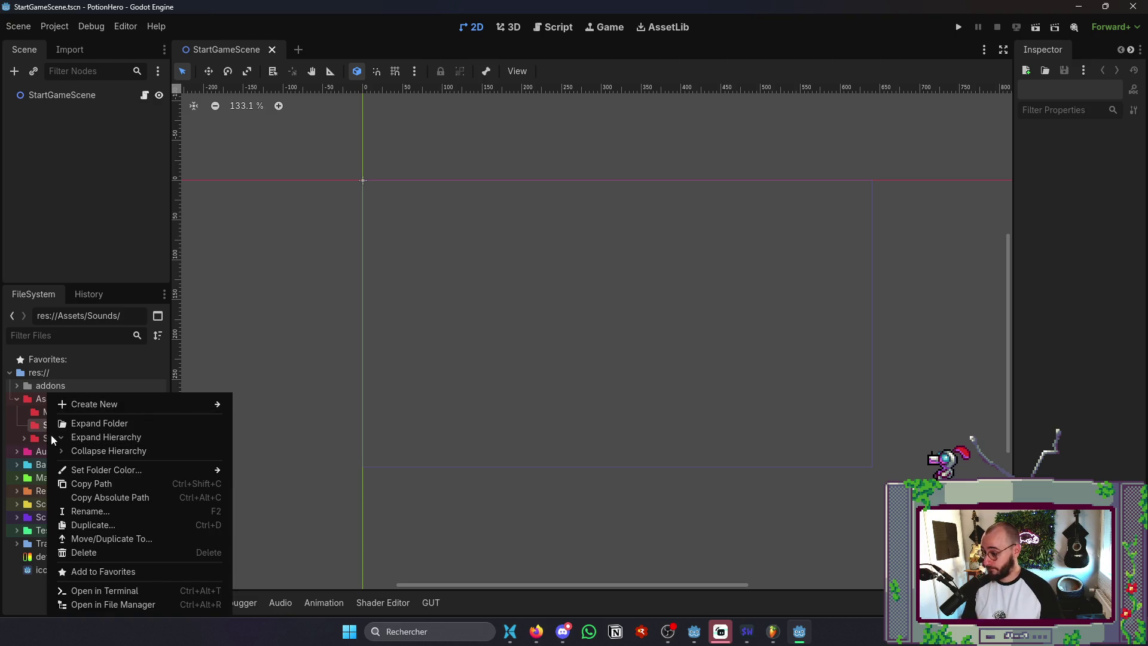
left_click(15, 400)
left_click(30, 413)
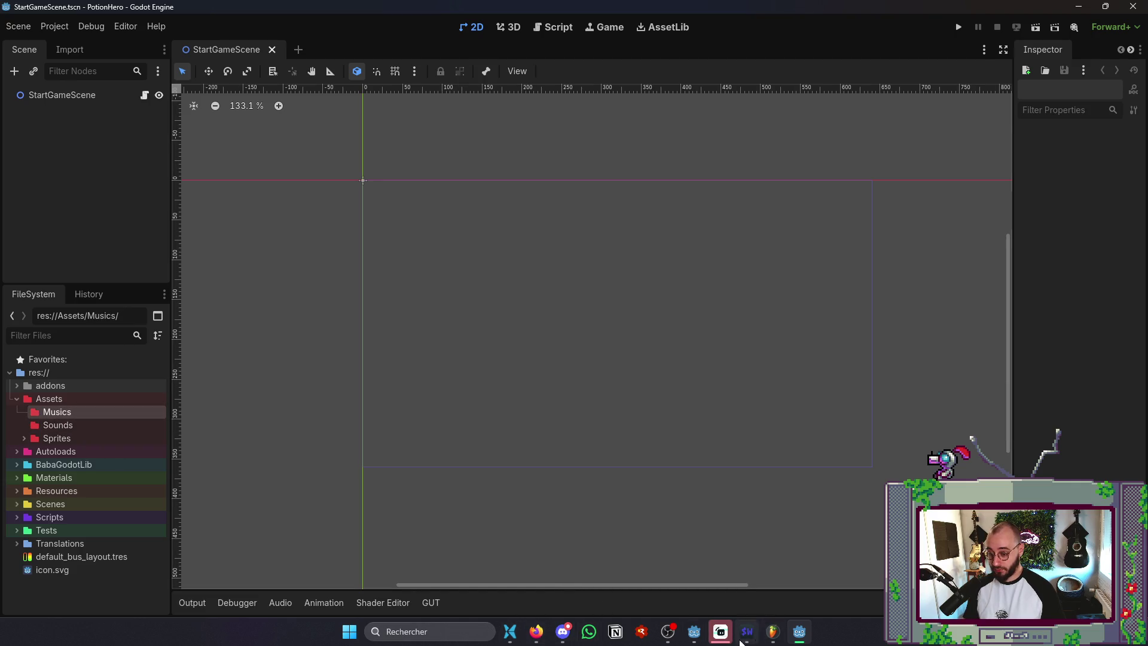
Step: Drag DISCO.ogg and DISCO_calm.ogg from File Pilot into res://Assets/Musics
mouse_move(509, 634)
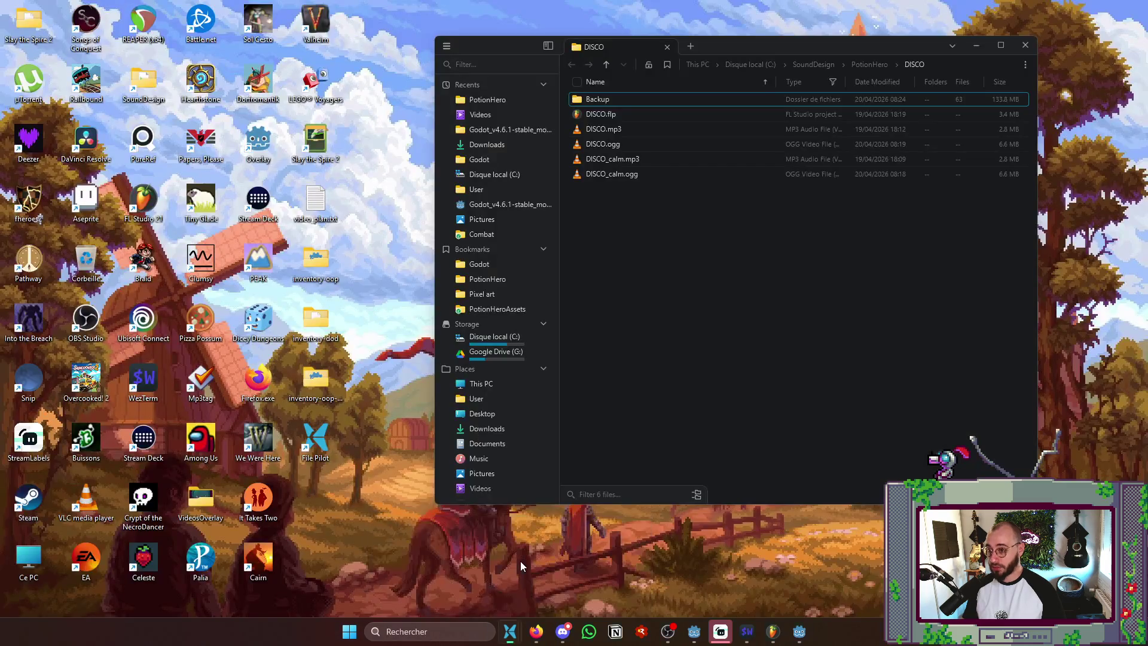
left_click(521, 561)
left_click(613, 173)
left_click(617, 143, "ctrl")
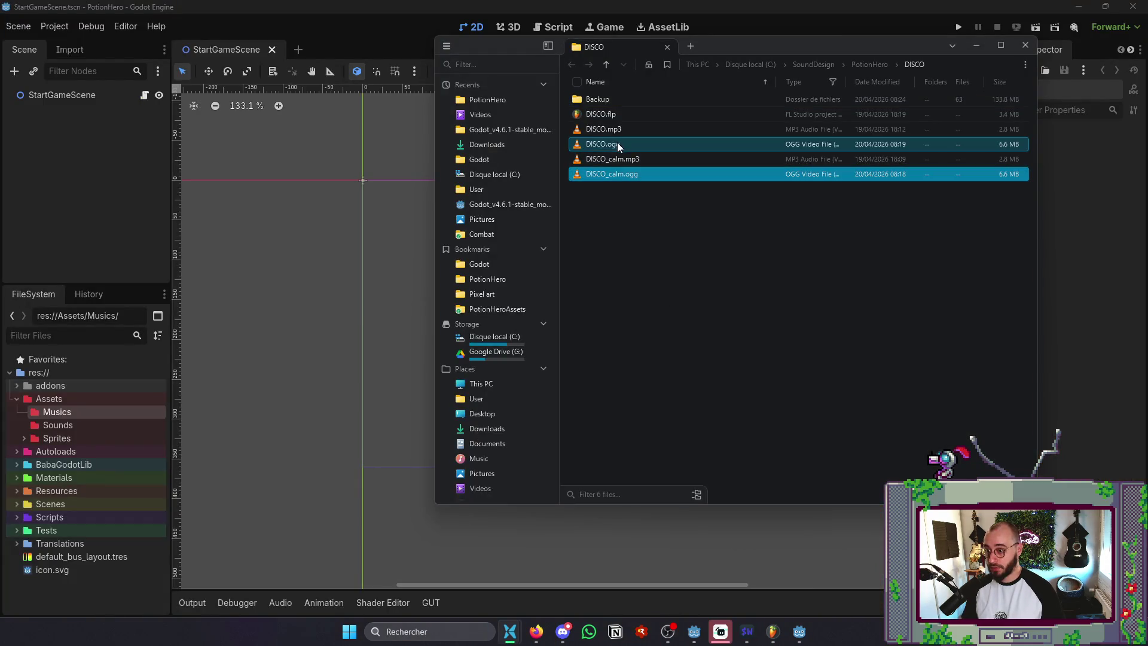
mouse_move(598, 145)
left_mouse_down()
mouse_move(531, 191)
mouse_move(78, 376)
left_mouse_up()
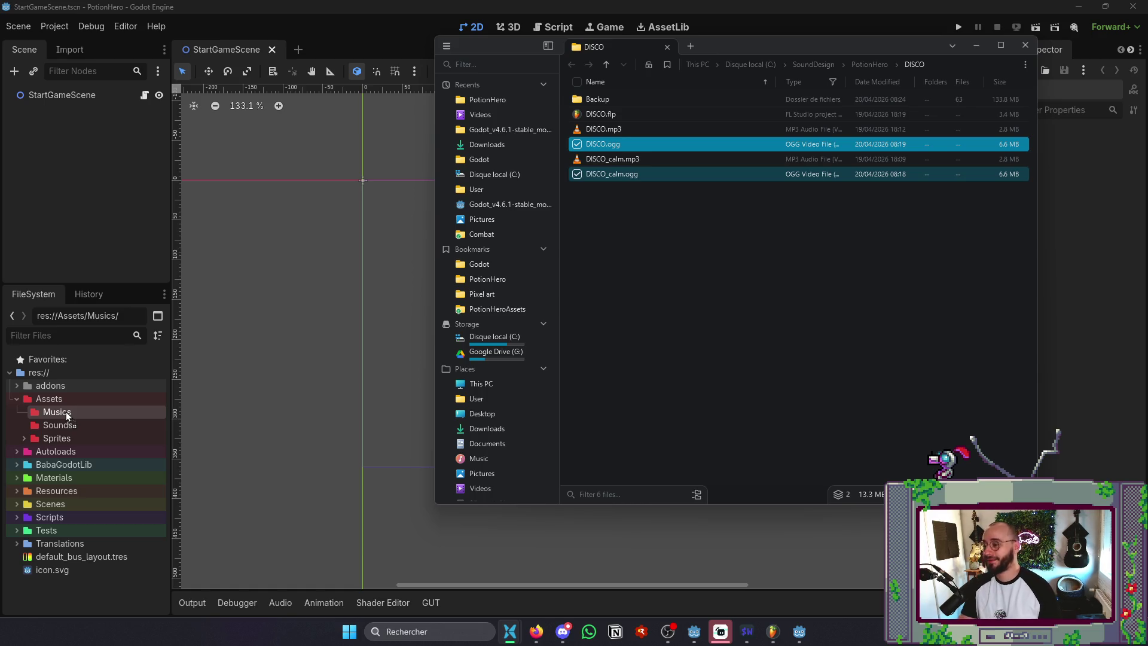
left_click_drag(65, 411, 66, 411)
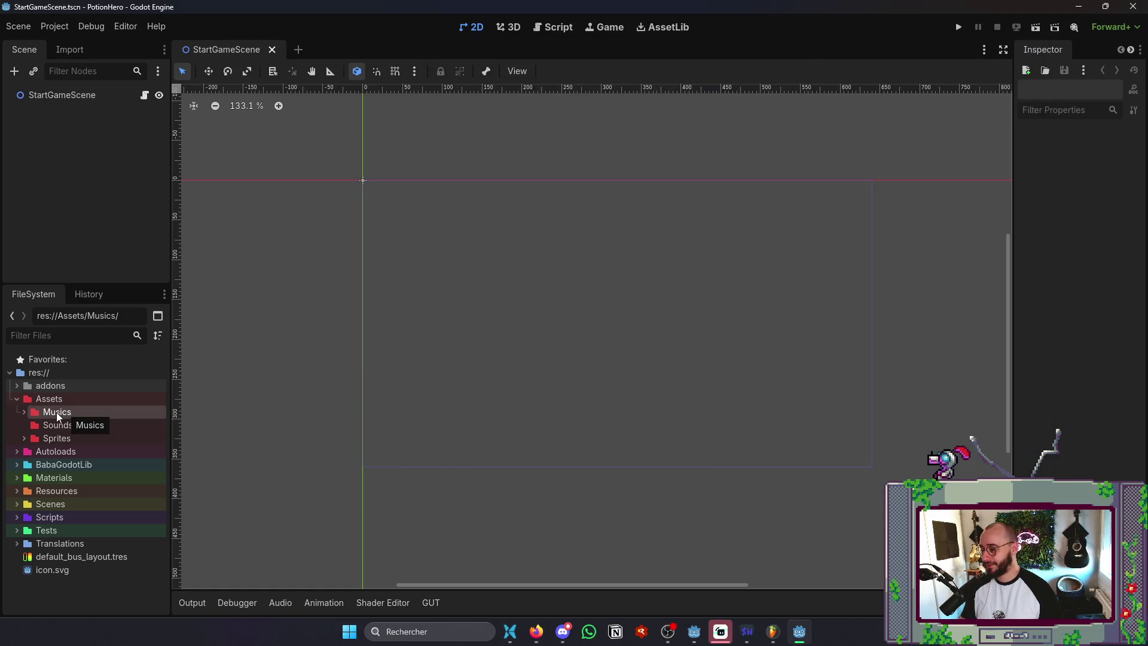
left_click(23, 413)
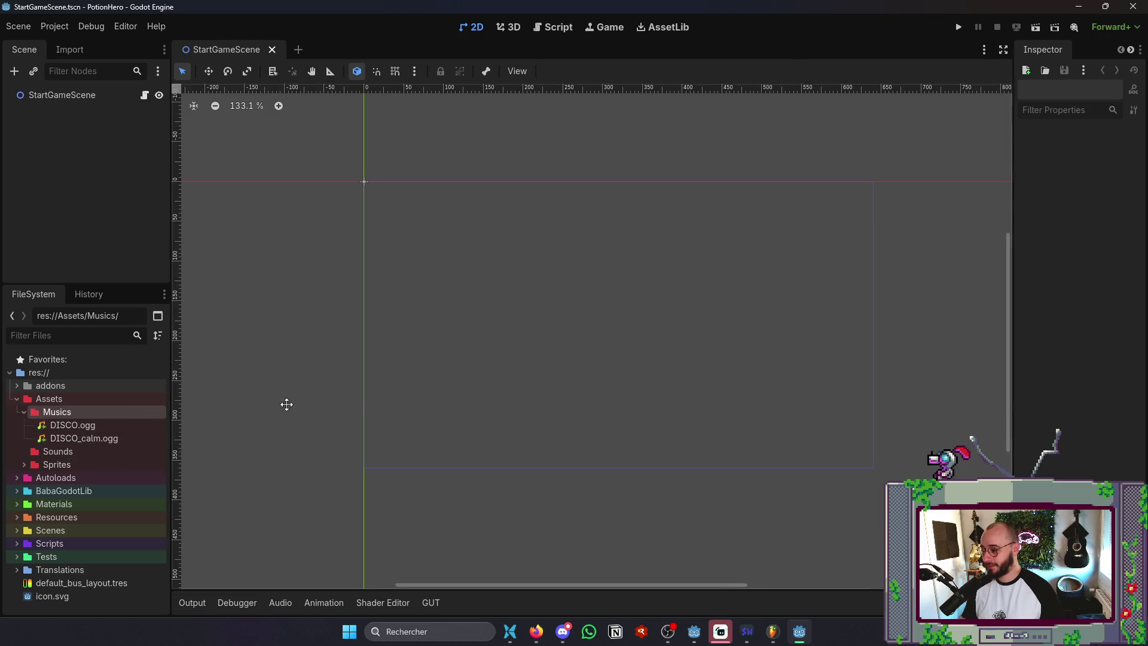
Step: Select the imported DISCO.ogg track in the Musics folder
left_click(83, 425)
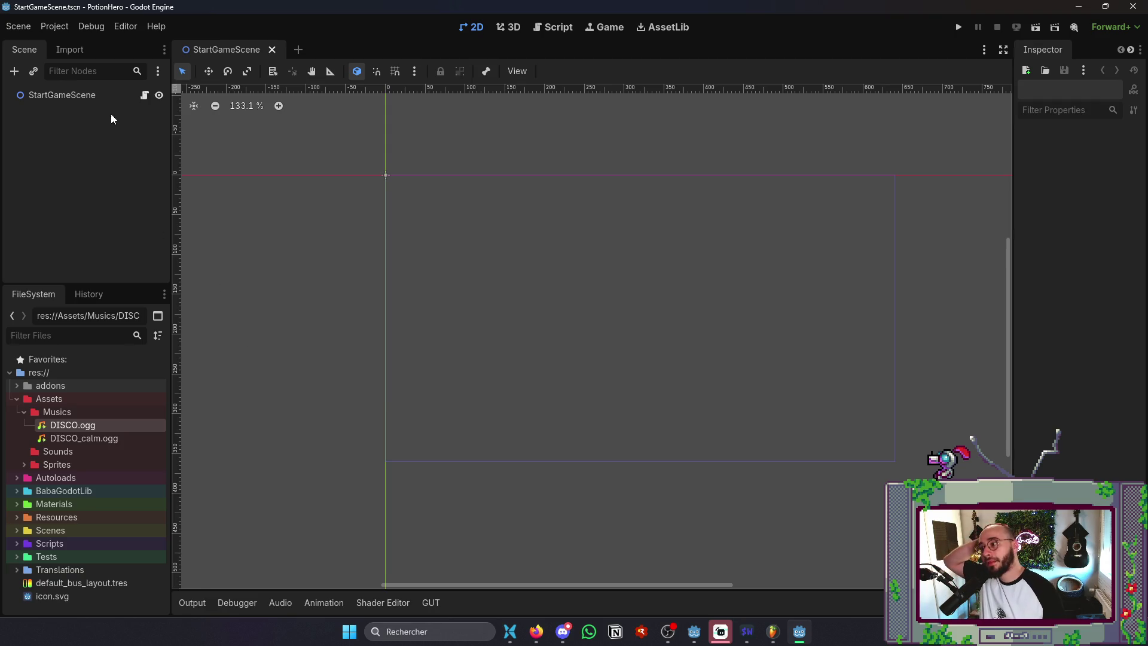
left_click(53, 26)
left_click(53, 27)
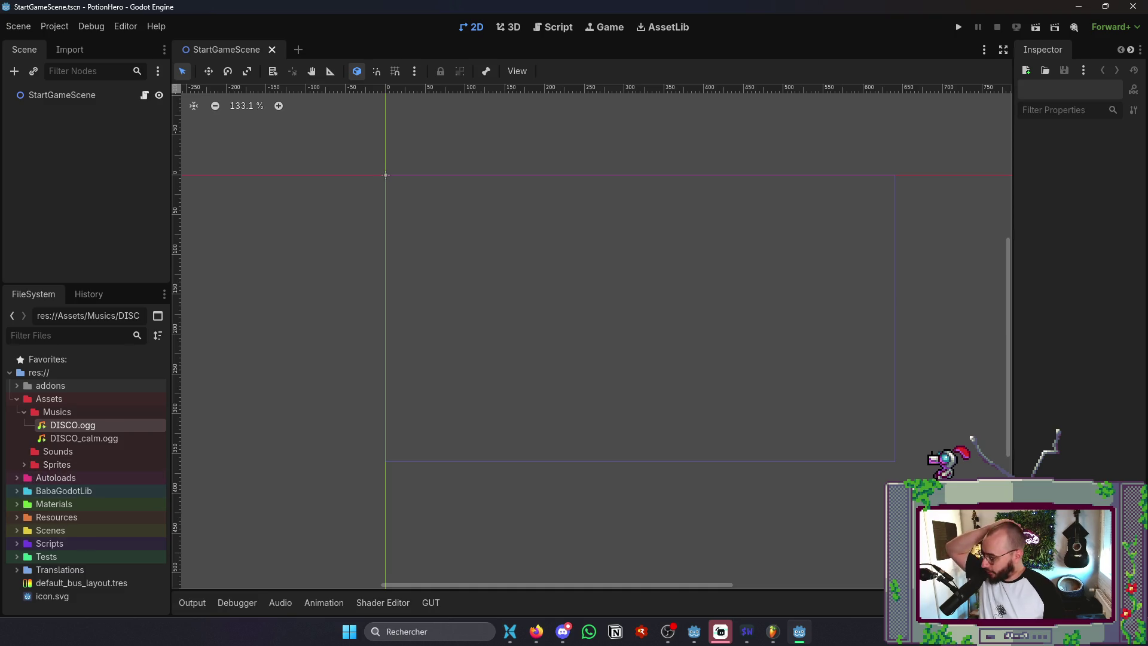
Step: Play the Little Big Dream track on YouTube Music, then minimize Firefox
left_click(537, 631)
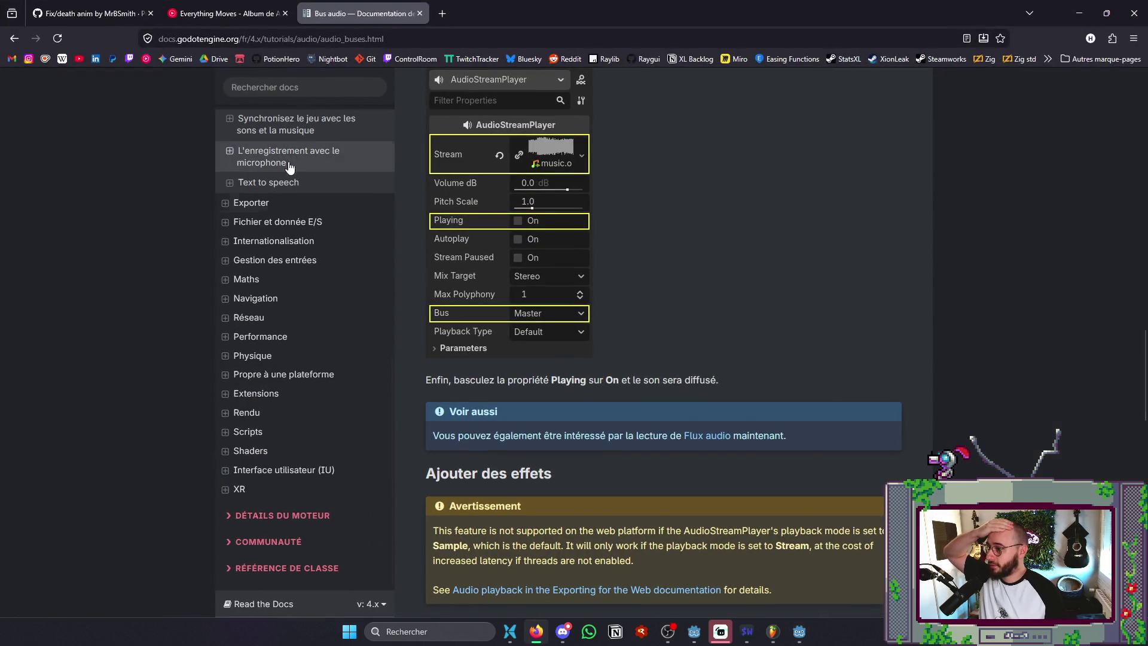
left_click(266, 6)
left_click(49, 595)
left_click(1080, 18)
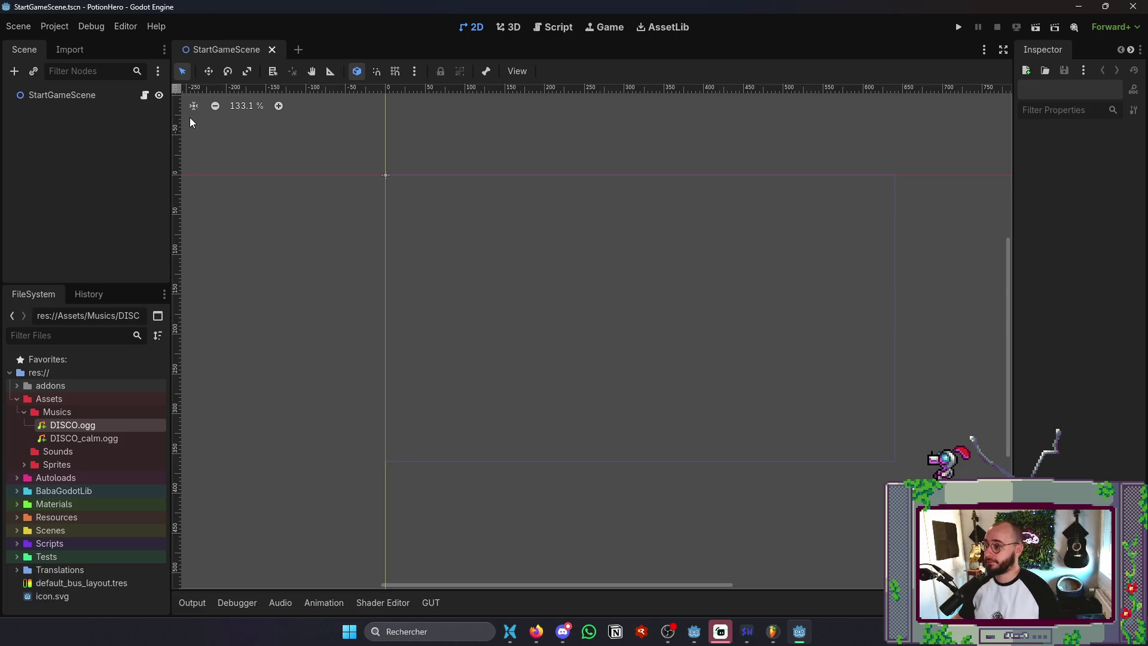
Step: Expand the Autoloads folder to list its autoload scenes
left_click(17, 477)
scroll(16, 476, "down", 2)
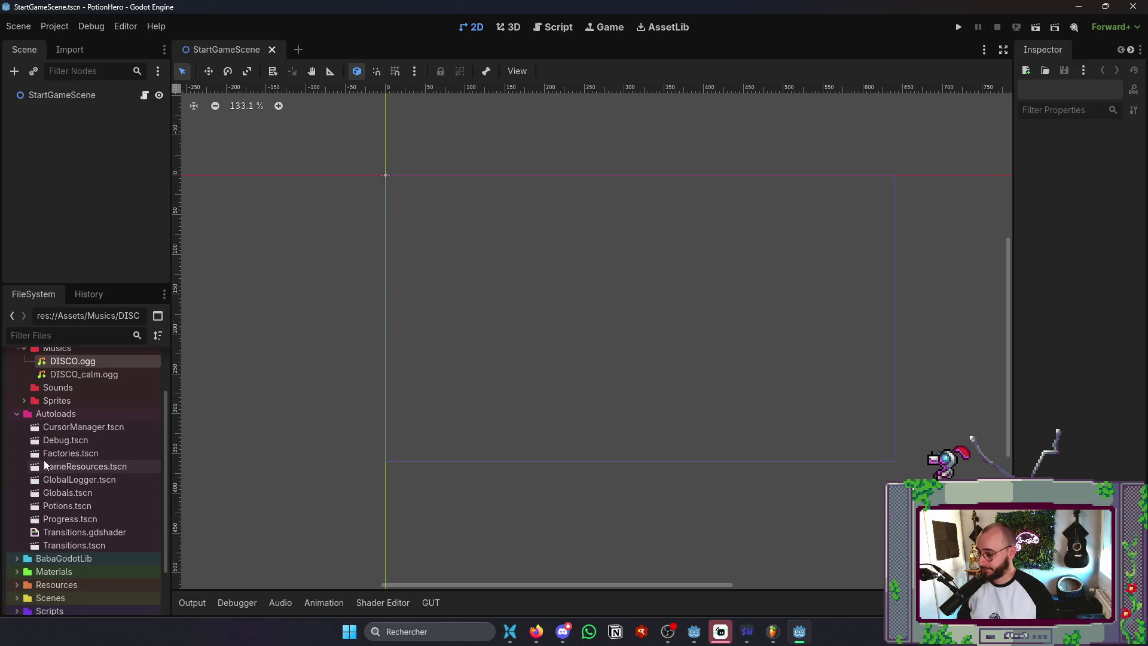
right_click(78, 414)
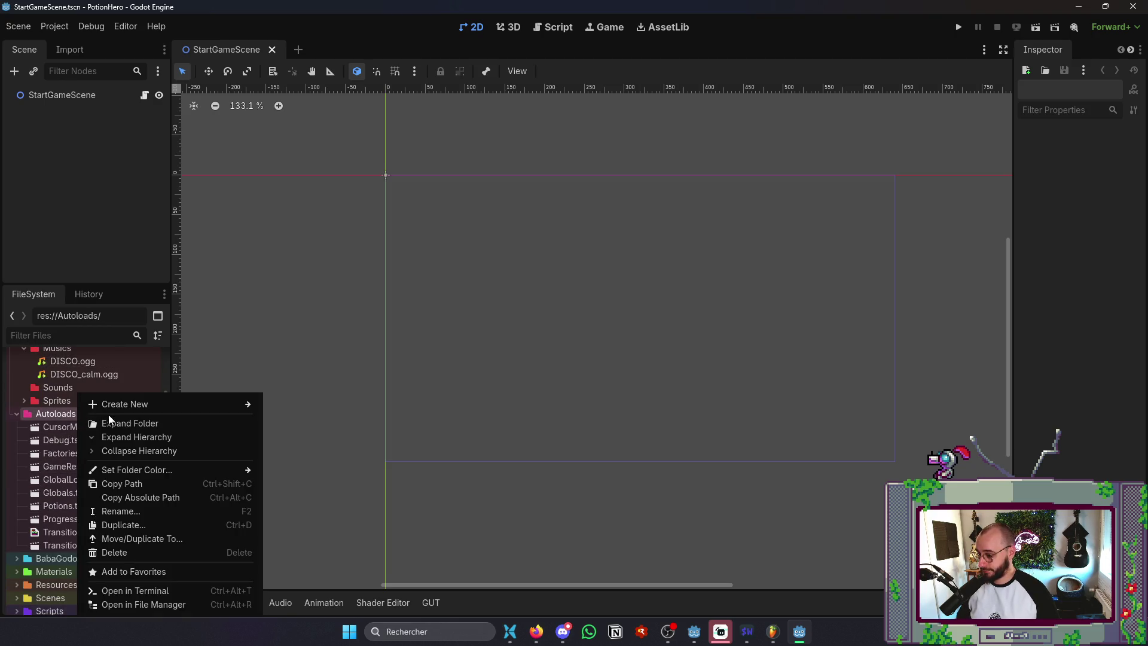
Step: Create Music.tscn in the Autoloads folder and select its Music root node
mouse_move(186, 406)
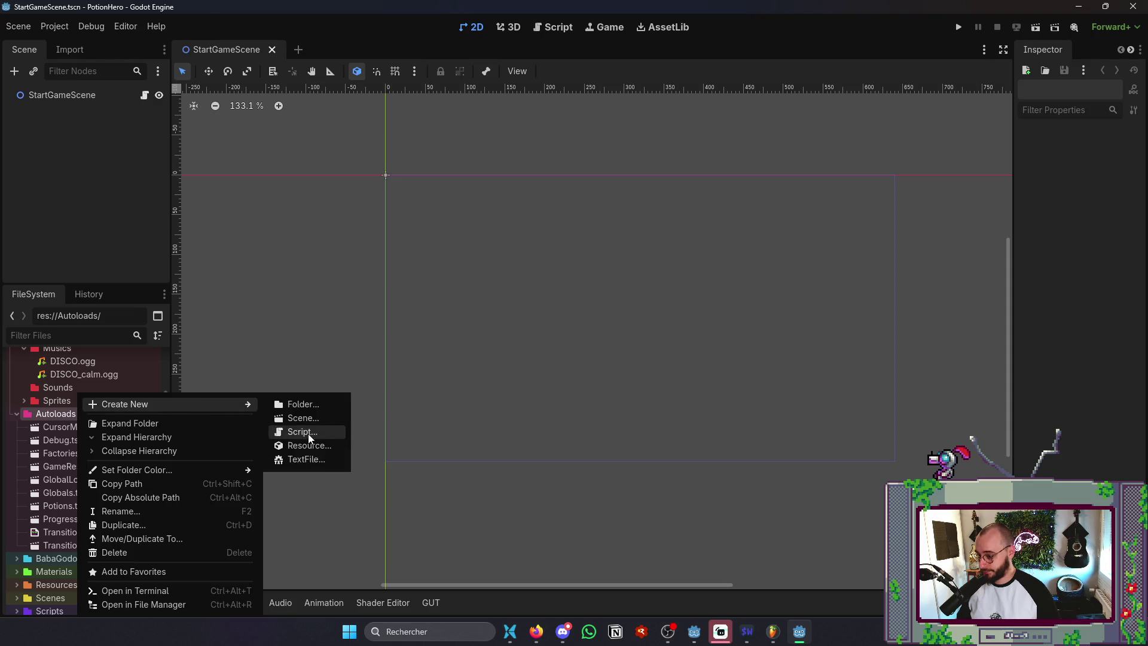
left_click(321, 421)
type("Music")
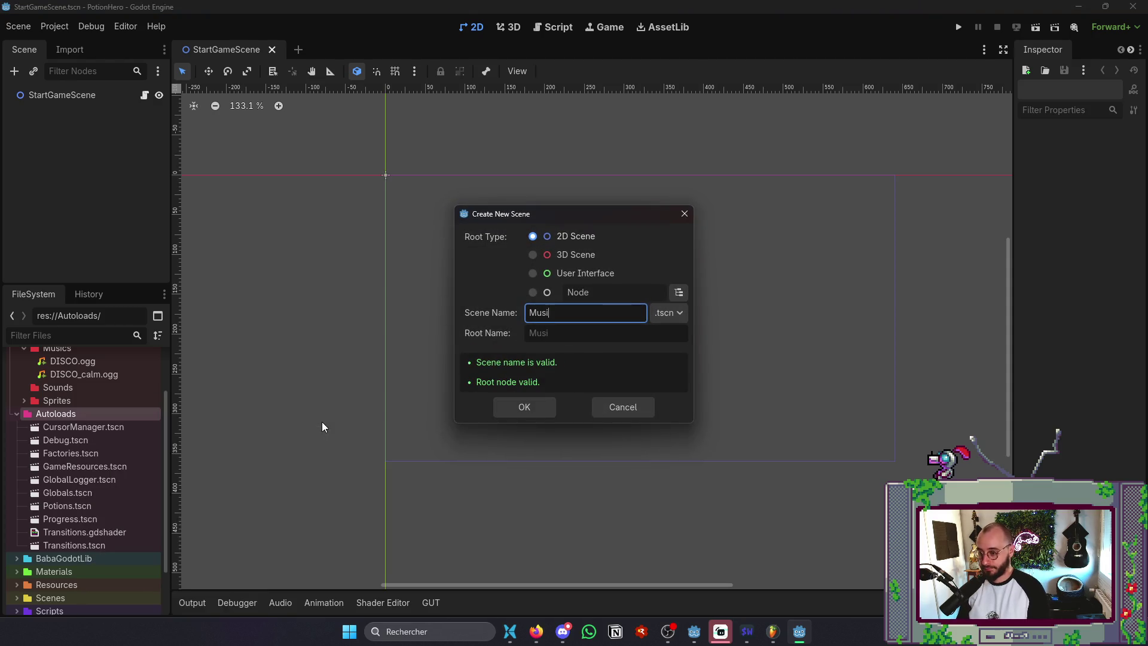
key("Return")
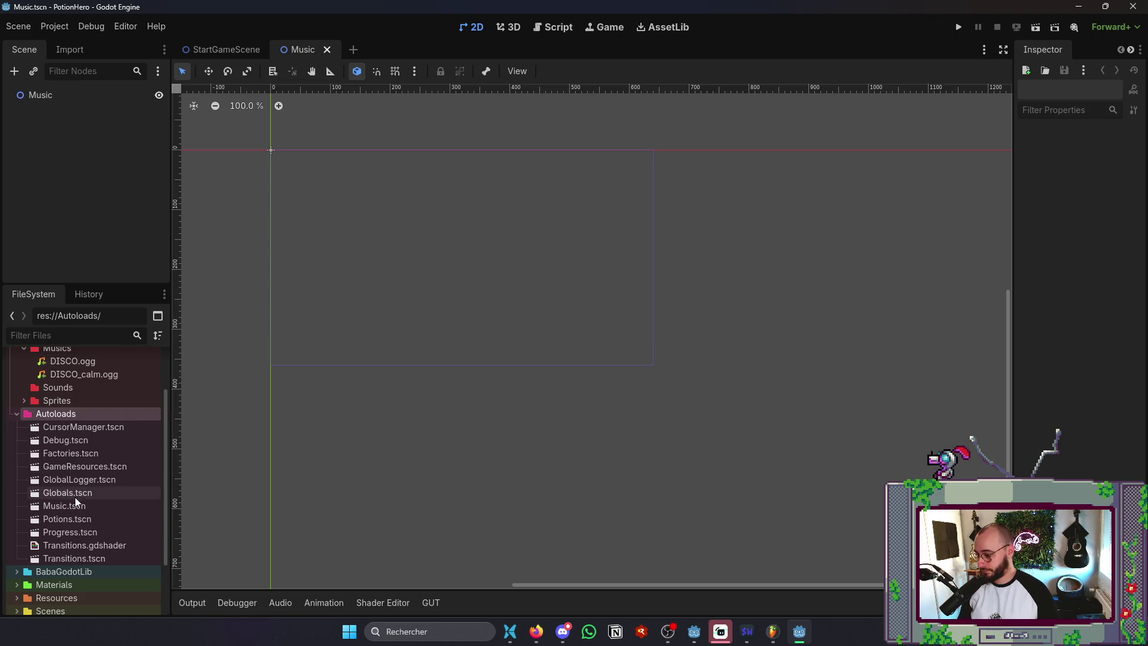
left_click(70, 506)
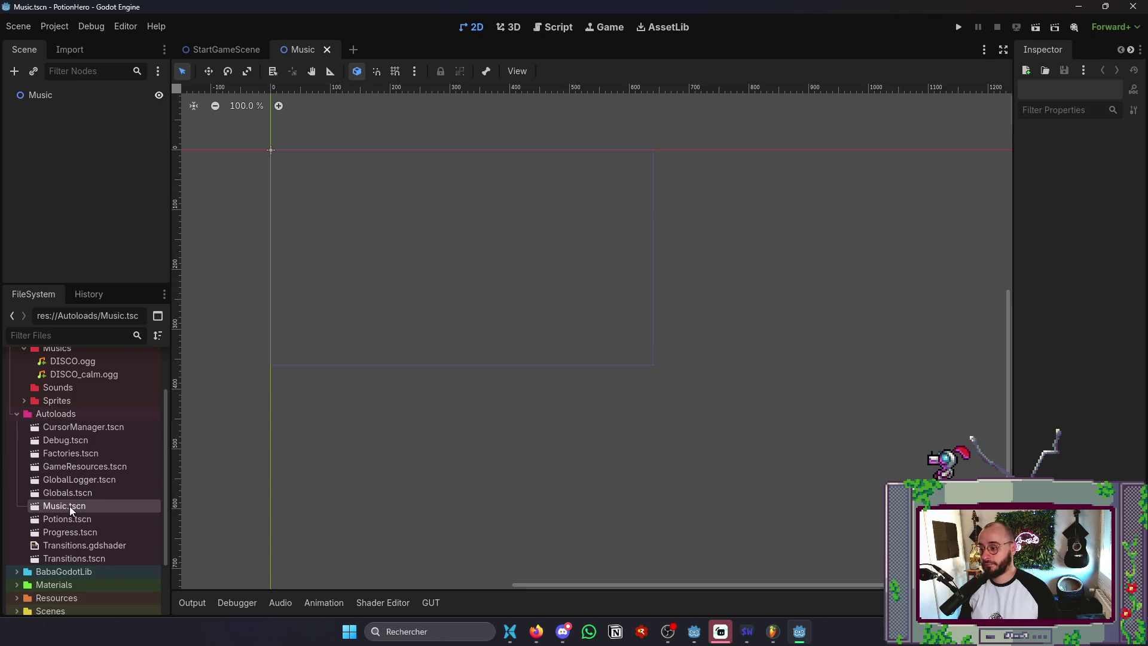
left_click(55, 96)
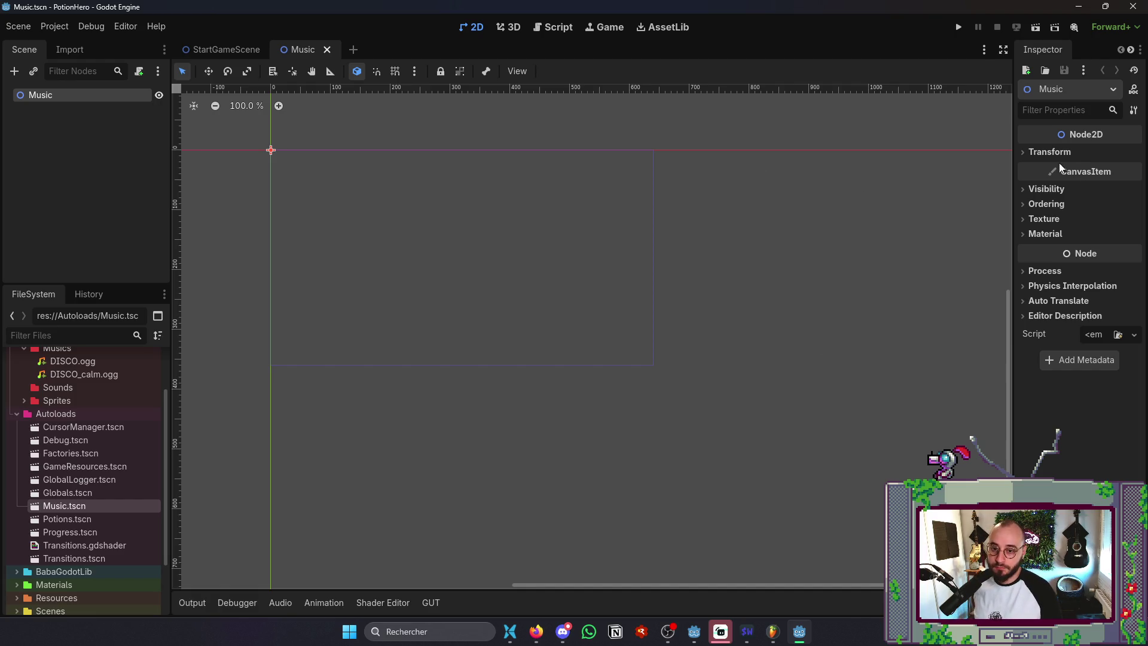
left_click(1041, 153)
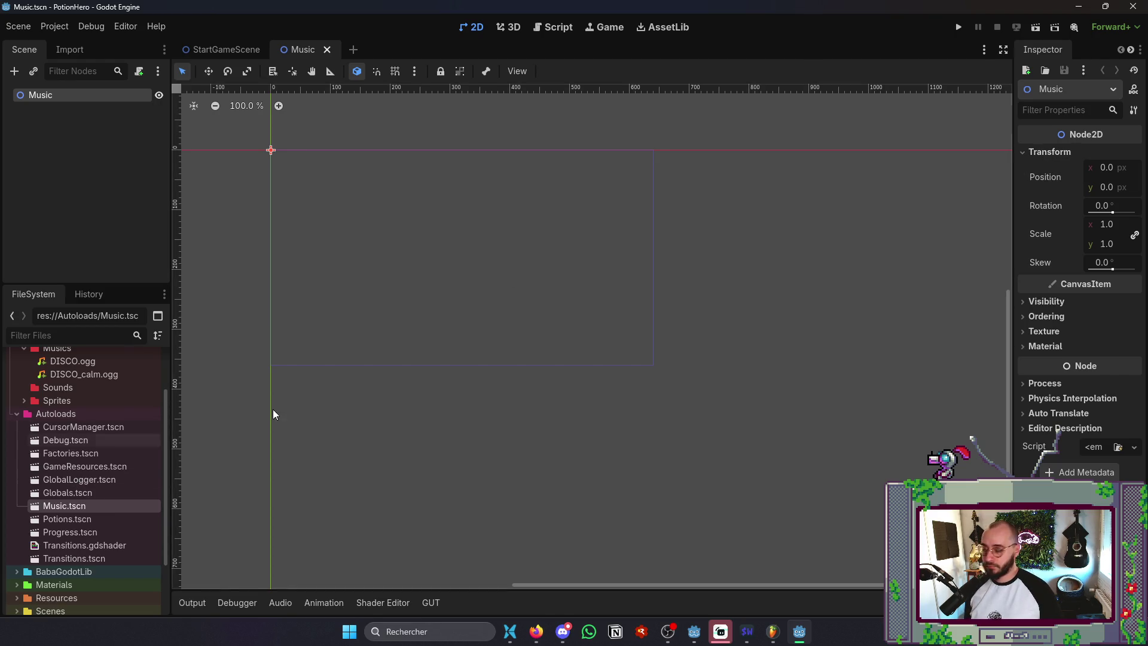
left_click(1034, 154)
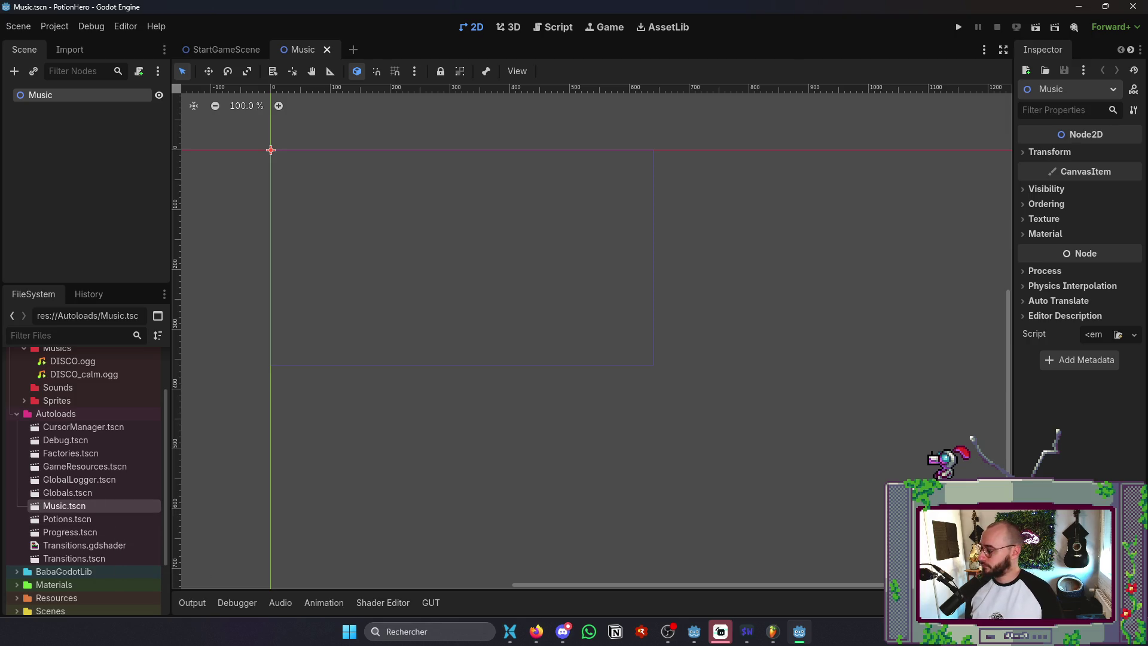
key("alt+Tab")
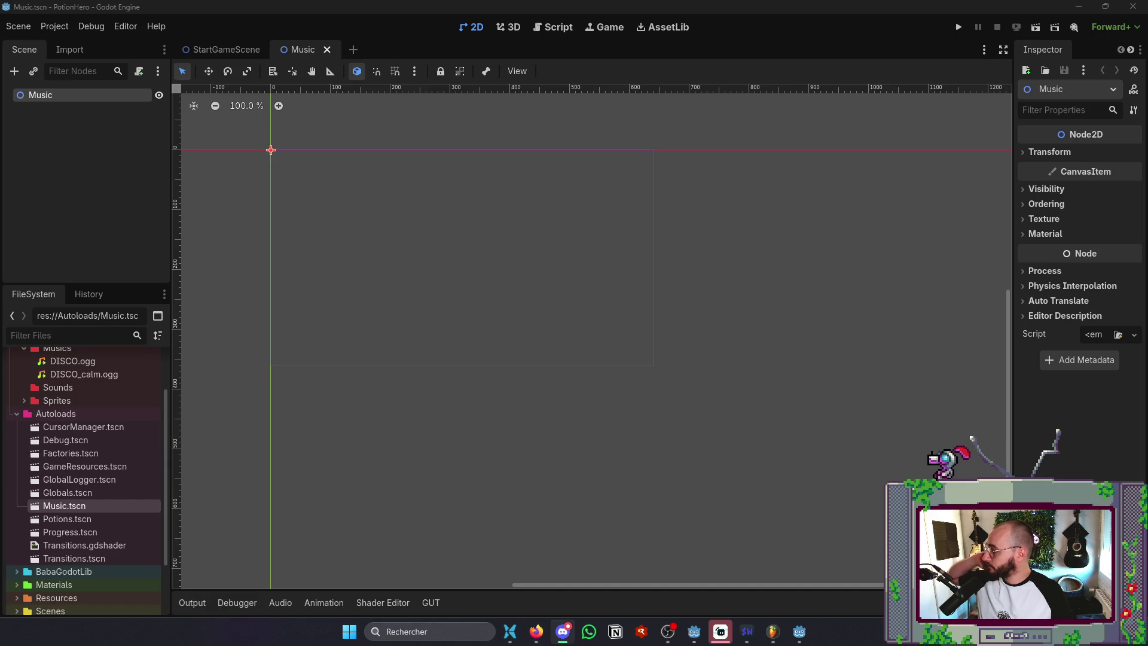
key("alt+Tab")
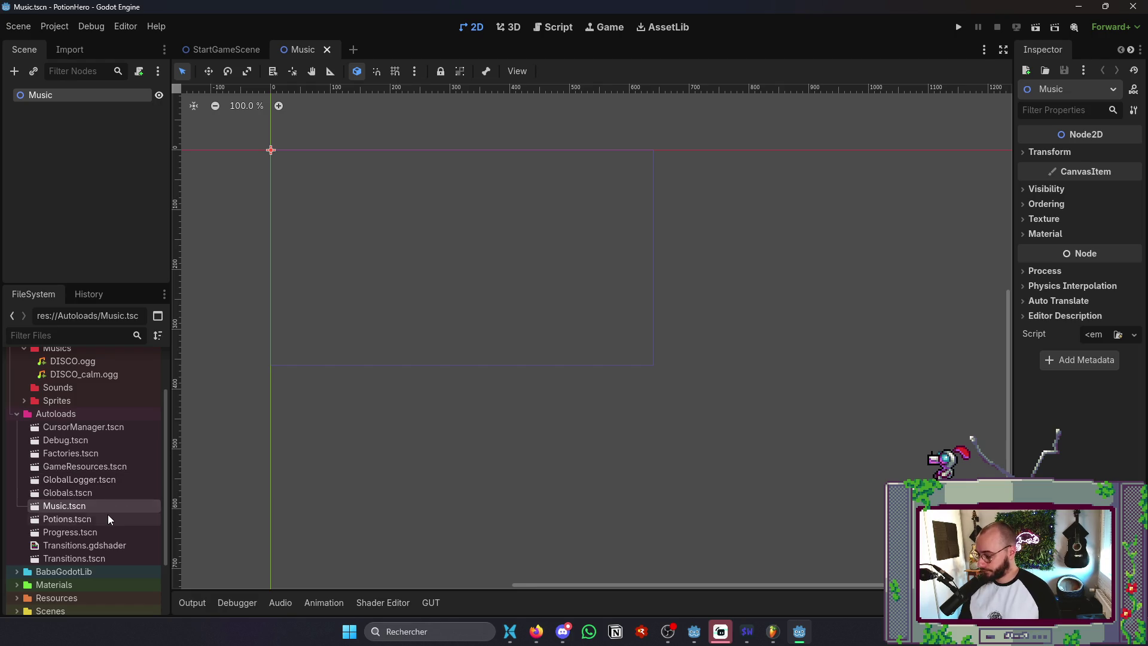
left_click(1046, 152)
left_click(1044, 152)
left_click(42, 92)
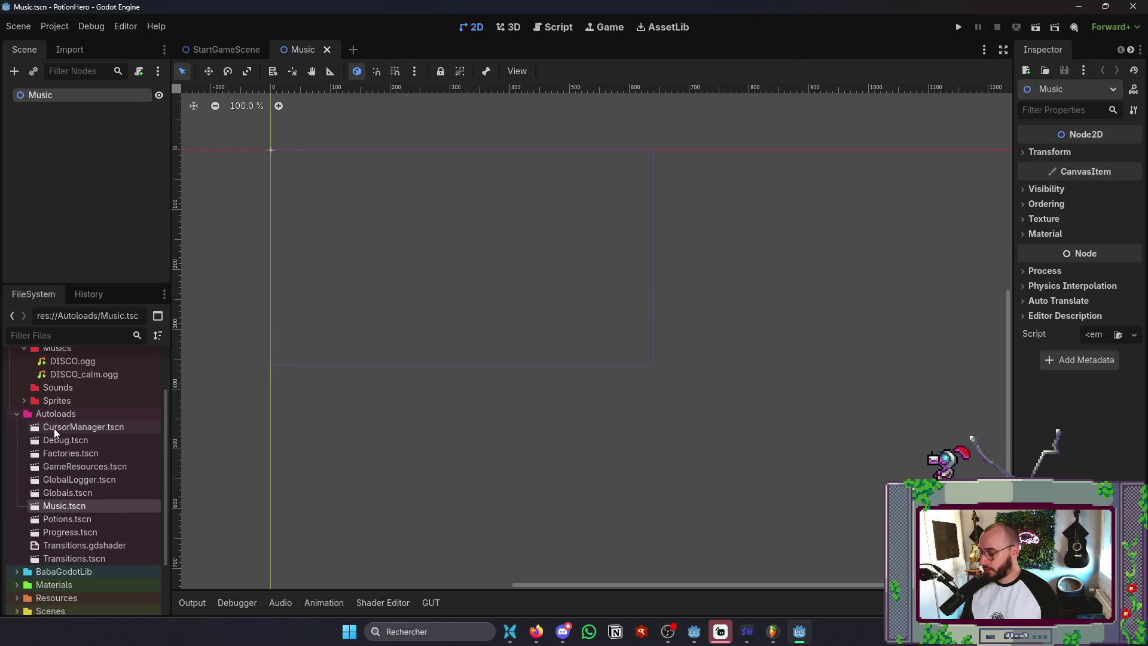
left_click(52, 27)
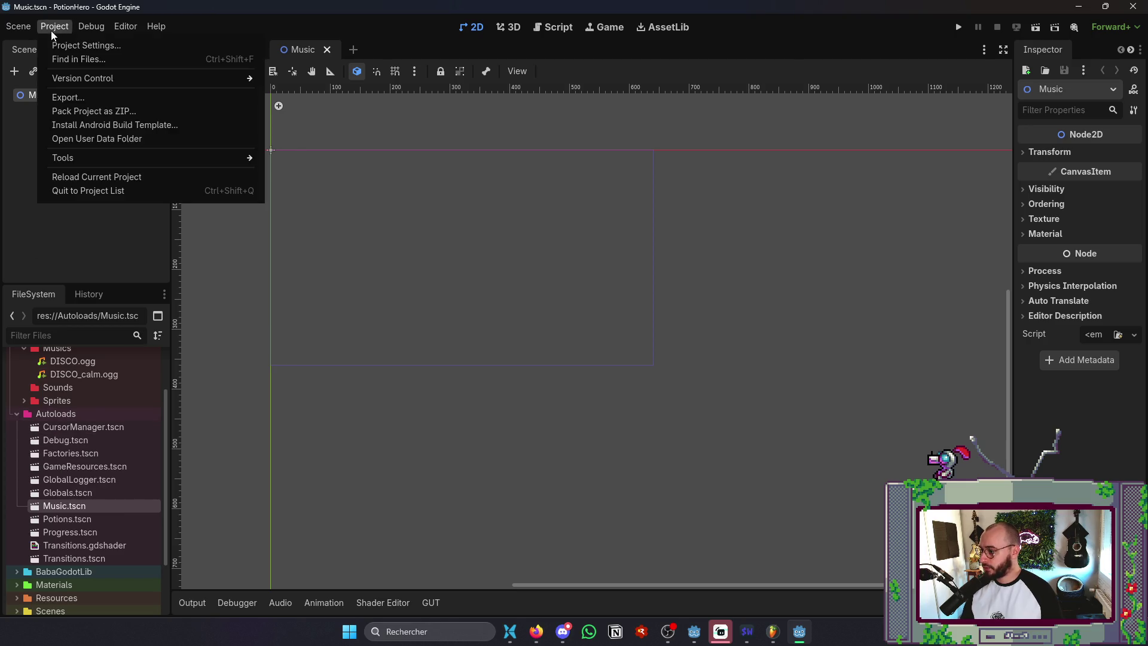
Step: Add res://Autoloads/Music.tscn as an autoload named MUSIC and close Project Settings
left_click(69, 44)
left_click(464, 184)
type("A")
key("BackSpace")
key("BackSpace")
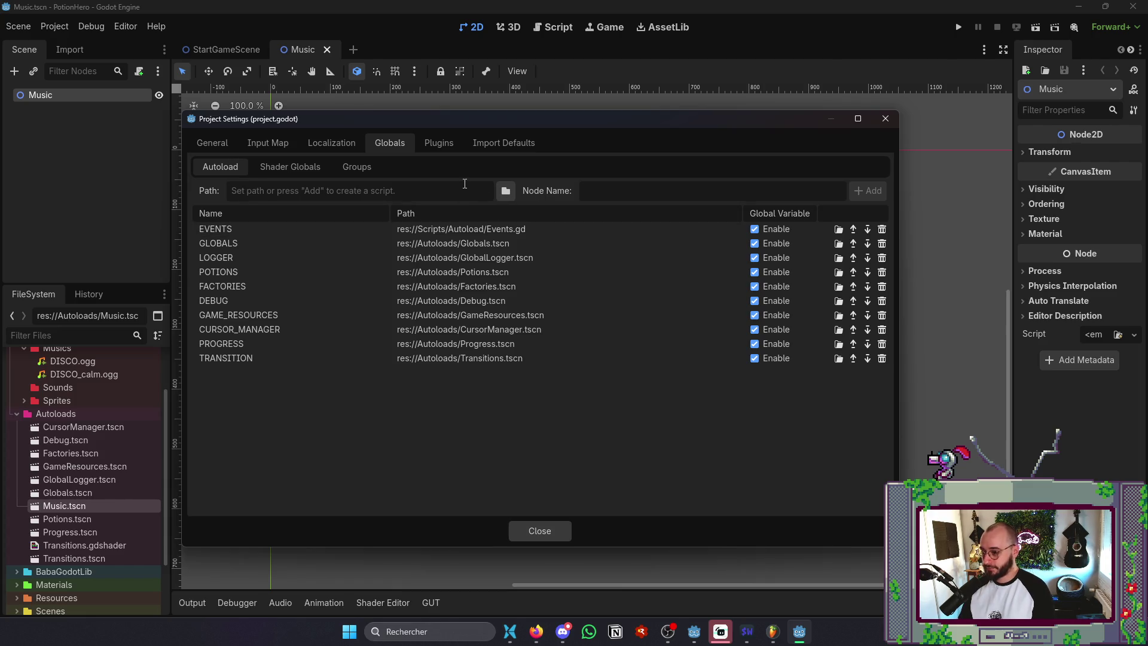
left_click(506, 190)
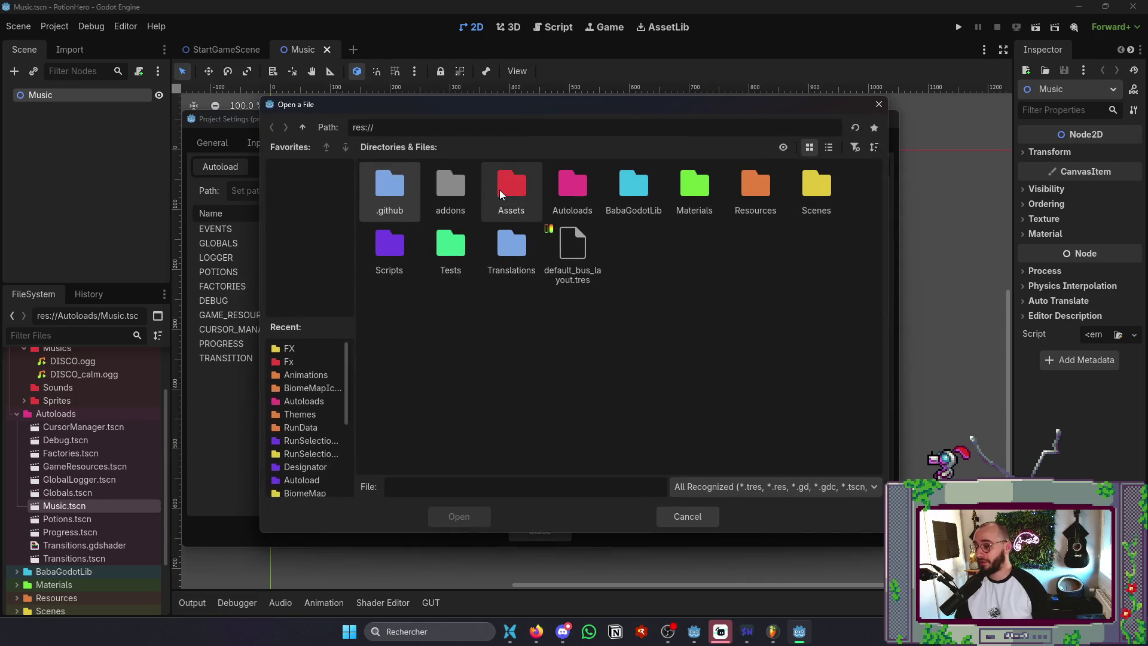
double_click(589, 195)
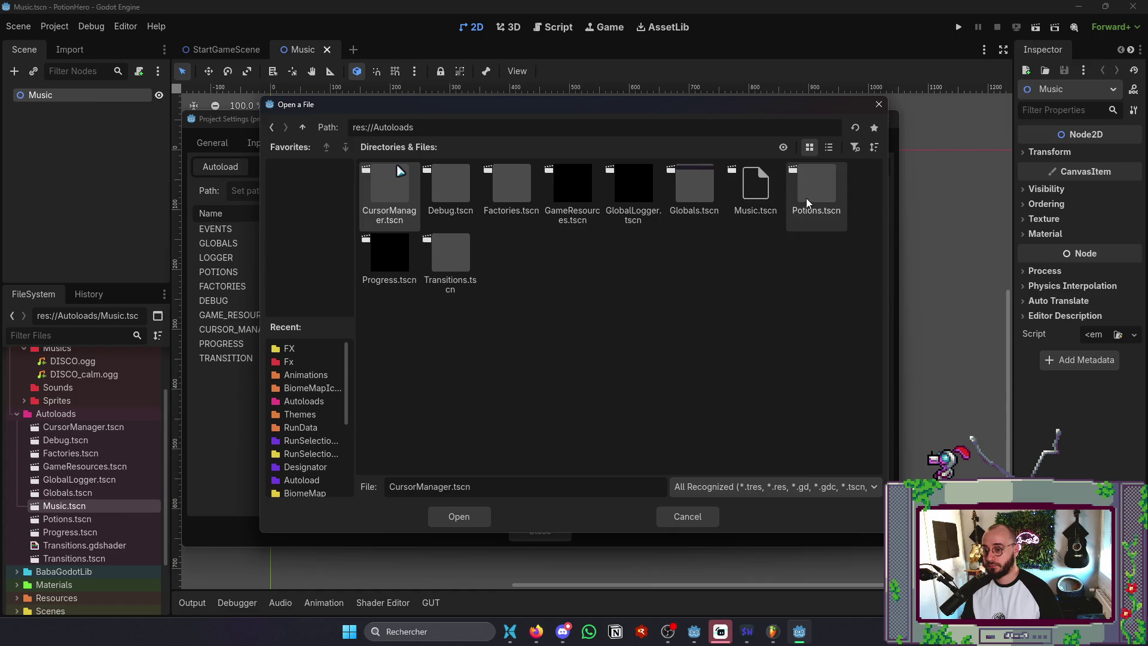
double_click(752, 195)
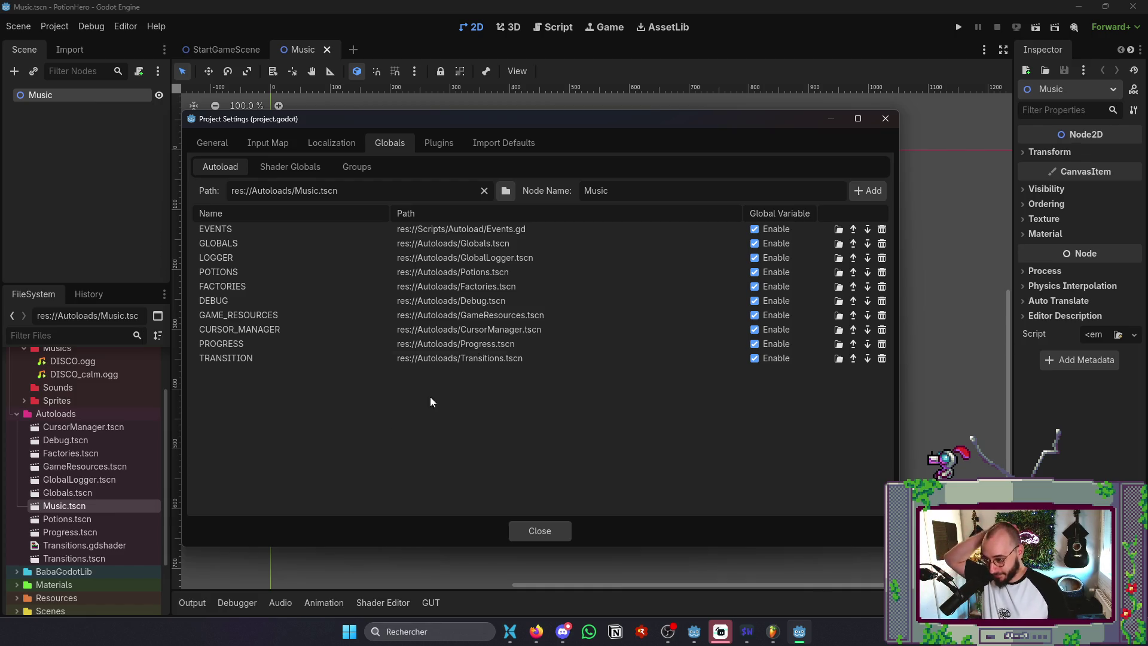
double_click(639, 192)
type("MUSIC")
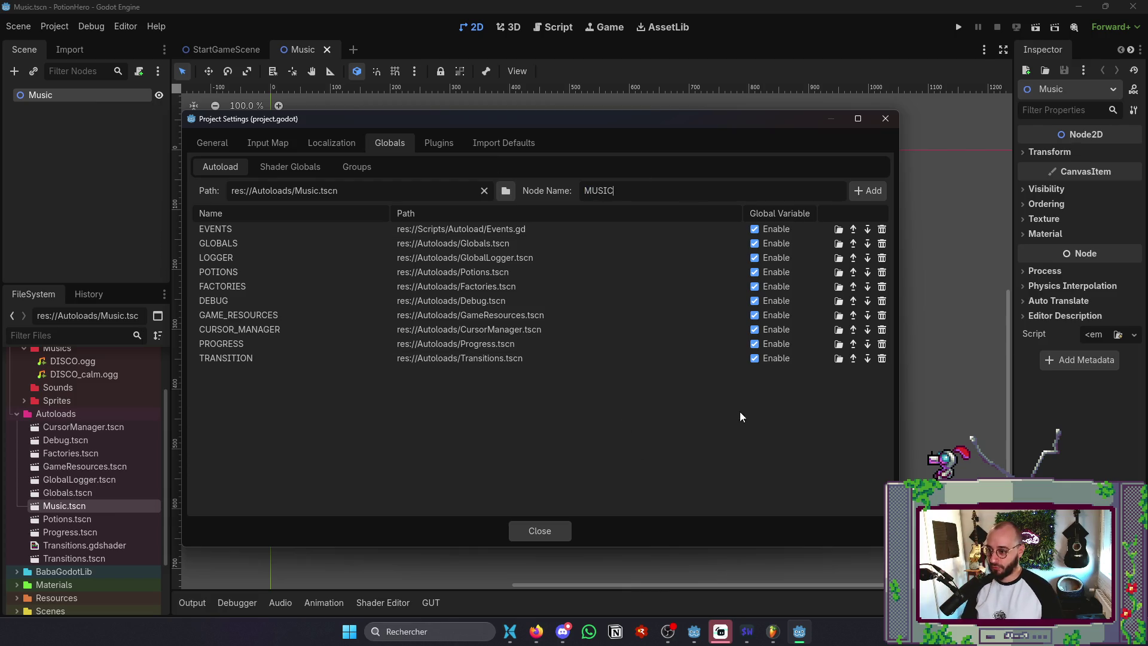
left_click(863, 190)
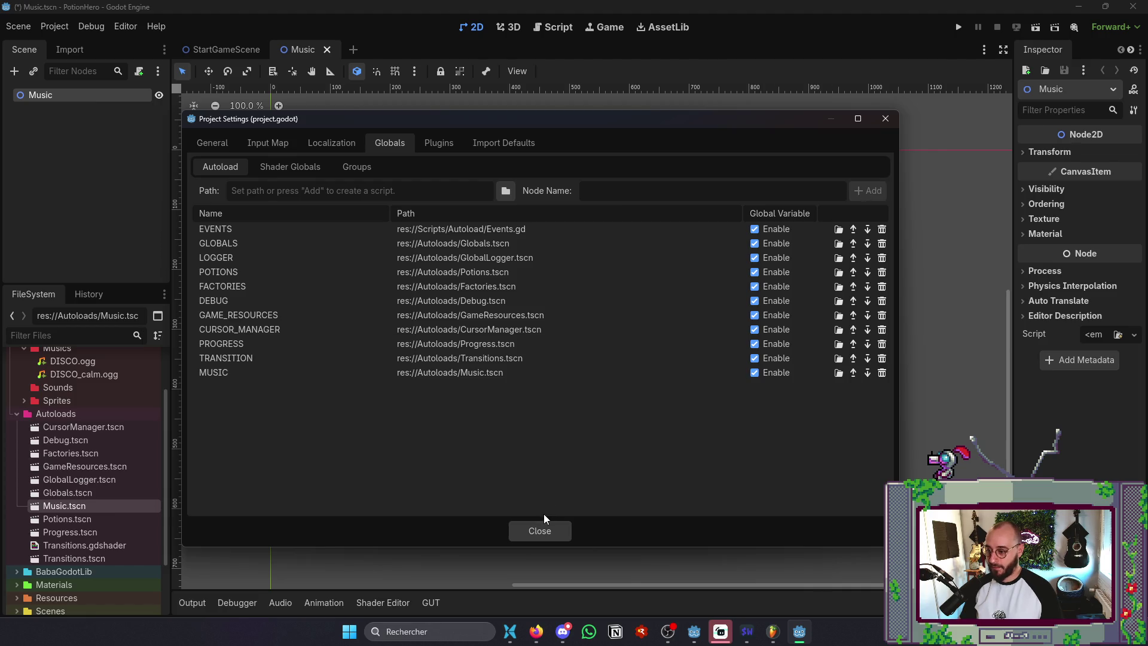
left_click(538, 529)
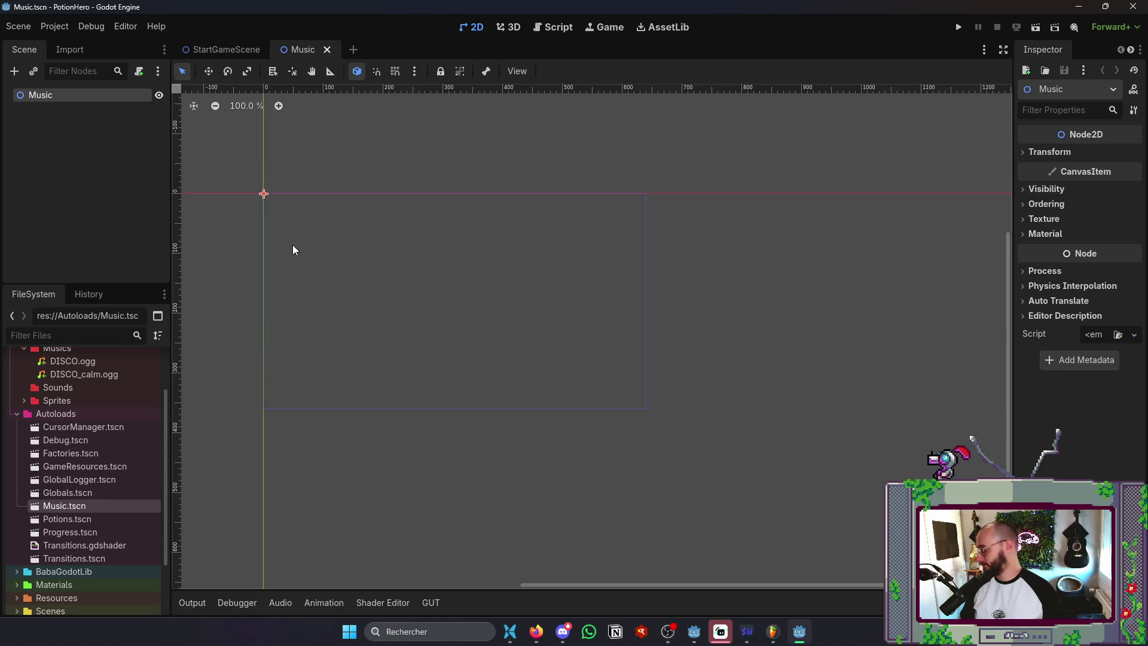
Step: Add an AudioStreamPlayer child under the Music root and widen the Inspector dock
left_click_drag(292, 245, 391, 263)
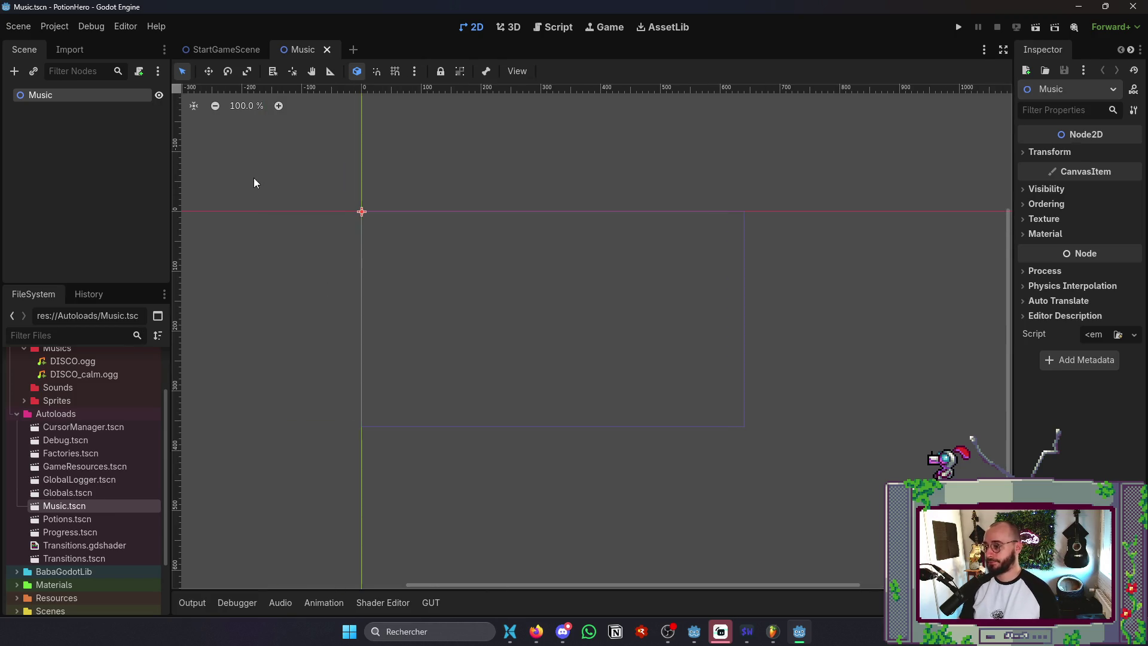
right_click(92, 93)
left_click(87, 92)
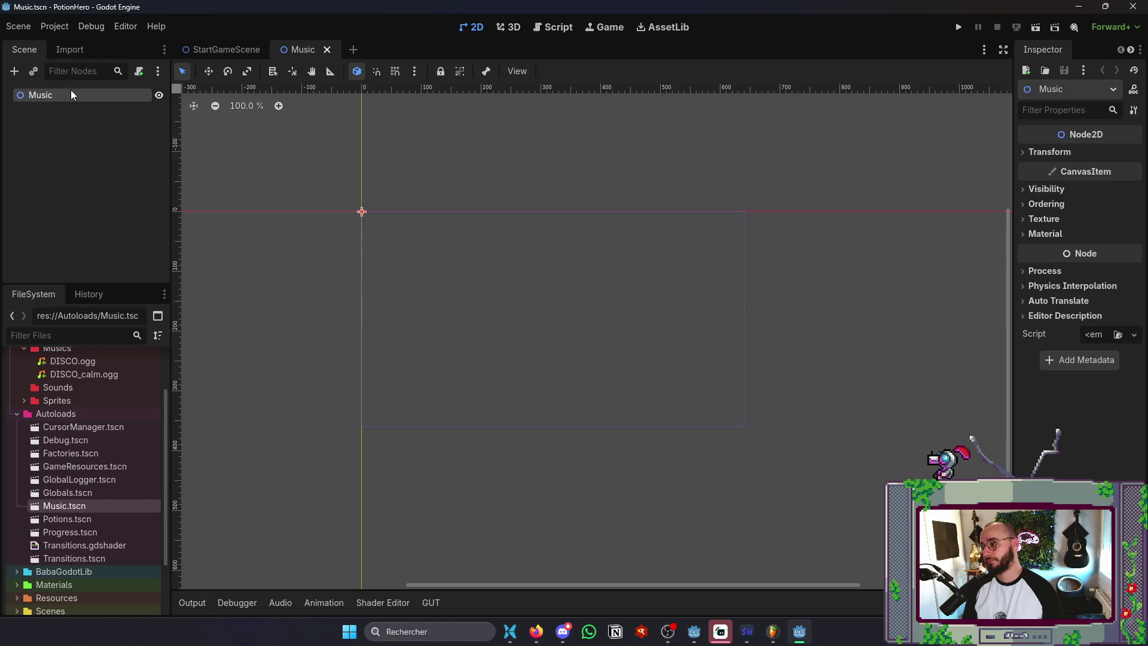
right_click(88, 92)
left_click(102, 102)
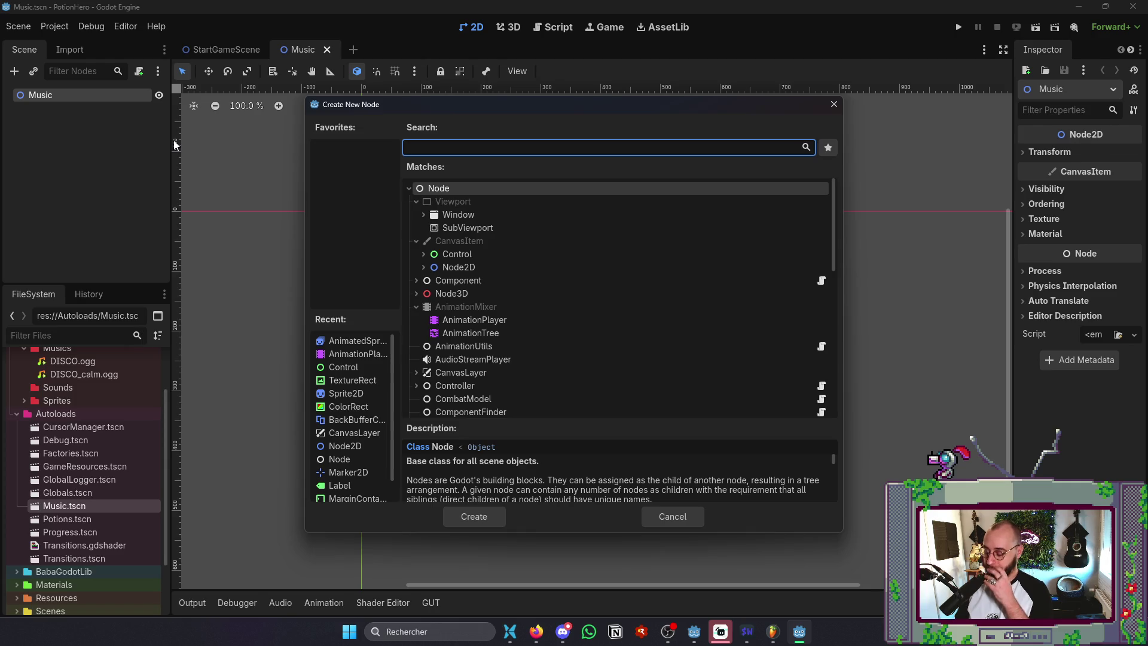
type("Audio")
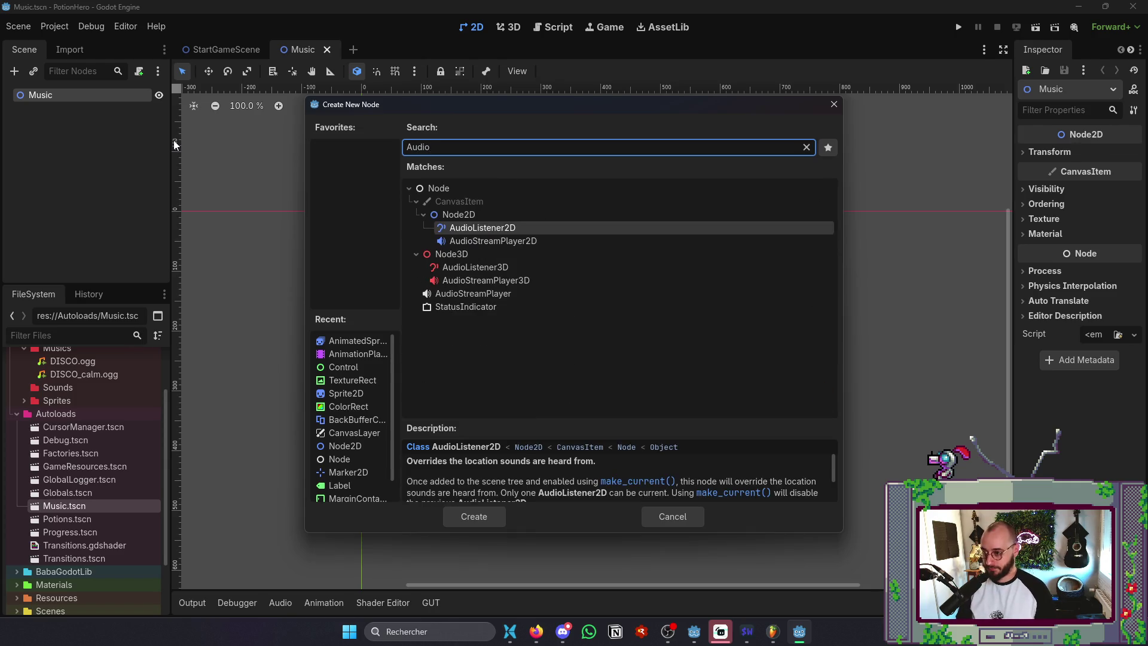
key("Down")
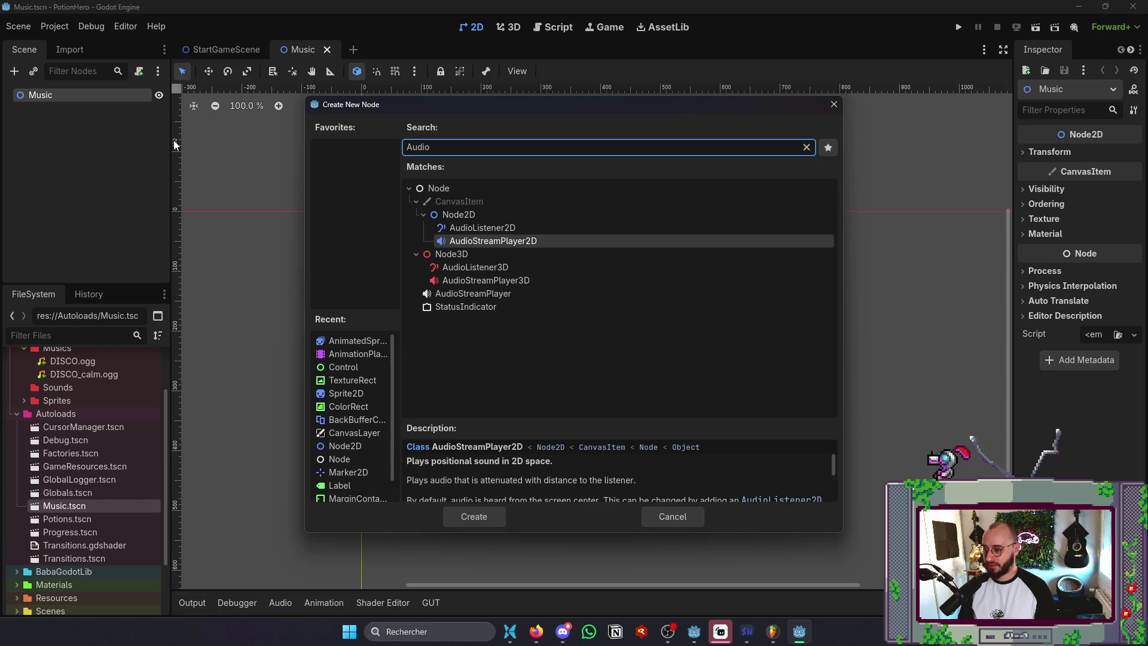
key("Down")
key("Down")
key("Down")
key("Up")
key("Up")
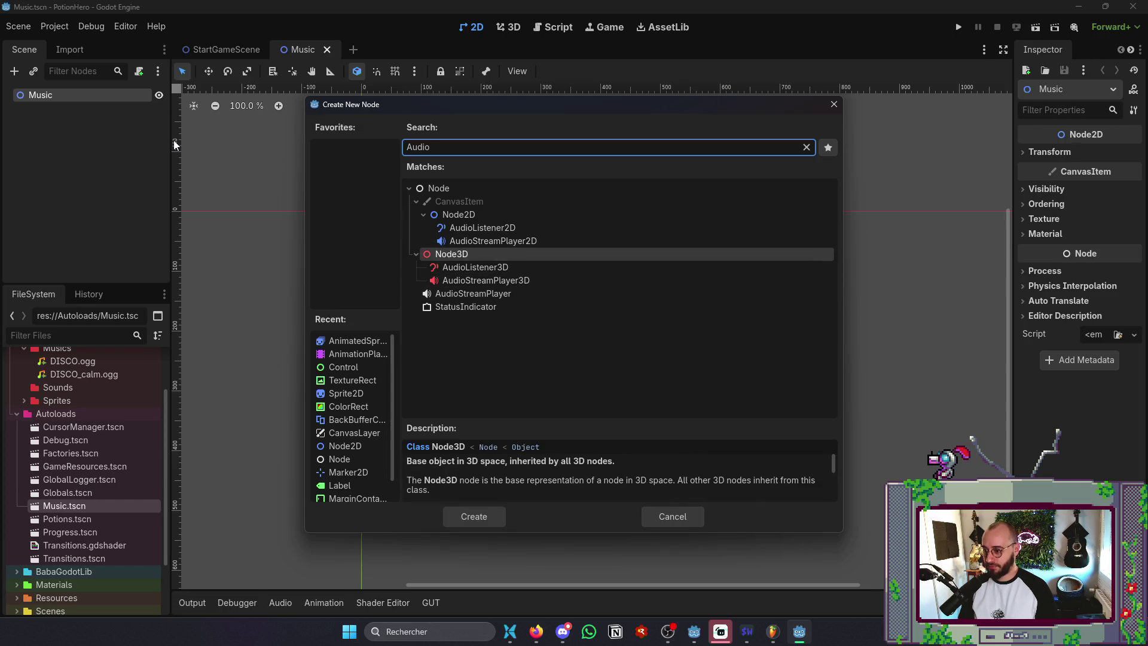
key("Down")
key("Down")
key("Down")
key("Return")
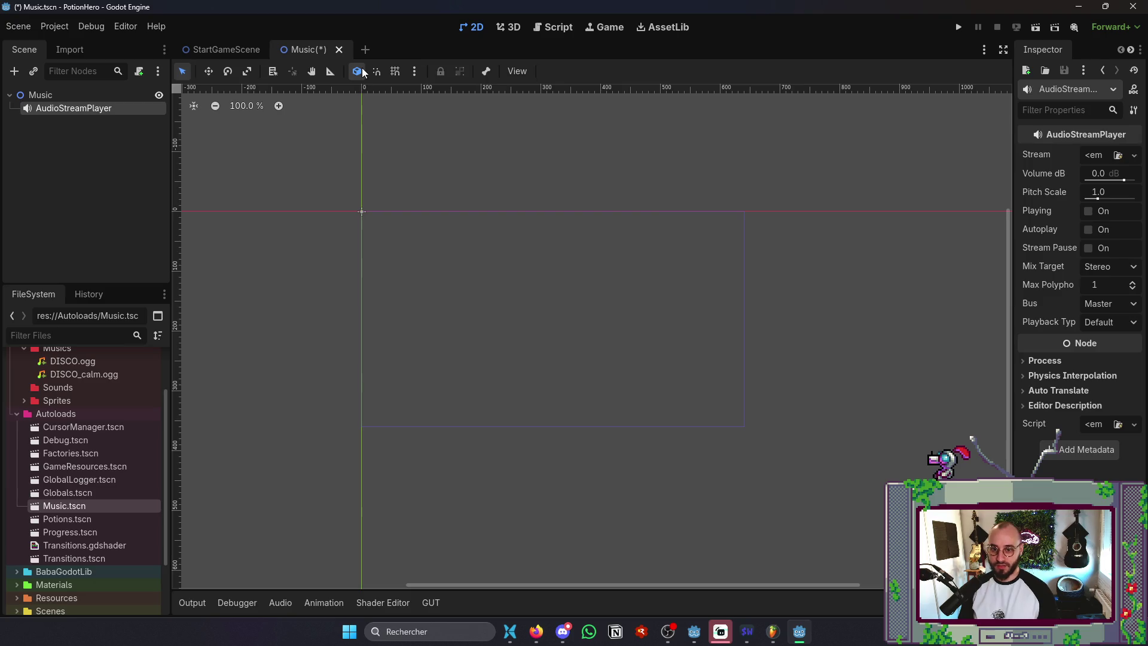
left_click_drag(1014, 246, 802, 239)
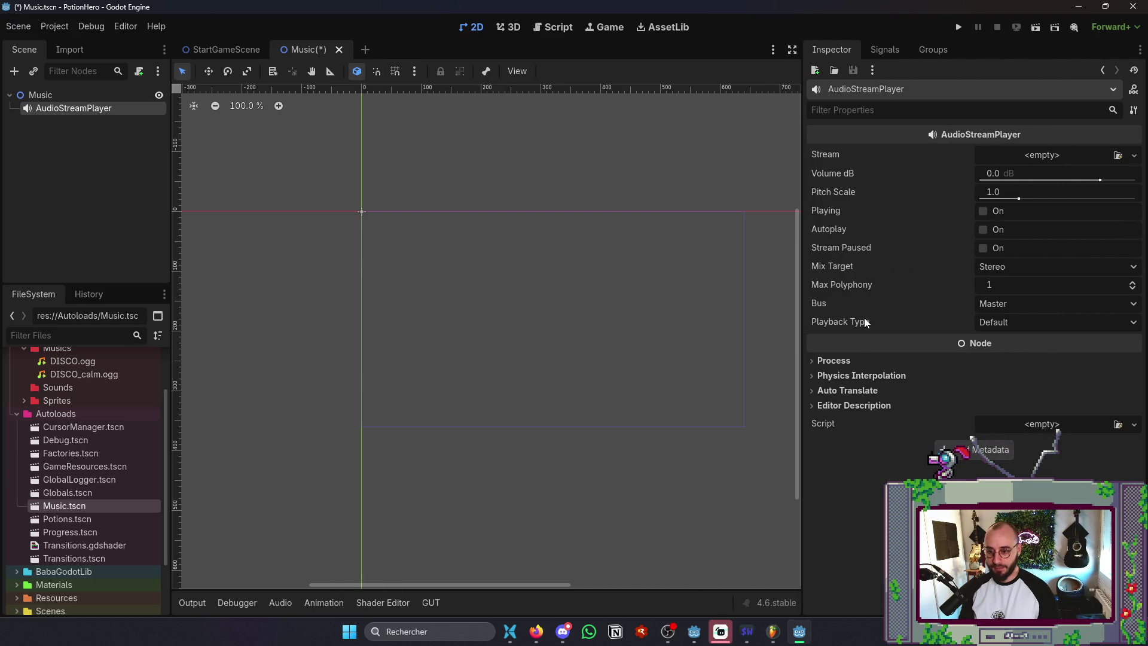
mouse_move(865, 329)
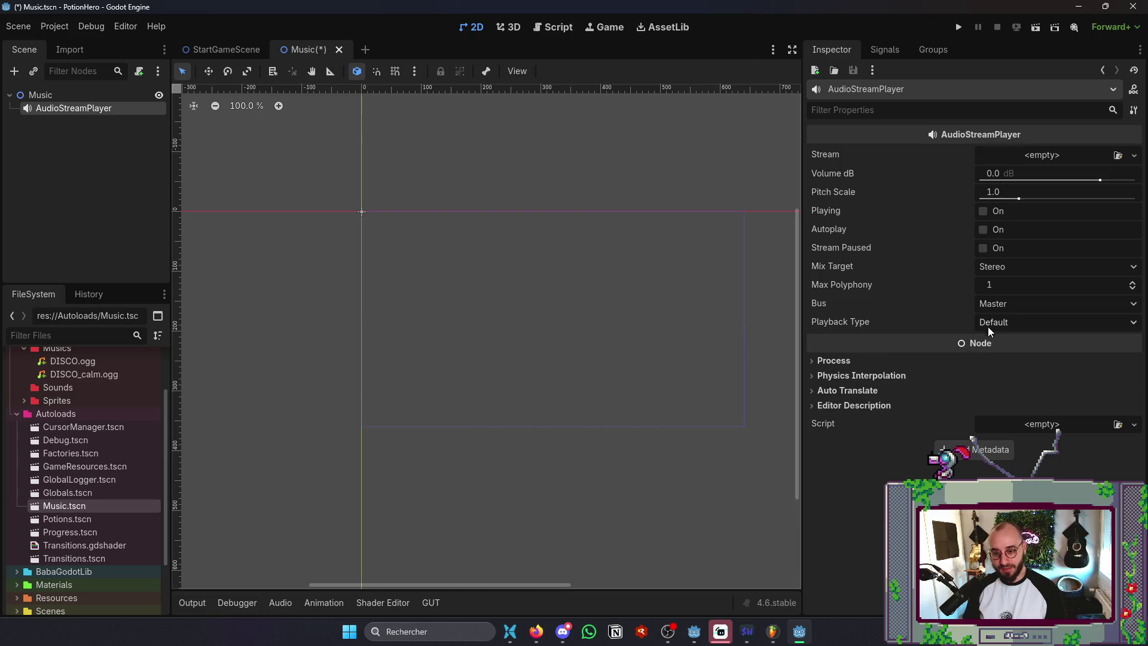
left_click(993, 323)
left_click(993, 323)
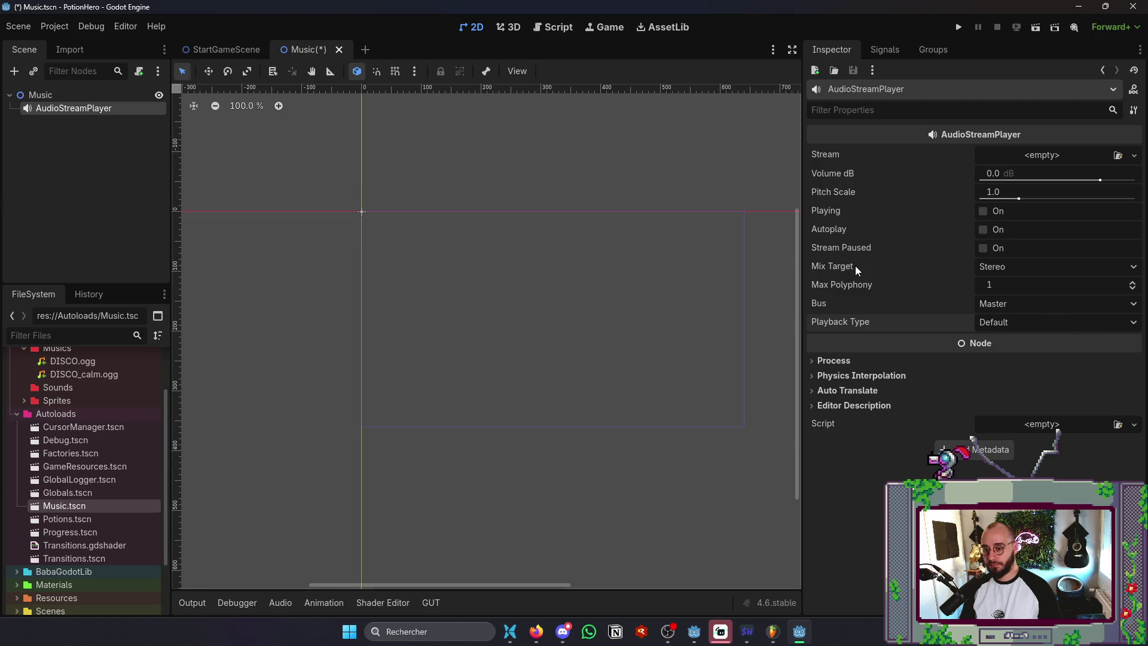
mouse_move(856, 267)
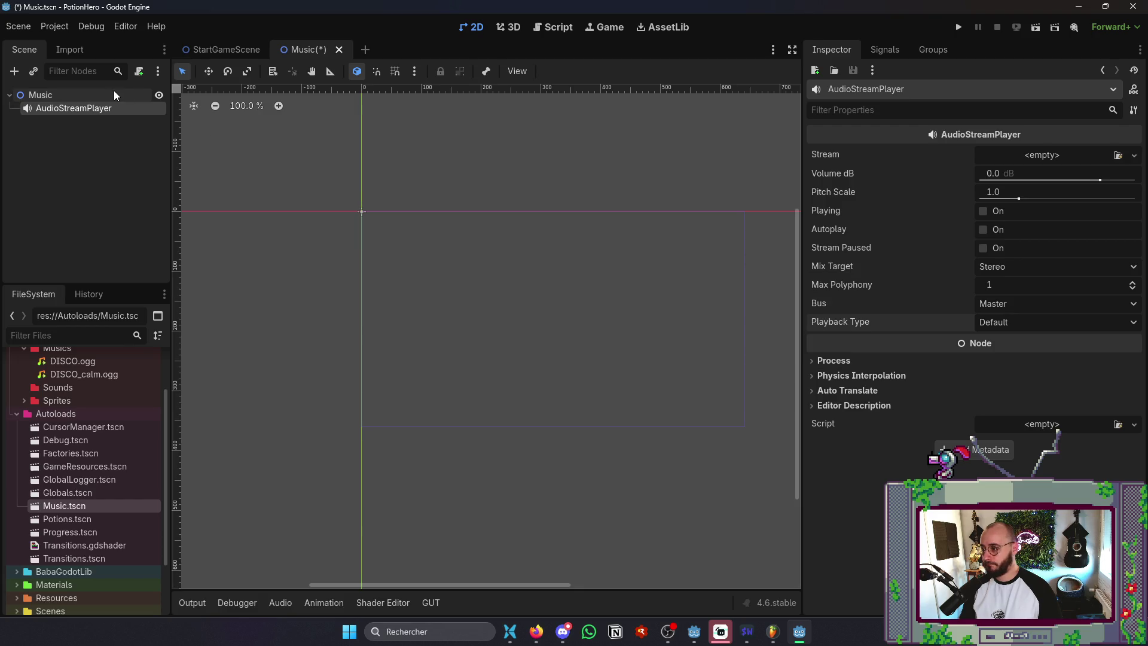
right_click(106, 107)
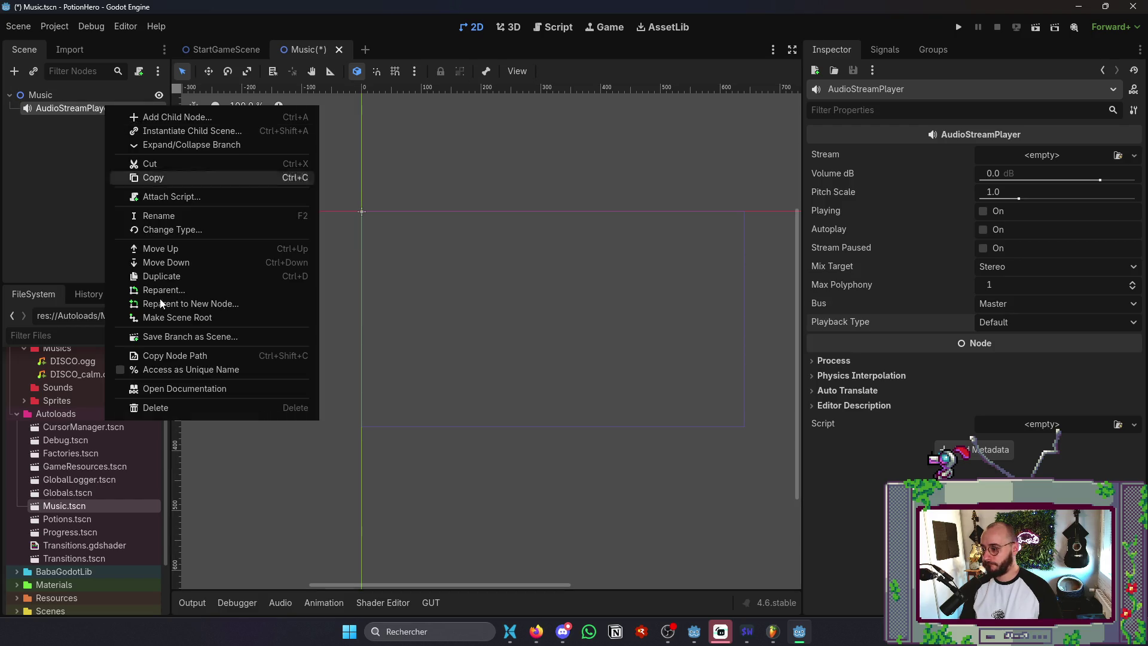
left_click(171, 401)
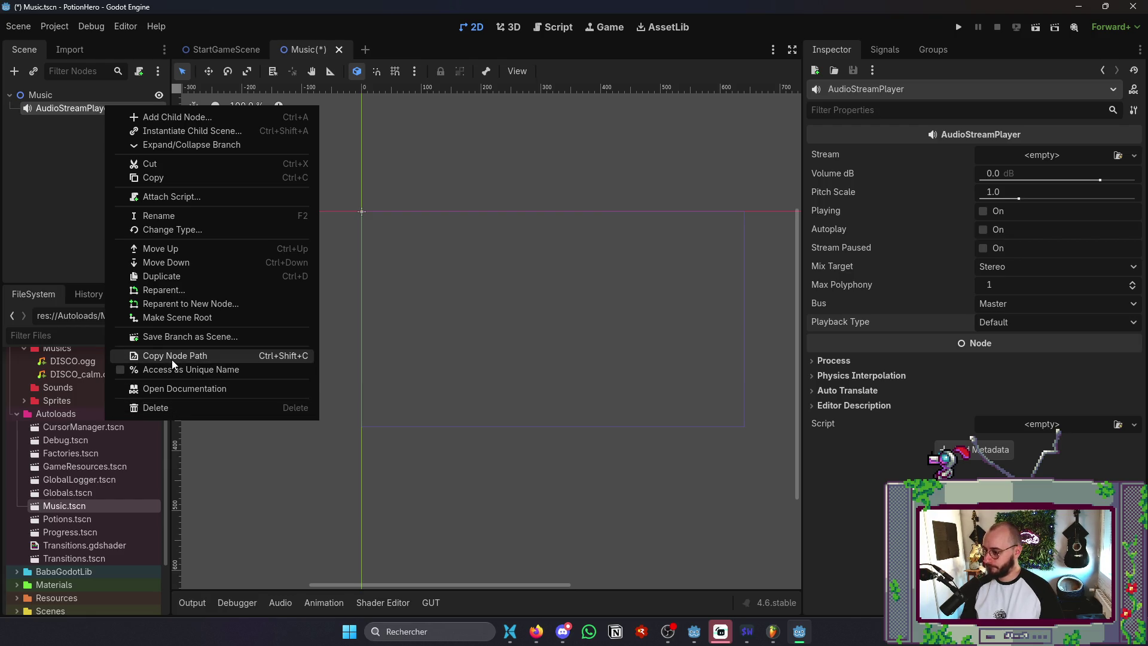
left_click(172, 229)
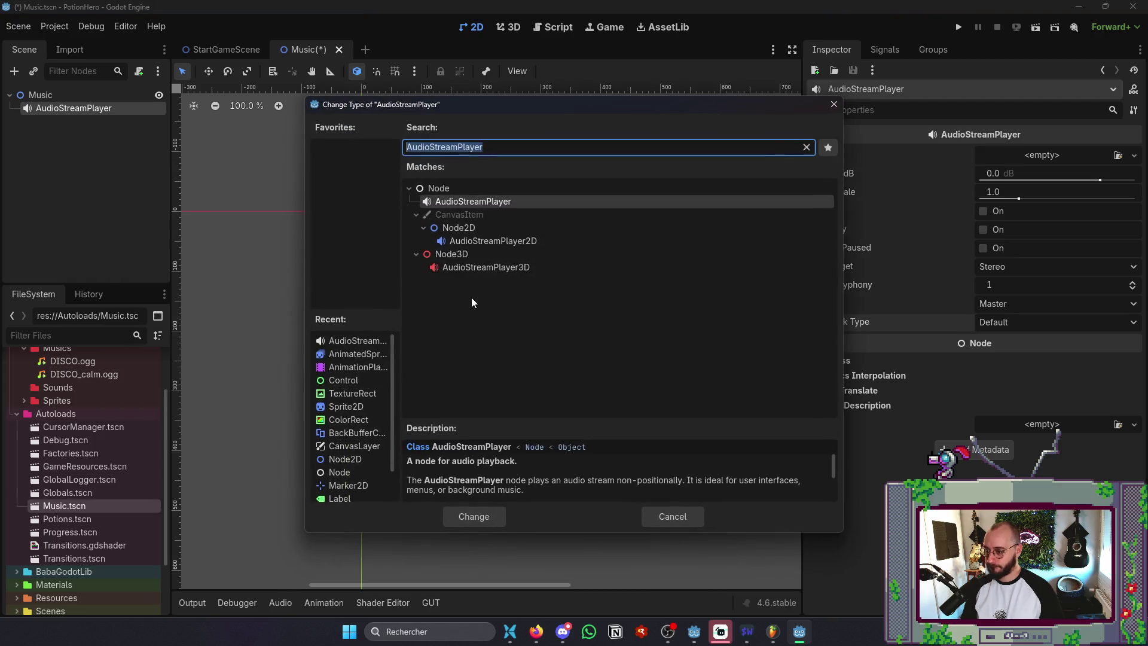
type("Audi")
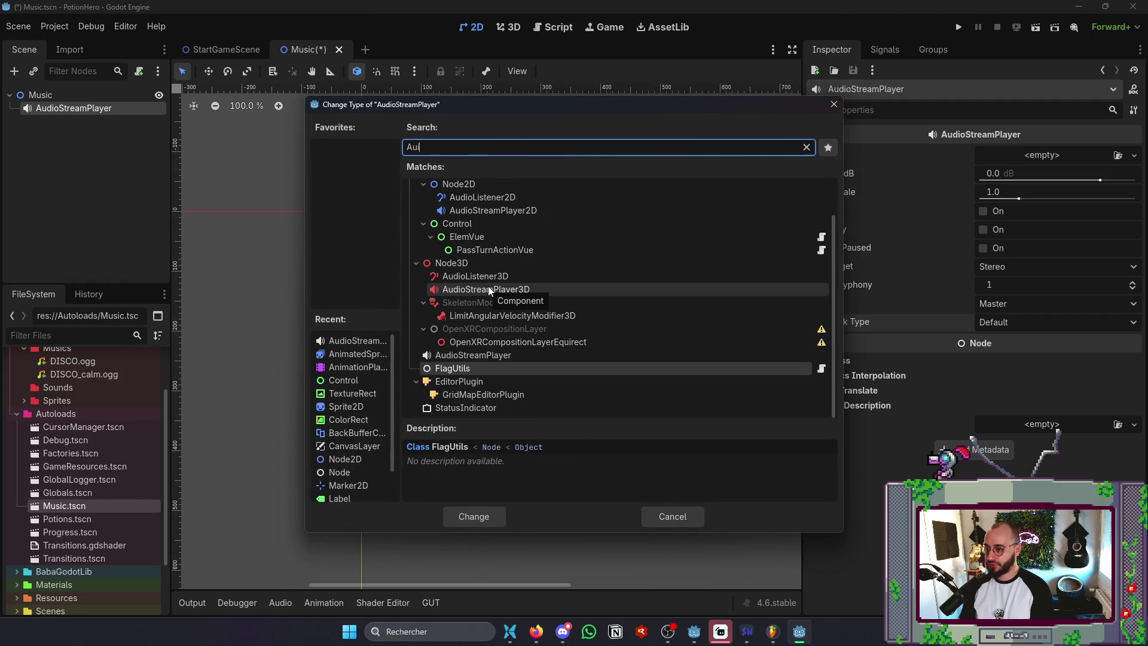
type("o")
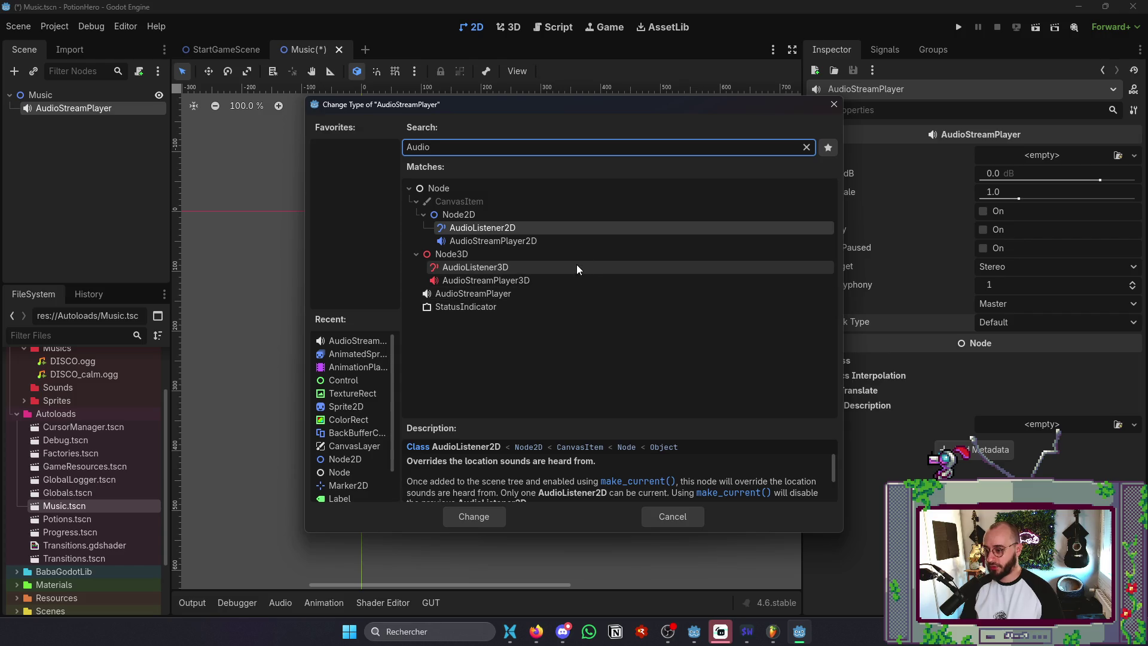
key("ctrl+a")
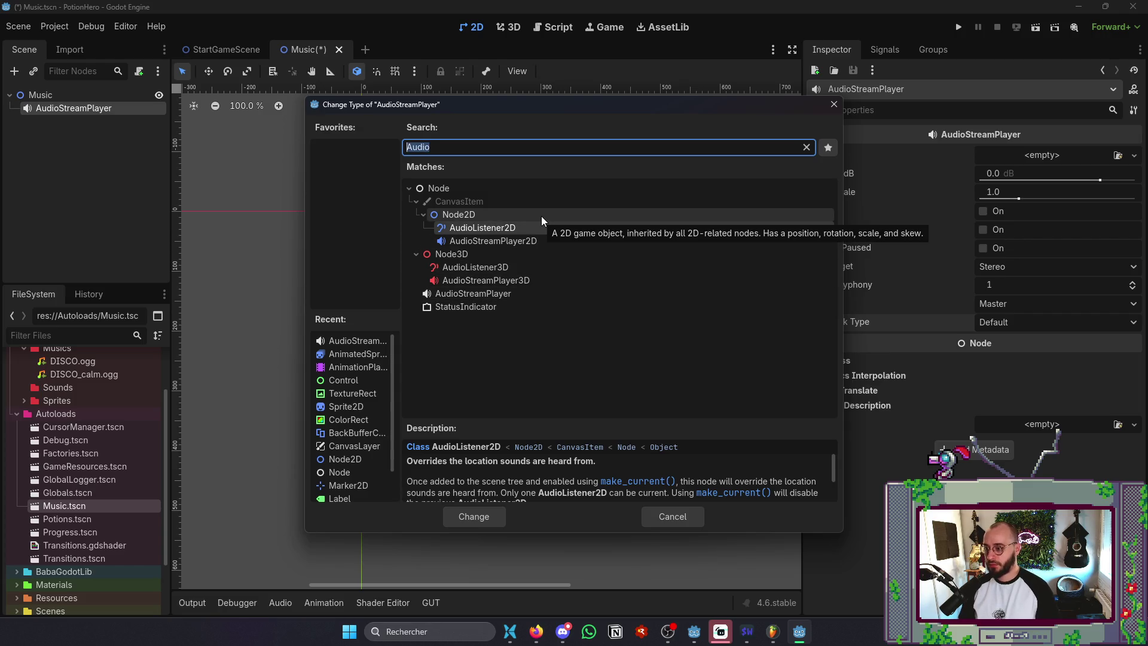
type("Player")
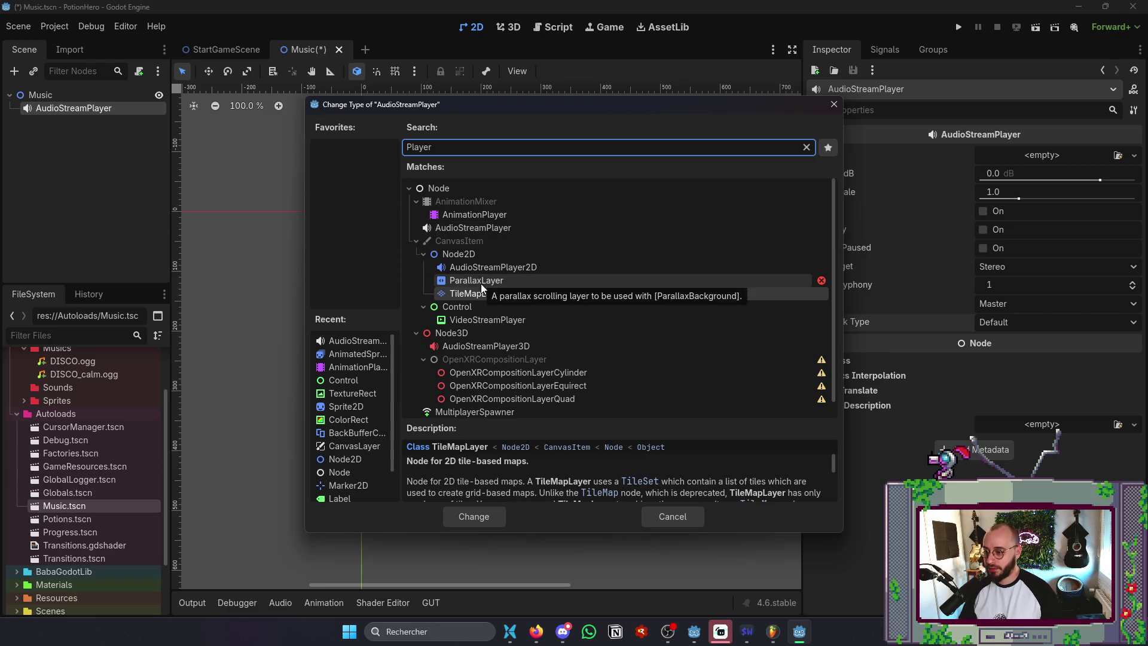
scroll(504, 235, "down", 1)
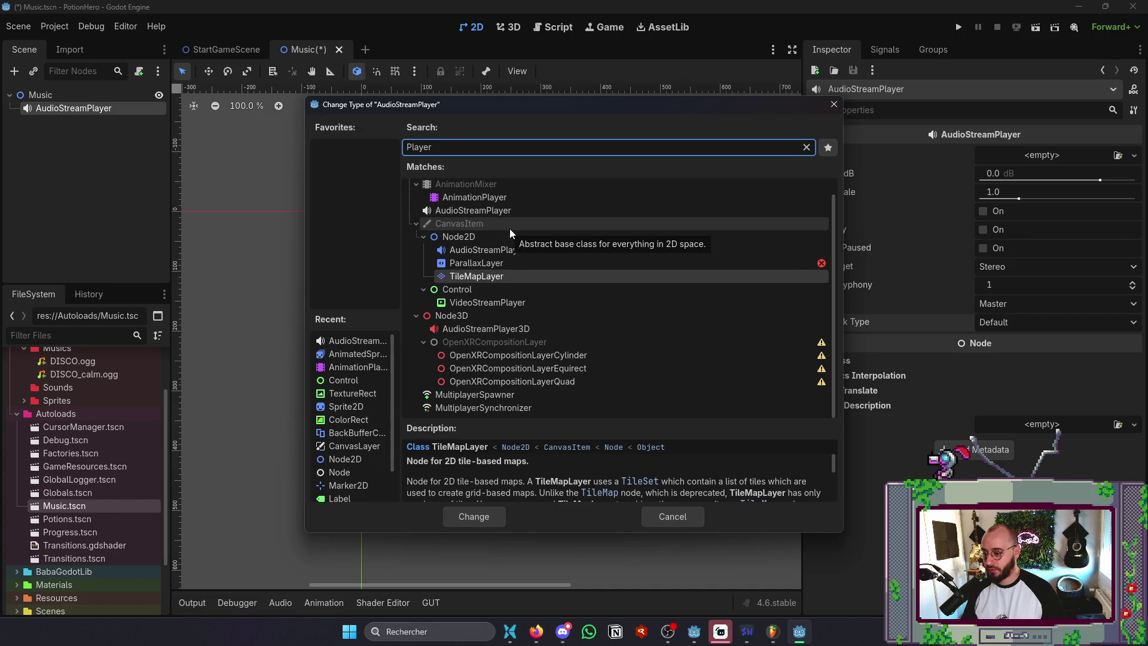
scroll(511, 228, "up", 1)
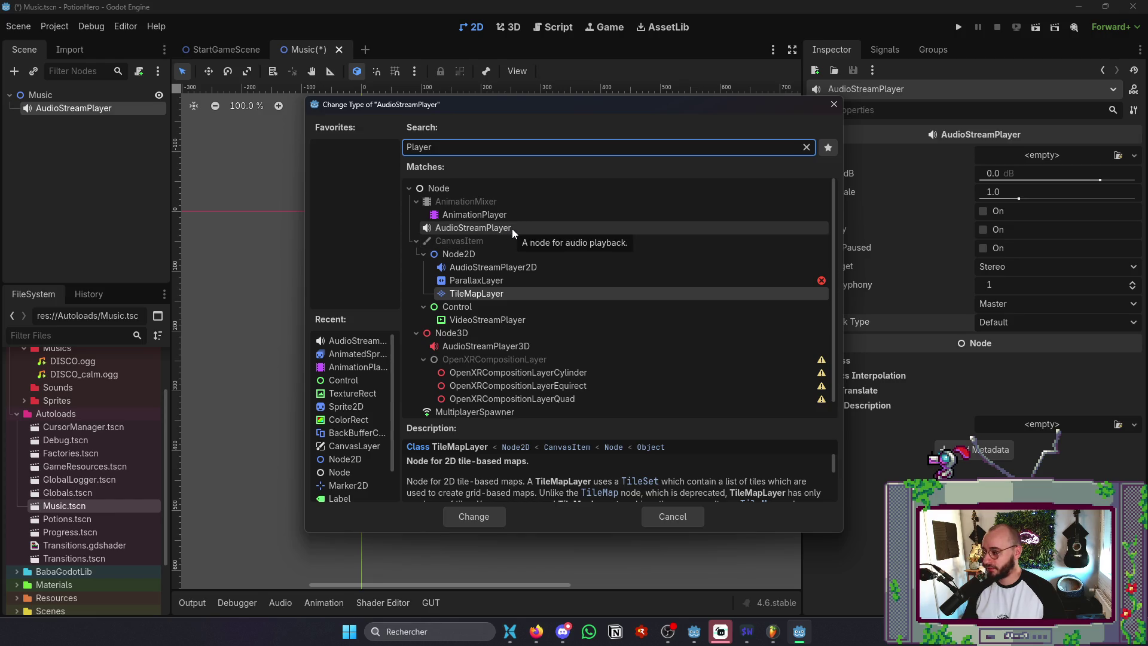
left_click(546, 632)
left_click(547, 633)
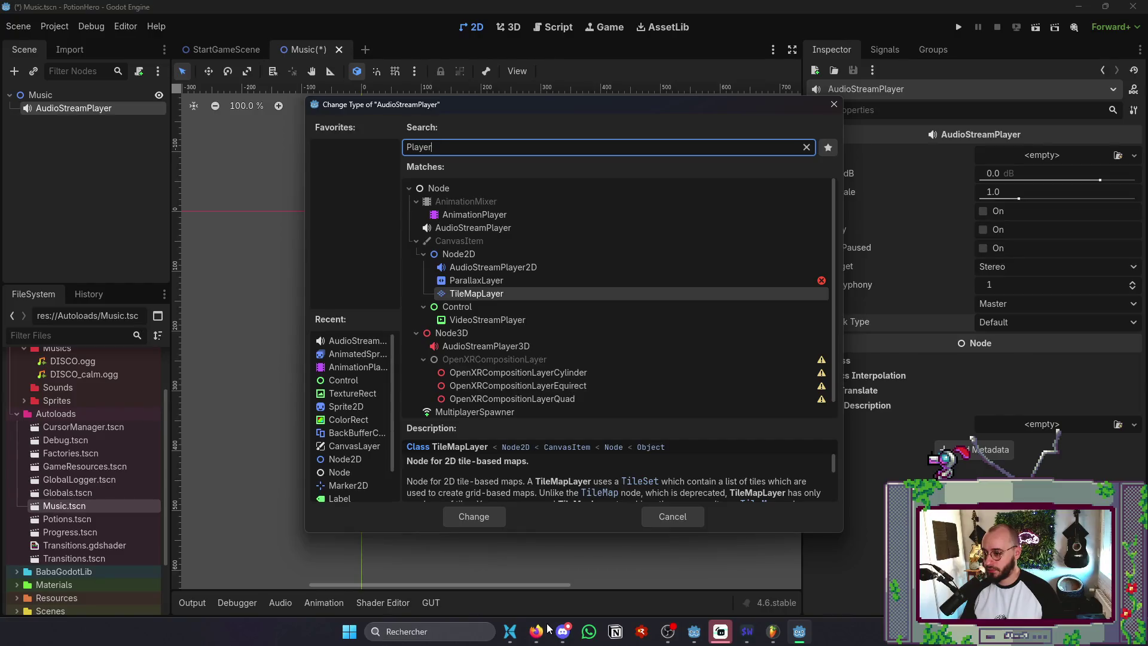
left_click(684, 516)
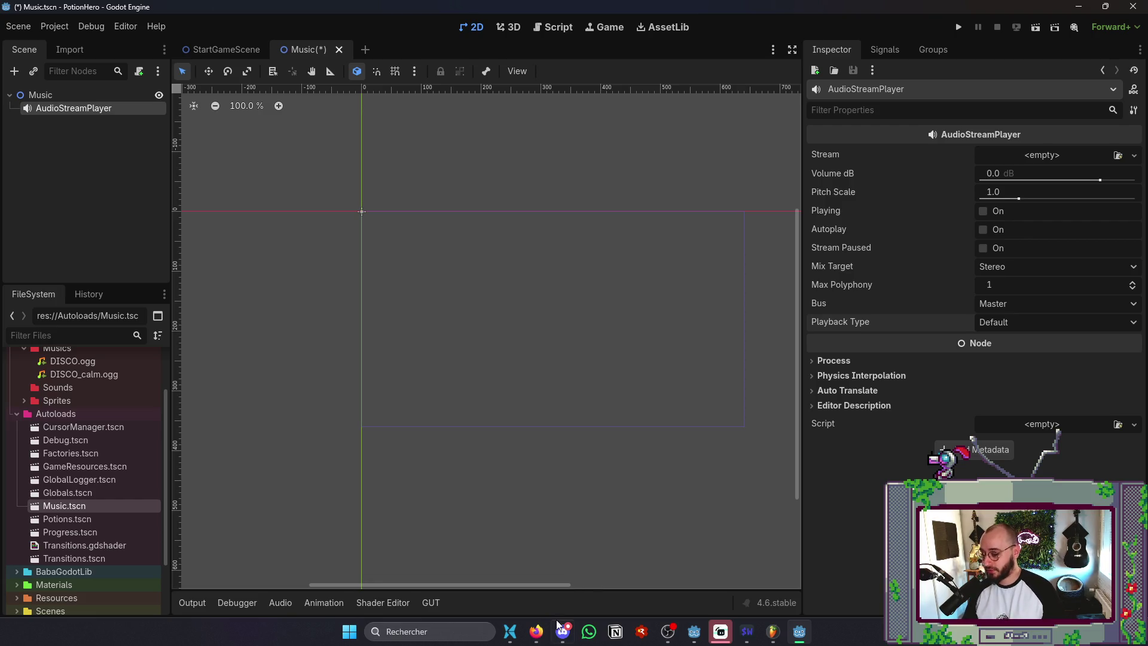
left_click(537, 632)
Step: Open YouTube in a new tab and go to YouTube Studio from the account menu
key("ctrl+t")
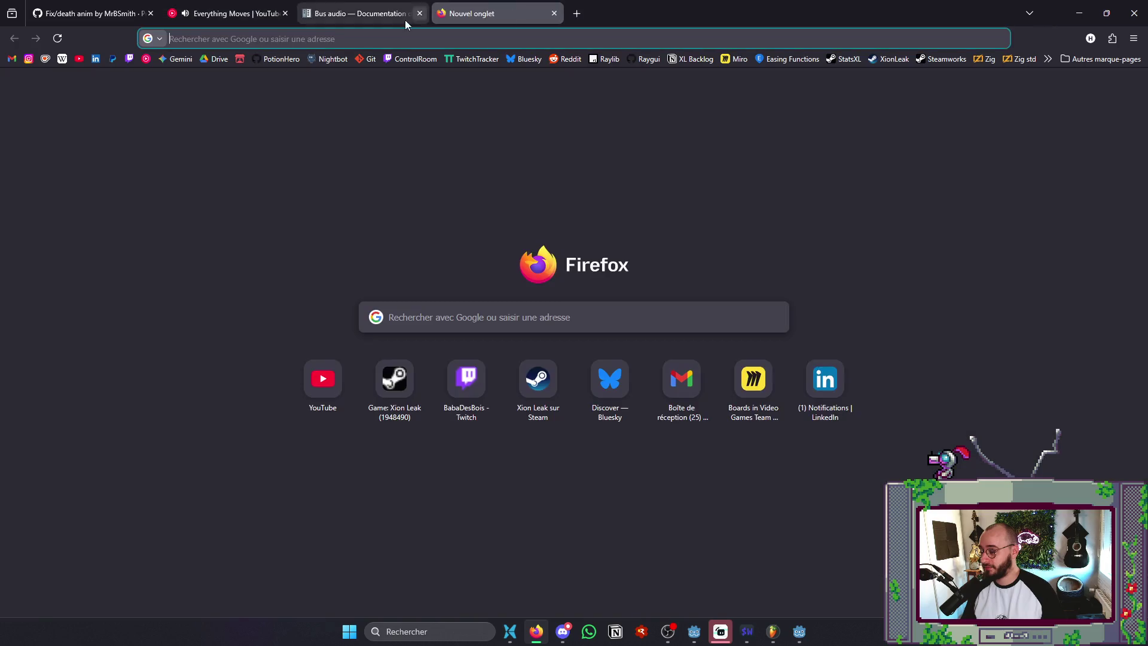
left_click(79, 58)
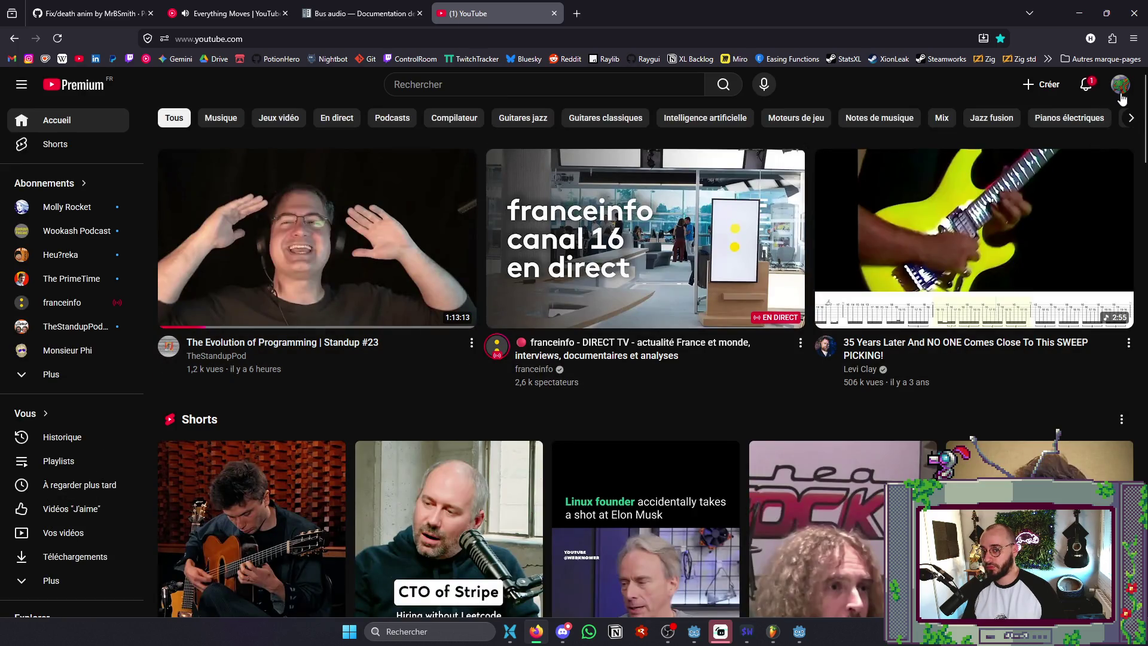
left_click(1120, 84)
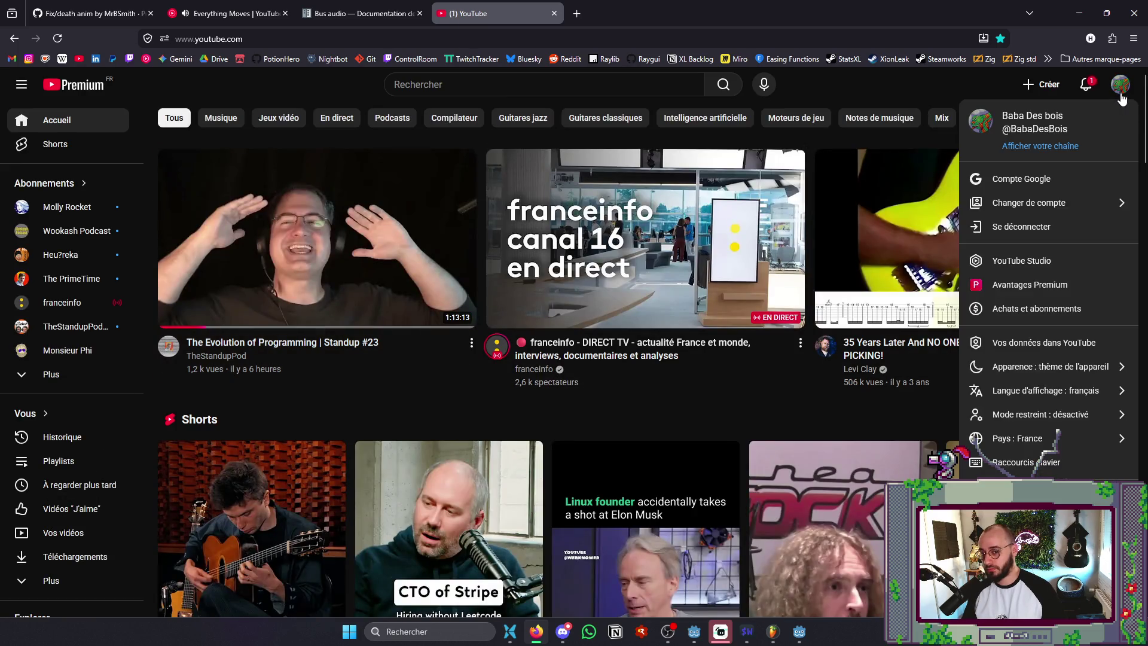
left_click(1056, 262)
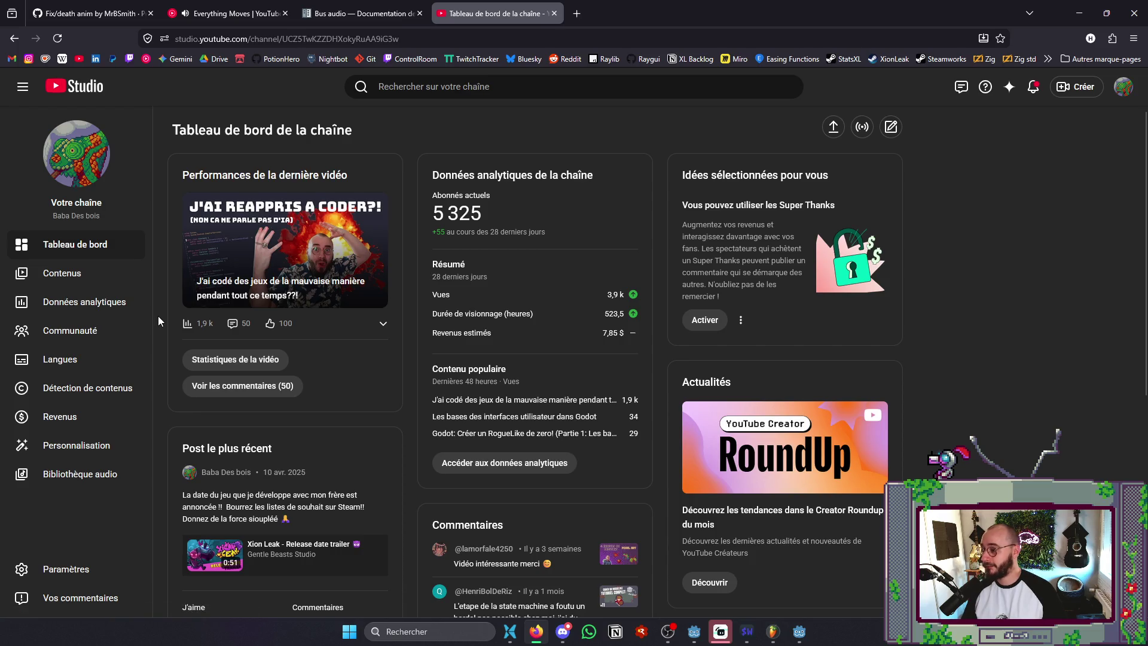
Step: Browse the channel Analytics, return to the Dashboard, and open a new empty tab
left_click(115, 302)
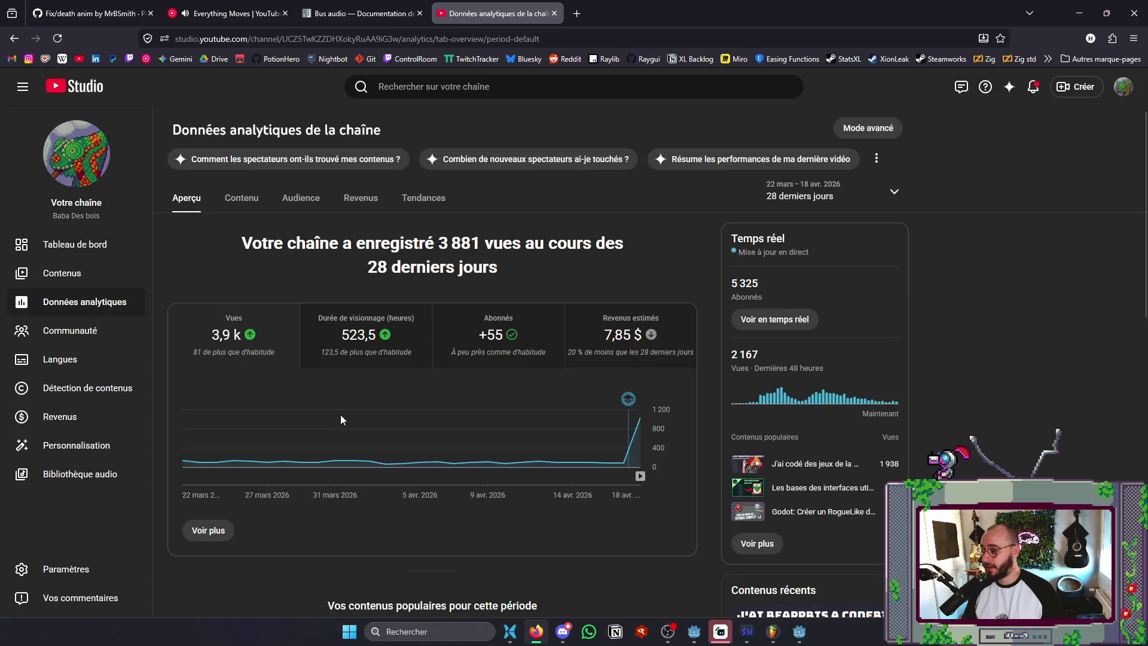
scroll(340, 414, "down", 5)
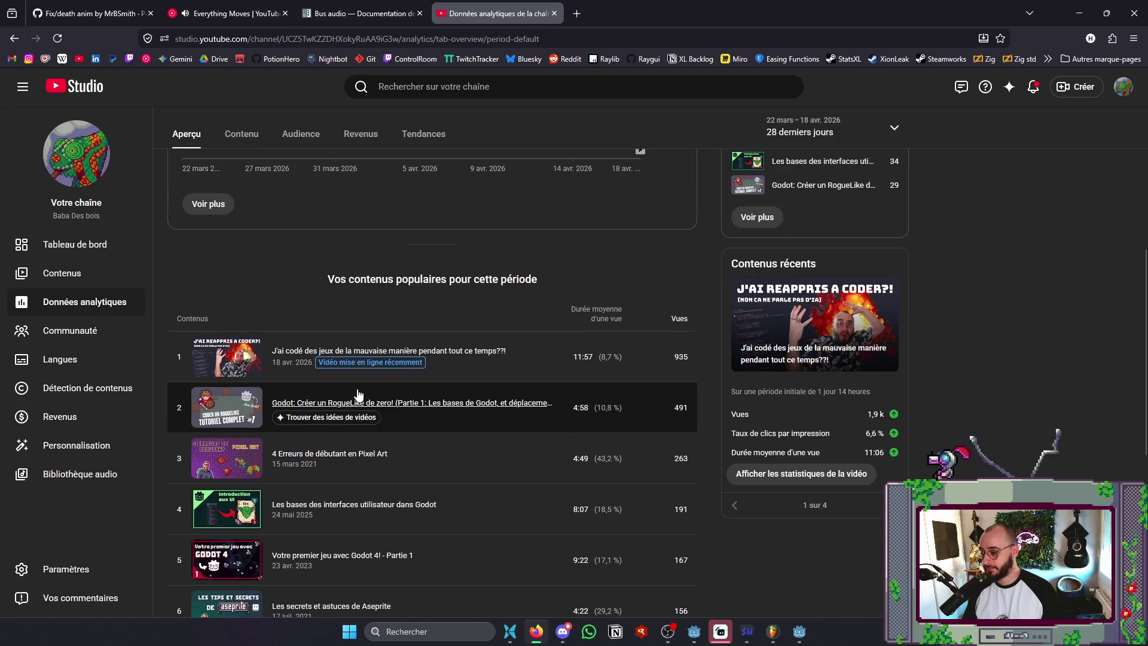
scroll(655, 392, "up", 5)
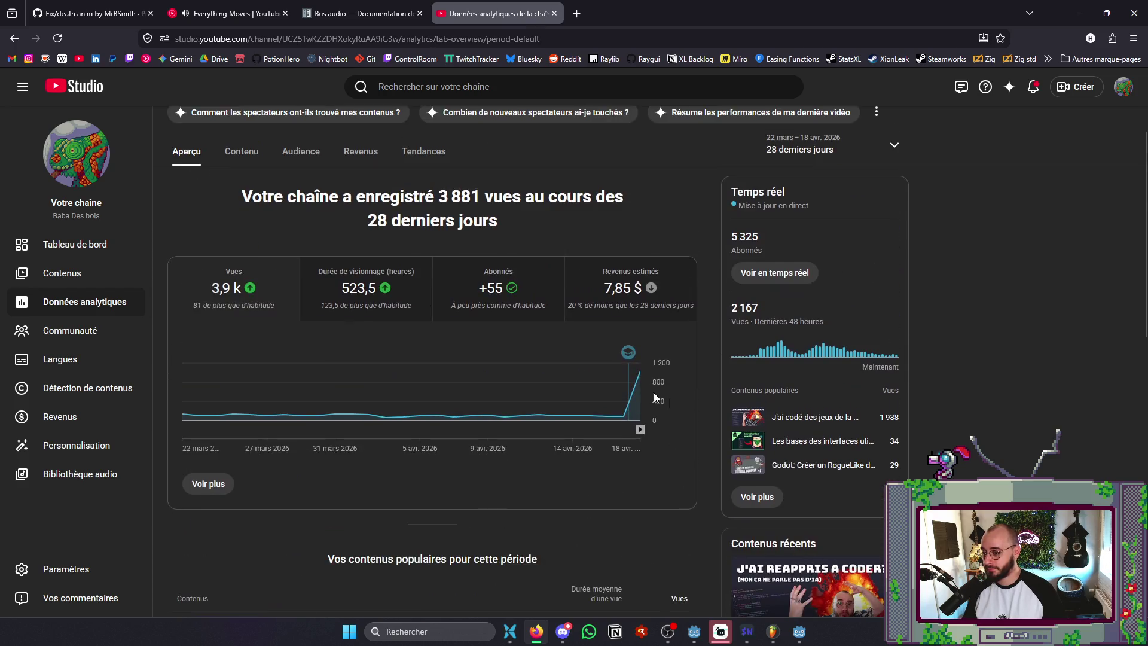
left_click(142, 249)
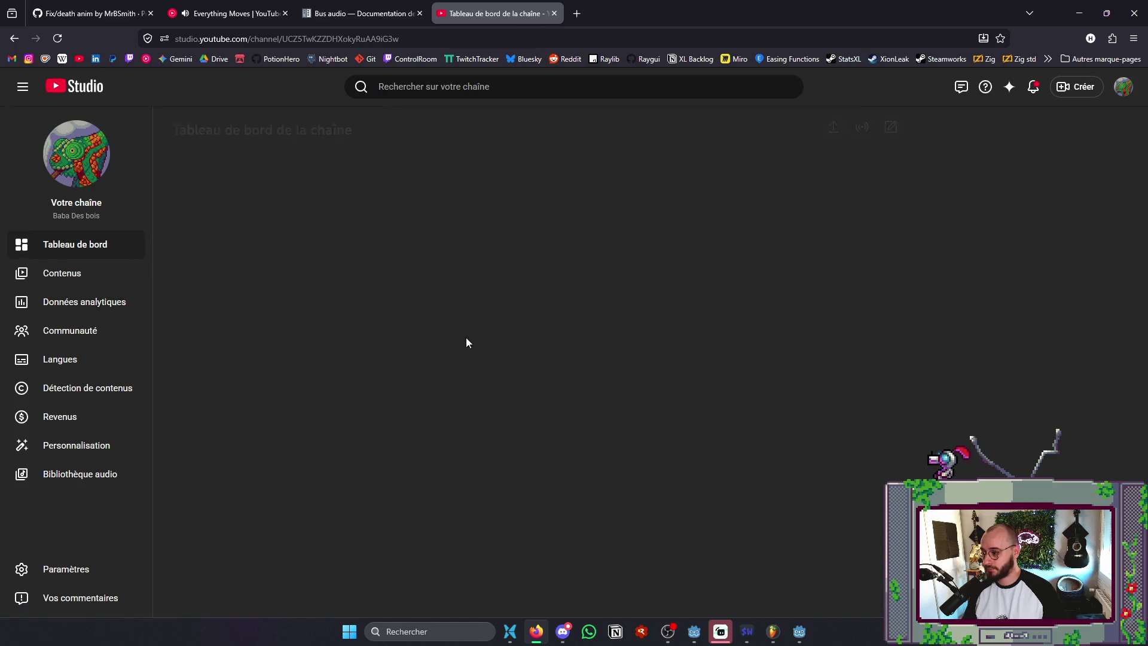
scroll(648, 370, "down", 2)
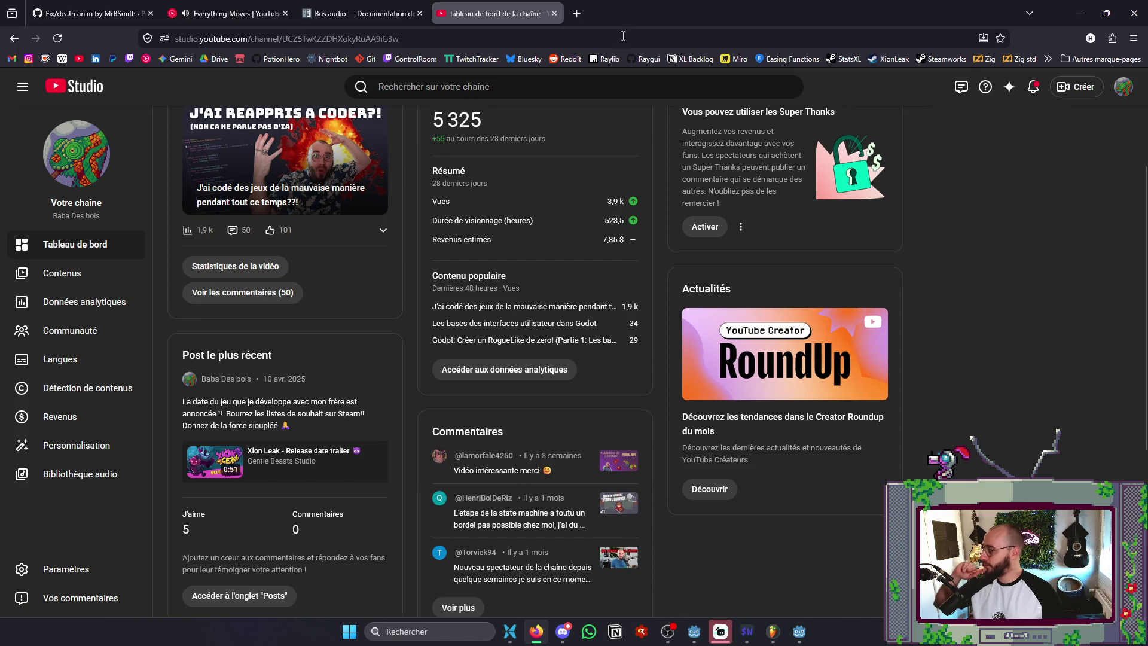
left_click(577, 13)
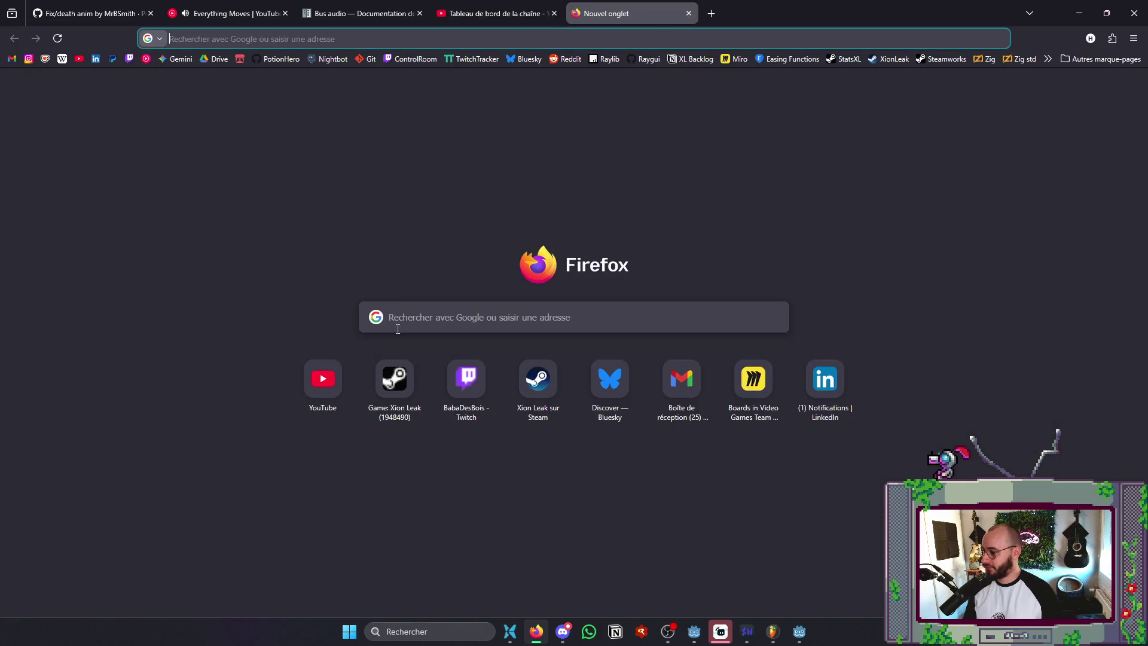
Step: Search Google for 'reduzio audio stream' and skim the results
left_click(446, 328)
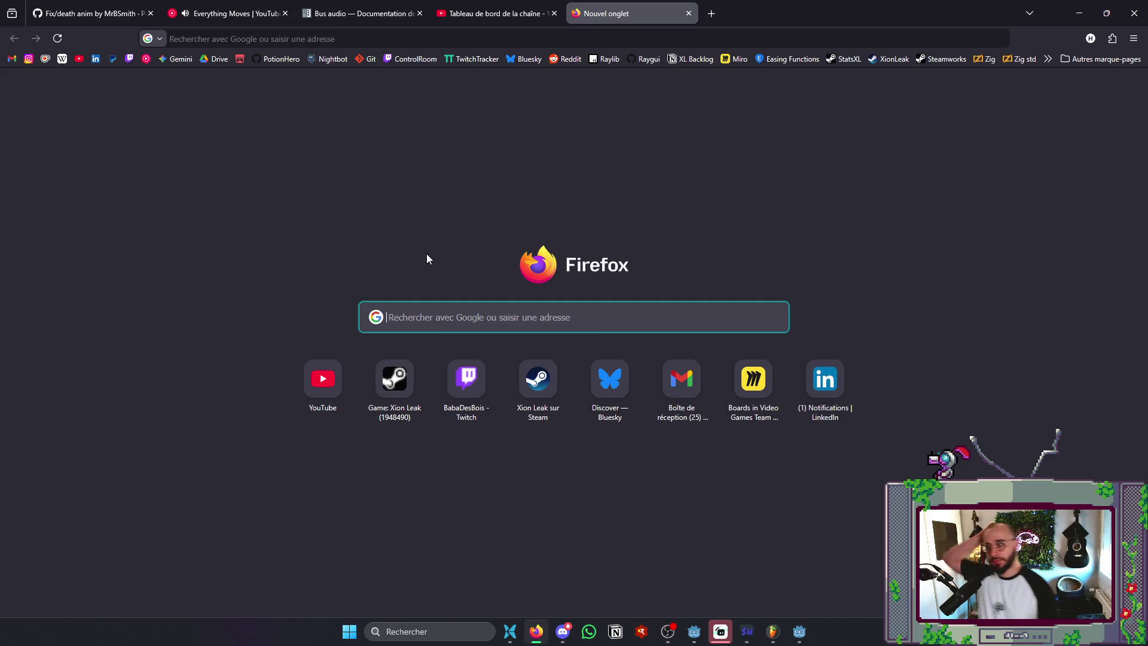
type("redu")
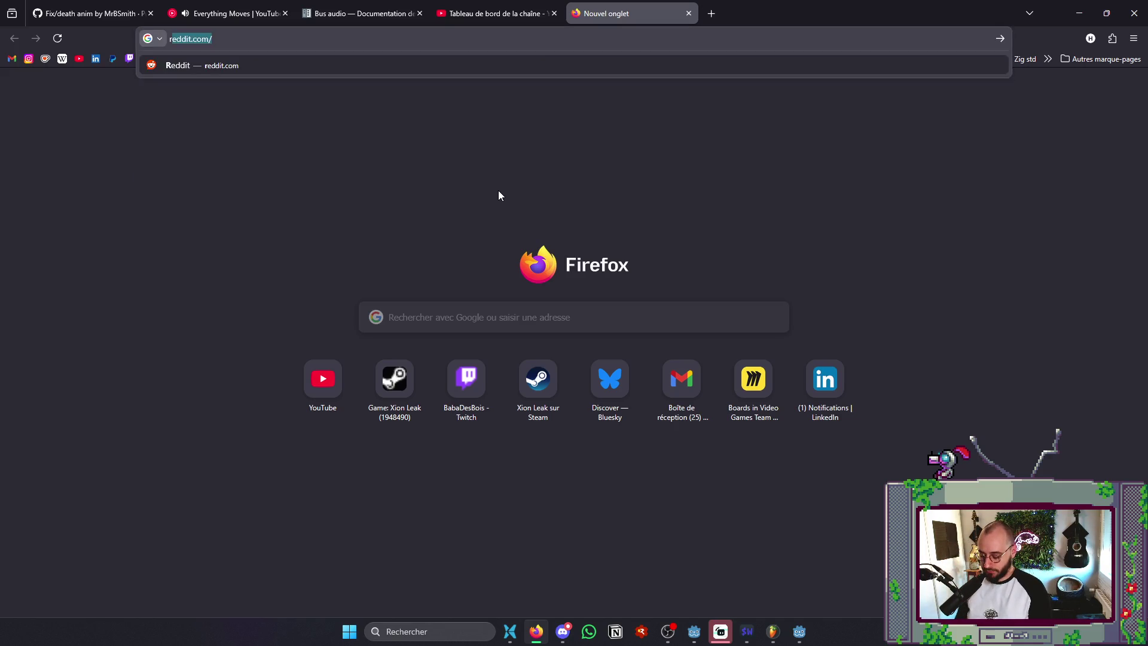
type("zio ")
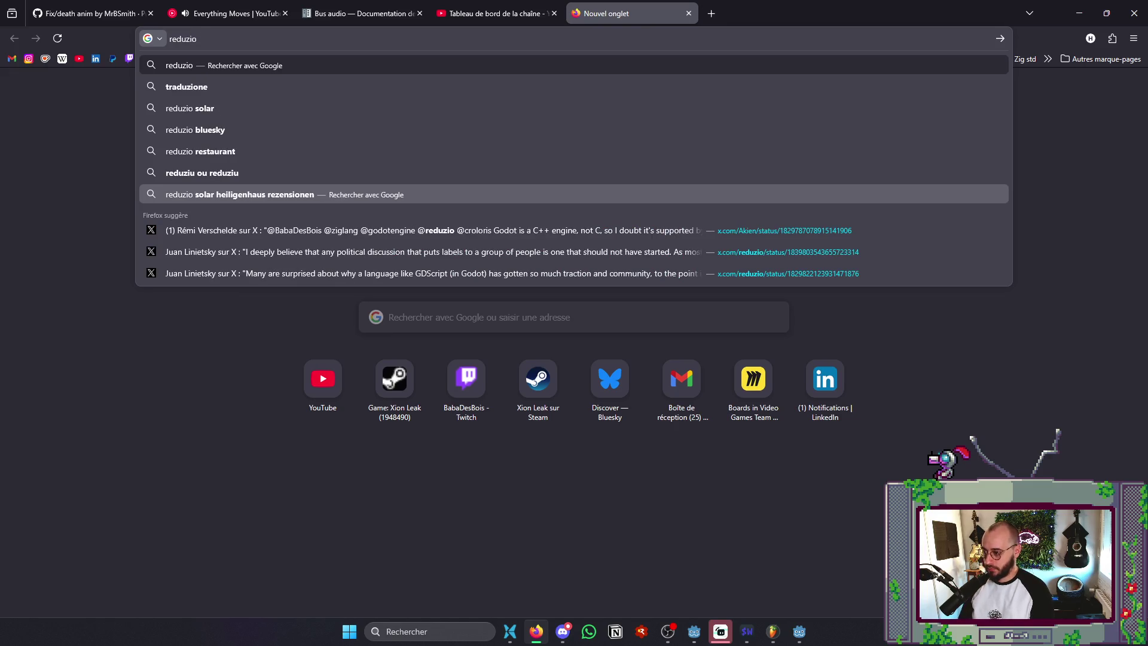
type("audi")
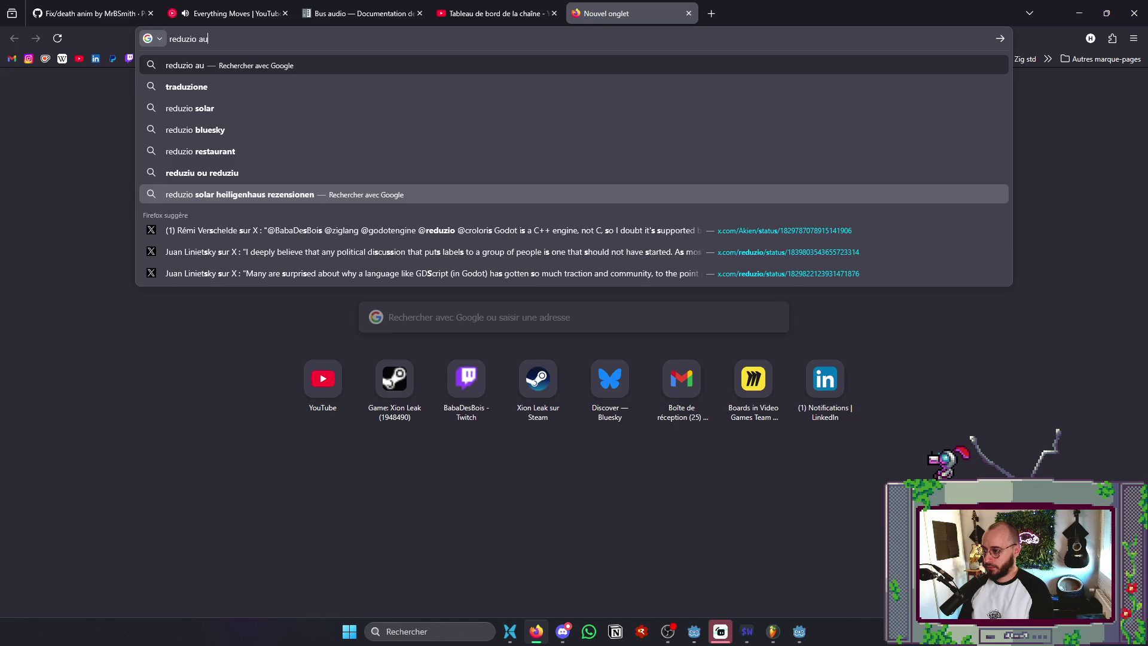
type("o stre")
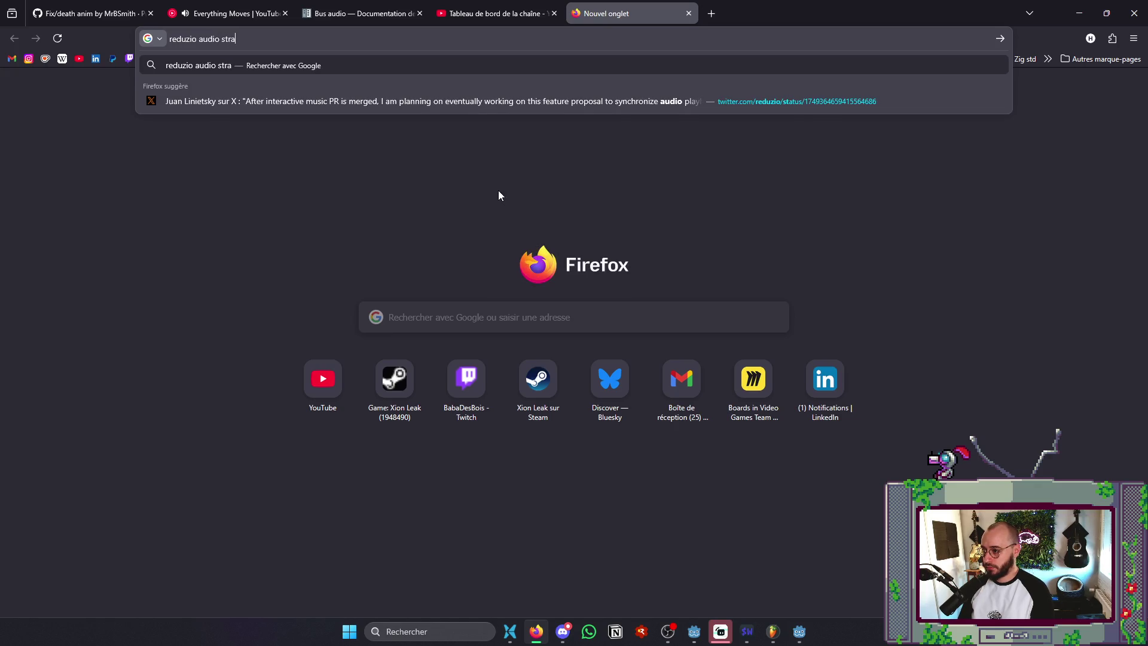
type("am")
key("Return")
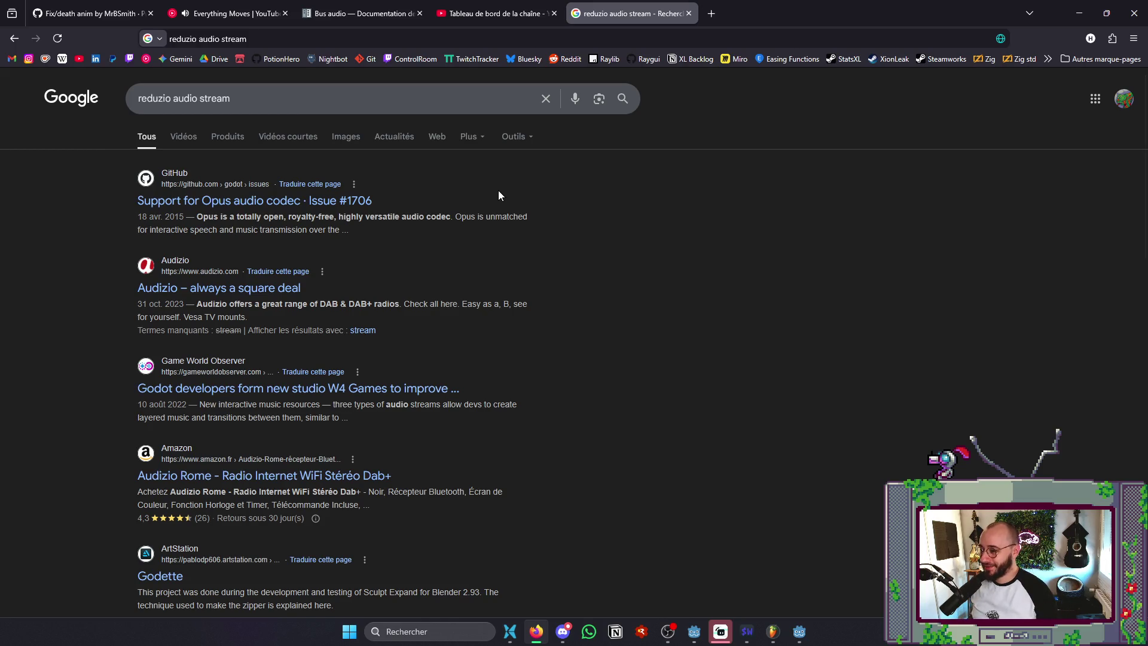
scroll(498, 177, "down", 2)
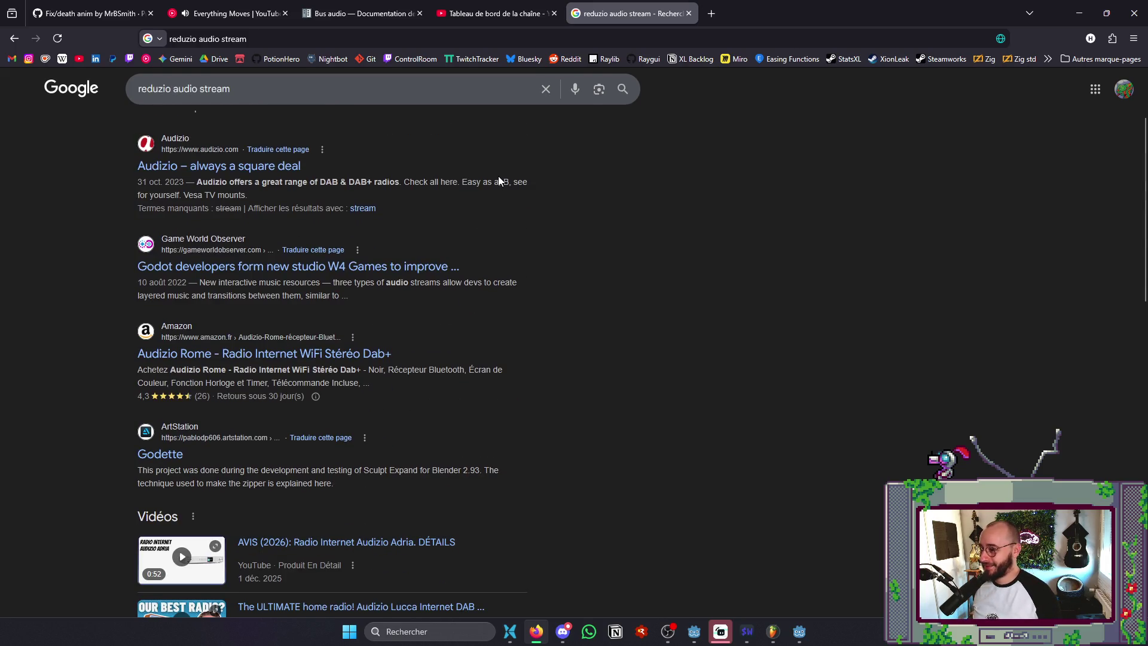
scroll(499, 180, "up", 2)
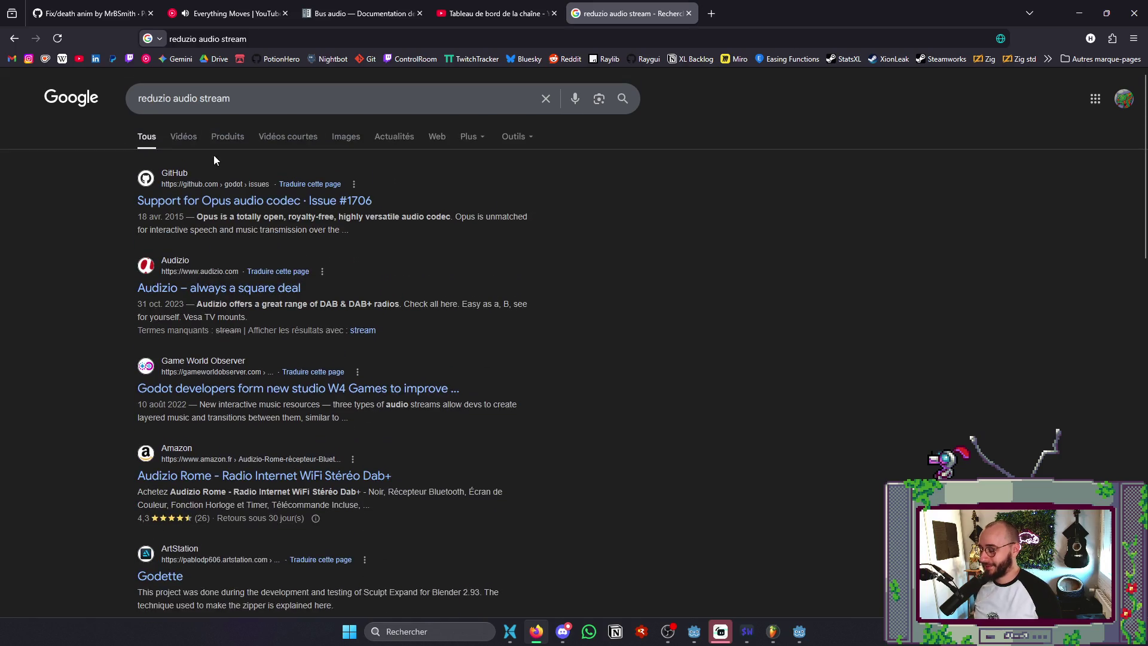
Step: Refine the query to 'reduzio godot audio stream' and scroll through the Godot Docs results
left_click(170, 98)
type("godot")
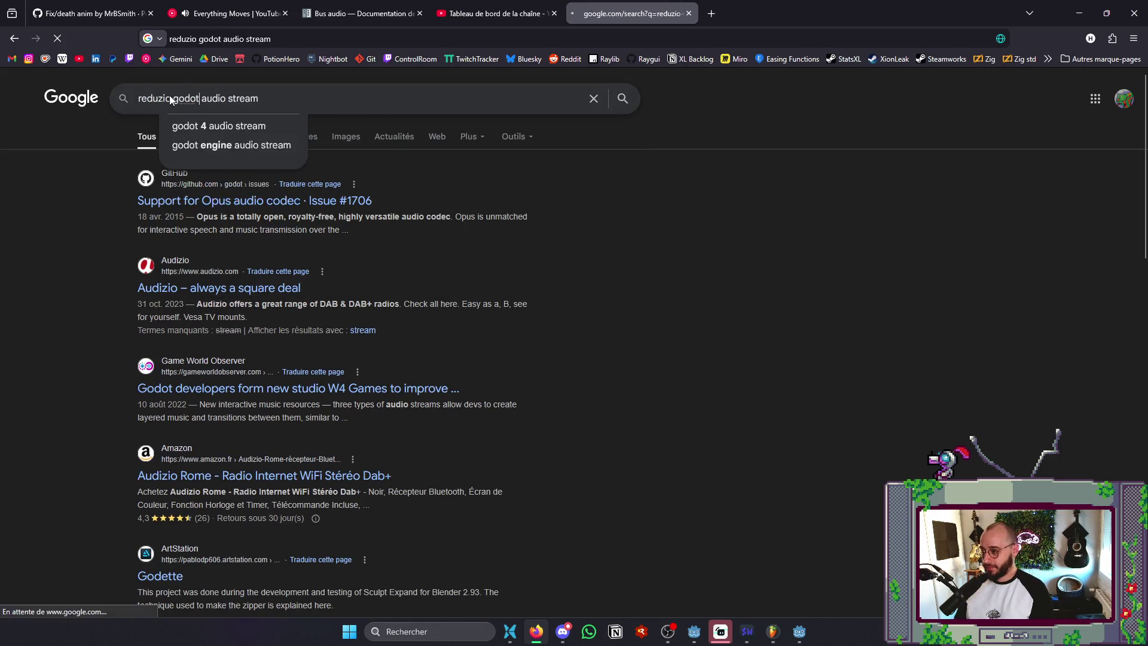
key("Return")
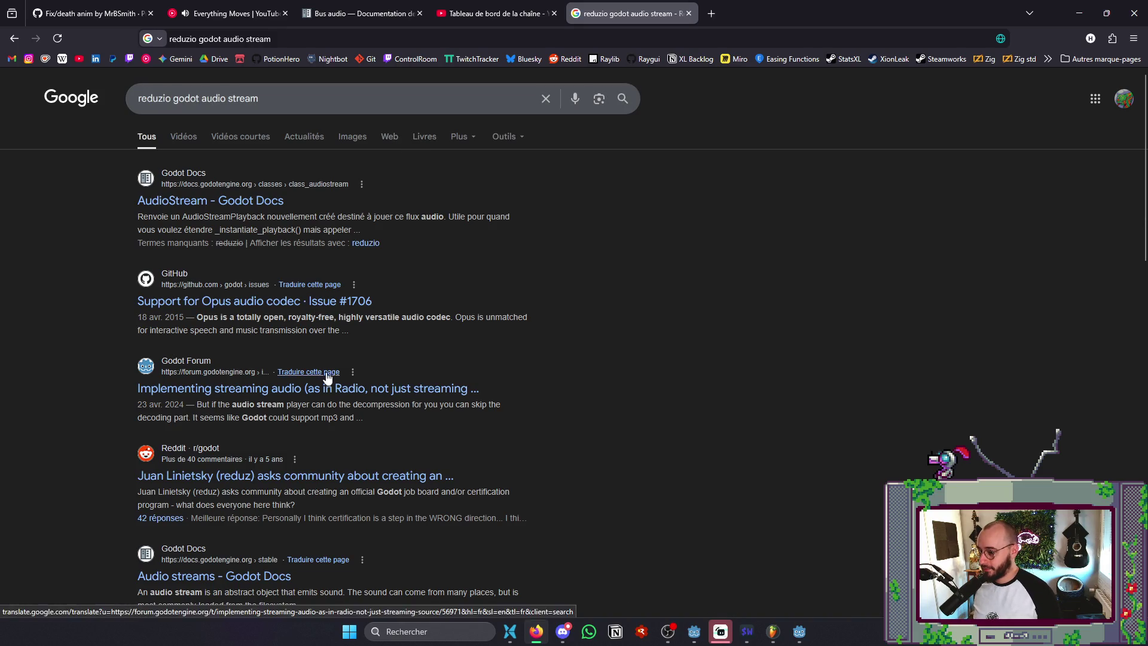
scroll(343, 399, "down", 2)
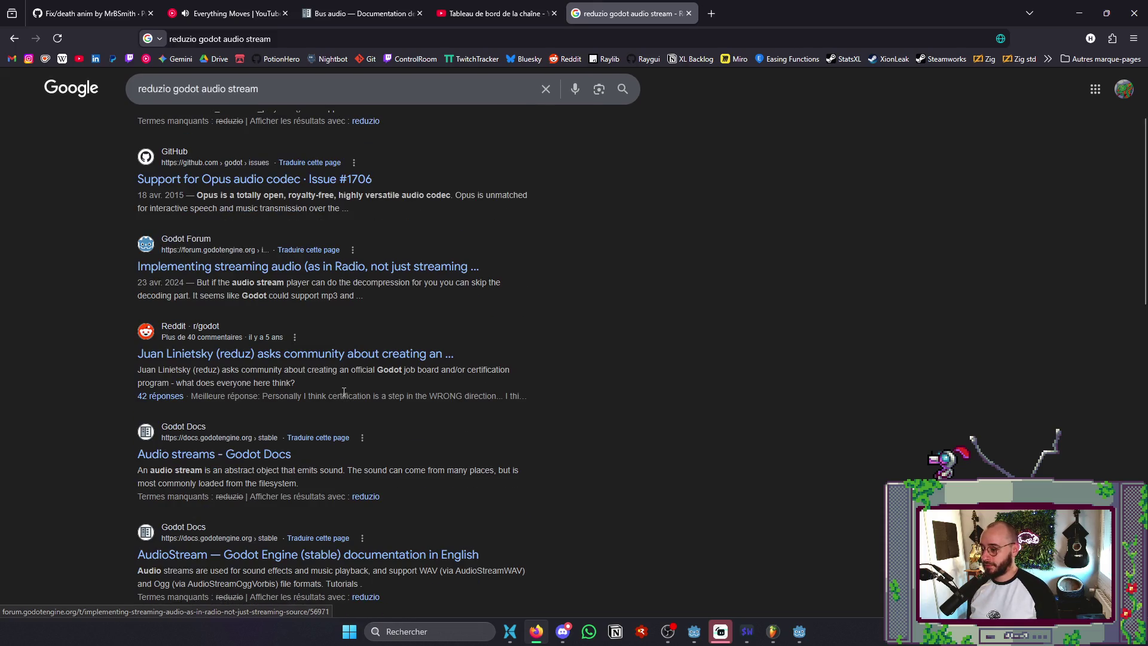
scroll(343, 401, "down", 1)
Step: Open the Audio streams docs page and read its AudioStreamPlayer, 2D and 3D sections
left_click(238, 392)
scroll(588, 374, "down", 5)
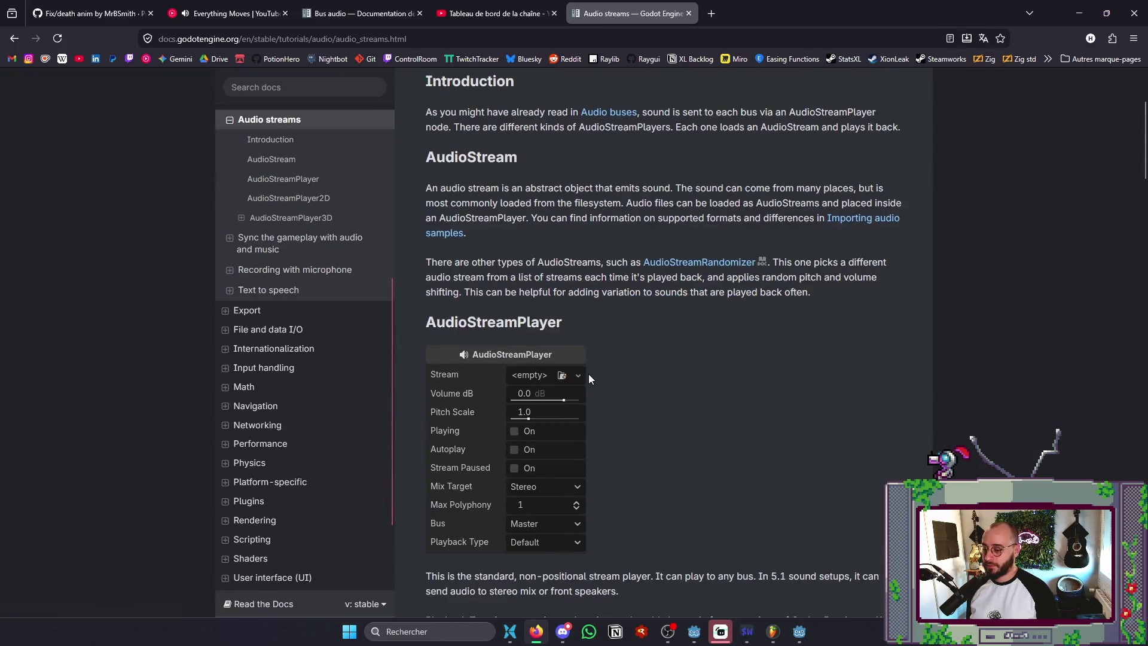
scroll(590, 374, "down", 3)
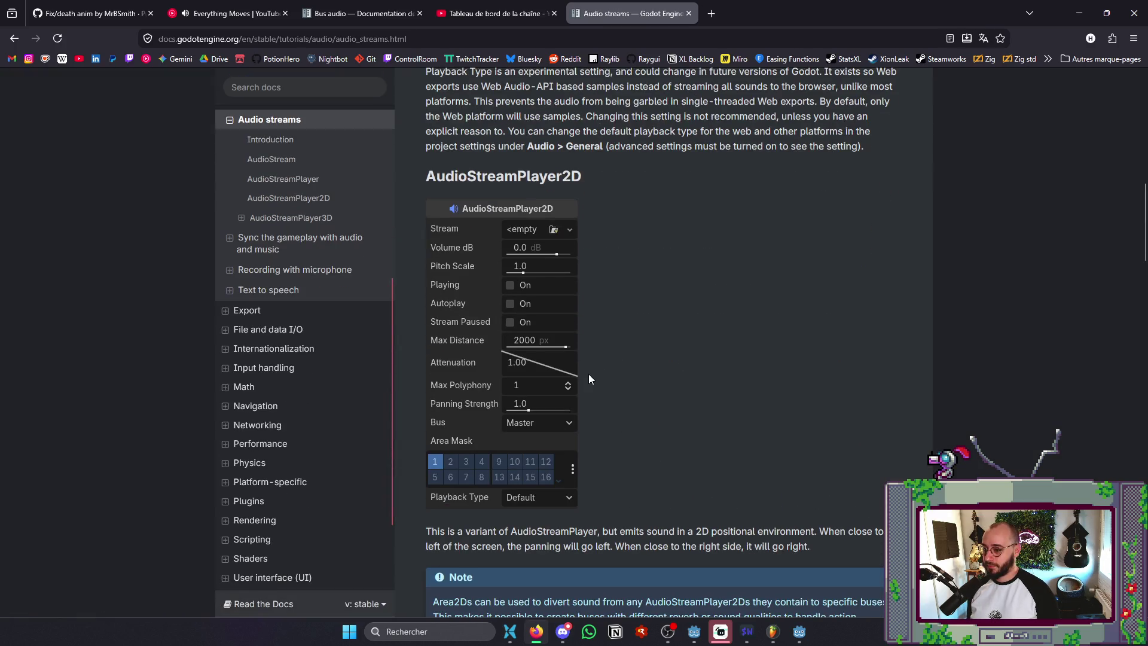
scroll(589, 375, "down", 7)
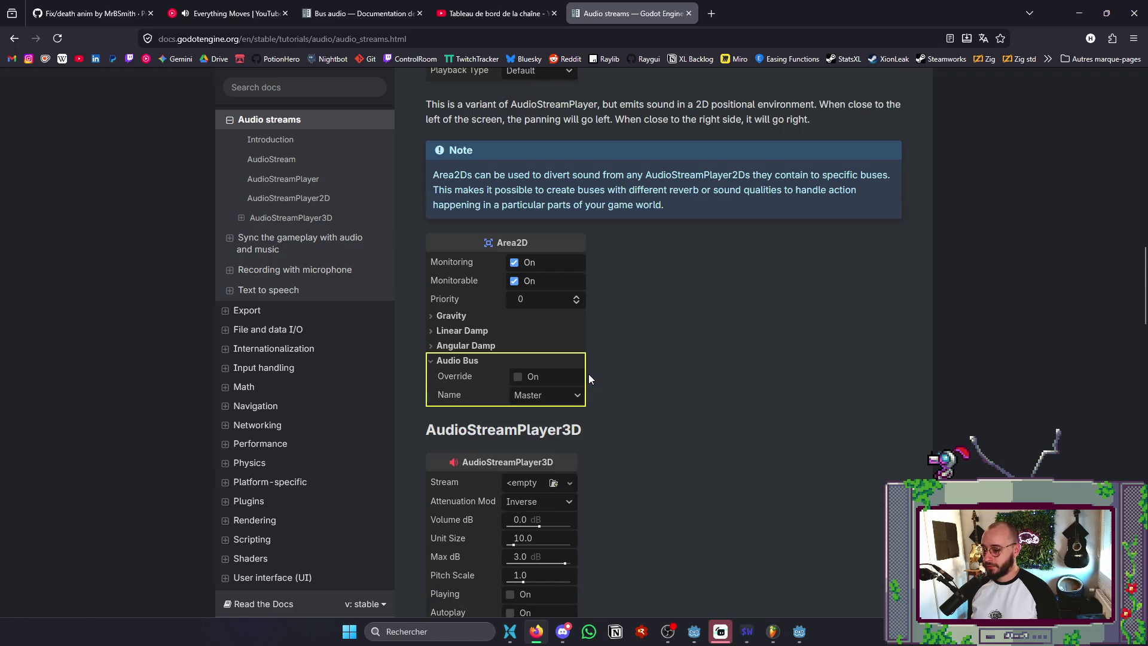
scroll(590, 378, "down", 4)
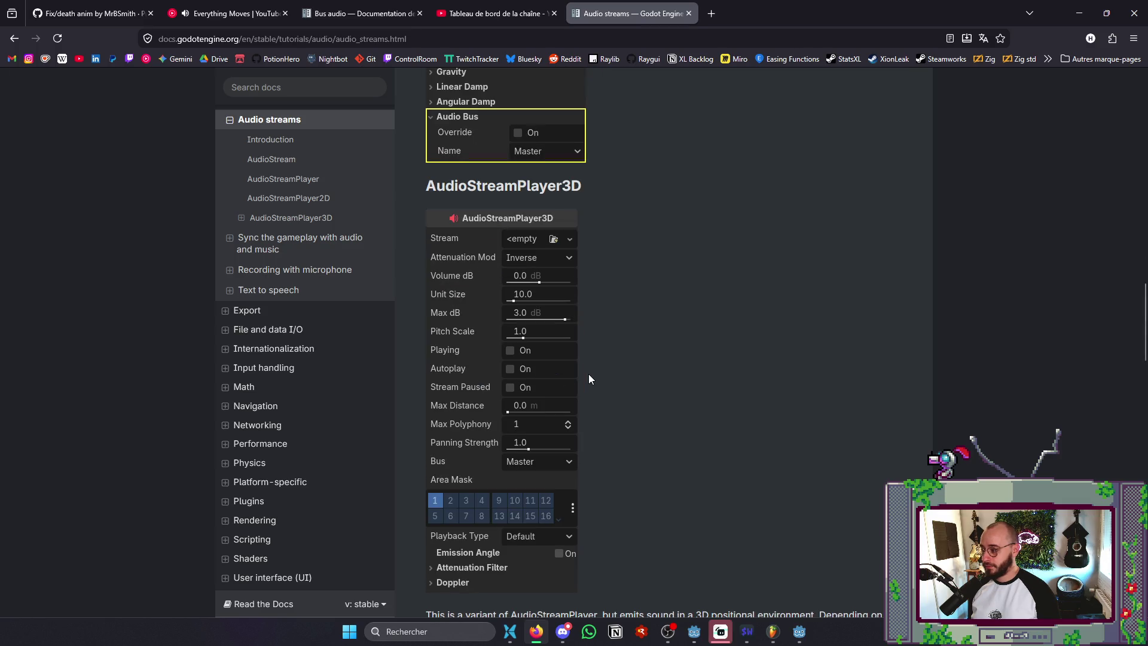
scroll(588, 375, "down", 8)
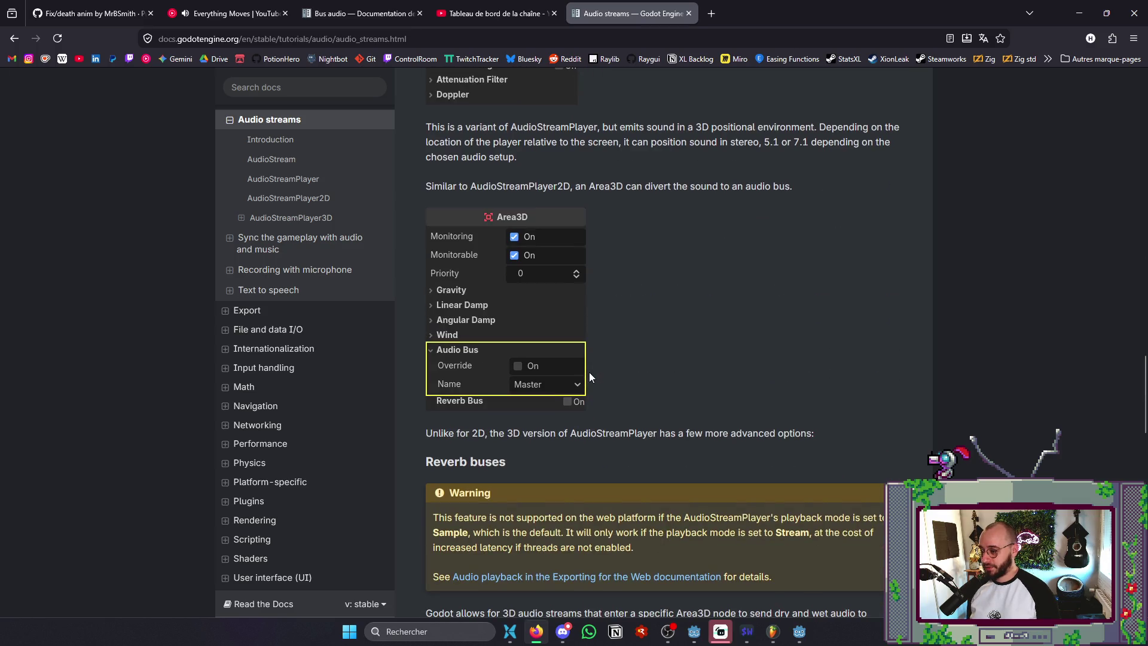
scroll(590, 376, "down", 4)
scroll(590, 372, "down", 11)
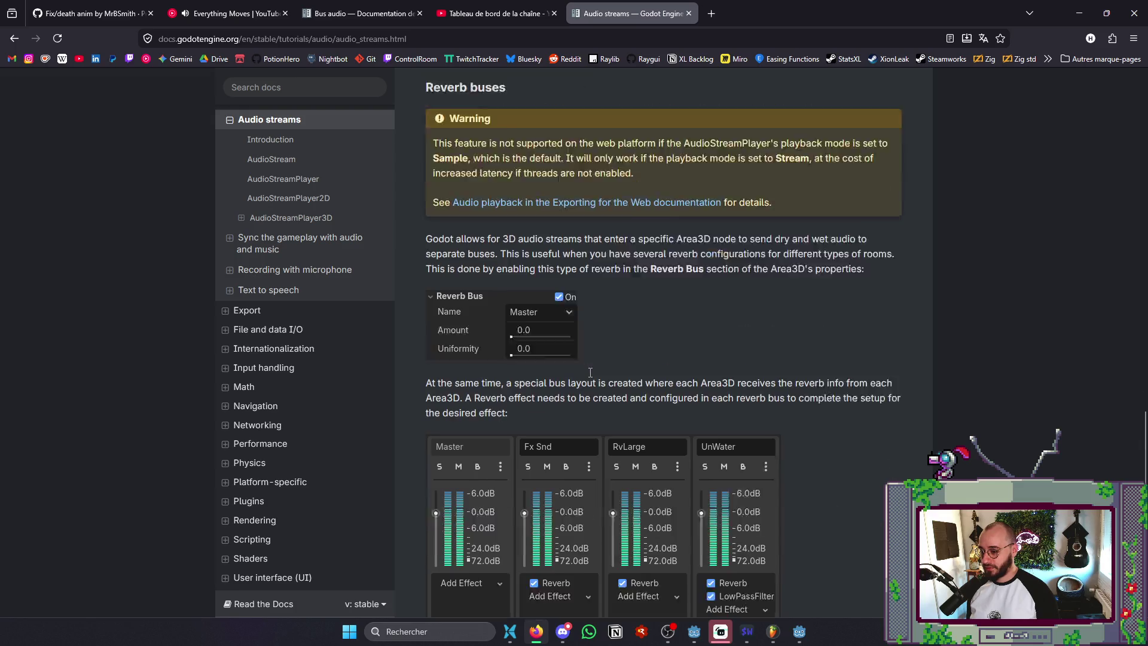
scroll(591, 372, "down", 3)
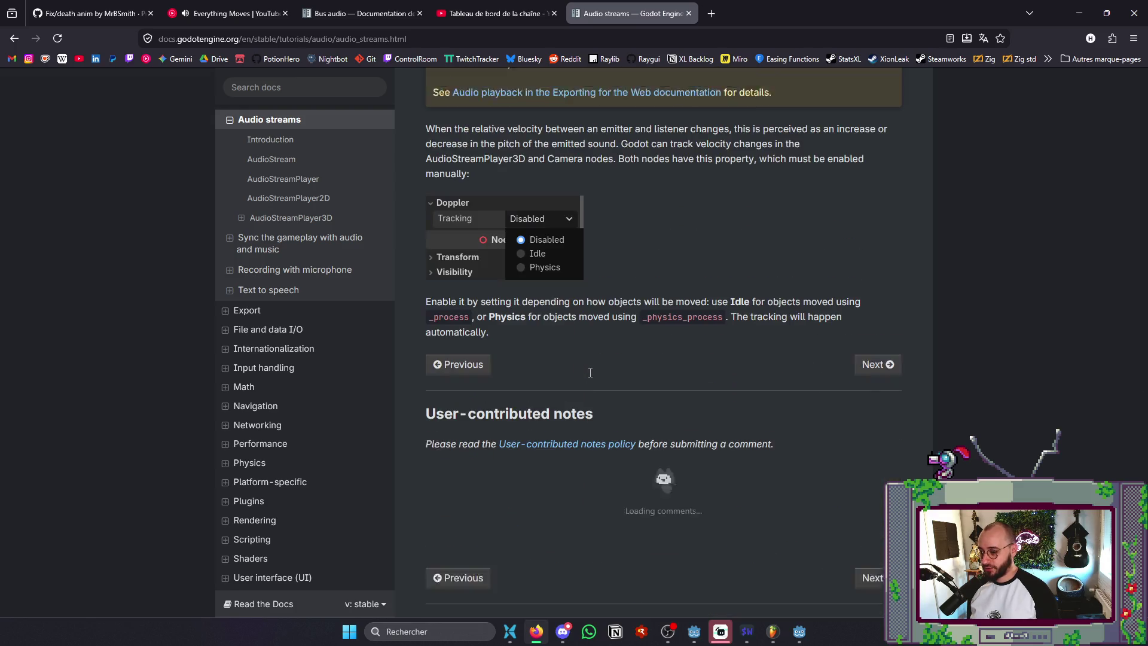
Step: Review the reverb and Doppler sections, then expand 'Sync the gameplay with audio and music'
scroll(590, 372, "up", 3)
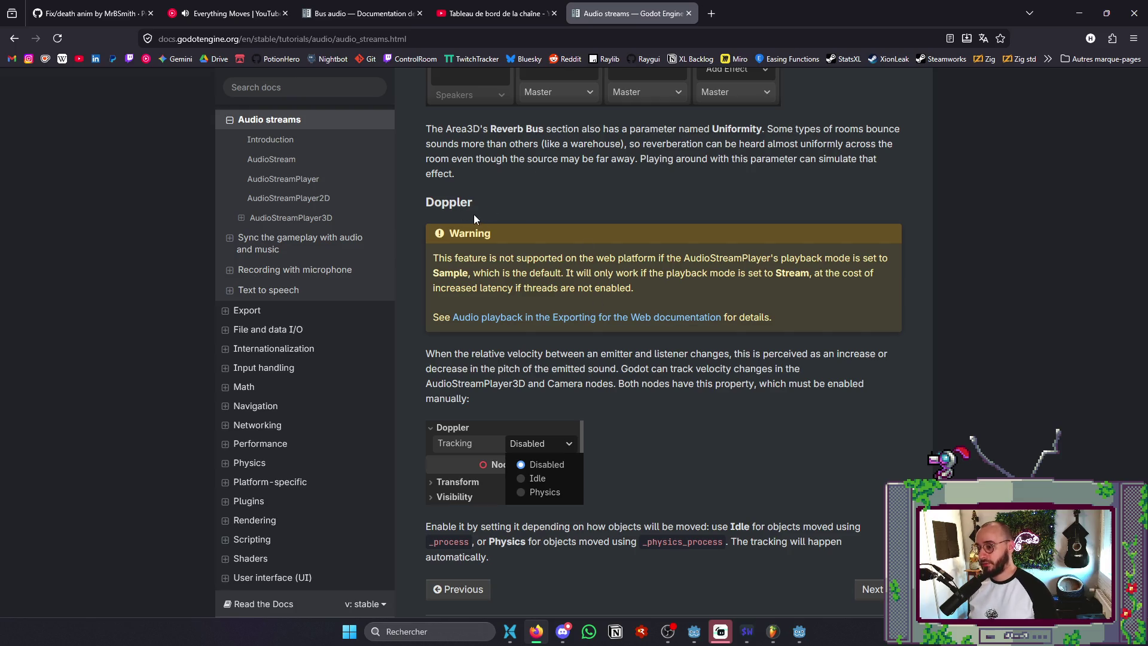
scroll(536, 221, "down", 5)
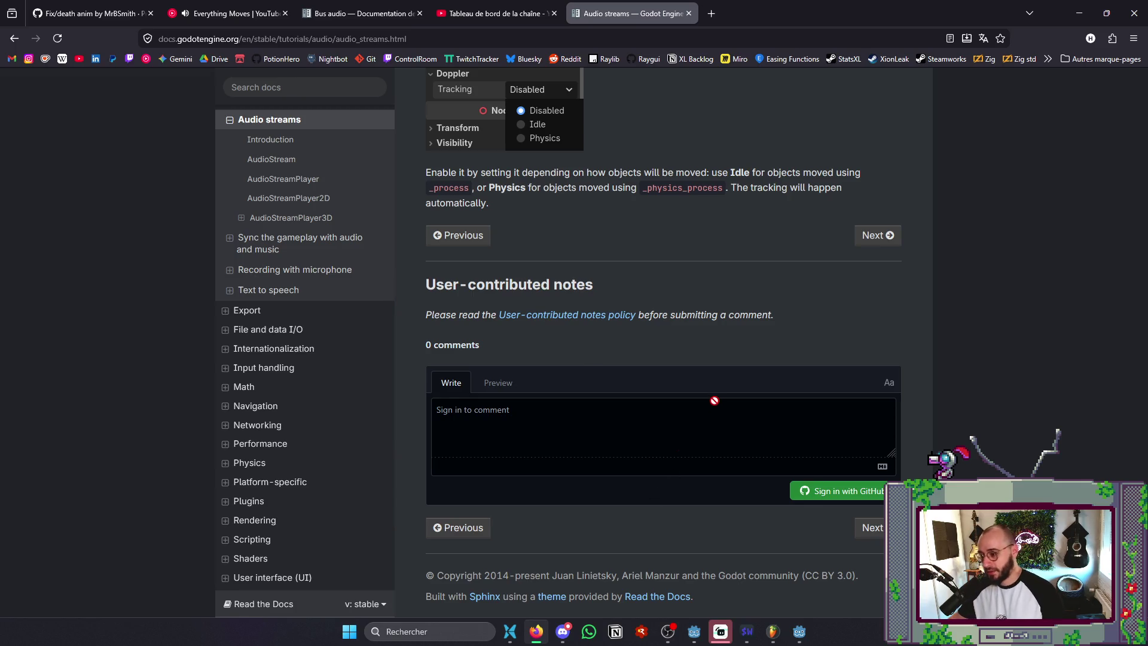
scroll(715, 401, "up", 1)
scroll(715, 401, "up", 4)
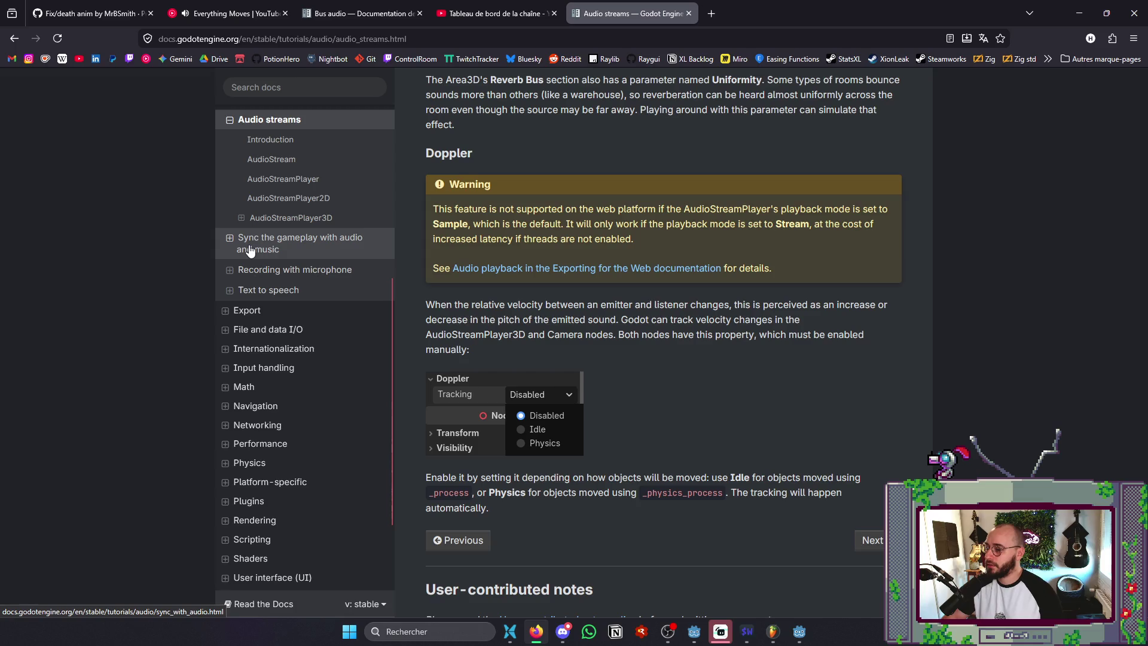
left_click(231, 239)
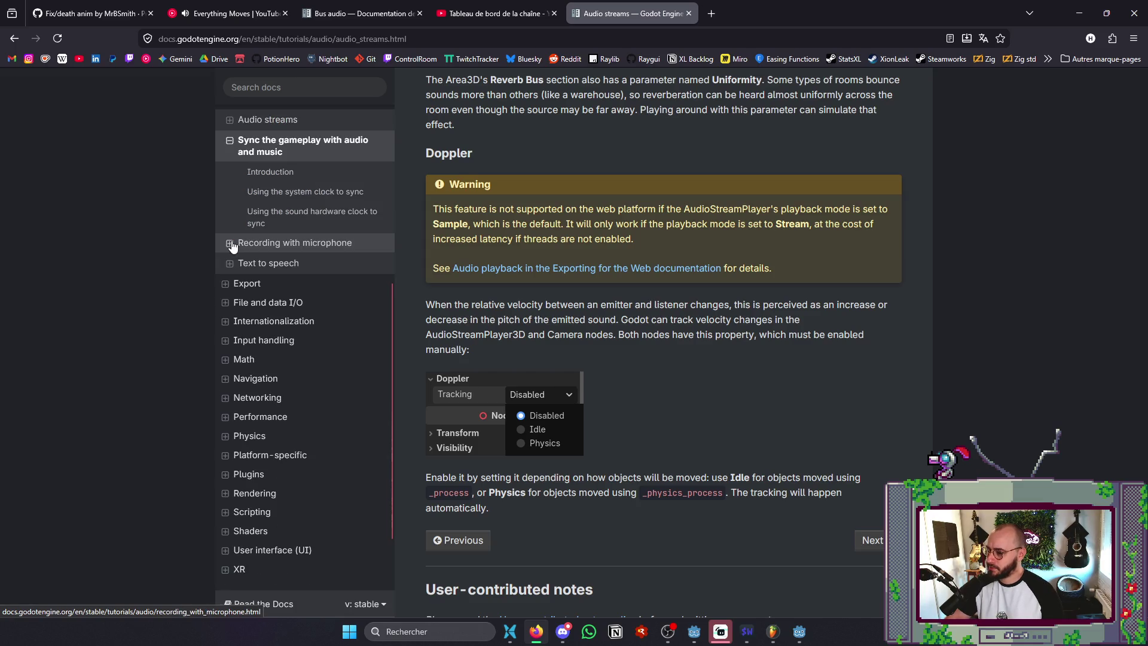
Step: Read the 'Using the system clock to sync' section of the sync-with-audio page
left_click(294, 191)
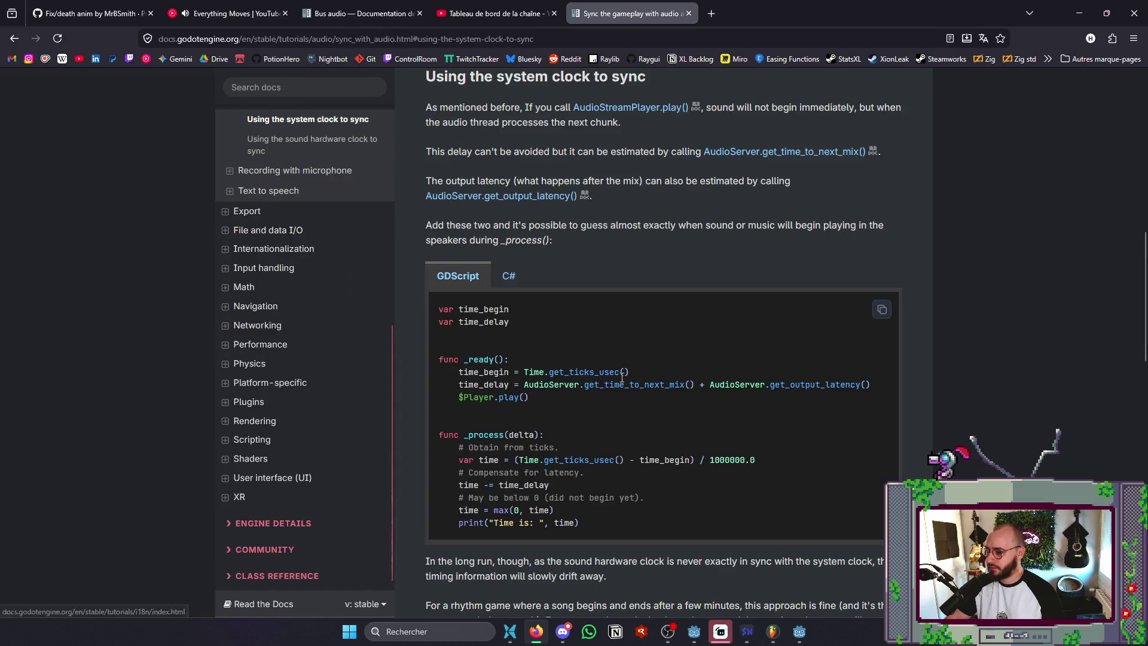
scroll(622, 381, "up", 7)
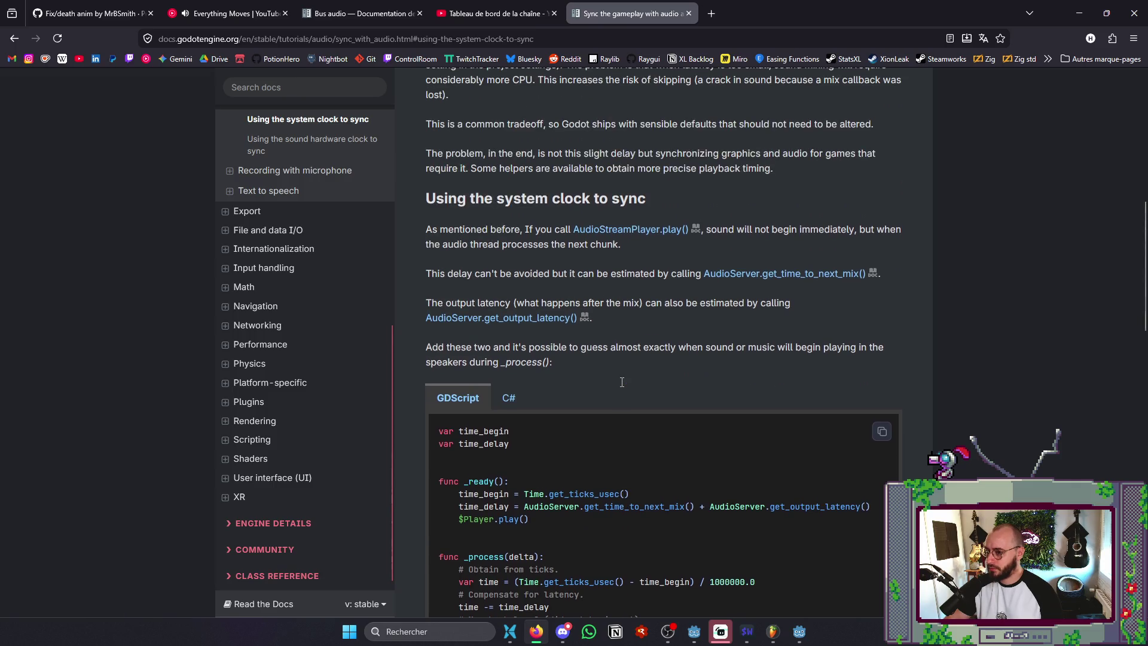
scroll(622, 390, "up", 3)
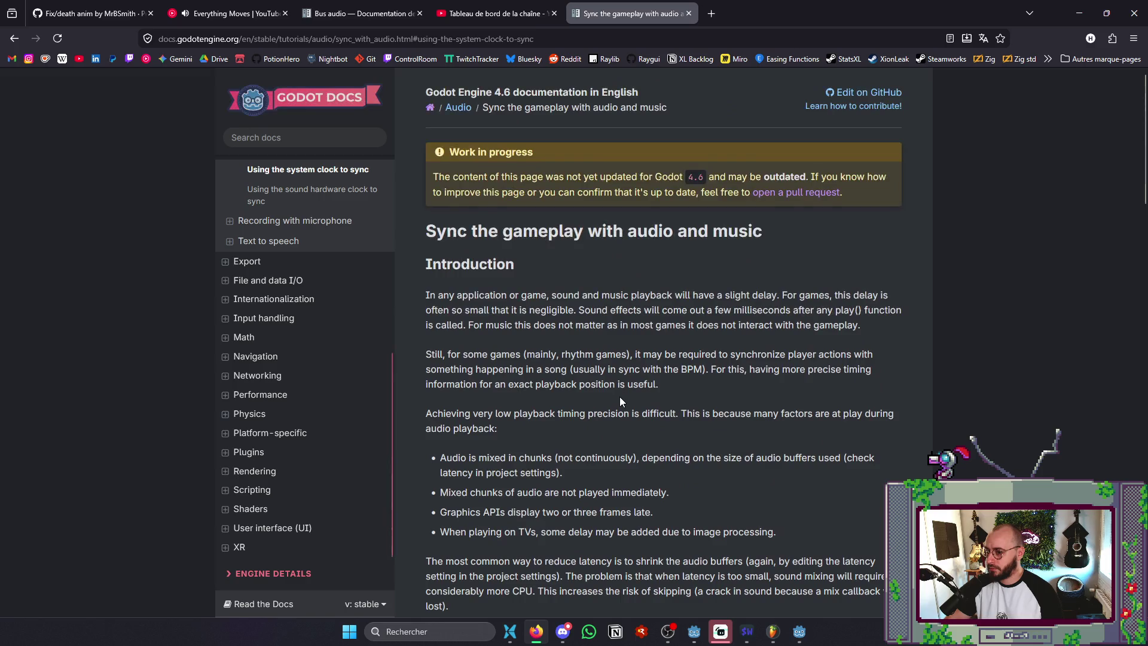
scroll(619, 397, "down", 11)
scroll(522, 471, "up", 1)
scroll(522, 471, "down", 4)
scroll(521, 471, "up", 3)
scroll(544, 449, "down", 6)
scroll(543, 448, "down", 11)
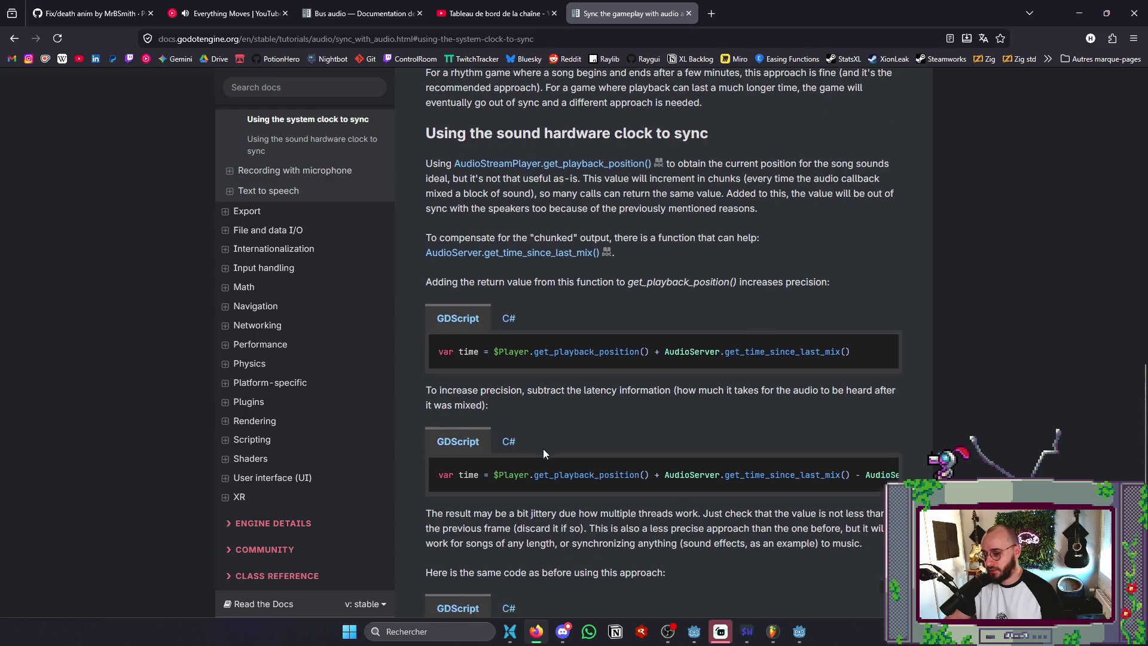
scroll(548, 443, "up", 11)
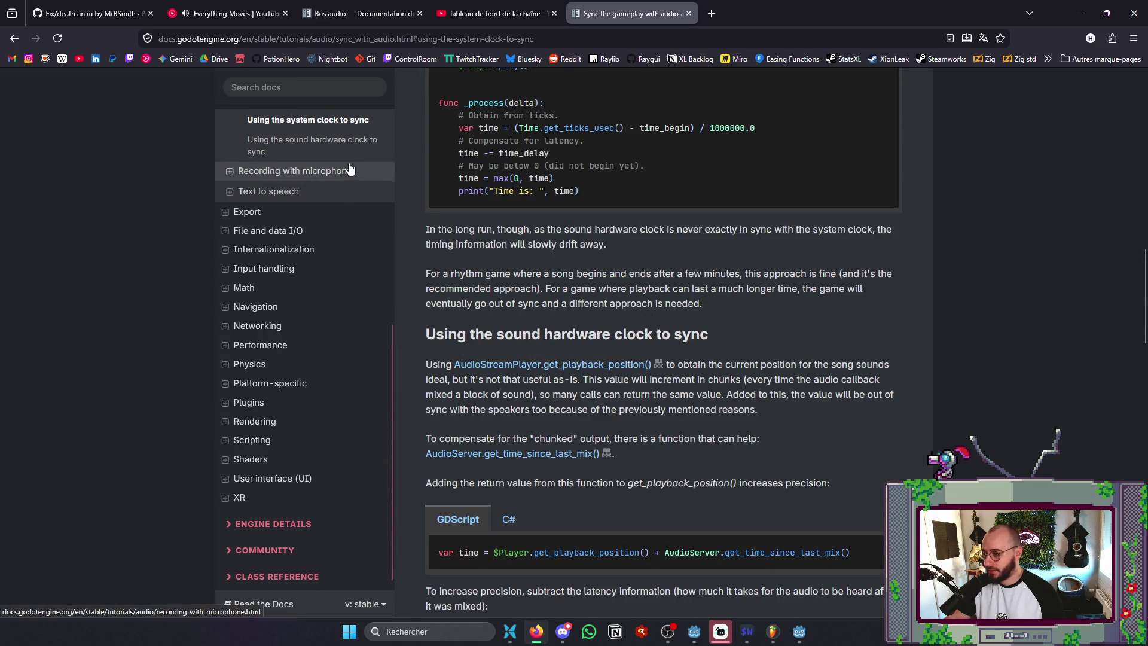
scroll(303, 169, "up", 2)
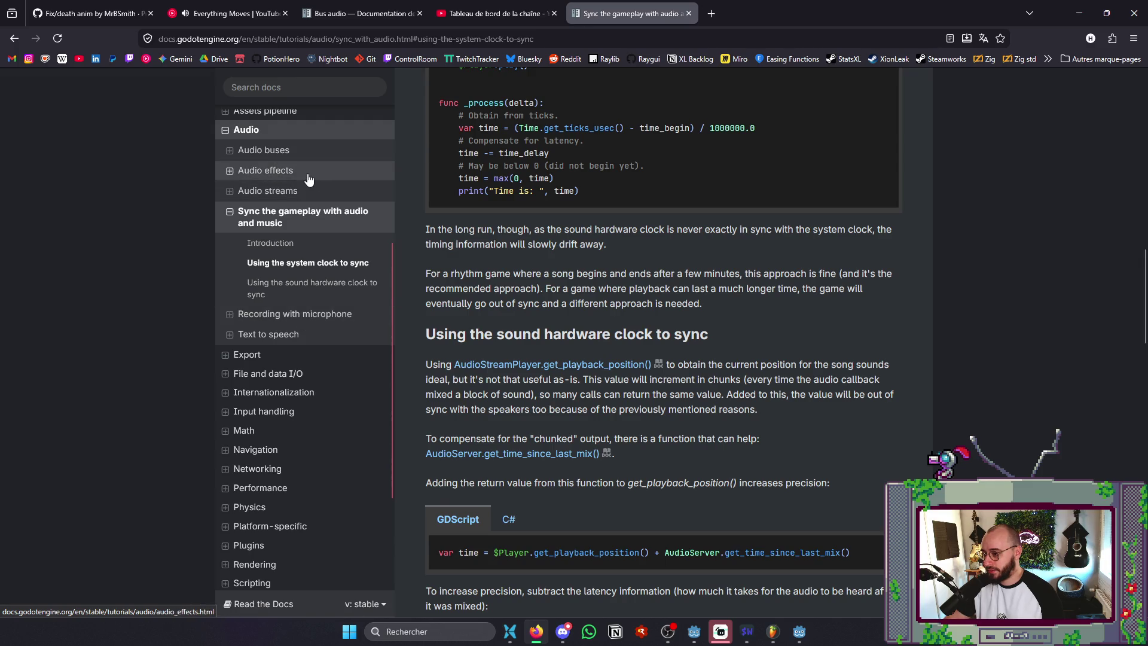
Step: Skim the Audio effects page's Delay, Distortion, Phaser, PitchShift and Reverb effects, then minimize Firefox
left_click(281, 170)
scroll(588, 335, "down", 8)
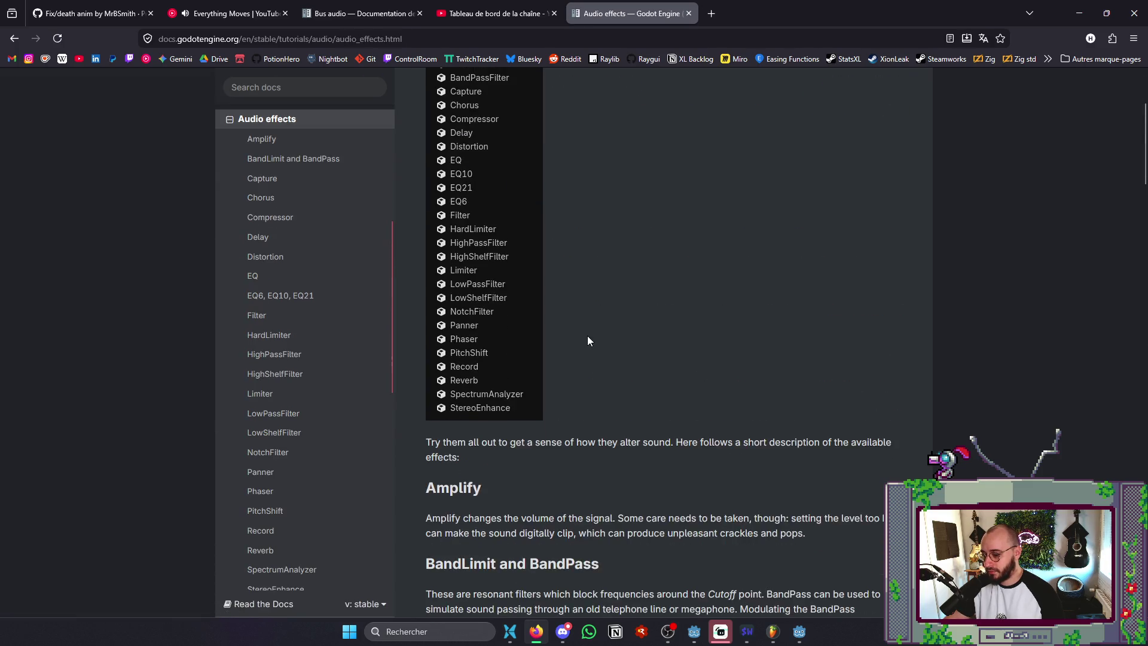
scroll(589, 339, "down", 15)
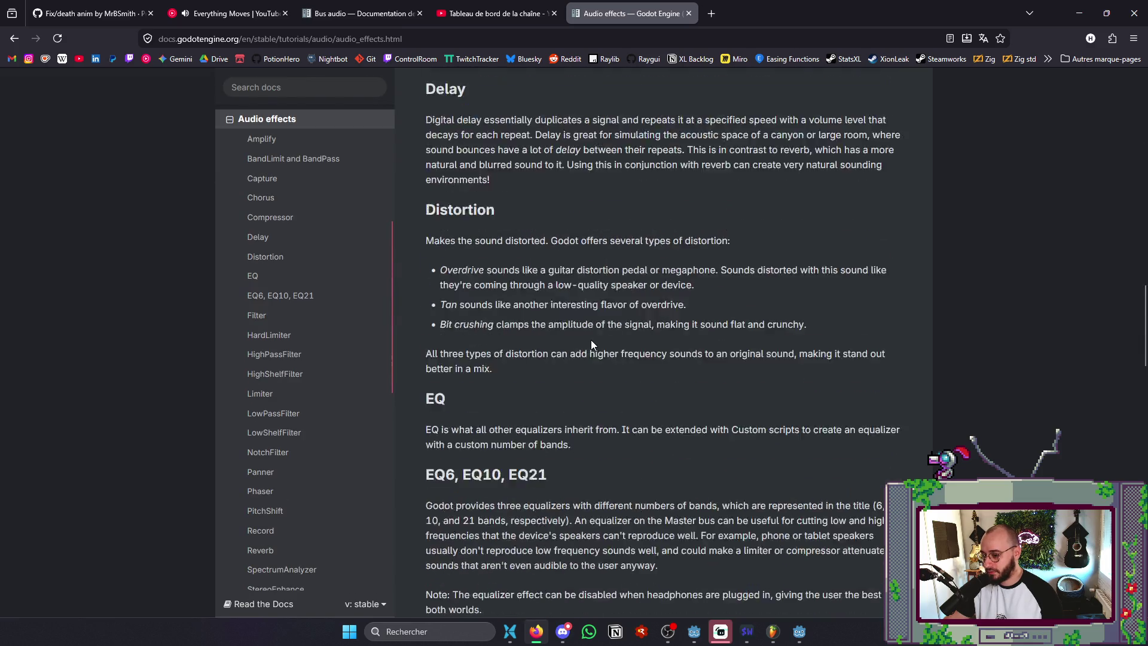
scroll(594, 339, "down", 15)
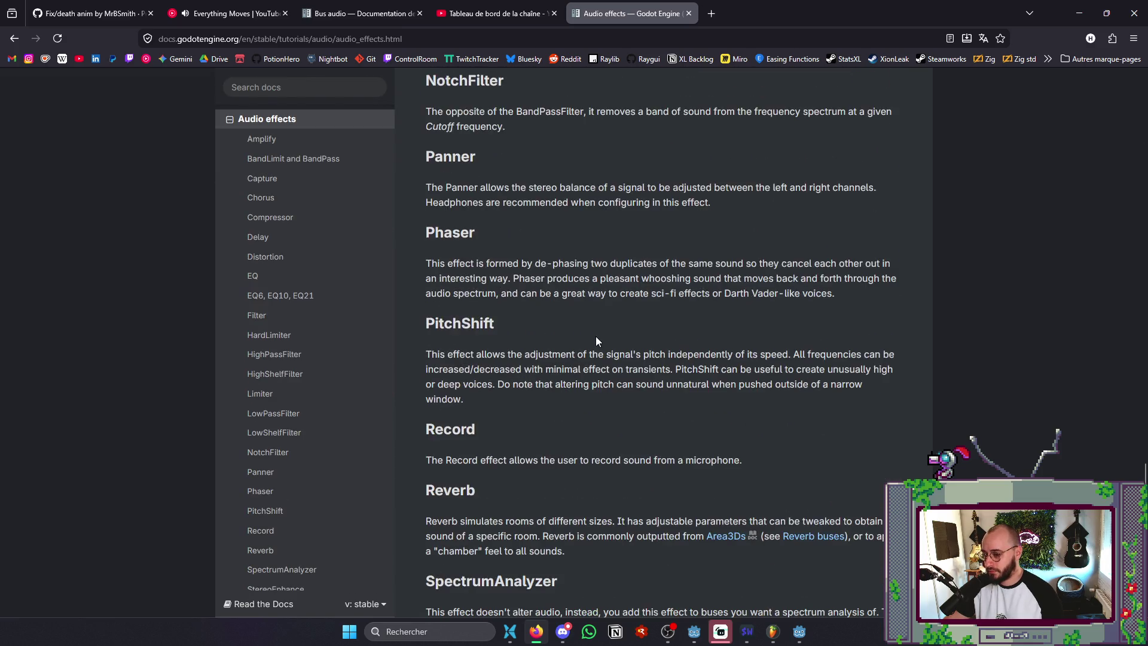
scroll(596, 342, "down", 2)
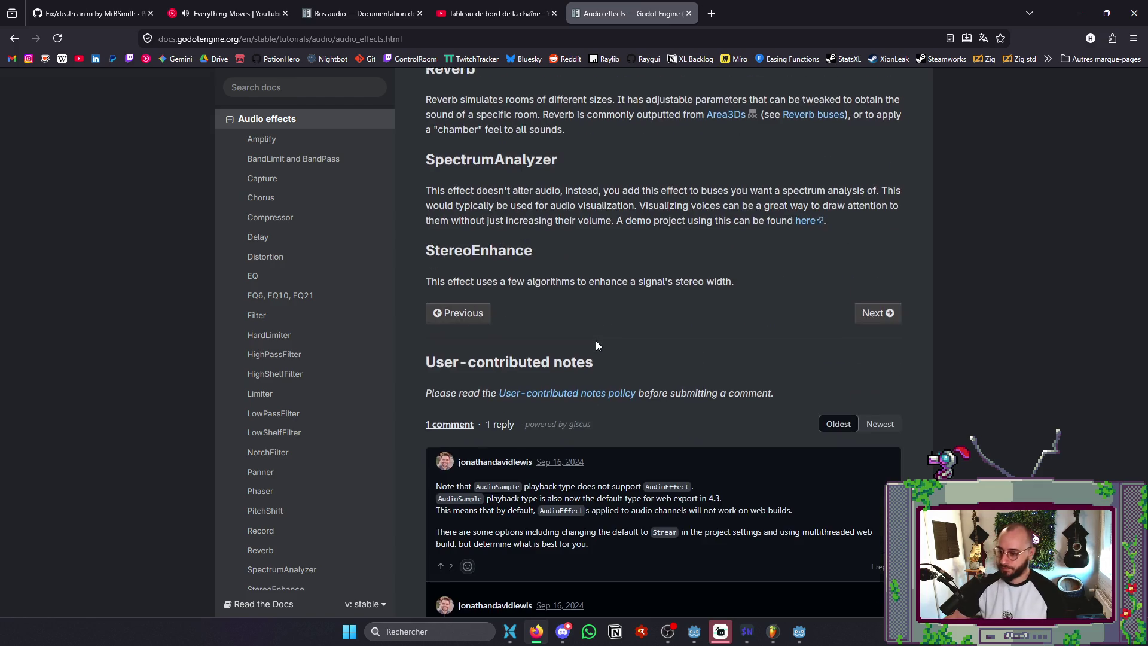
scroll(595, 340, "down", 3)
scroll(581, 332, "up", 10)
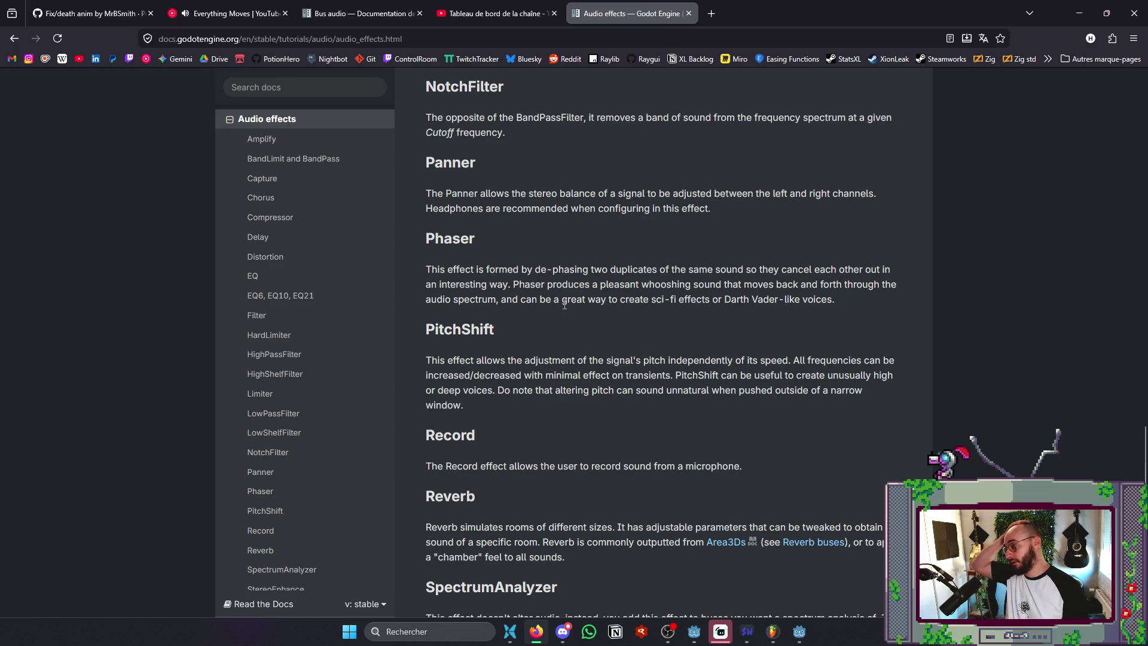
left_click(1082, 7)
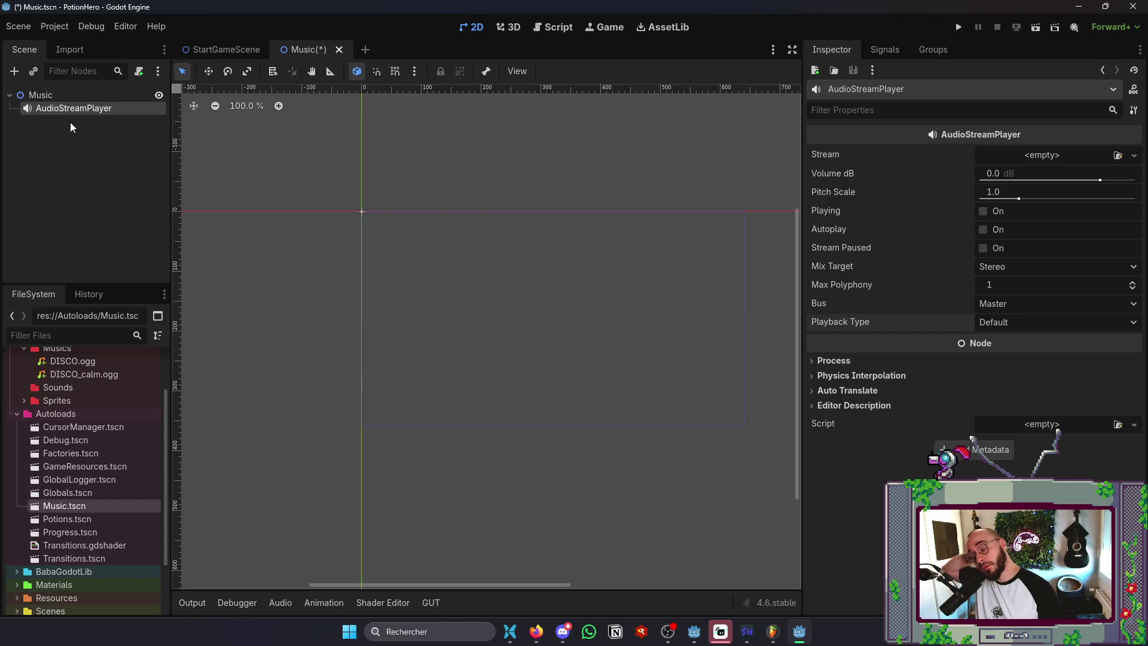
Step: Rename the AudioStreamPlayer under Music to StemCalm
double_click(89, 109)
type("Stem")
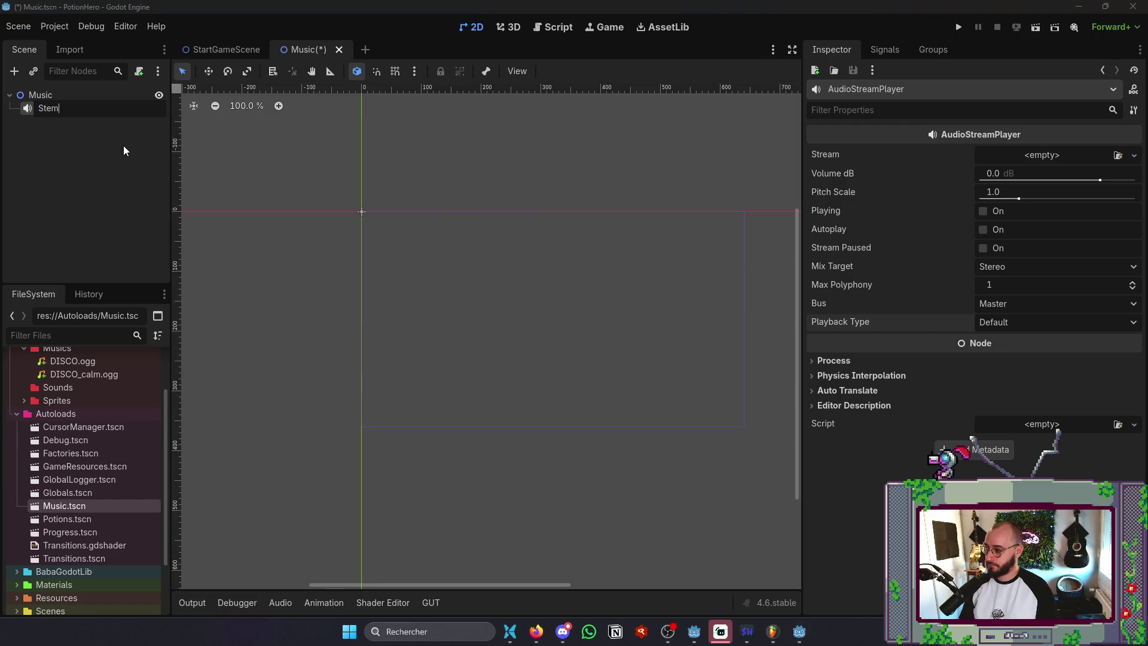
type("1")
key("Return")
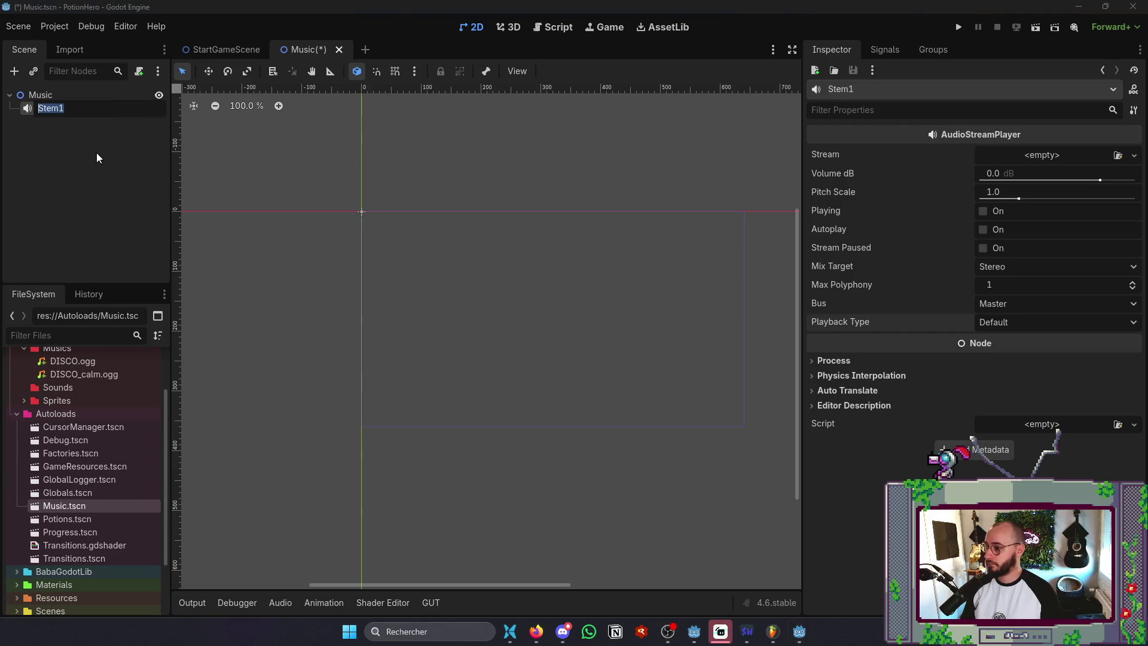
double_click(76, 106)
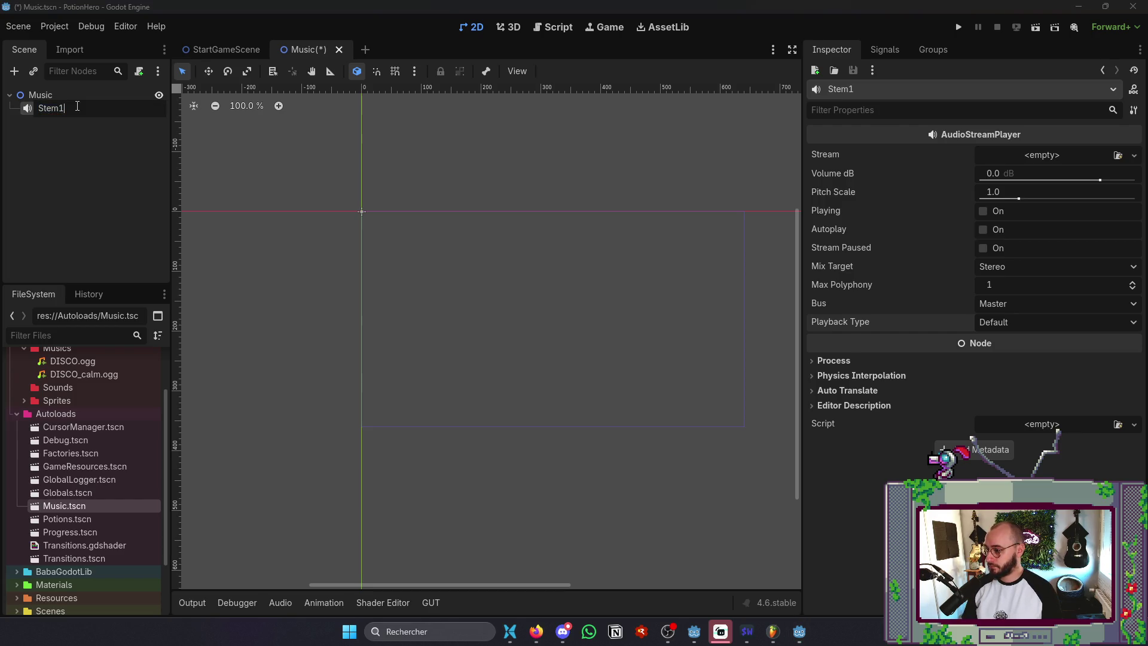
key("BackSpace")
key("shift+Left")
type("mCalm")
key("Return")
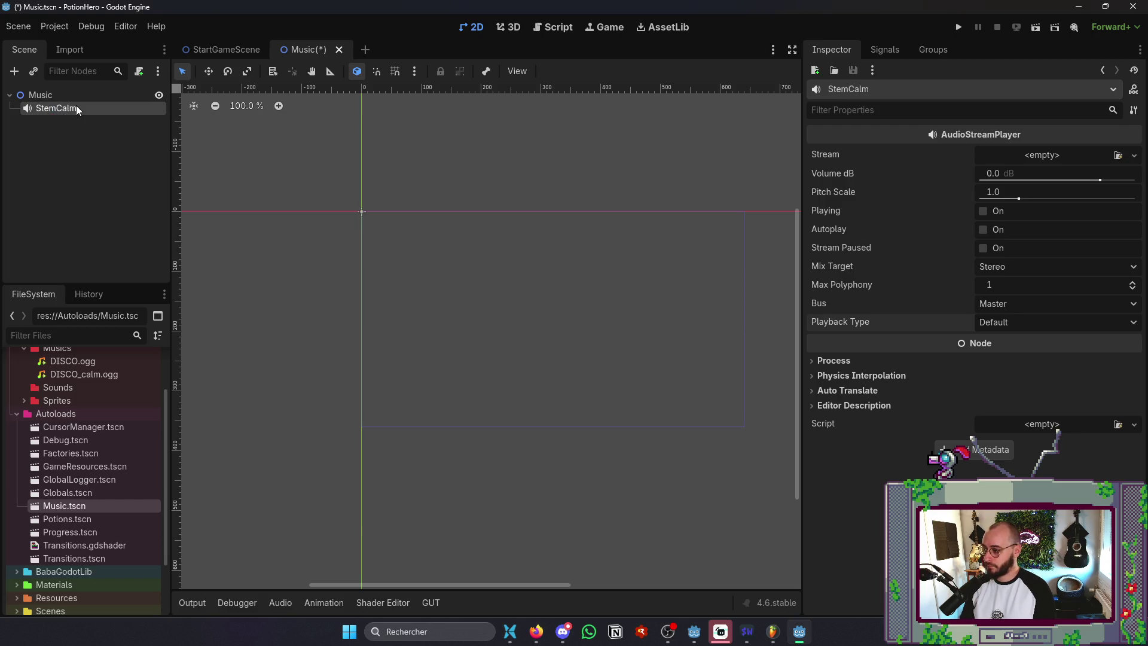
Step: Duplicate StemCalm as StemNormal, then switch to the YouTube Music playlist in the browser
left_click(49, 143)
left_click(82, 109)
key("ctrl+d")
left_click(99, 123)
left_click(99, 123)
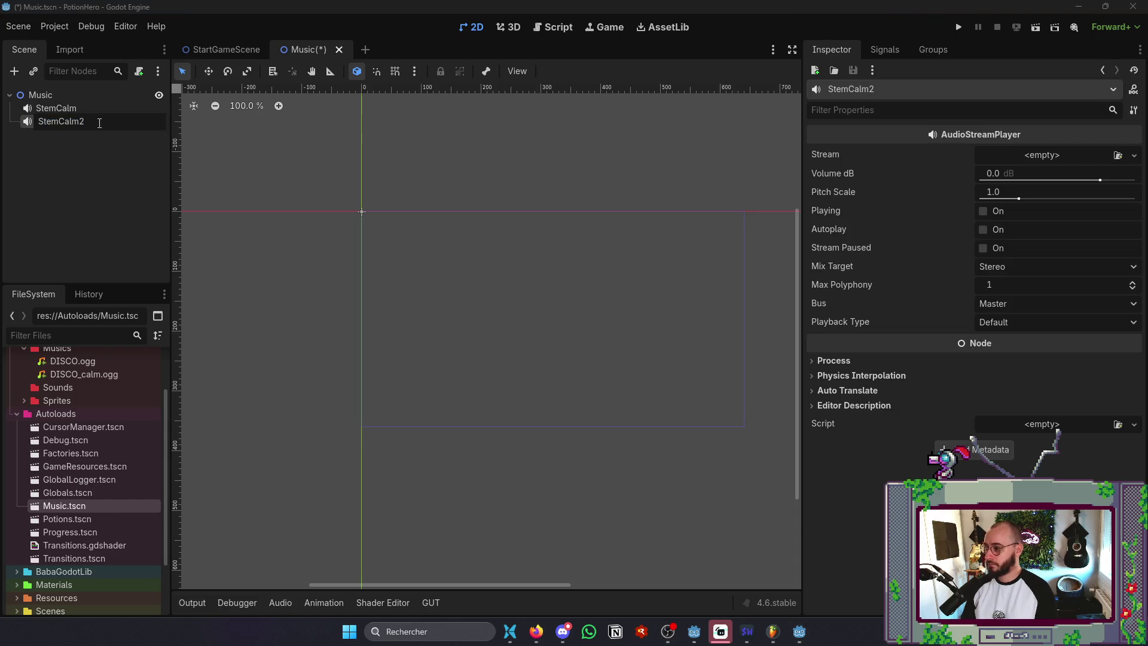
key("BackSpace")
key("BackSpace")
key("BackSpace")
type("Normal")
key("Return")
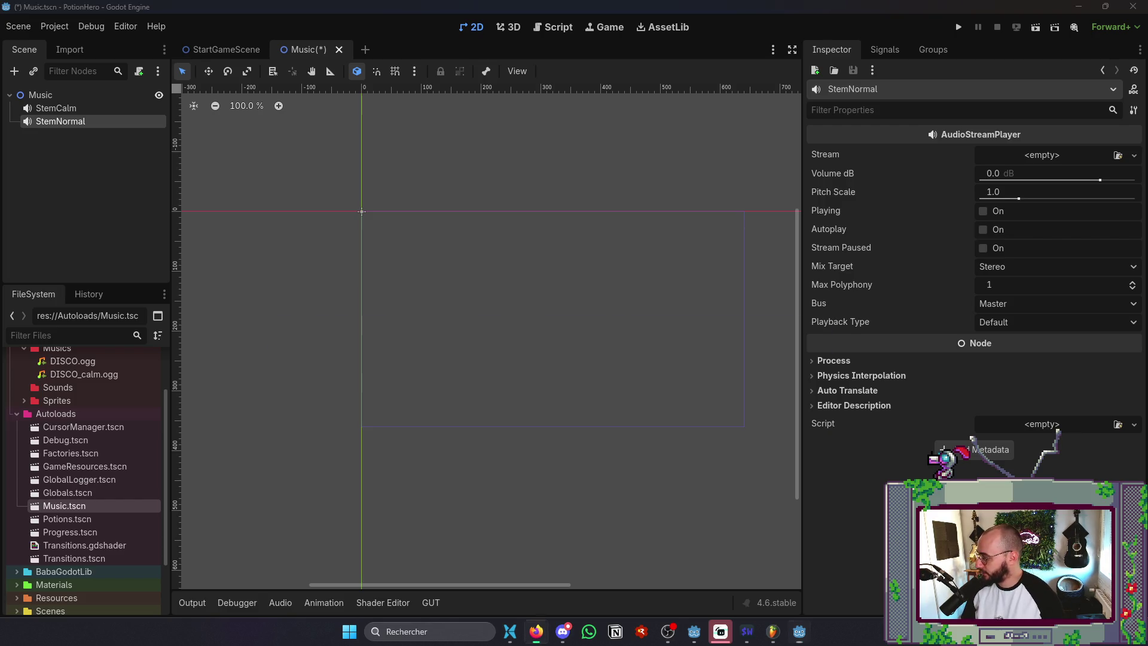
key("alt+Tab")
left_click(244, 11)
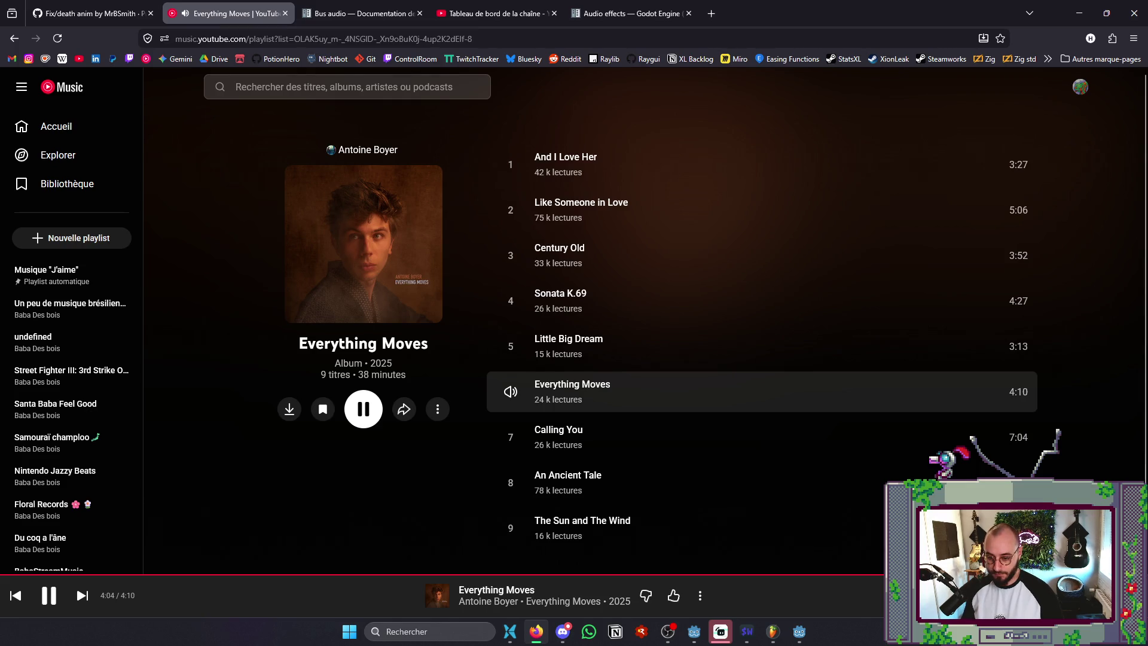
Step: Back in Godot, save Music.tscn and drag the Inspector splitter right to widen the canvas
left_click(1080, 13)
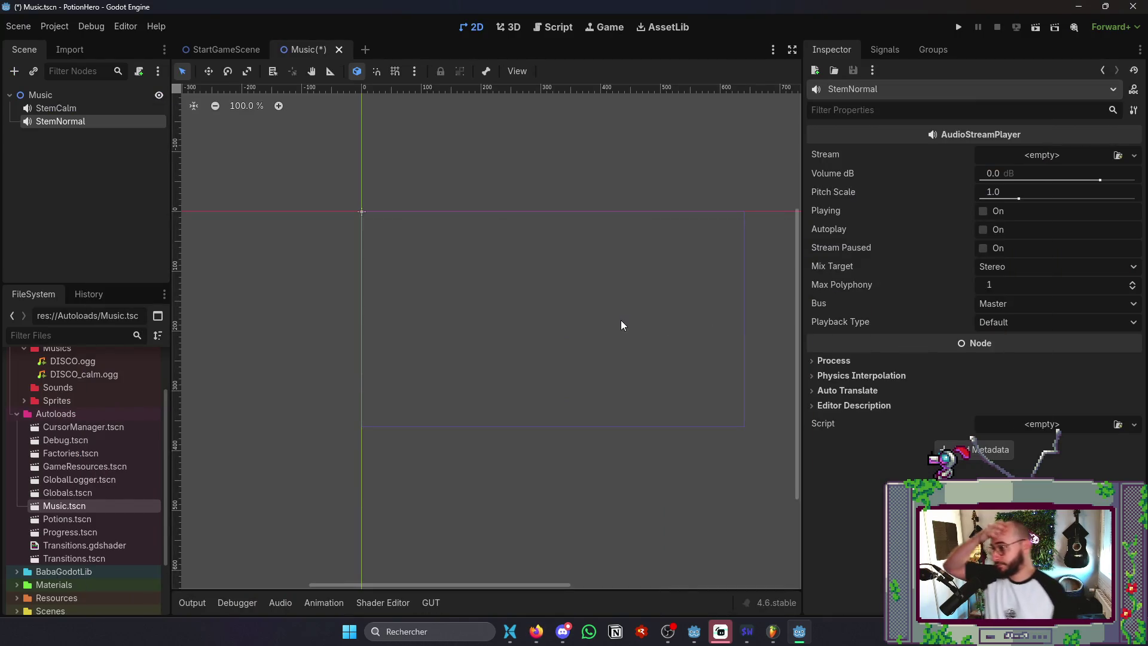
scroll(745, 292, "up", 2)
scroll(745, 292, "right", 2)
key("ctrl+s")
left_click_drag(800, 287, 912, 287)
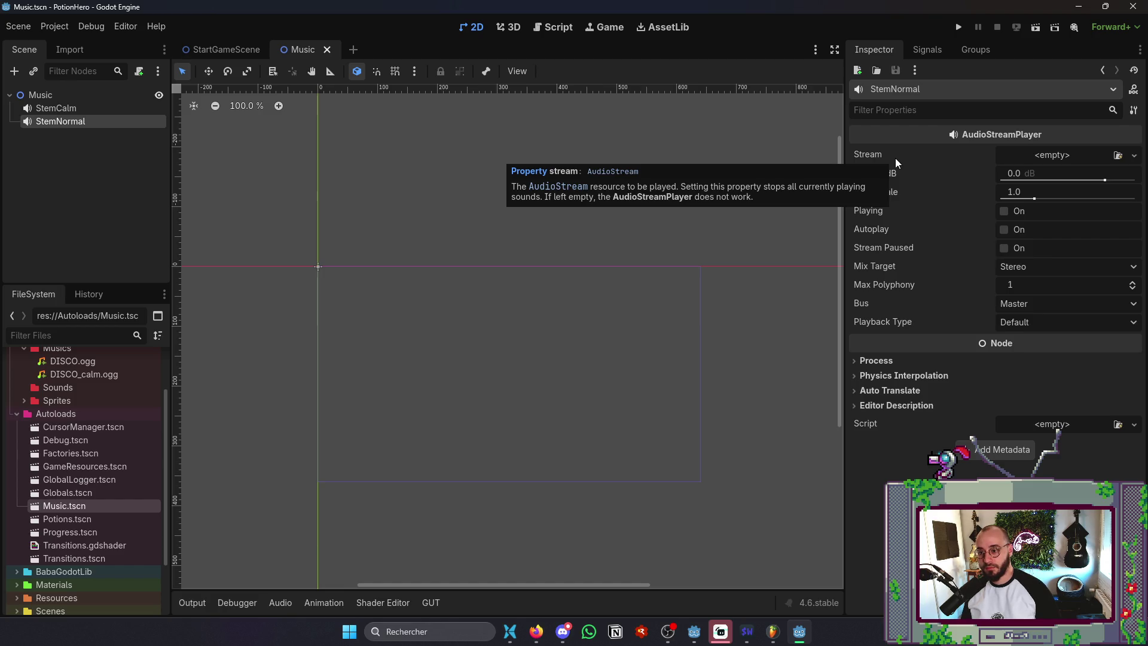
right_click(66, 108)
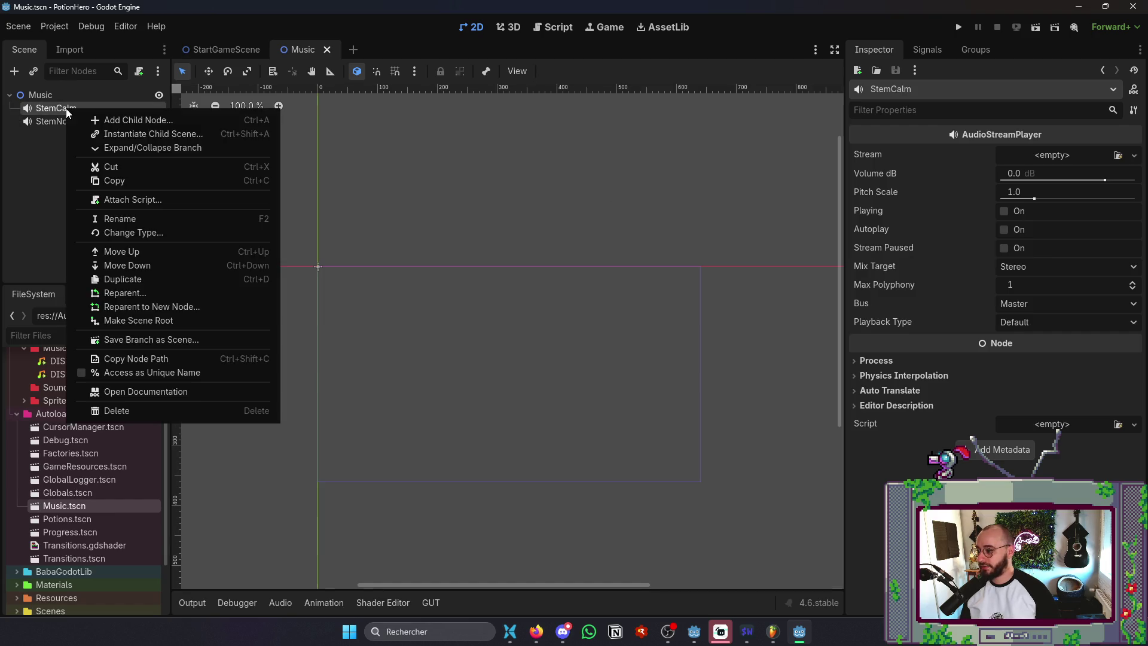
Step: Open StemCalm's AudioStreamPlayer documentation and read its max_polyphony and stream properties
left_click(155, 396)
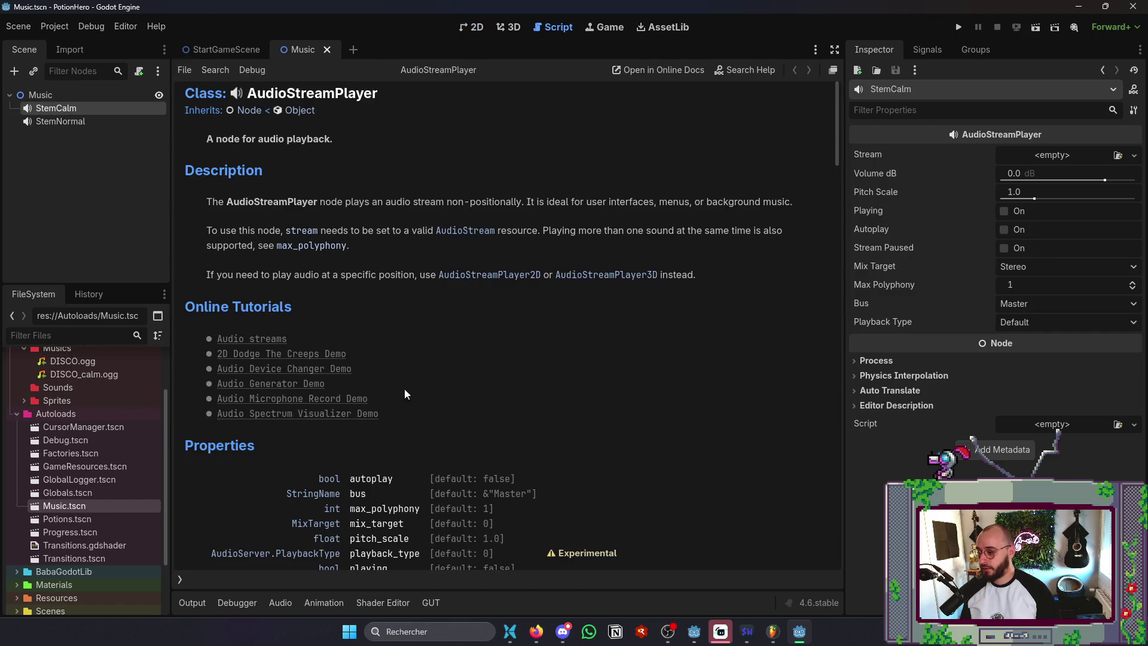
scroll(840, 357, "down", 4)
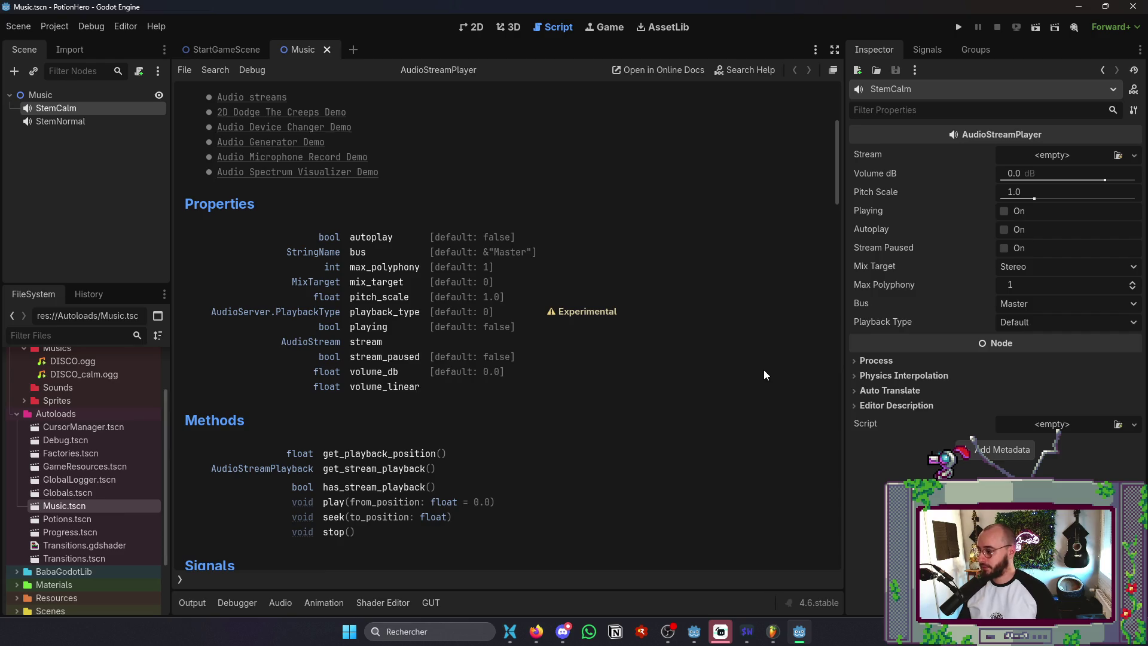
scroll(739, 302, "down", 6)
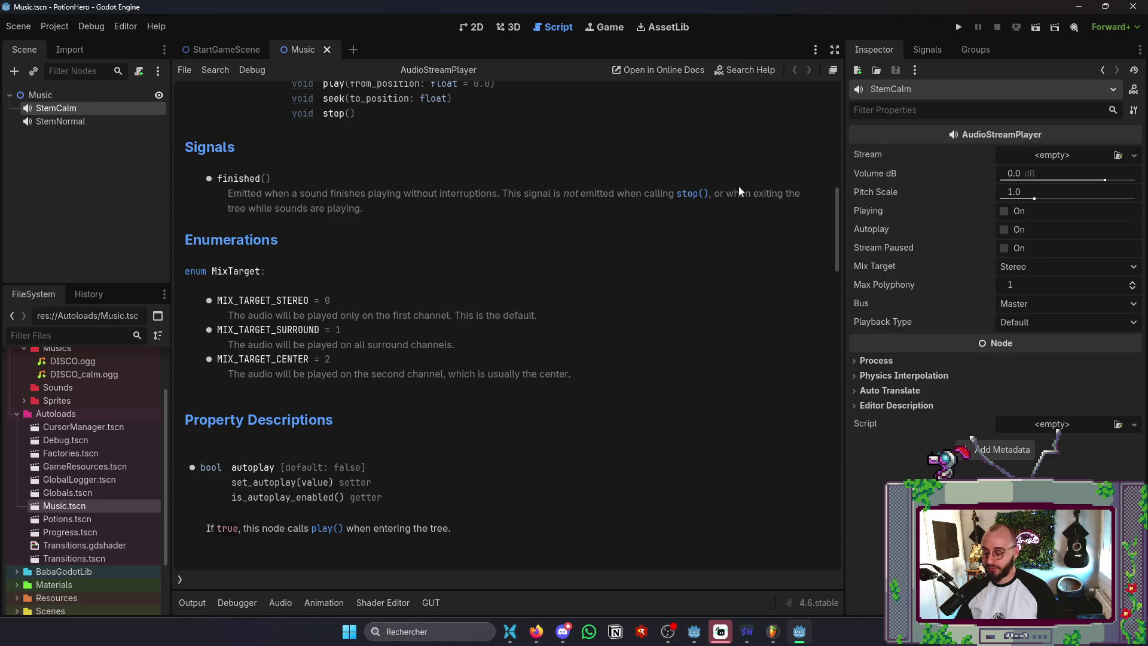
scroll(439, 185, "down", 8)
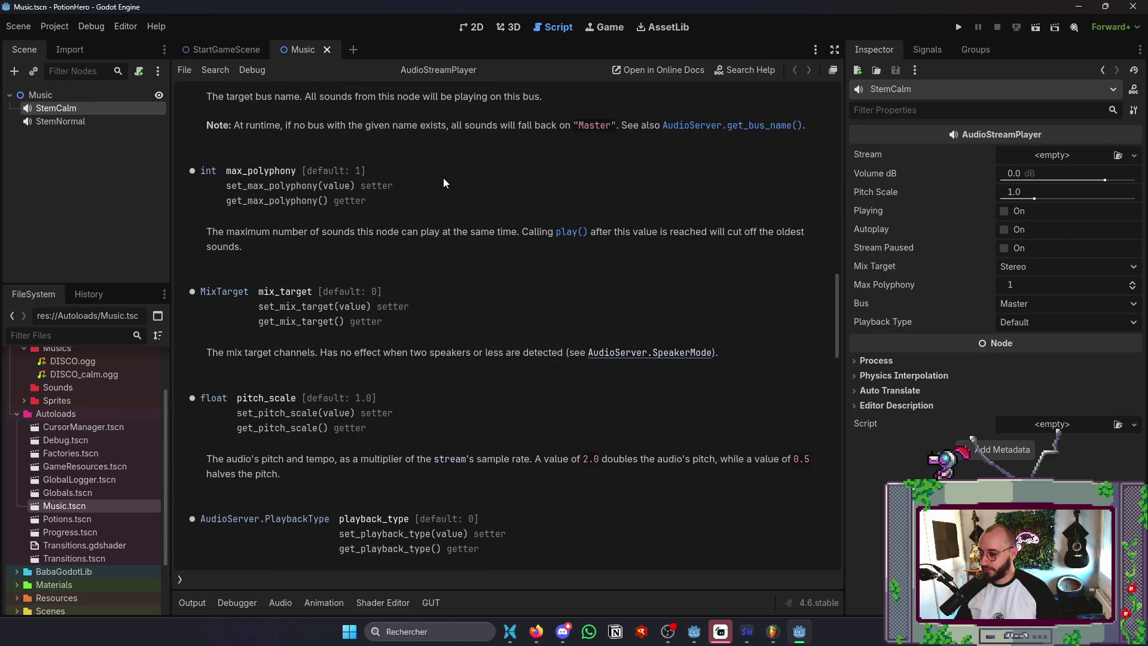
scroll(449, 171, "up", 6)
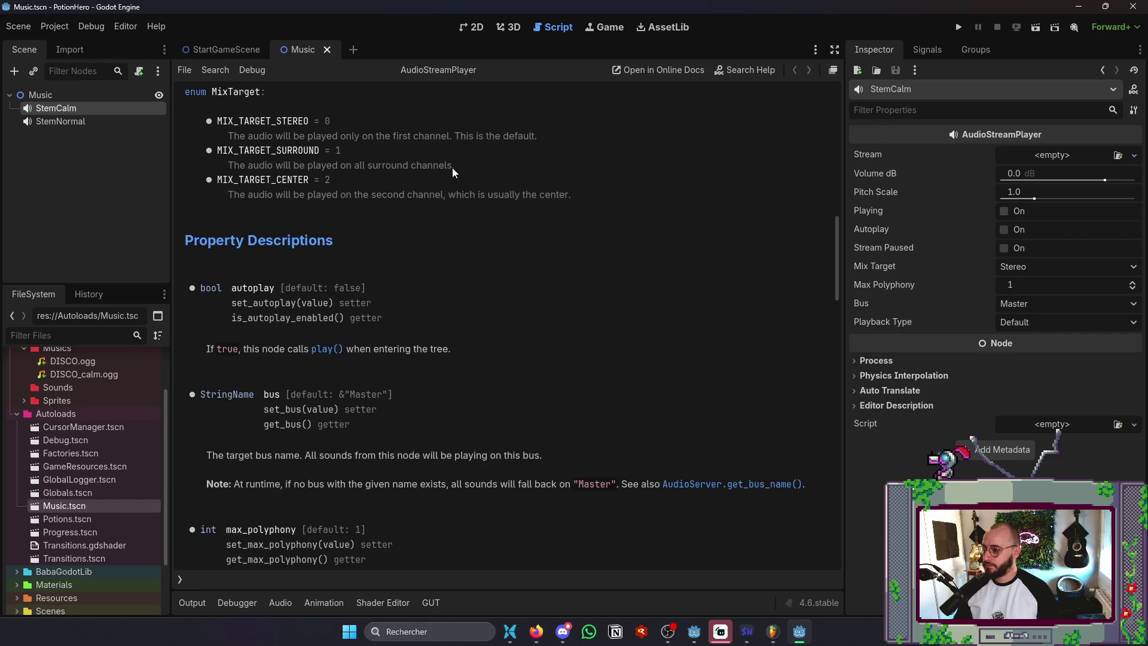
scroll(452, 171, "down", 5)
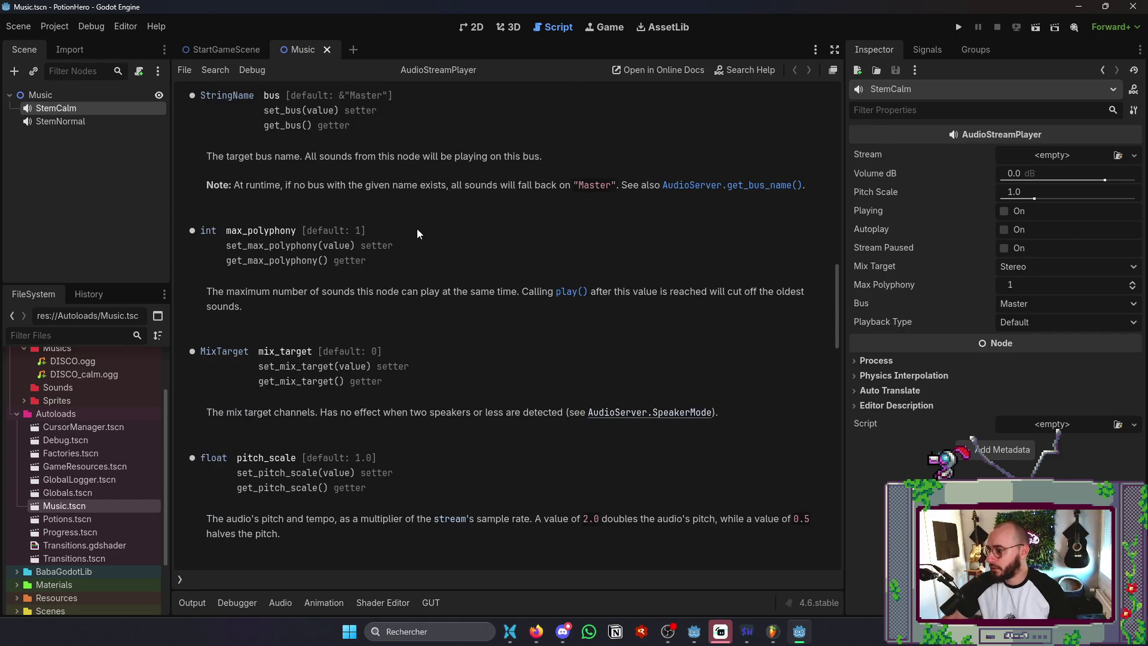
scroll(414, 232, "down", 3)
scroll(414, 231, "up", 4)
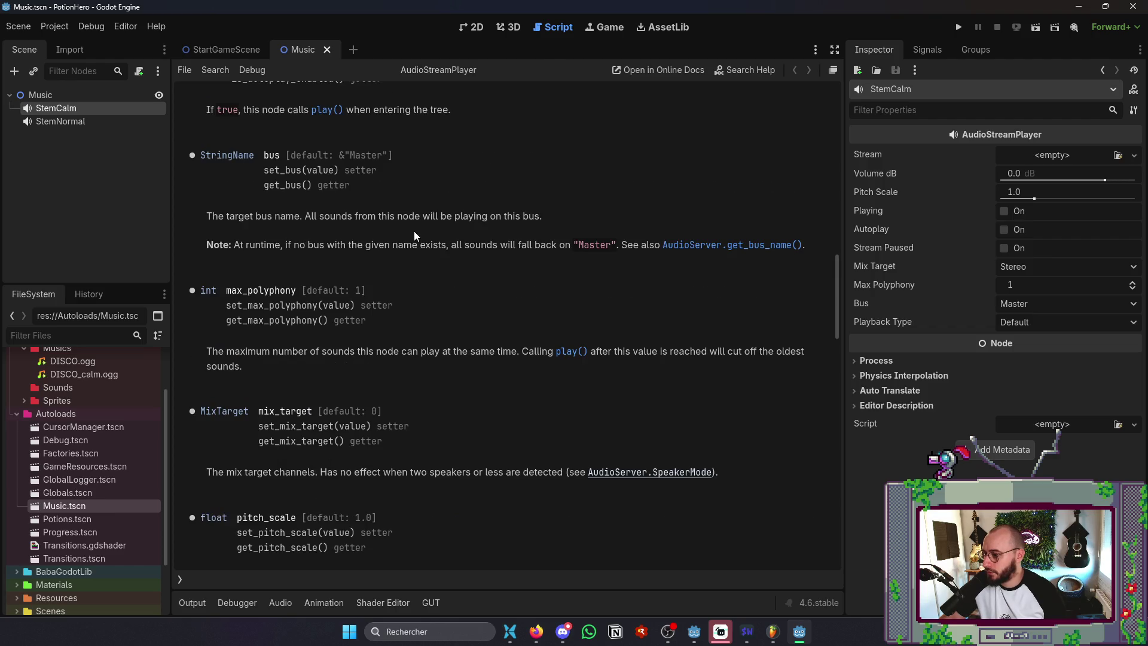
scroll(414, 231, "up", 2)
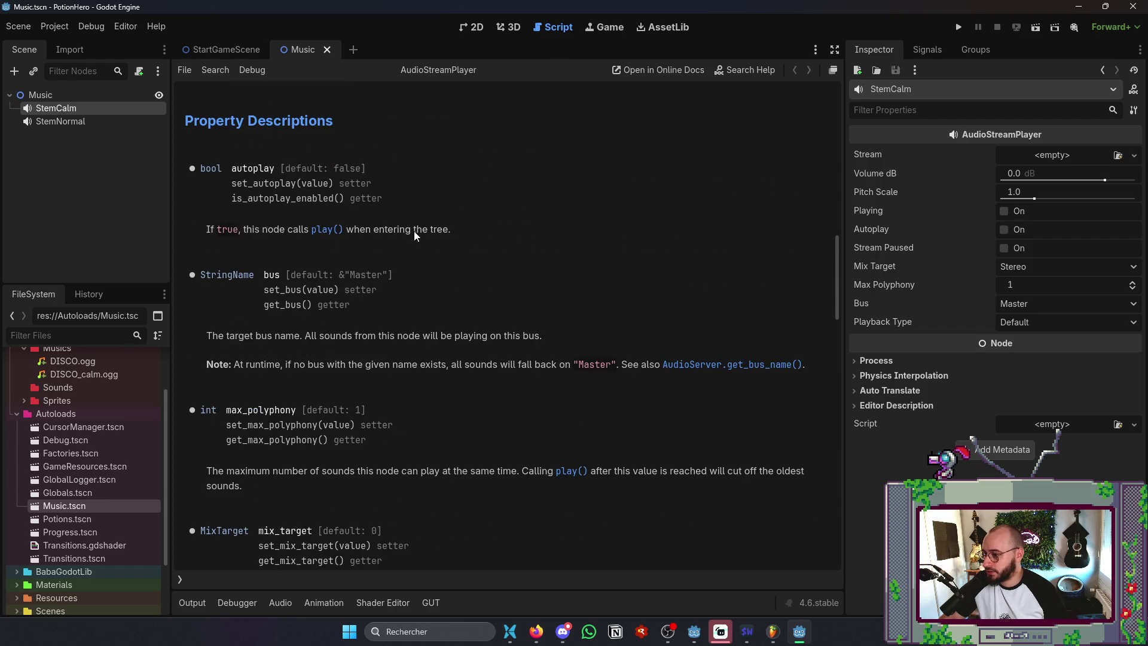
scroll(414, 231, "up", 1)
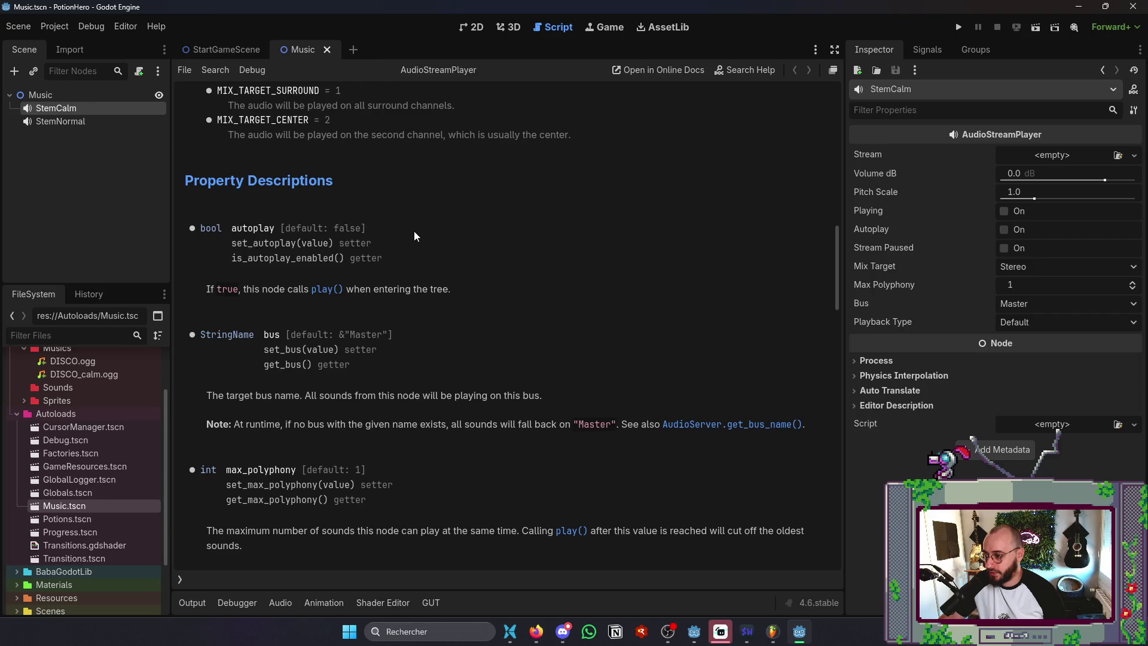
scroll(414, 231, "down", 3)
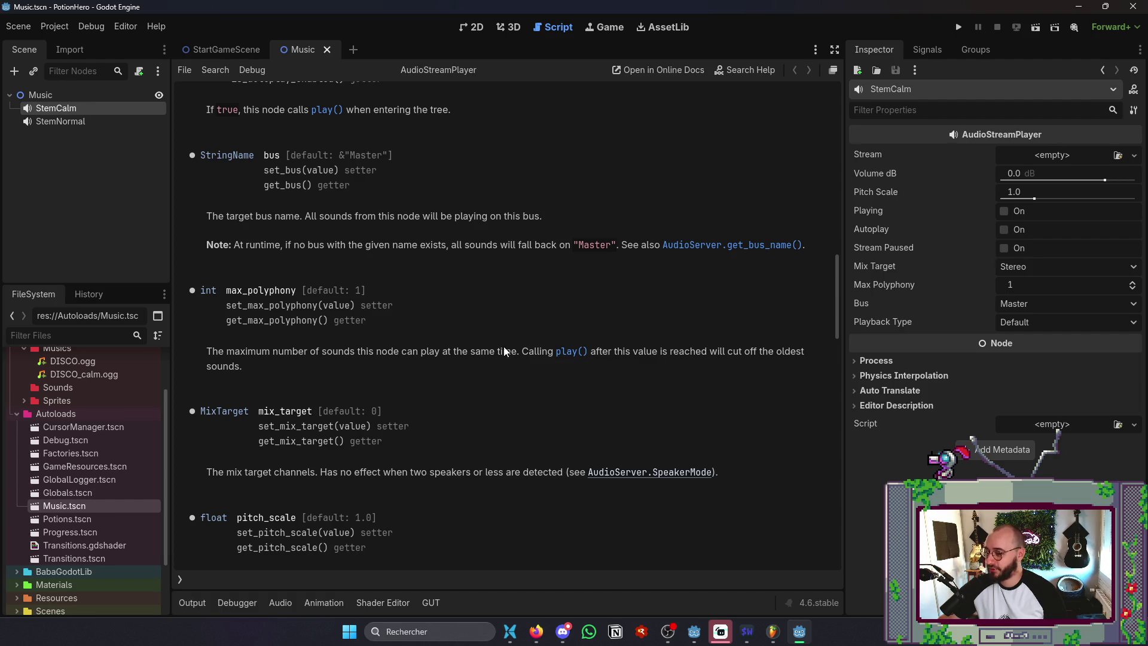
Step: Highlight the note about exceeding the polyphony limit, then scroll to the Method Descriptions
mouse_move(523, 353)
left_mouse_down()
mouse_move(589, 353)
mouse_move(242, 368)
mouse_move(706, 349)
left_mouse_up()
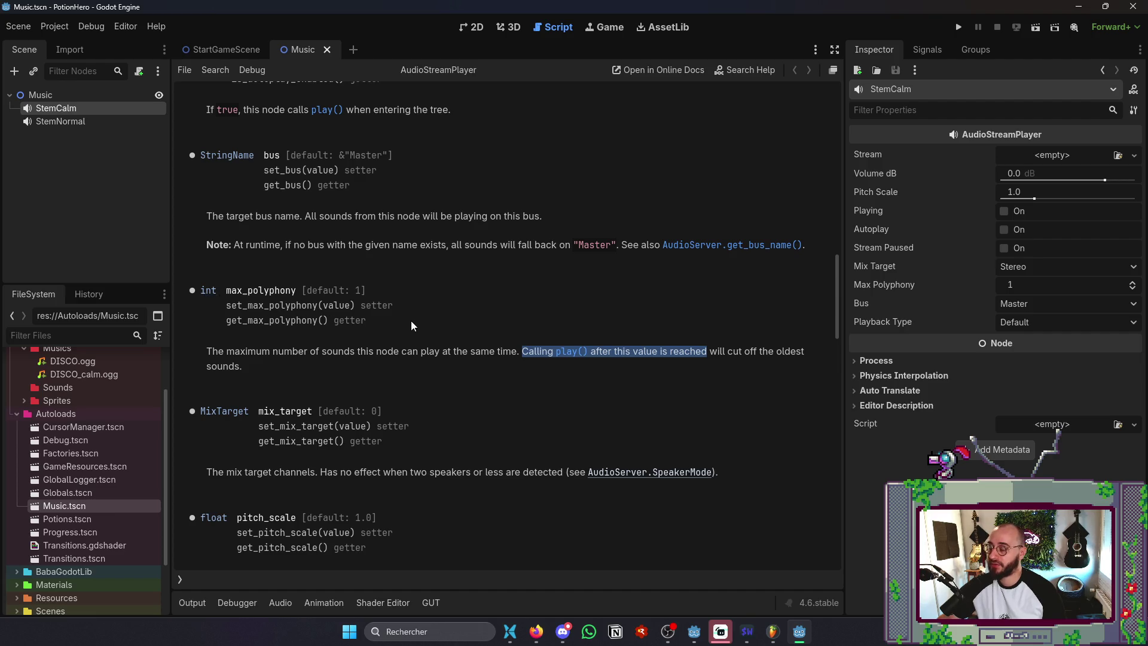
left_click(447, 336)
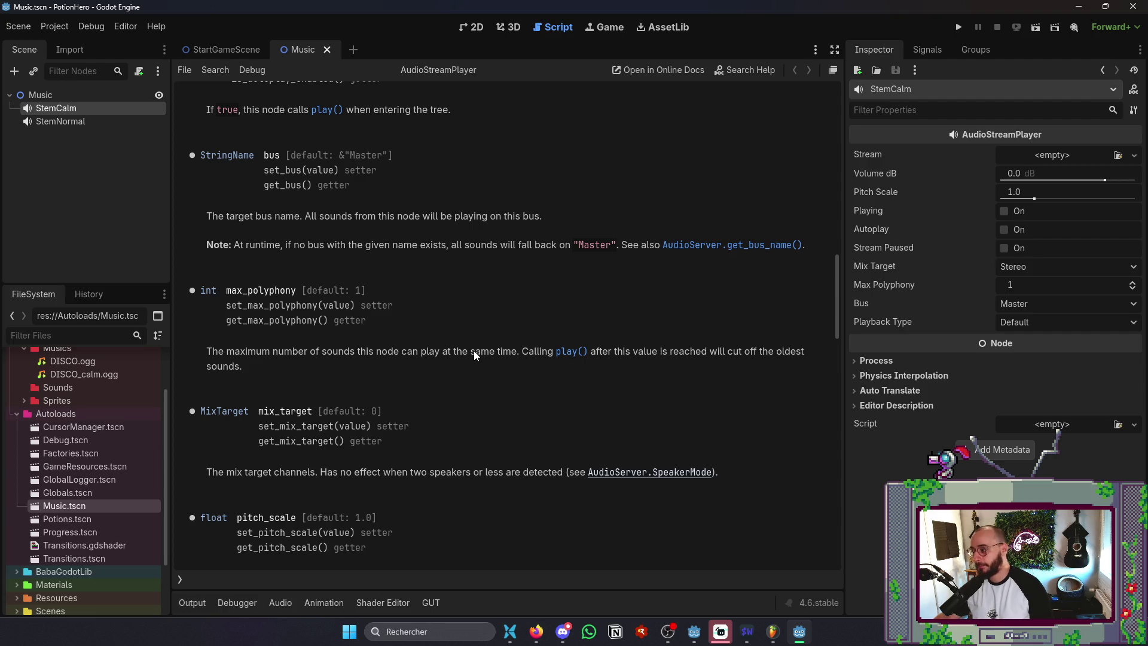
scroll(474, 350, "down", 8)
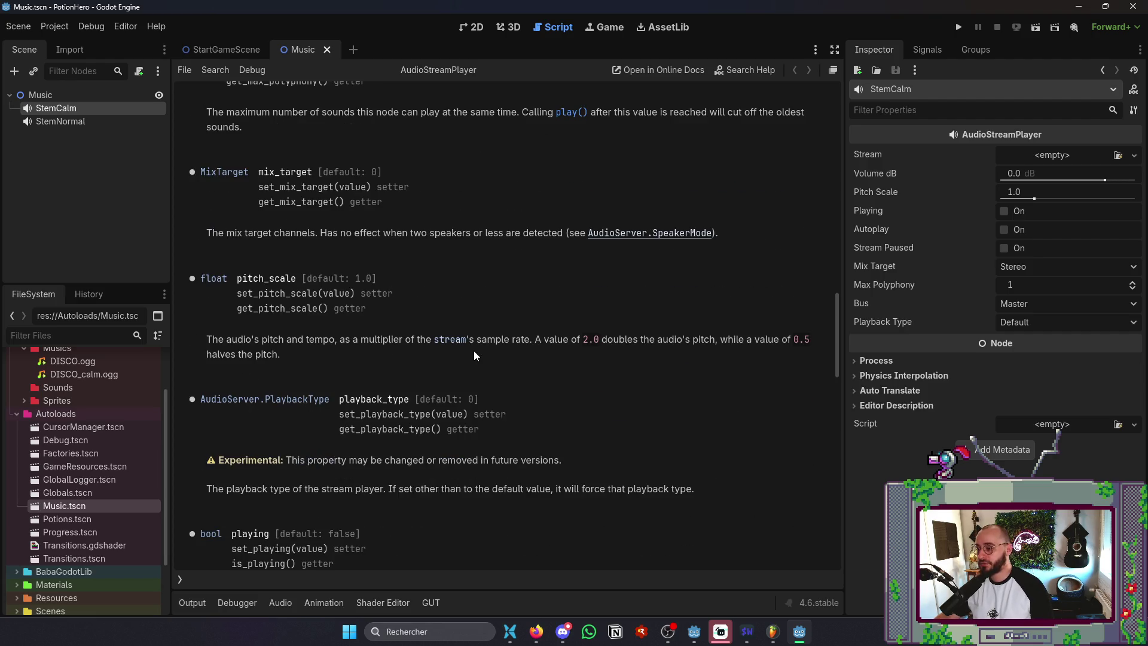
scroll(474, 350, "down", 3)
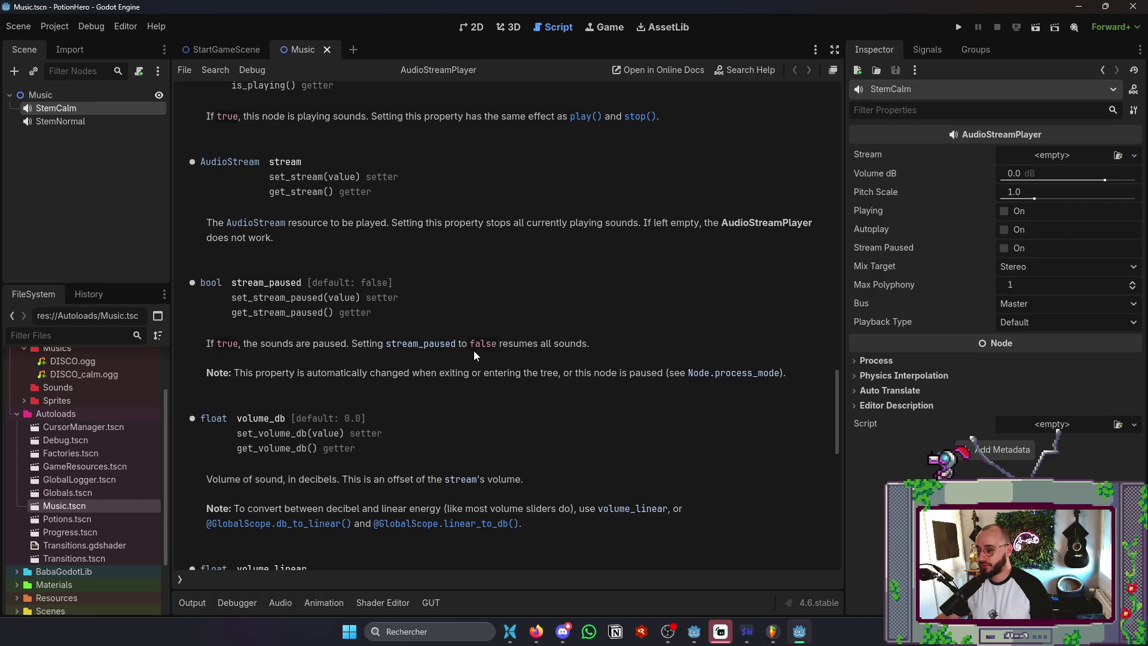
scroll(474, 351, "down", 3)
scroll(473, 350, "down", 10)
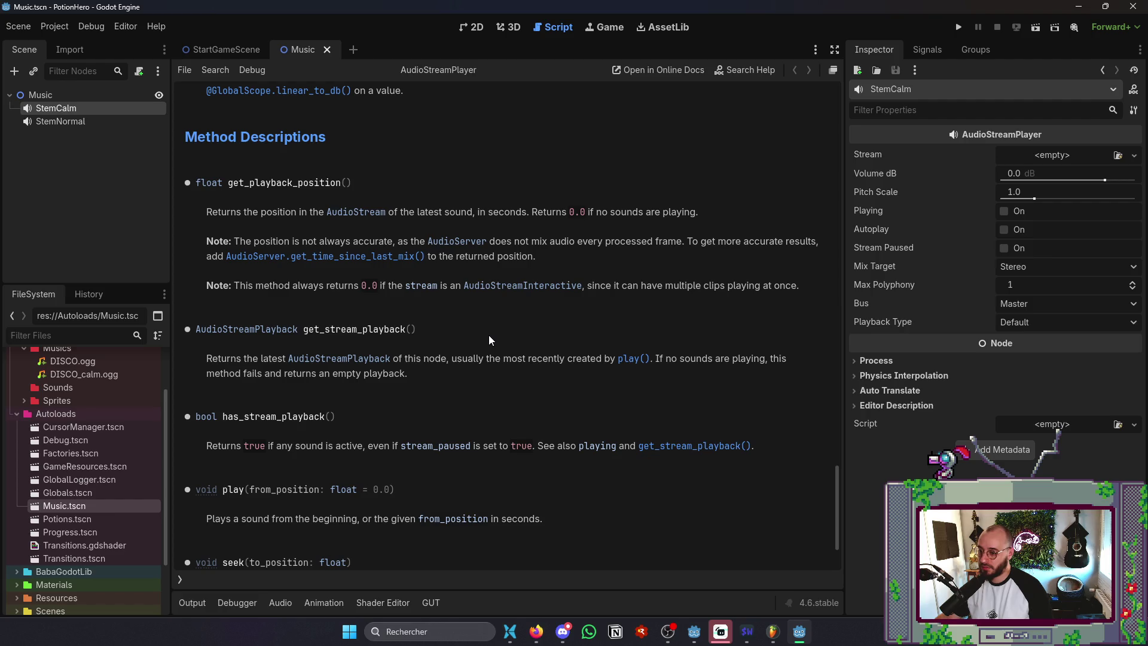
left_click(341, 358)
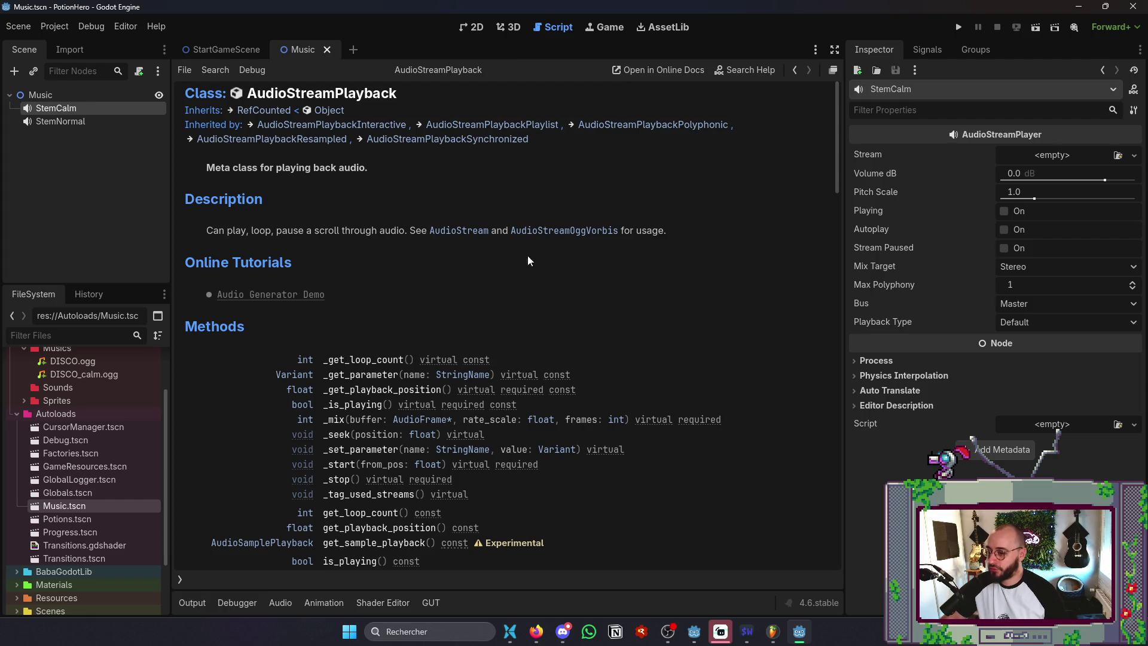
Step: Read through the AudioStreamPlayback class reference's methods such as _mix and _start
scroll(528, 261, "down", 2)
scroll(626, 277, "down", 1)
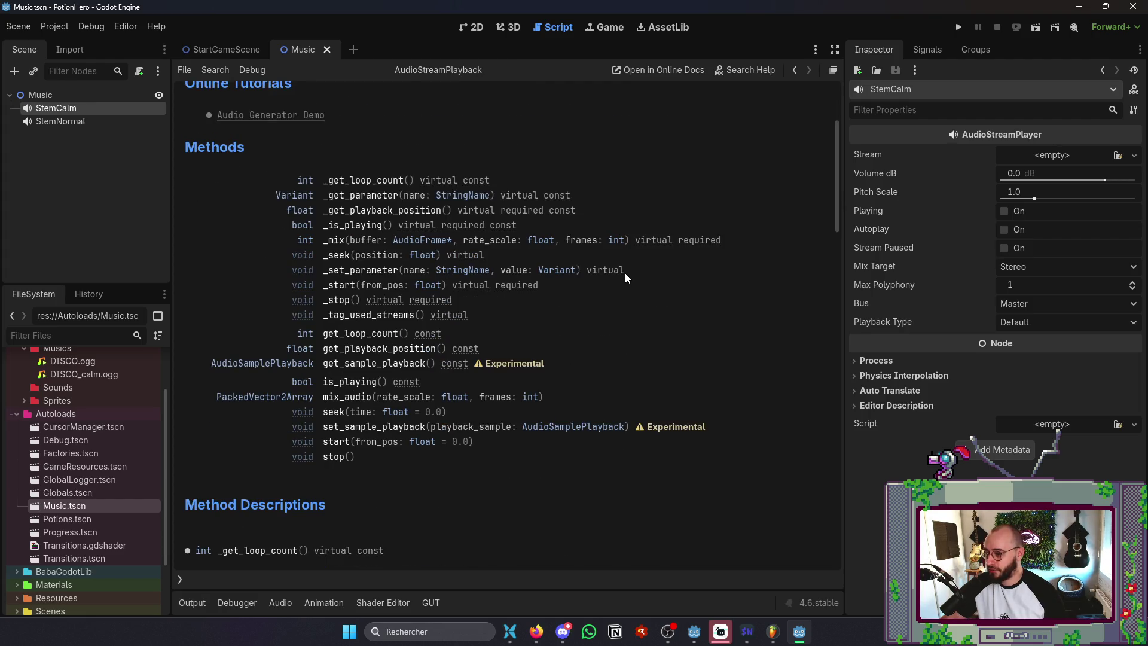
scroll(625, 274, "down", 5)
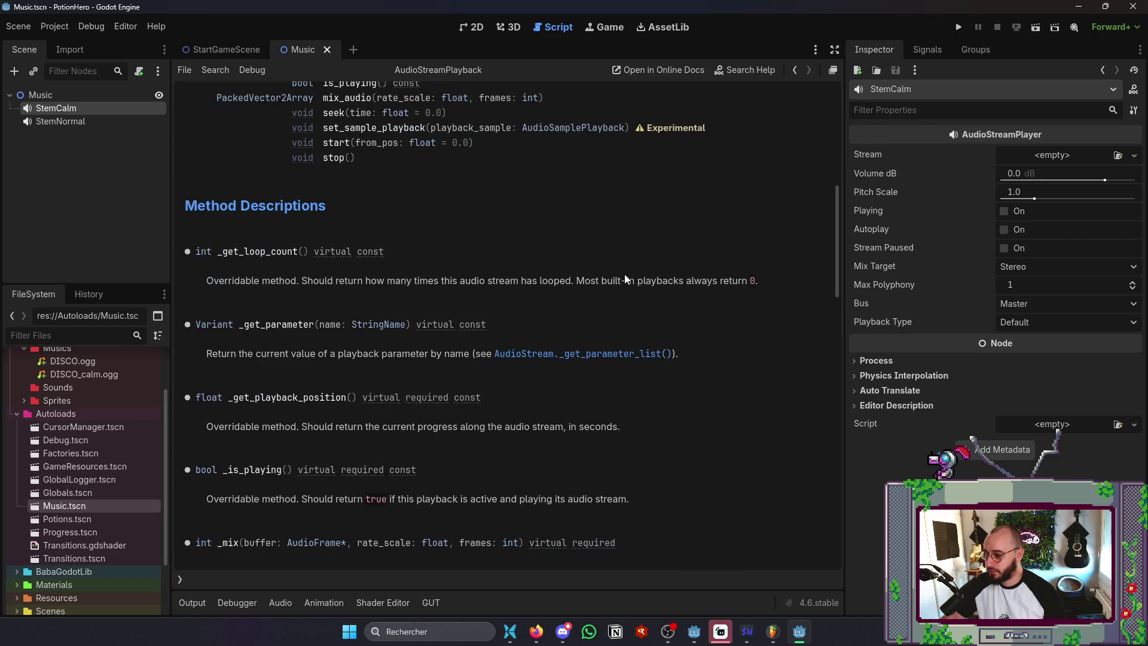
scroll(624, 275, "down", 6)
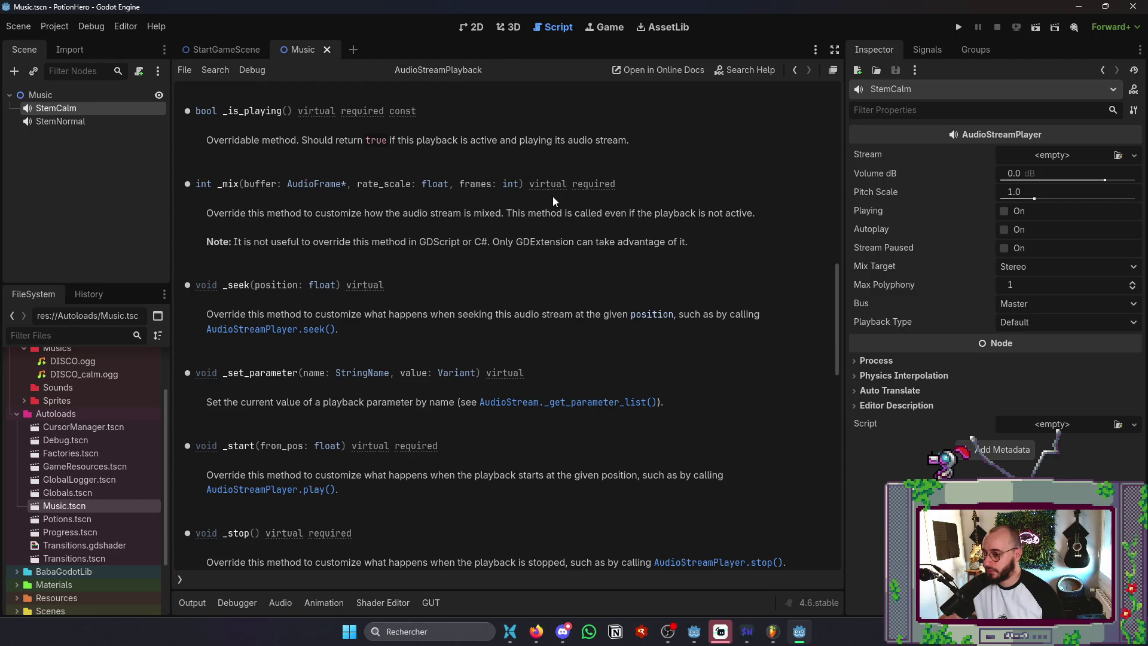
scroll(553, 196, "down", 3)
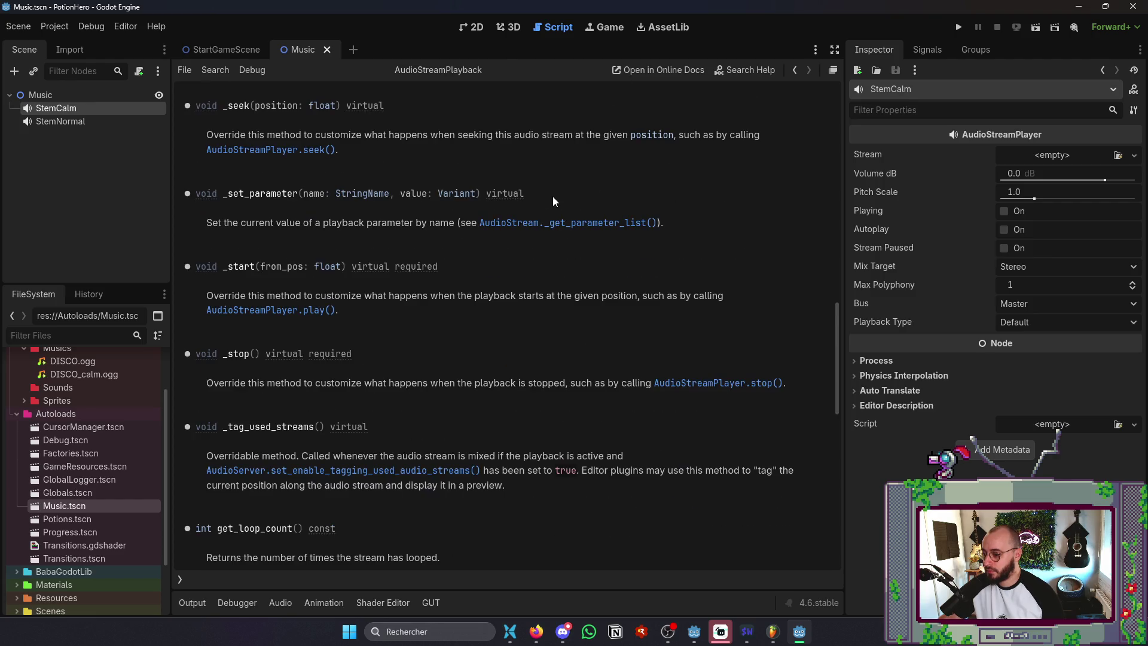
scroll(552, 197, "down", 2)
scroll(553, 196, "down", 4)
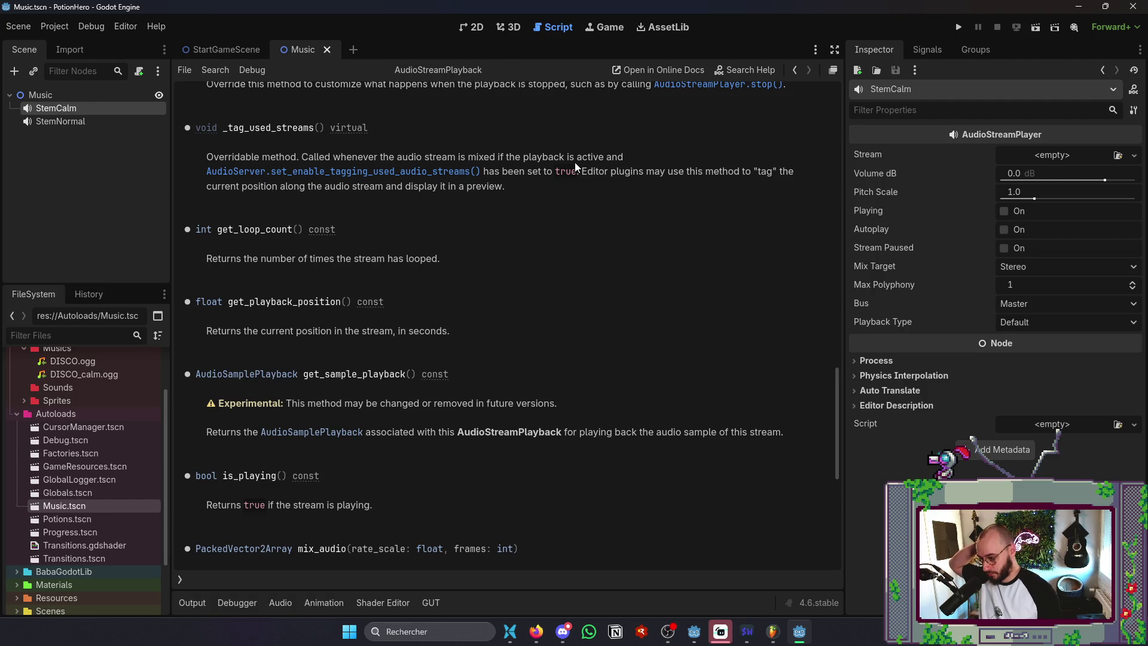
scroll(575, 165, "down", 5)
scroll(575, 167, "up", 2)
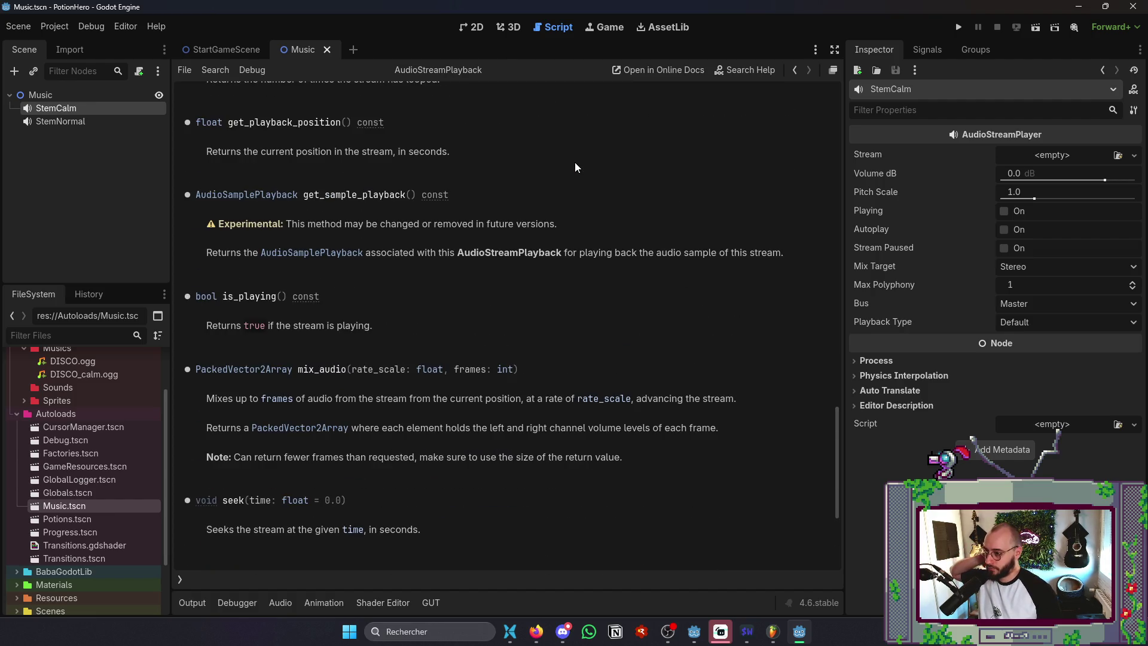
scroll(576, 162, "down", 4)
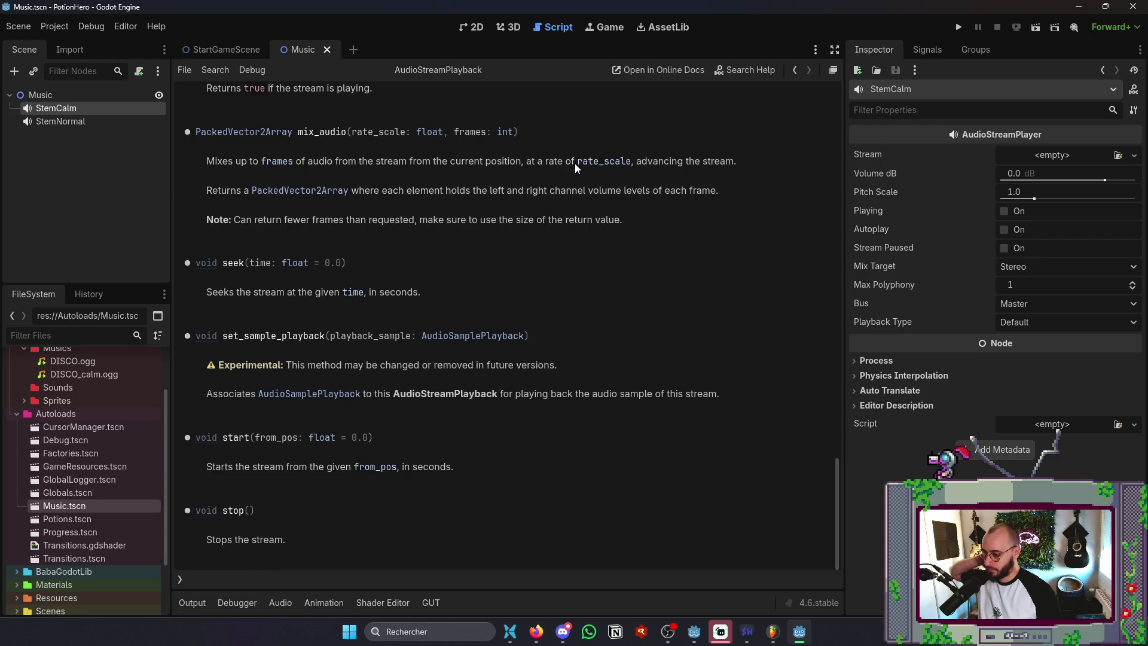
Step: Go back to the AudioStreamPlayer help page's method descriptions, then bring up the browser
left_click(795, 73)
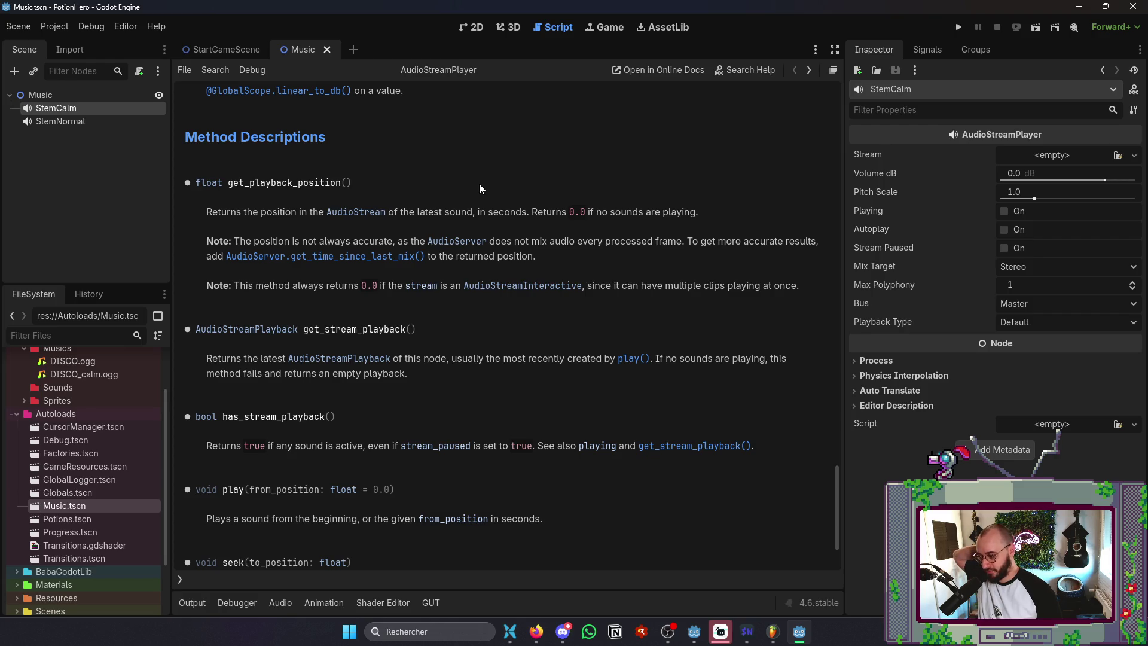
scroll(479, 184, "down", 2)
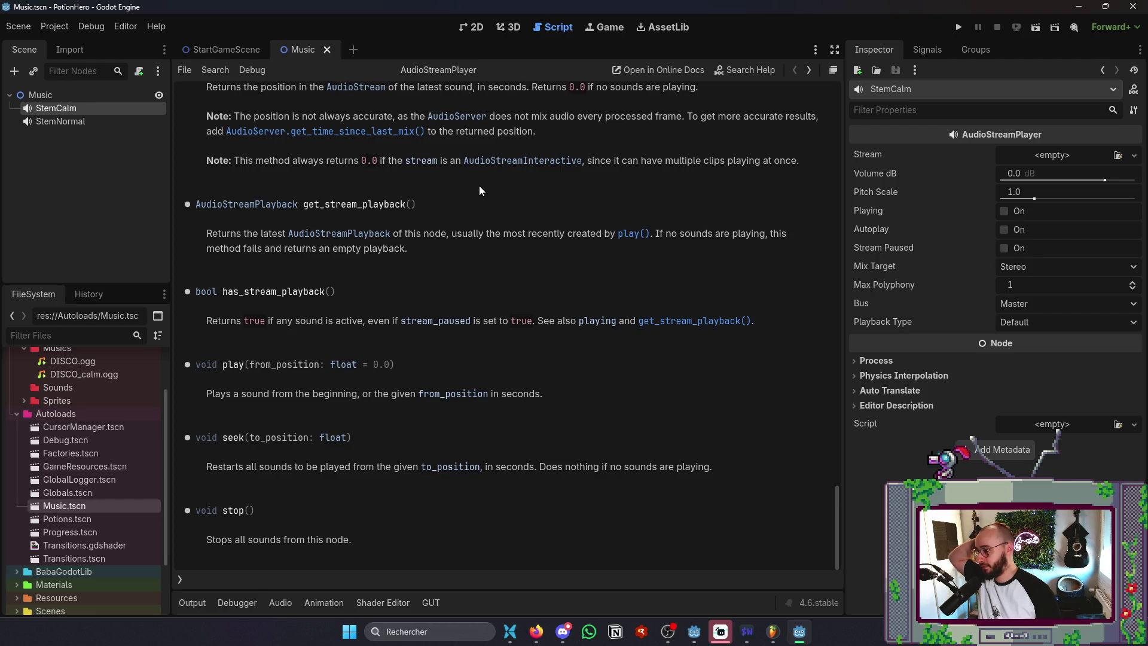
scroll(391, 270, "up", 4)
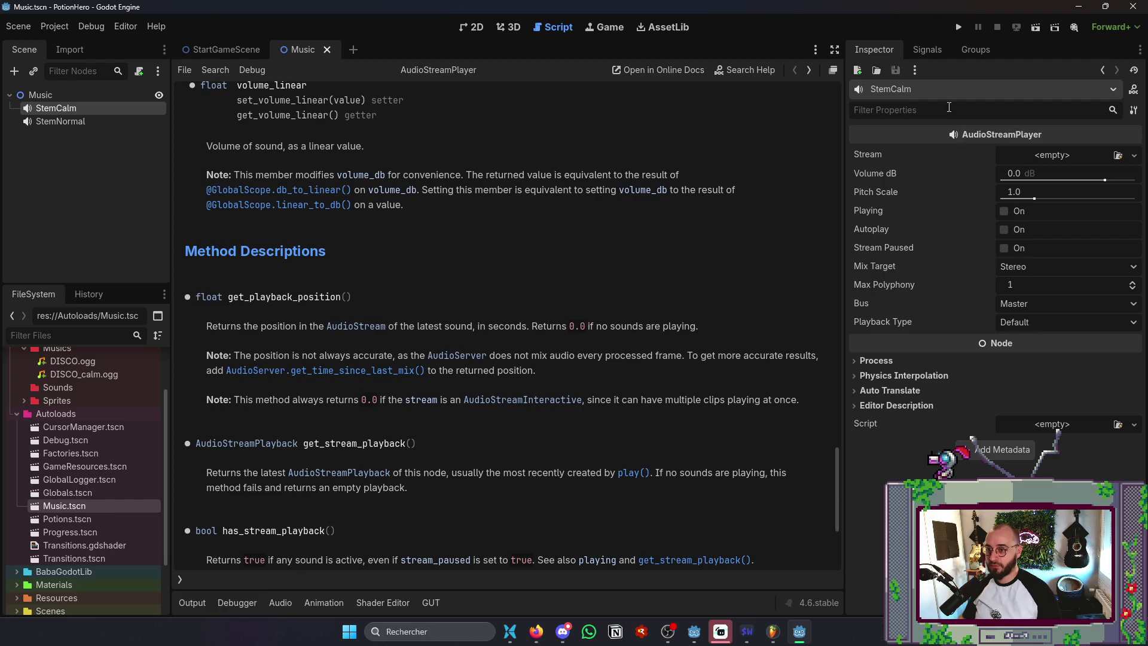
left_click(537, 632)
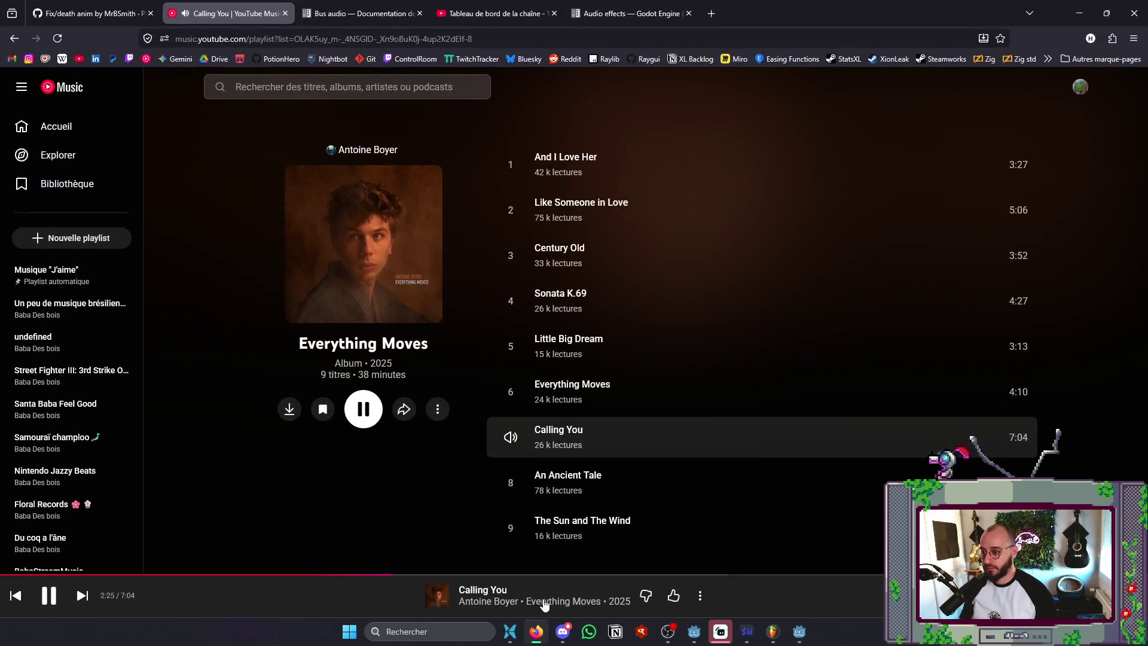
Step: Search Google for 'godot polyphony' in a new tab and read the AudioStreamPolyphonic docs page
left_click(627, 9)
key("ctrl+t")
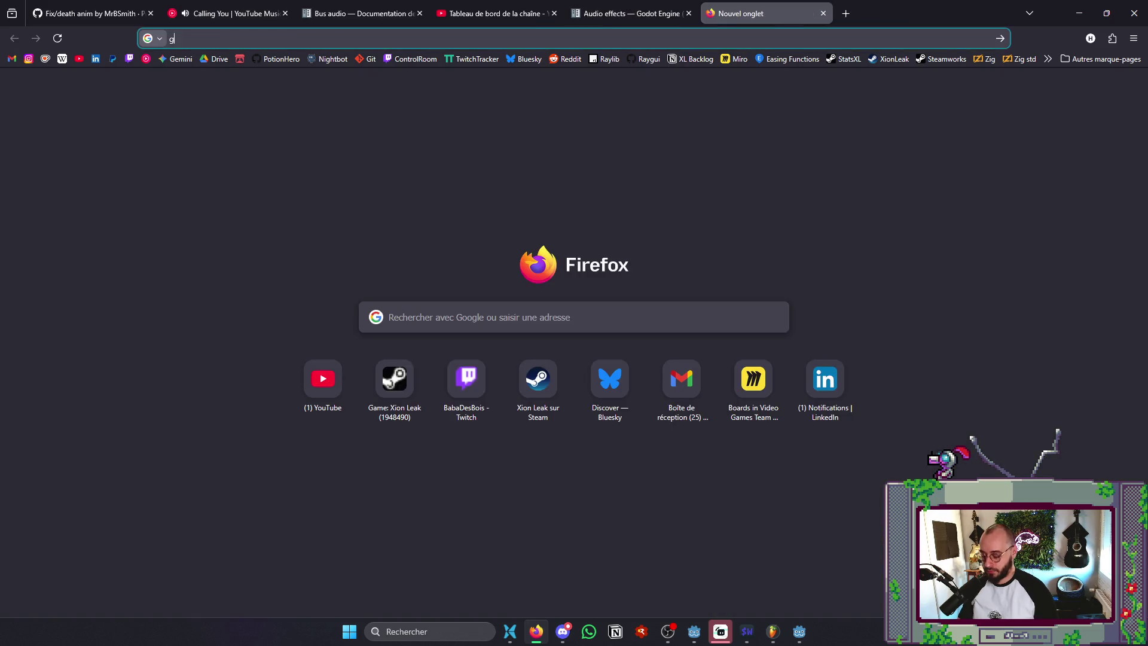
type("godot polyphon")
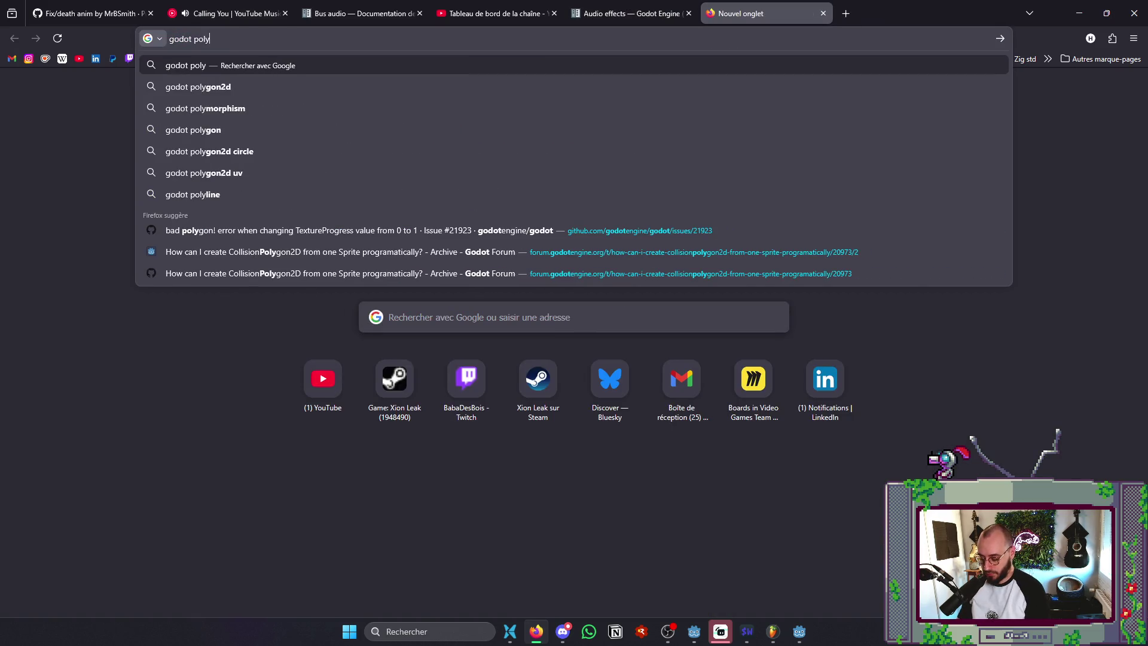
type("y")
key("Return")
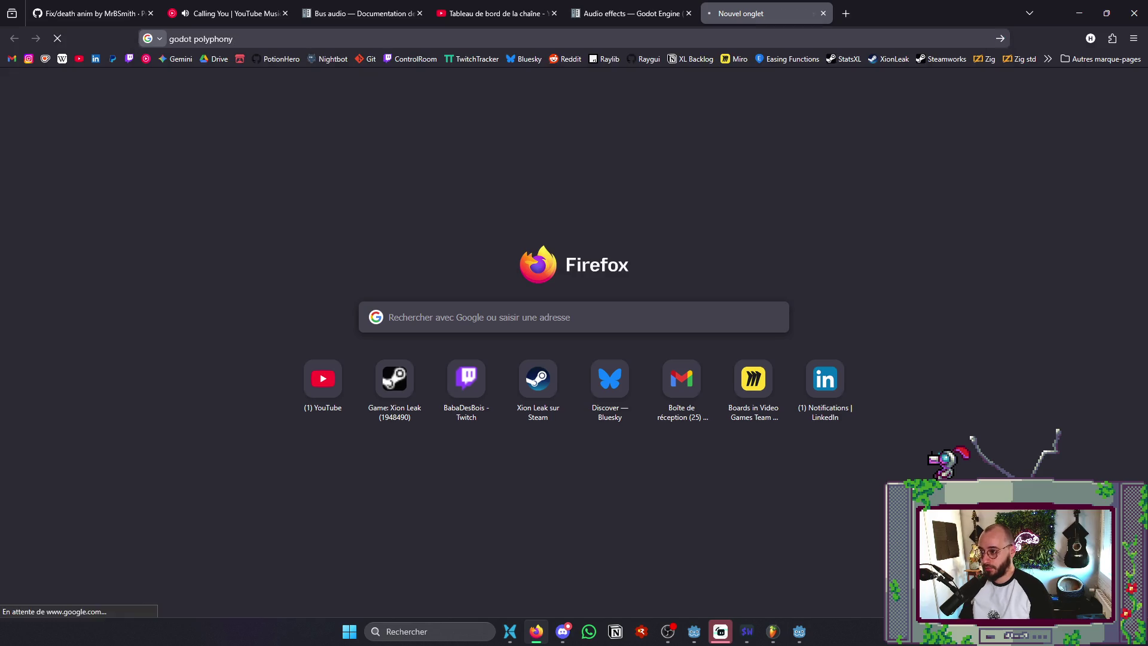
left_click(246, 249)
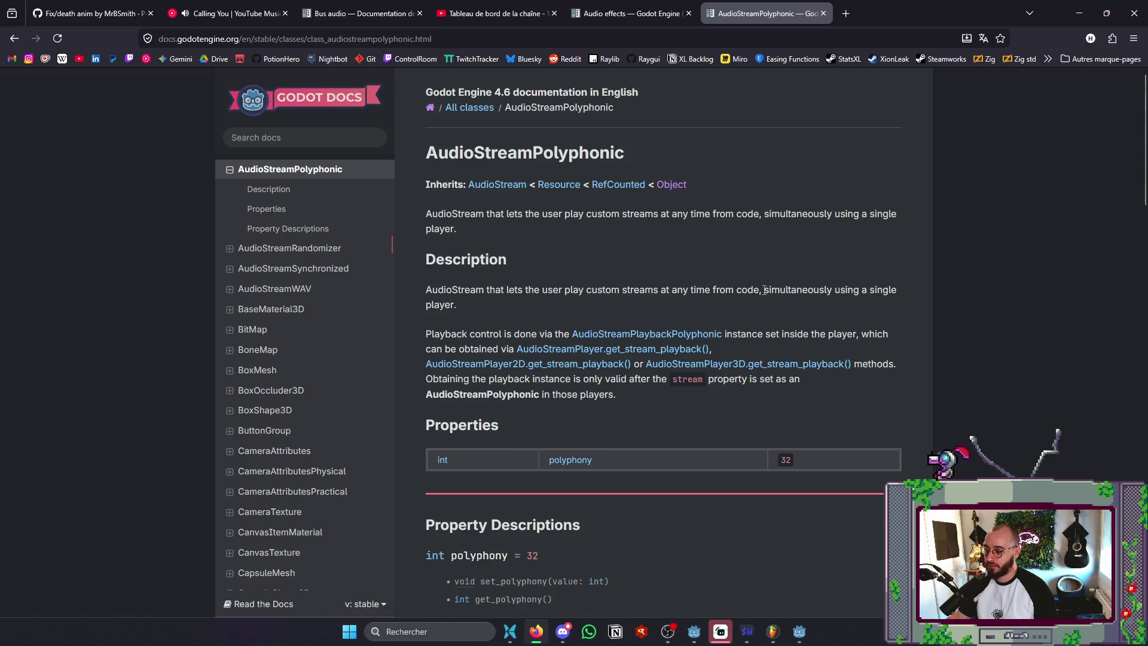
scroll(786, 272, "down", 4)
scroll(788, 274, "up", 5)
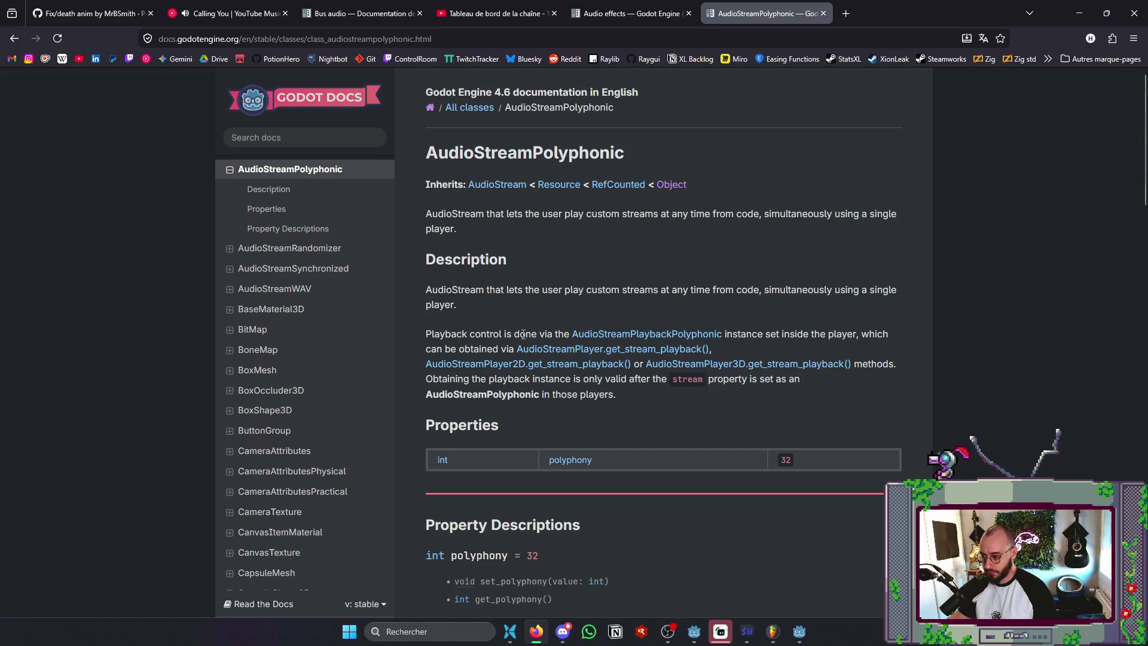
left_click(800, 631)
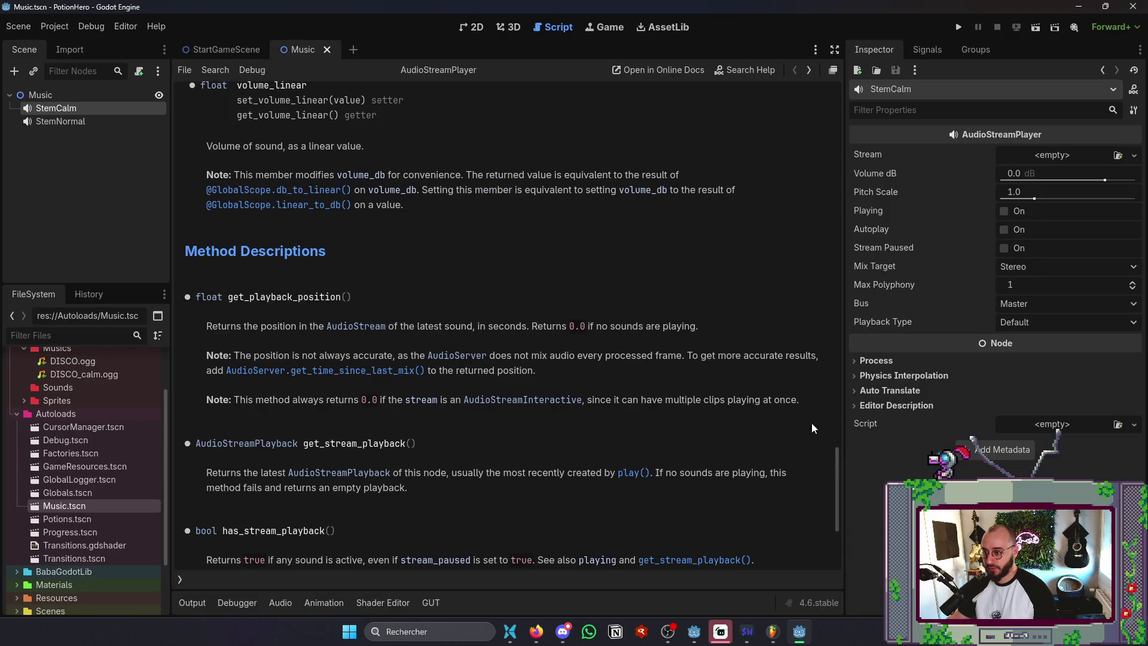
Step: Search the built-in help for AudioStreamPolyphonic and open its class reference
left_click(776, 70)
type("Auid")
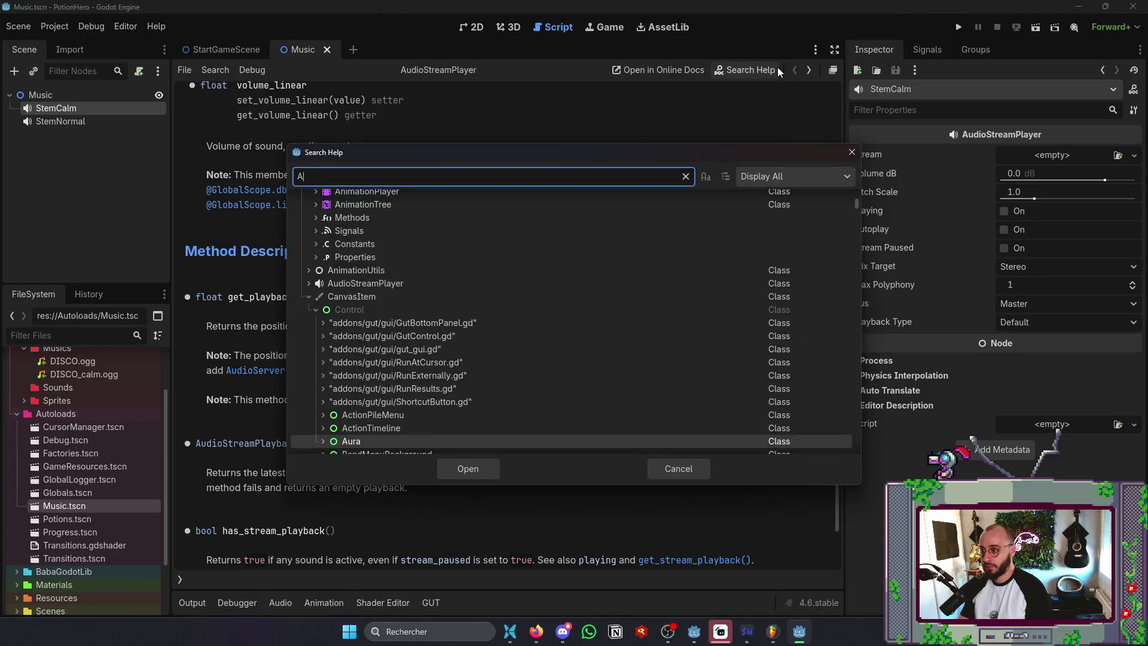
key("BackSpace")
key("BackSpace")
type("dioSt")
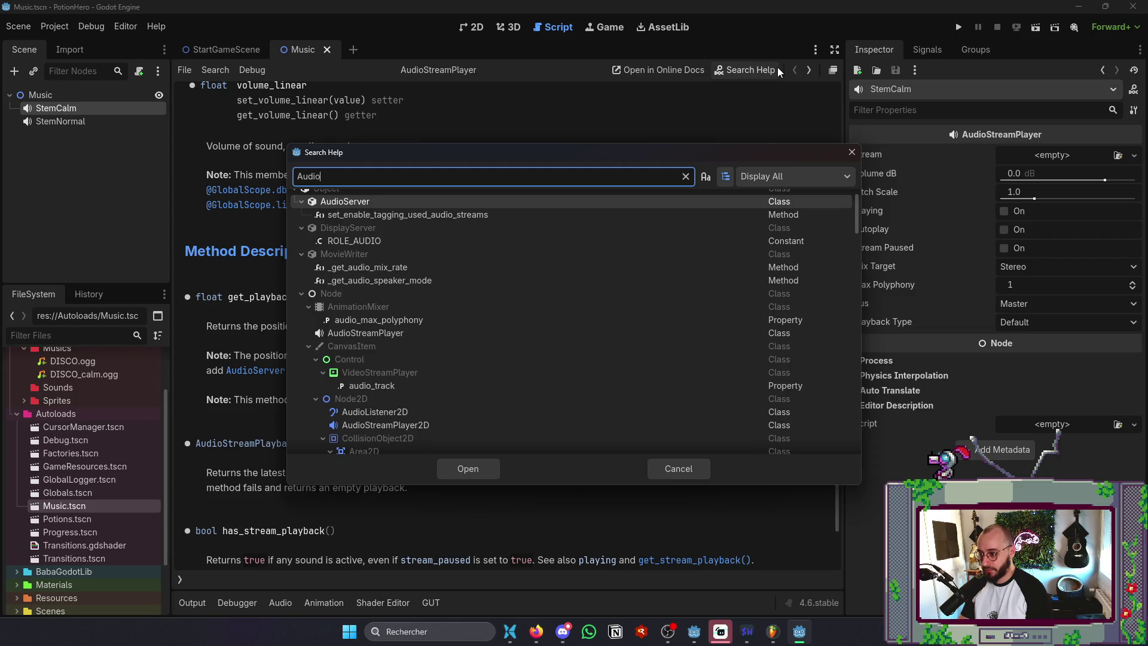
type("ream")
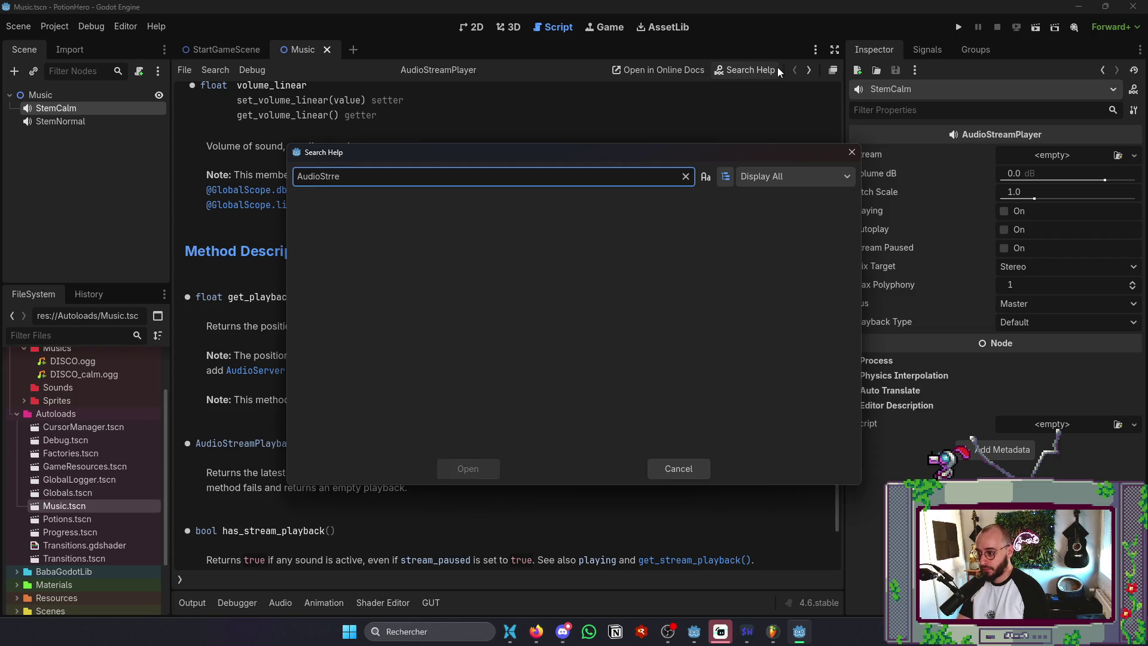
type("P")
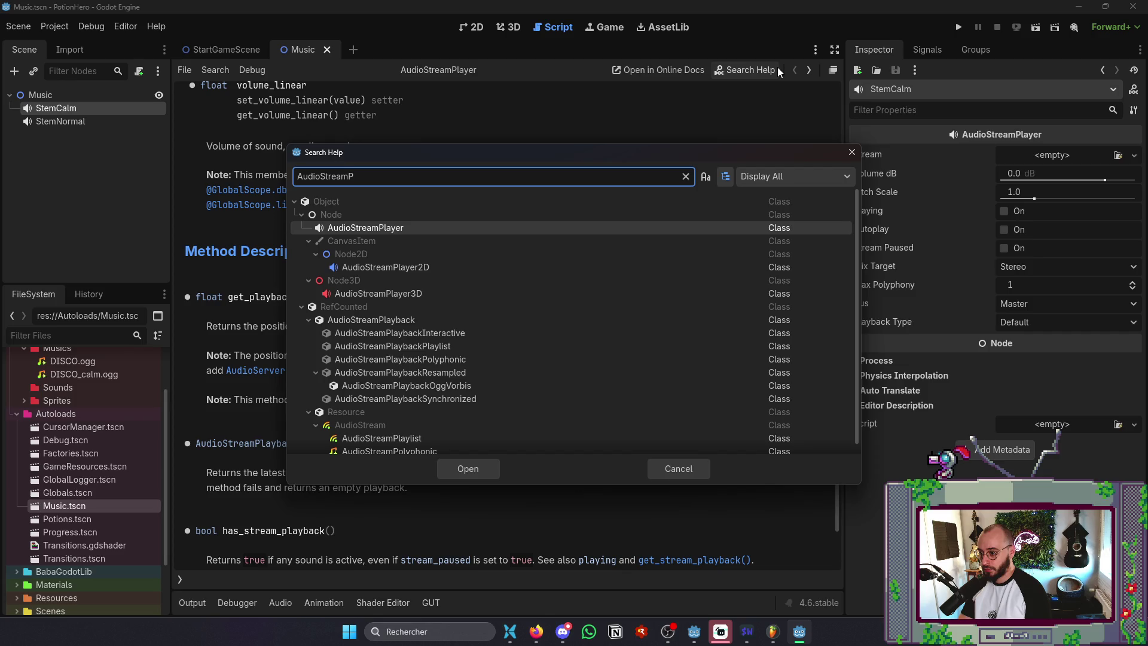
type("o")
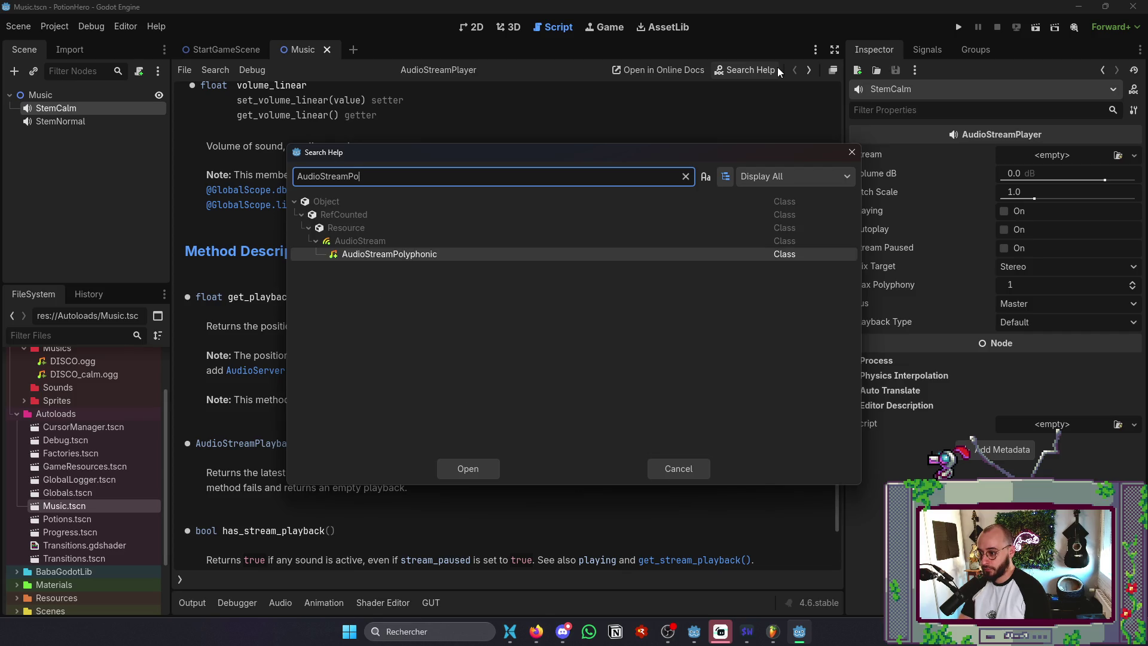
key("Return")
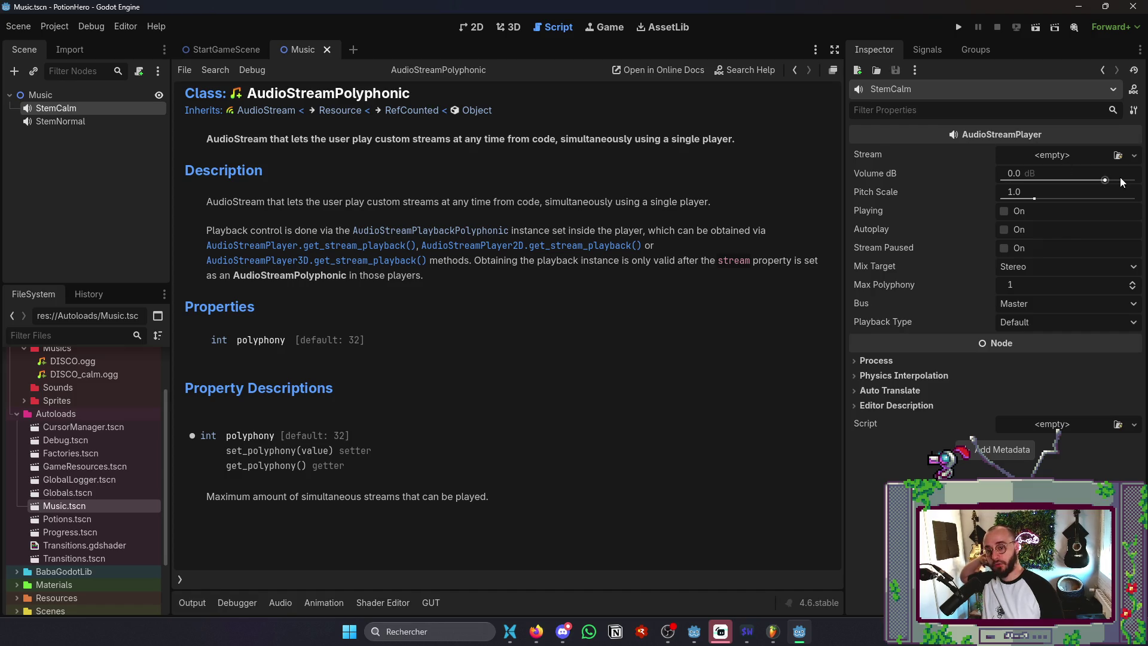
Step: Set StemCalm's Stream to a new AudioStreamPolyphonic and confirm its Polyphony is 32
left_click(1135, 156)
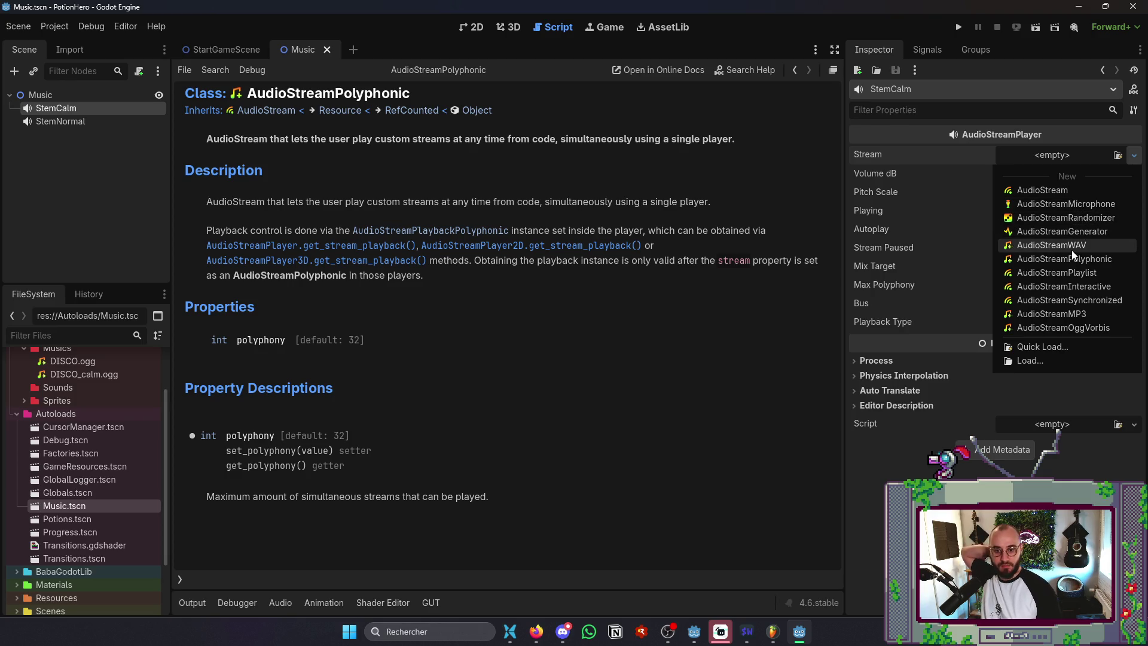
left_click(1100, 256)
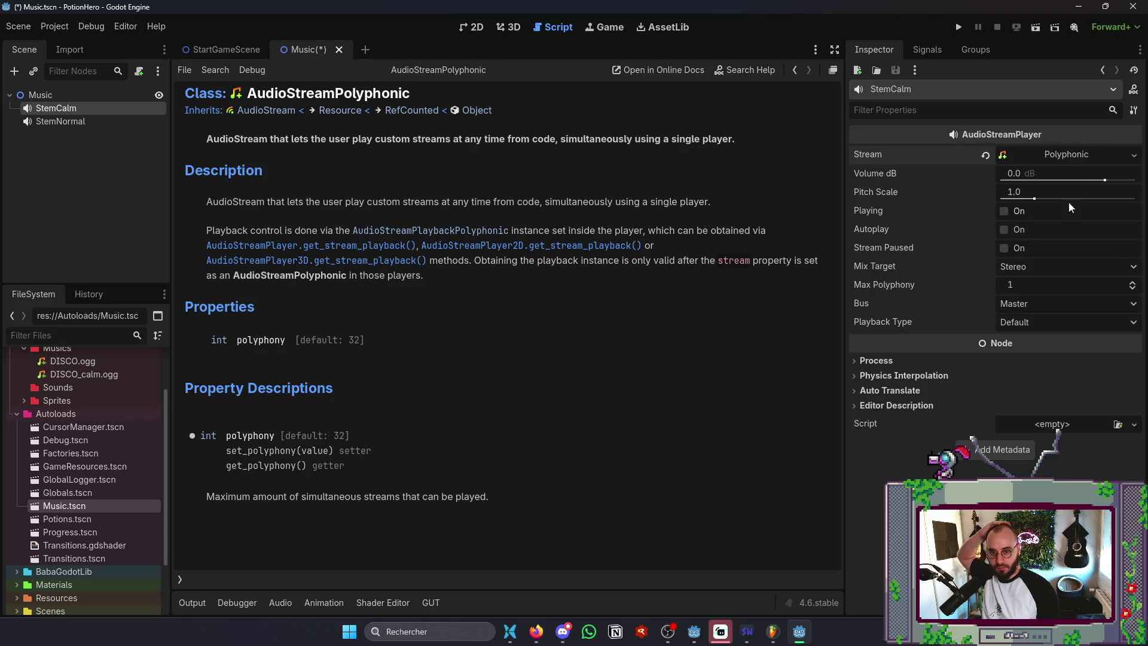
left_click(1070, 153)
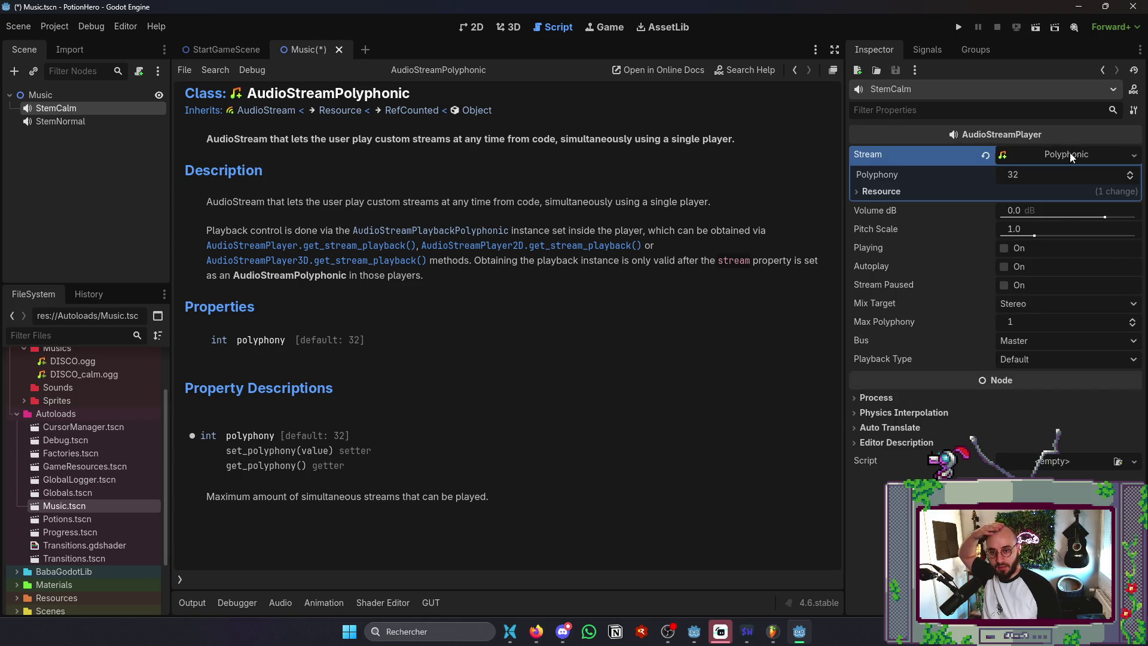
left_click(925, 190)
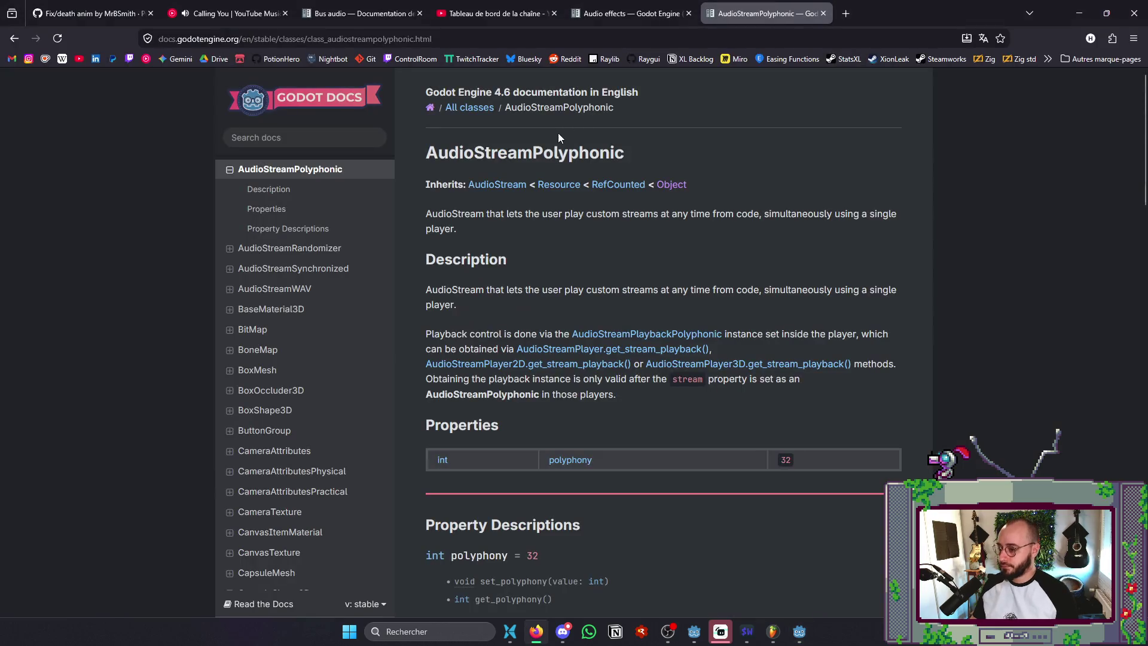
Step: Scroll to the user-contributed notes' C# example setting MaxPolyphony to 20 and calling PlayStream
scroll(631, 376, "down", 10)
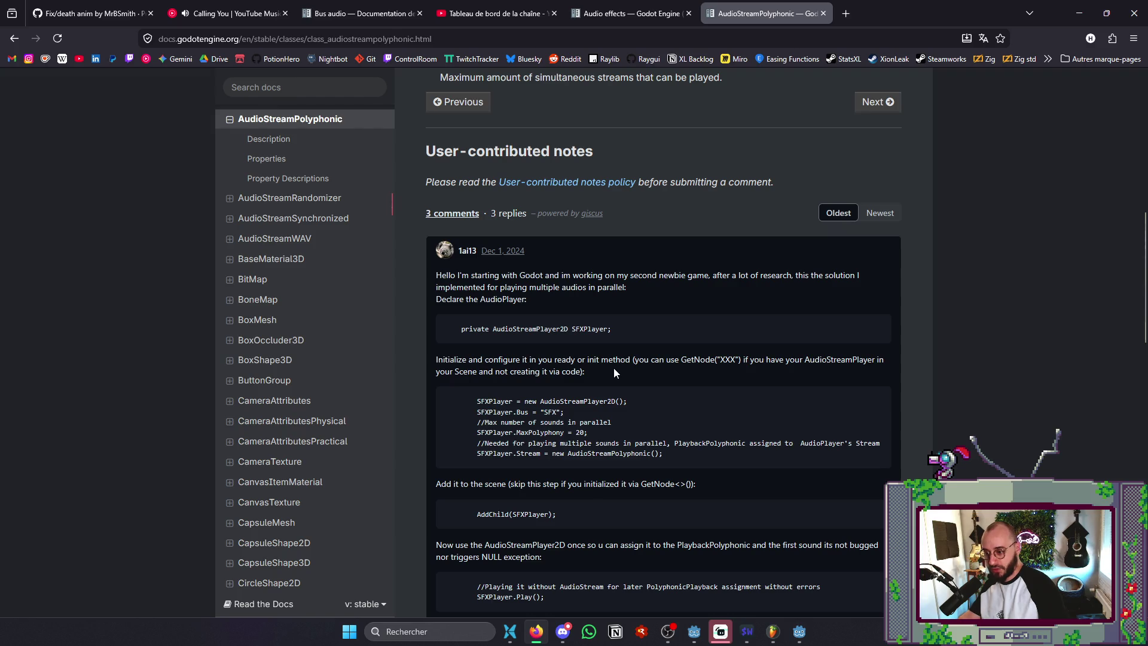
scroll(614, 368, "down", 6)
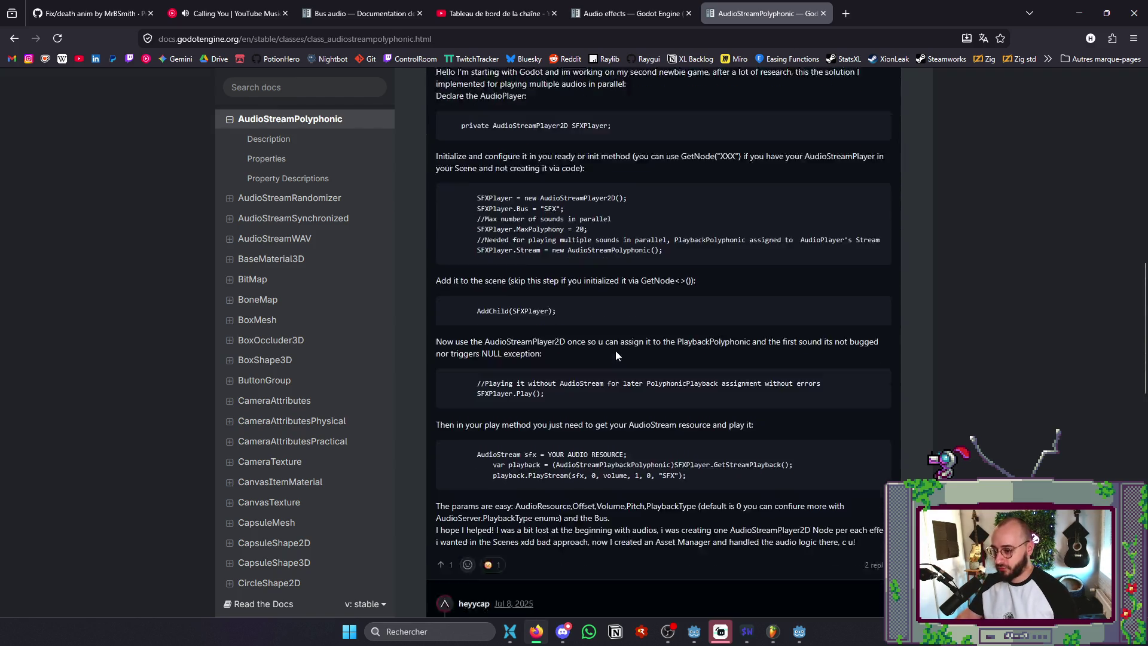
scroll(615, 353, "up", 4)
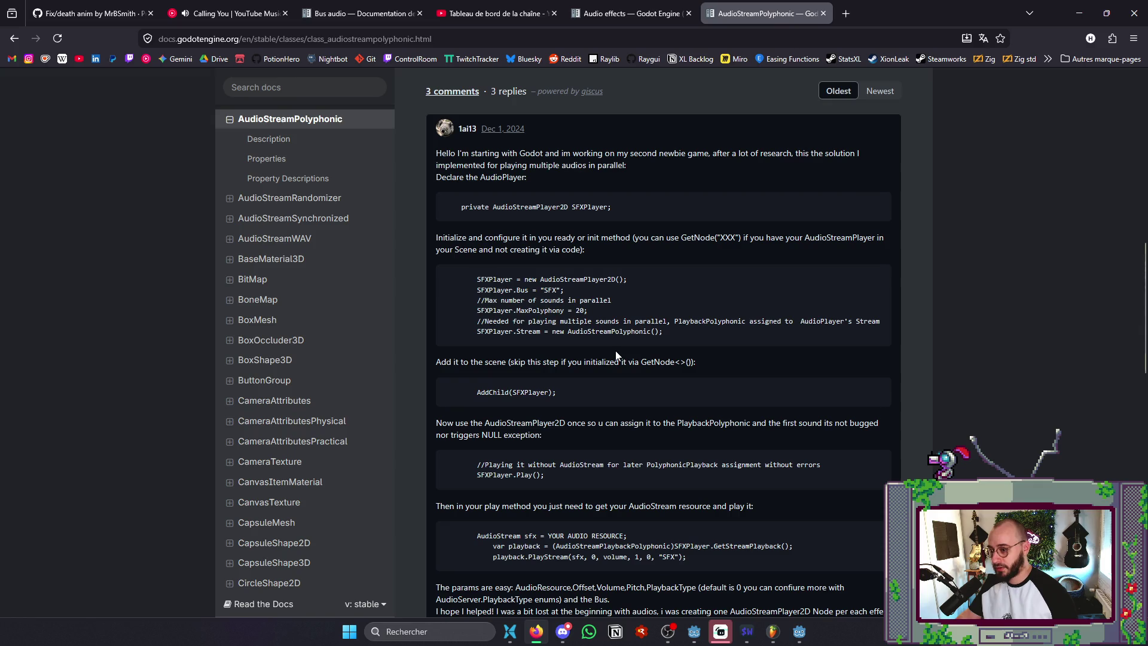
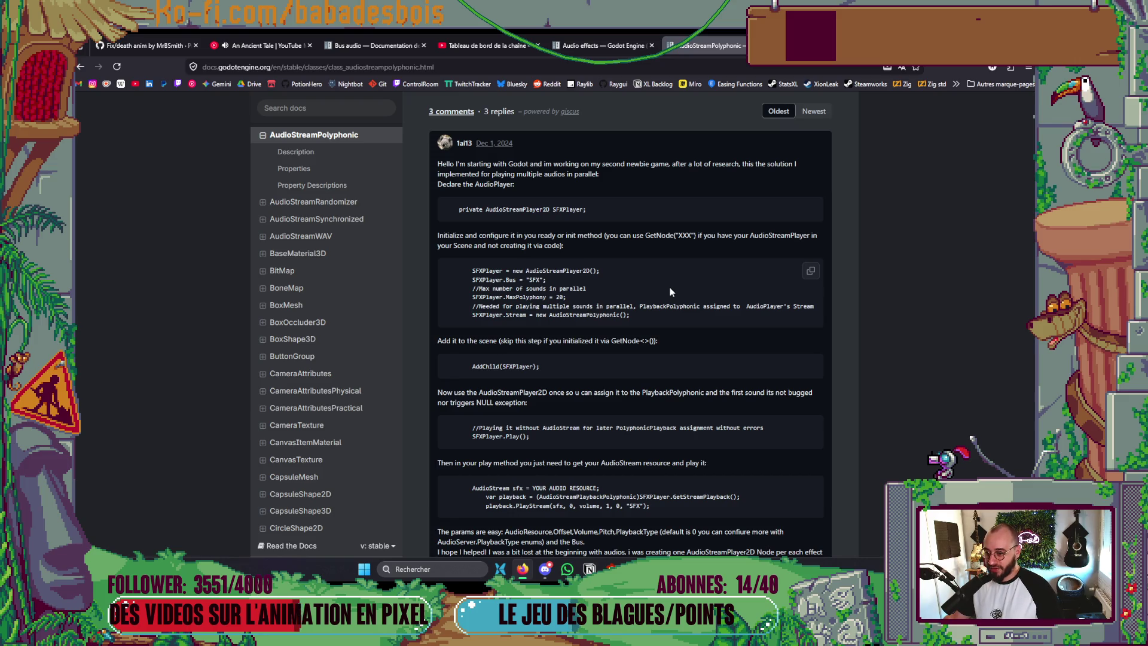
Step: Read through the Godot documentation page in the browser
scroll(670, 290, "up", 2)
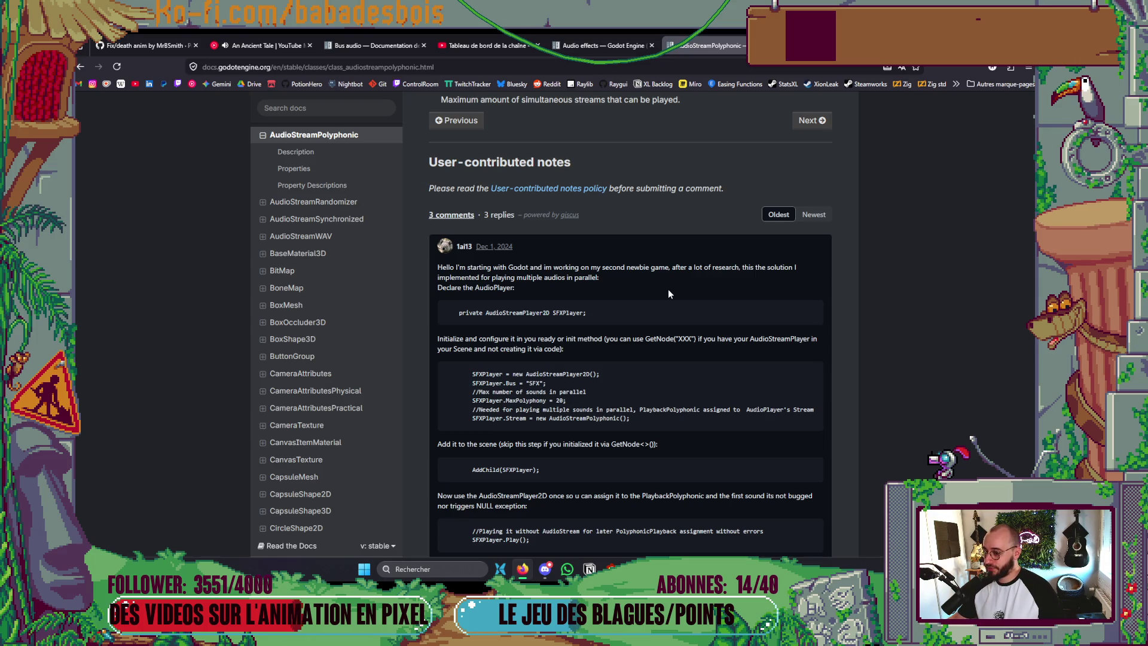
scroll(669, 293, "down", 1)
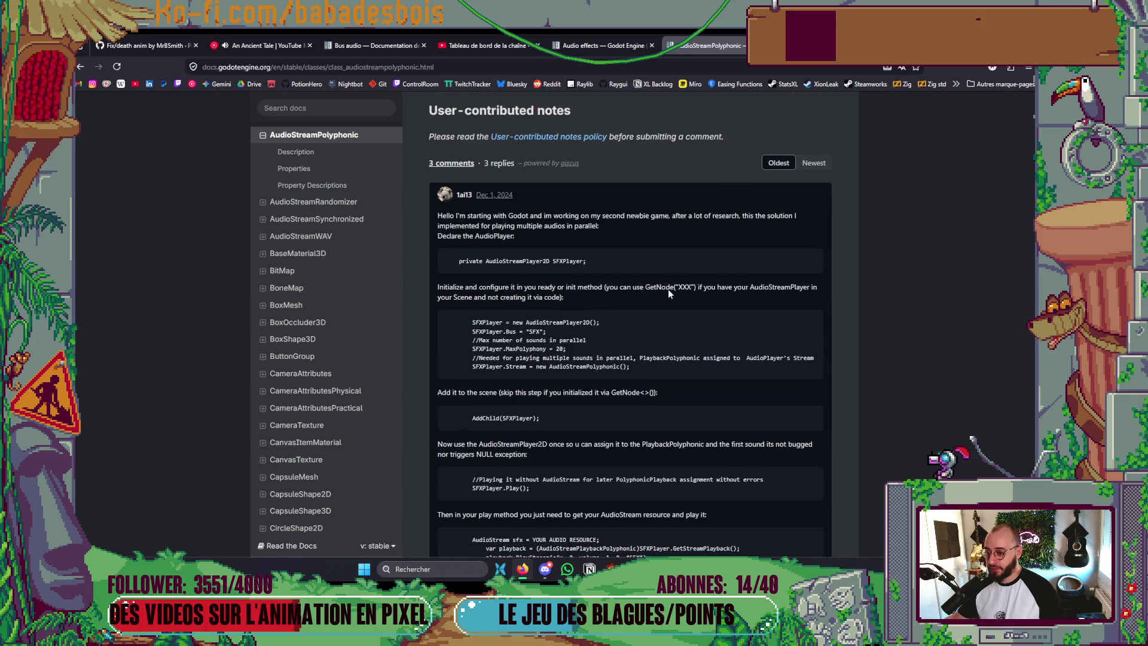
scroll(670, 293, "down", 2)
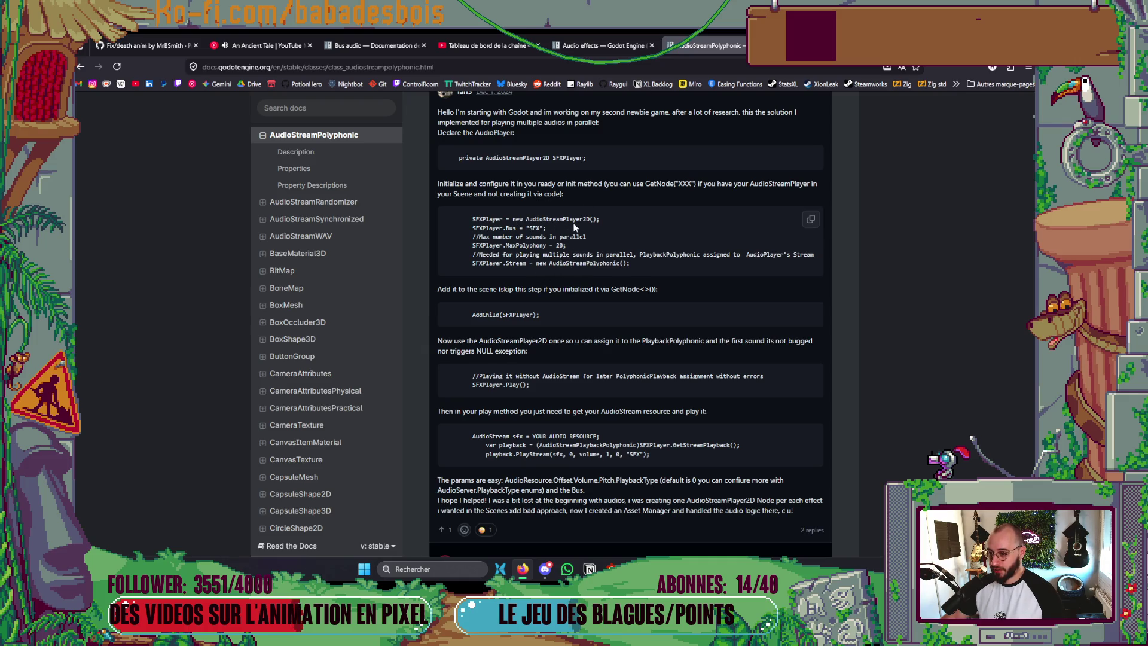
scroll(593, 293, "down", 2)
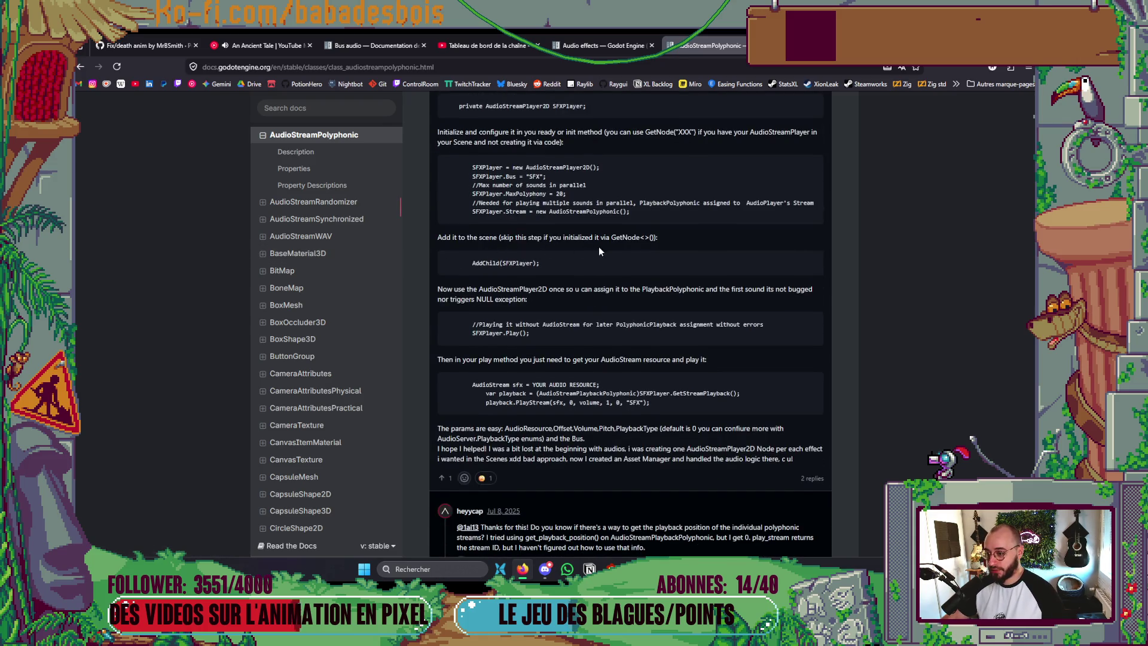
scroll(600, 251, "down", 2)
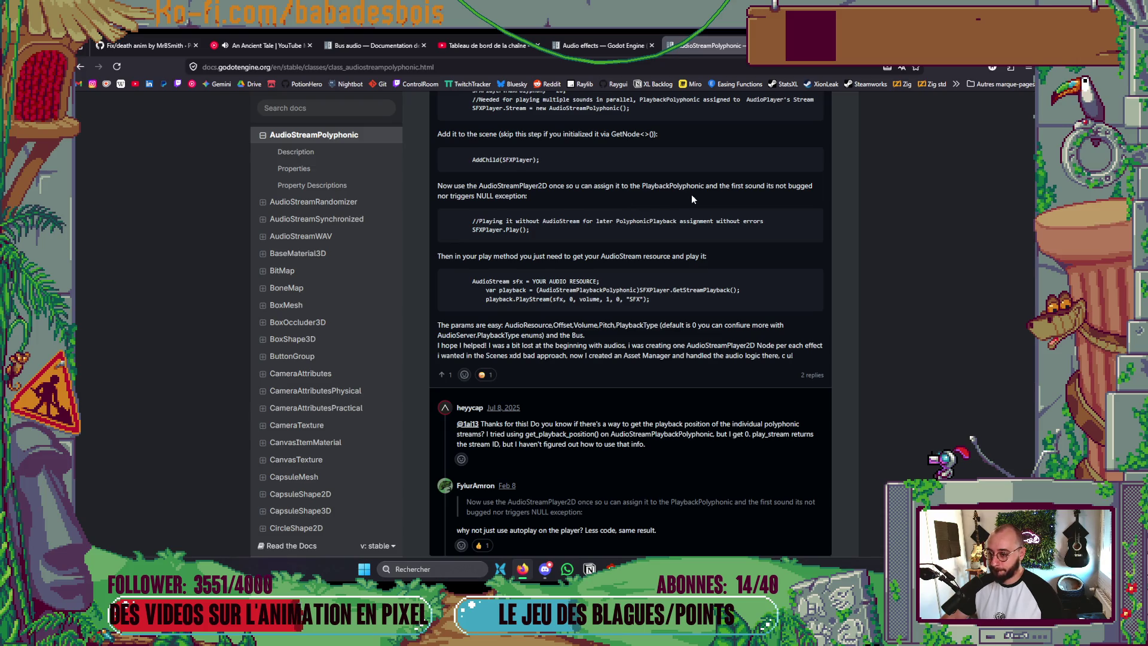
scroll(691, 195, "up", 1)
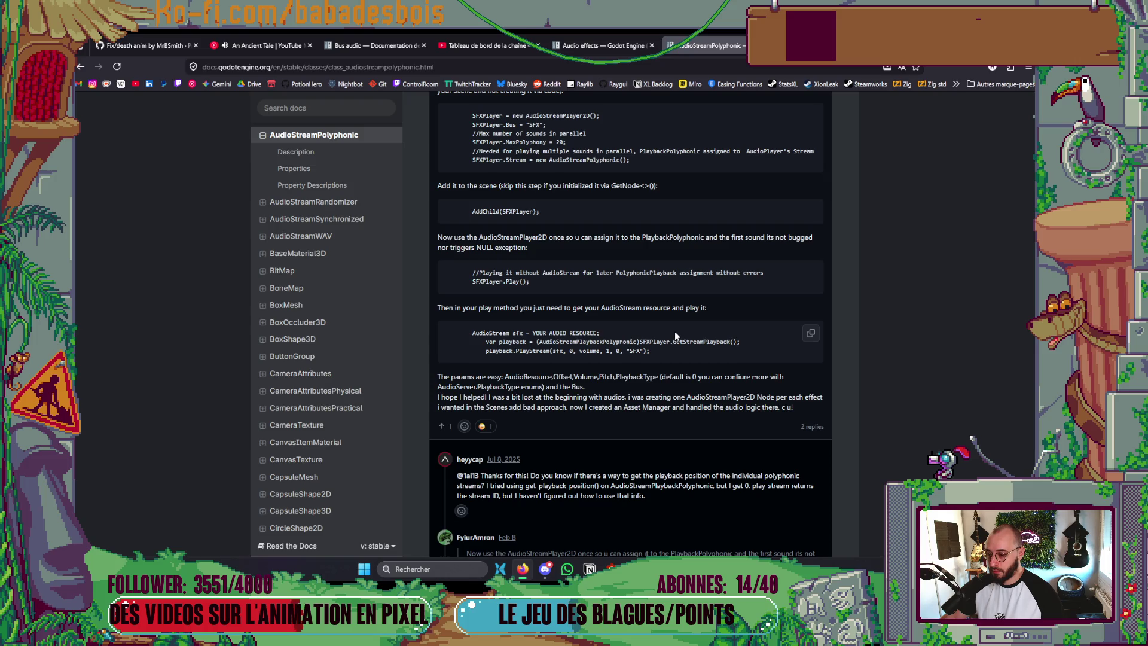
scroll(676, 334, "down", 2)
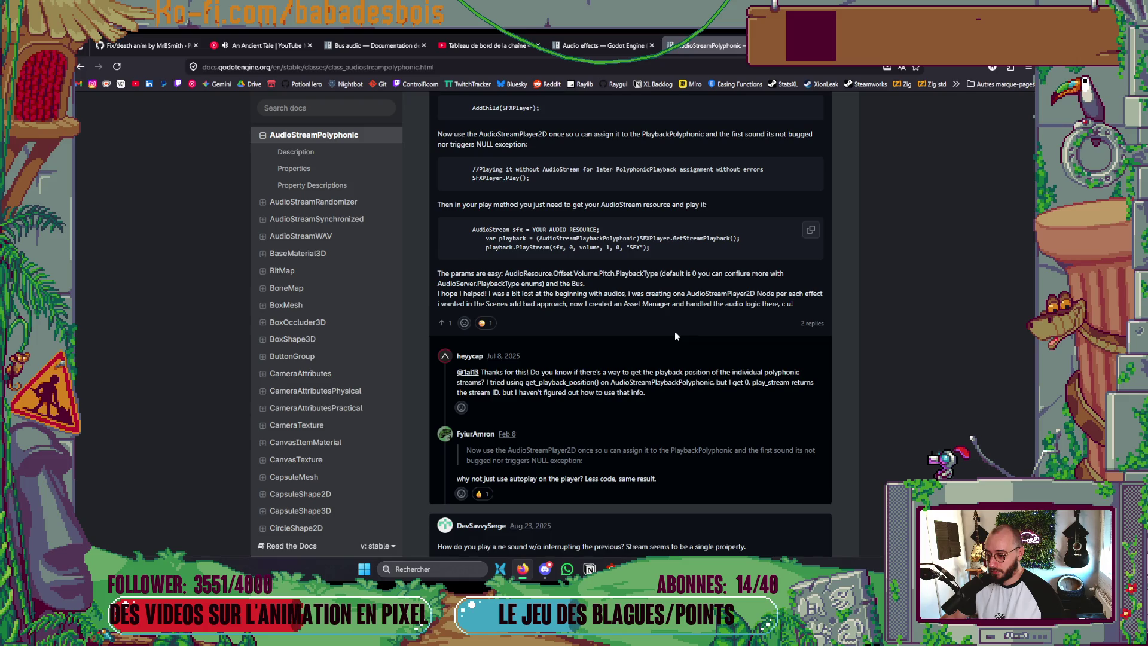
scroll(676, 336, "down", 2)
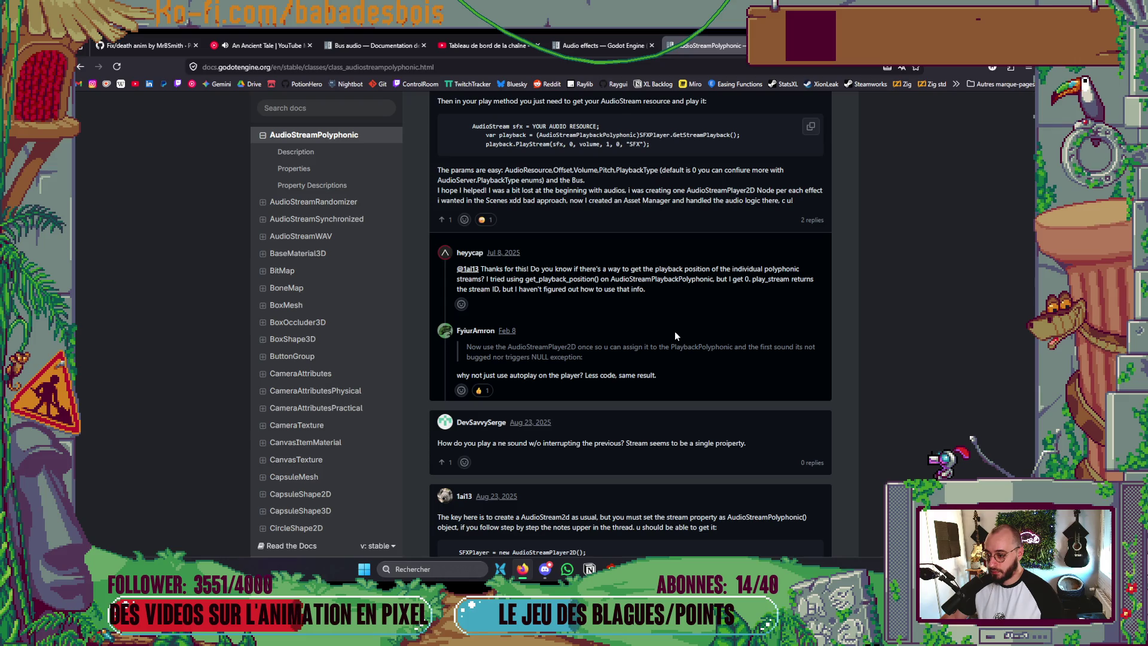
scroll(675, 336, "down", 2)
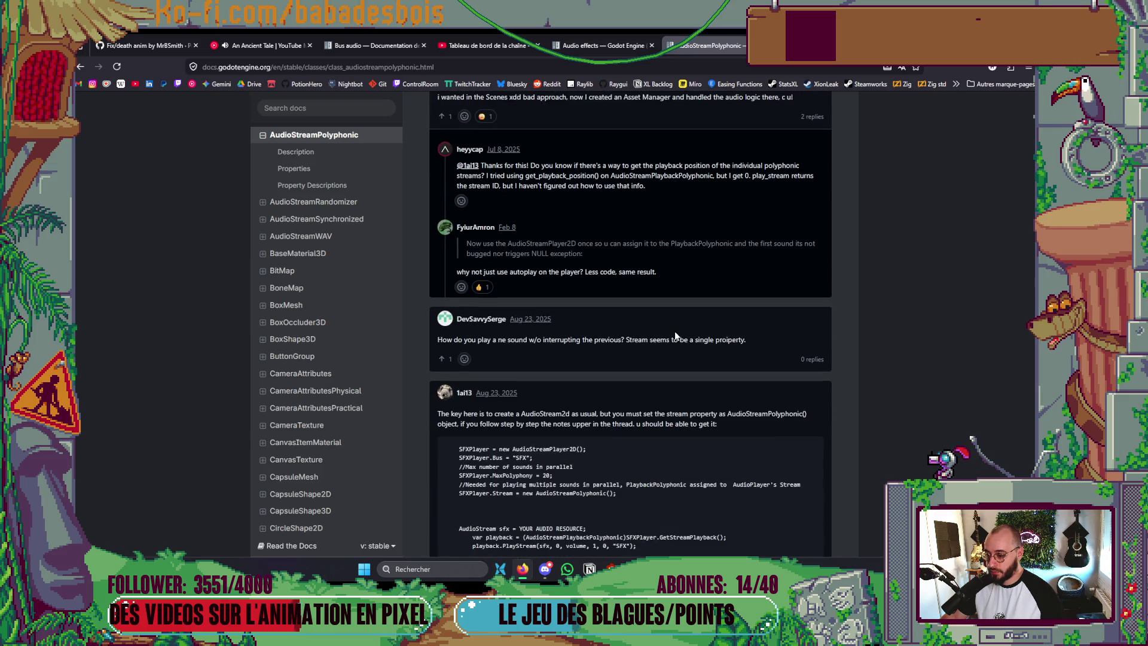
scroll(676, 335, "down", 3)
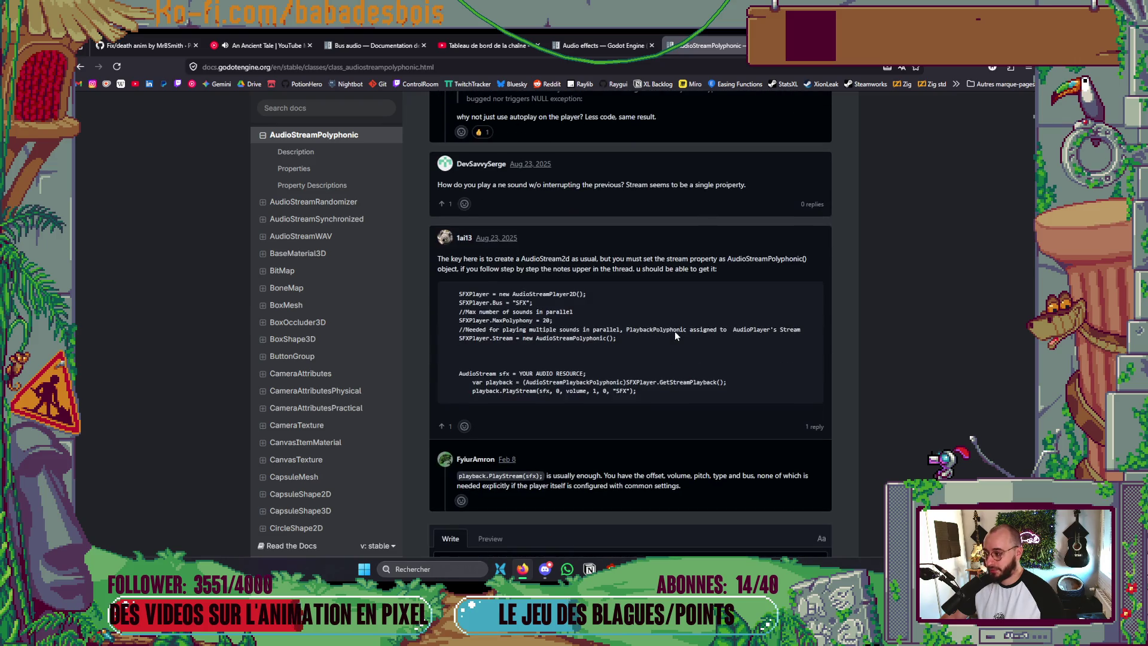
scroll(675, 335, "down", 3)
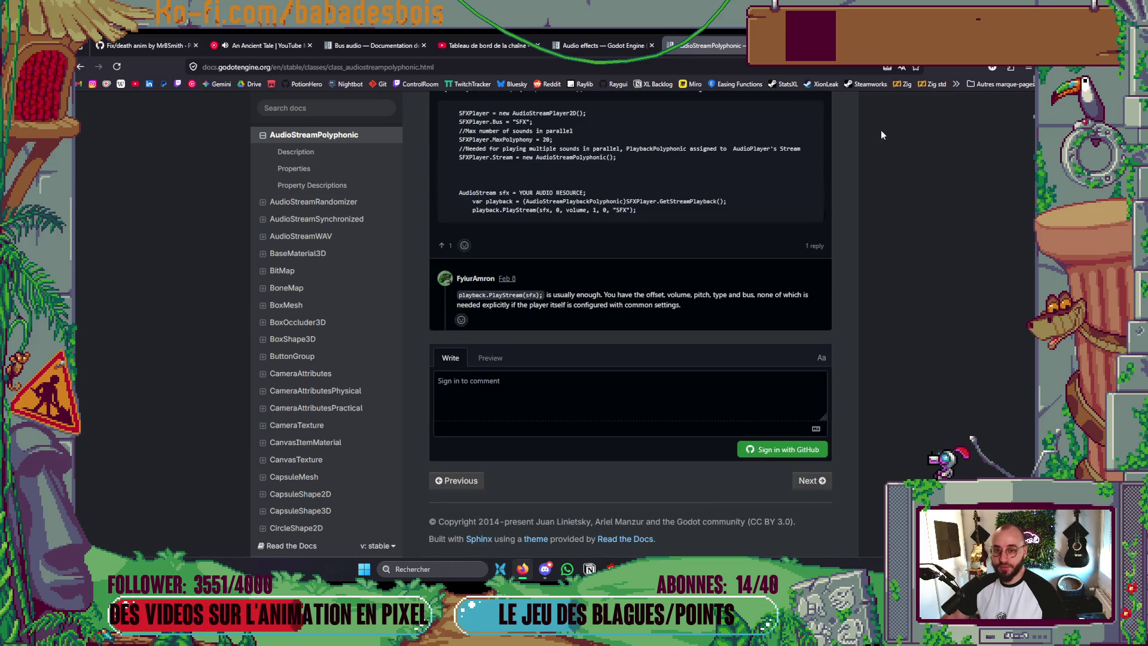
Step: Save the Music scene in Godot with Ctrl+S, then bring Neovim to the front
key("alt+Tab")
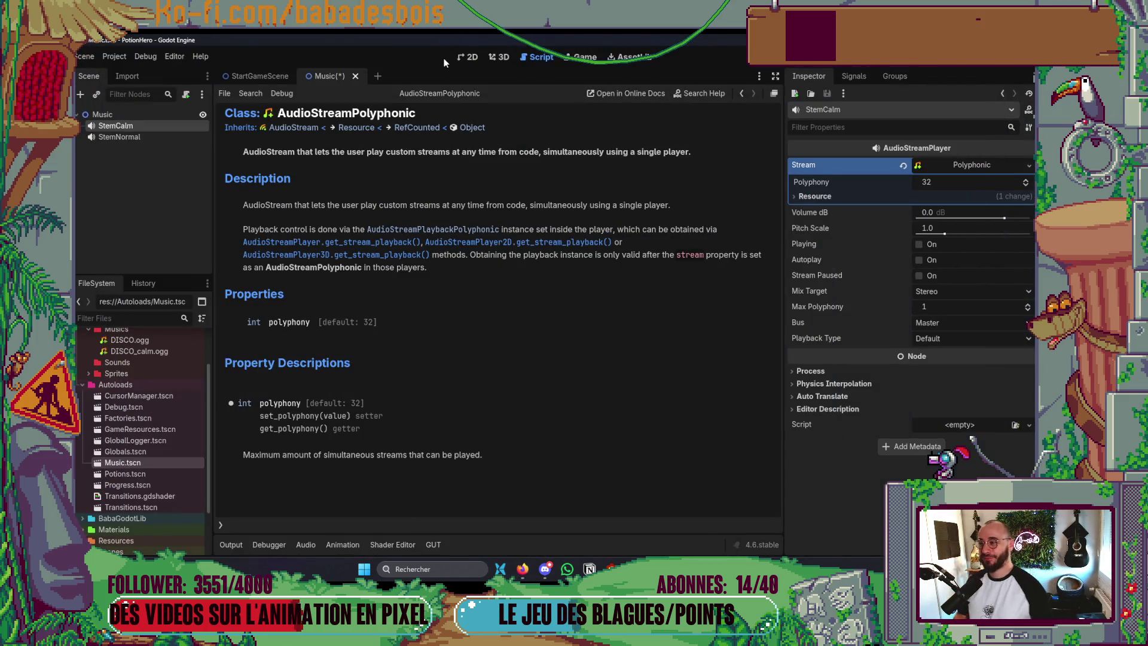
key("ctrl+a")
key("Escape")
key("ctrl+s")
key("alt+Tab")
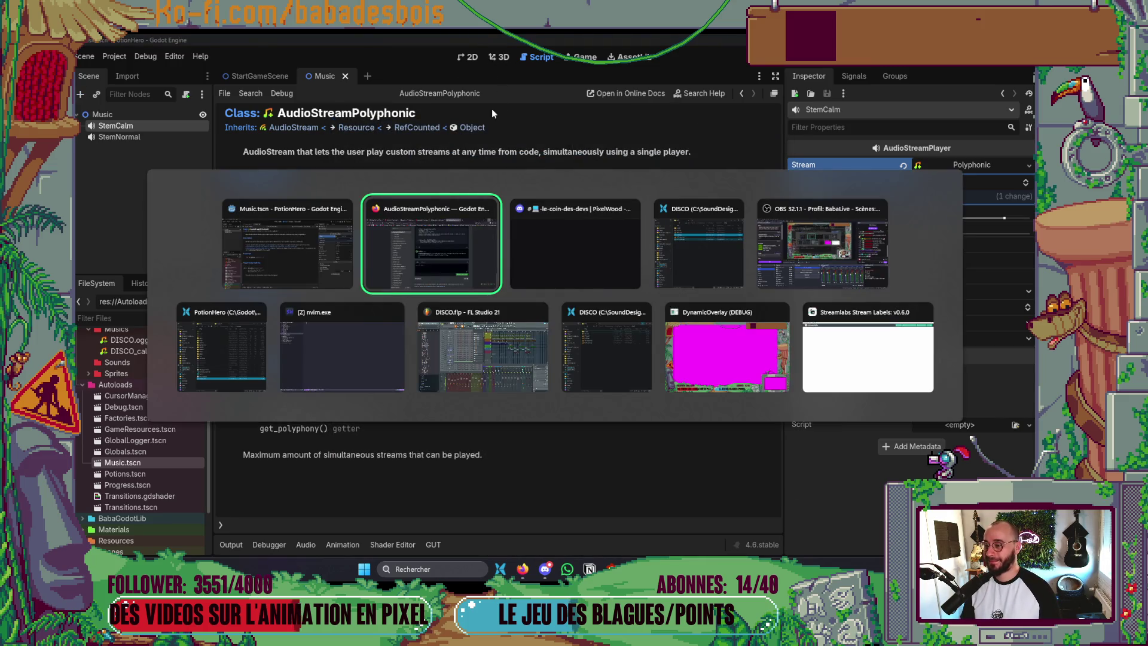
left_click(374, 338)
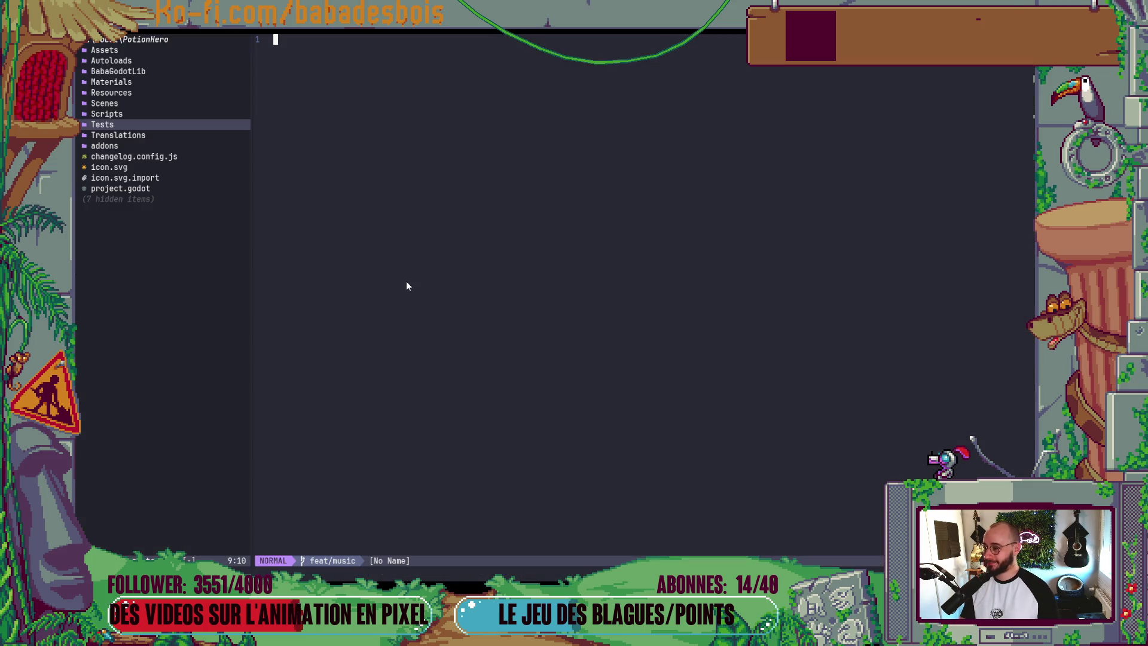
Step: Try a project file search for 'Sctrip', then close the search
key("space")
key("f")
key("f")
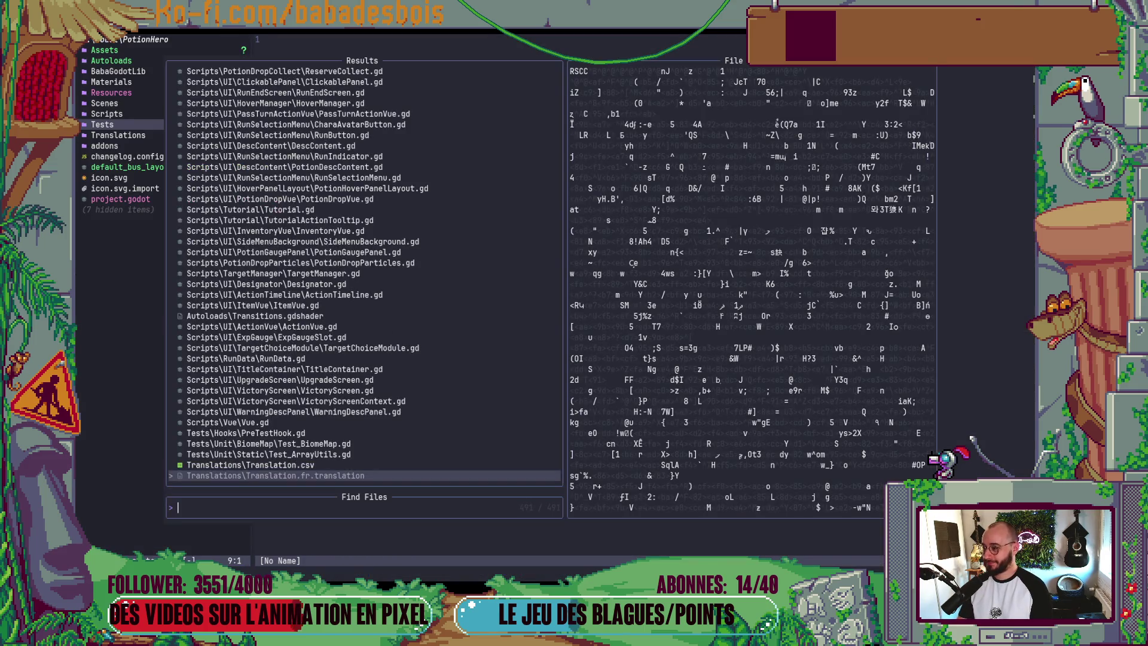
type("Sct")
type("r")
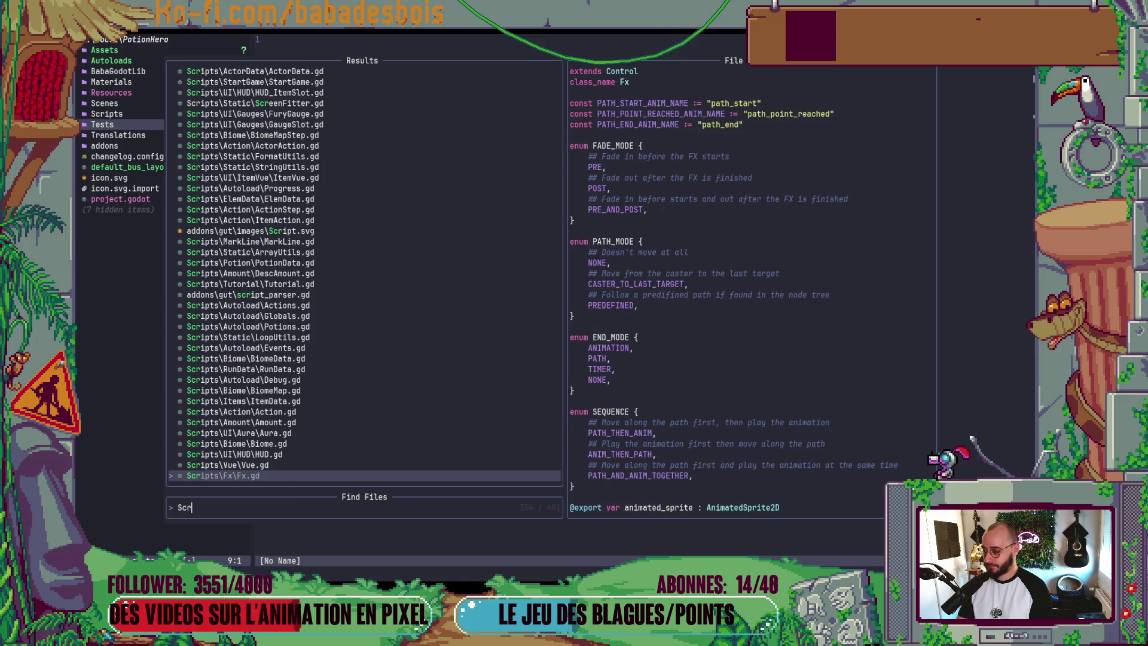
type("ip")
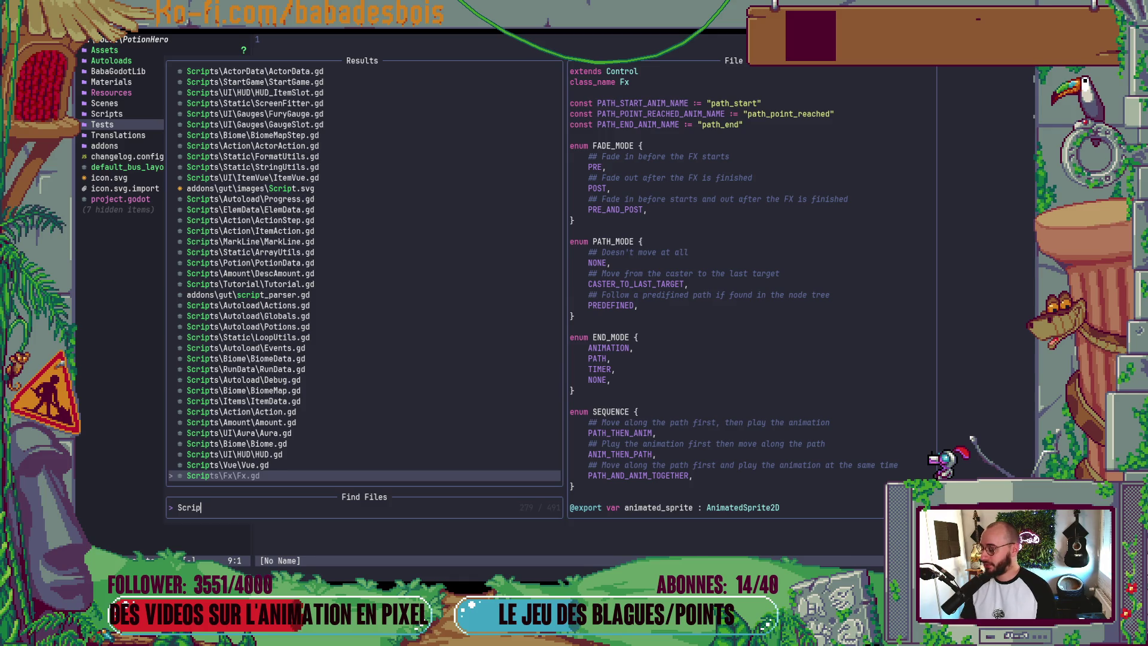
key("ctrl+p")
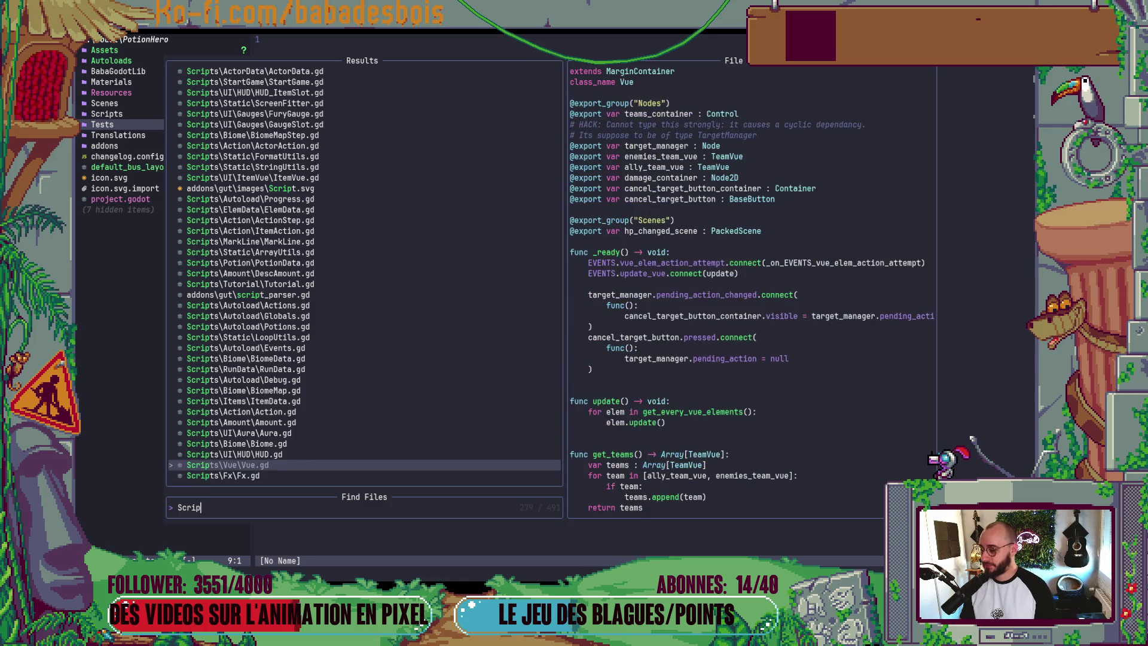
key("BackSpace")
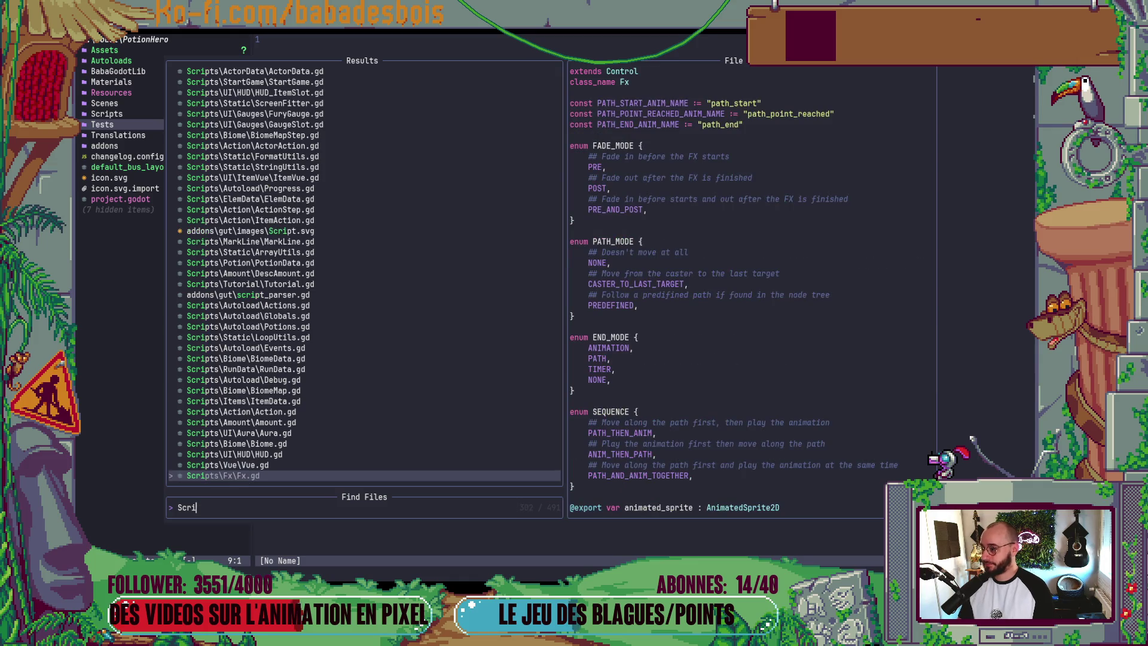
key("Escape")
Step: Browse the Scripts folder's subfolders in the file tree
key("k")
key("Return")
key("j")
key("j")
key("j")
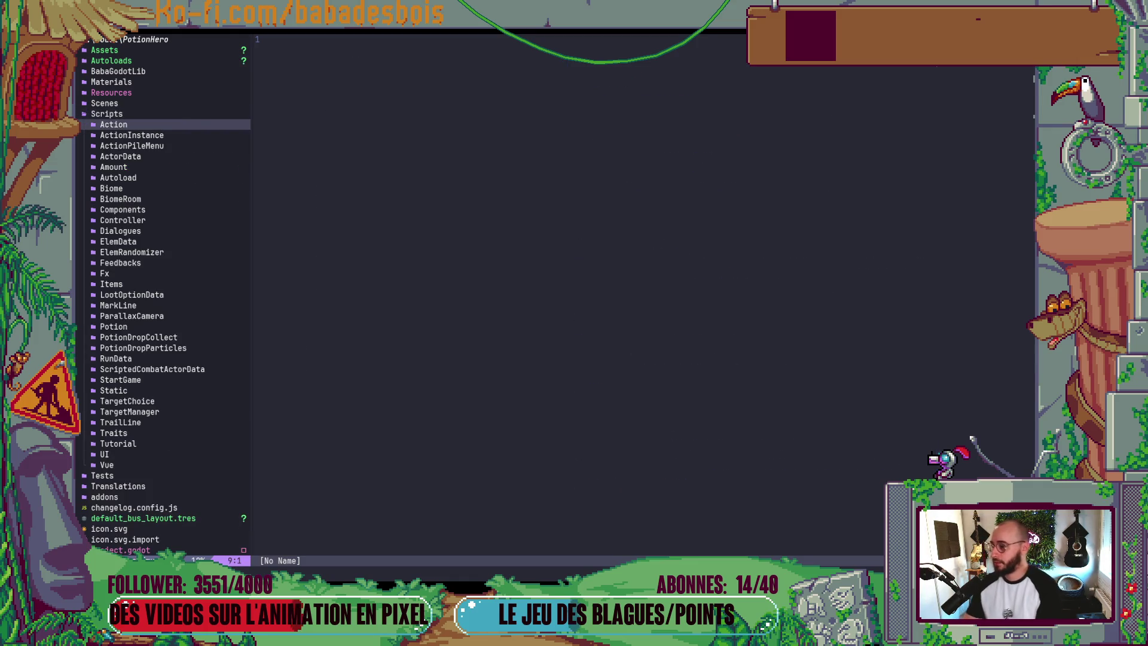
key("k")
key("k")
key("k")
key("j")
key("j")
key("j")
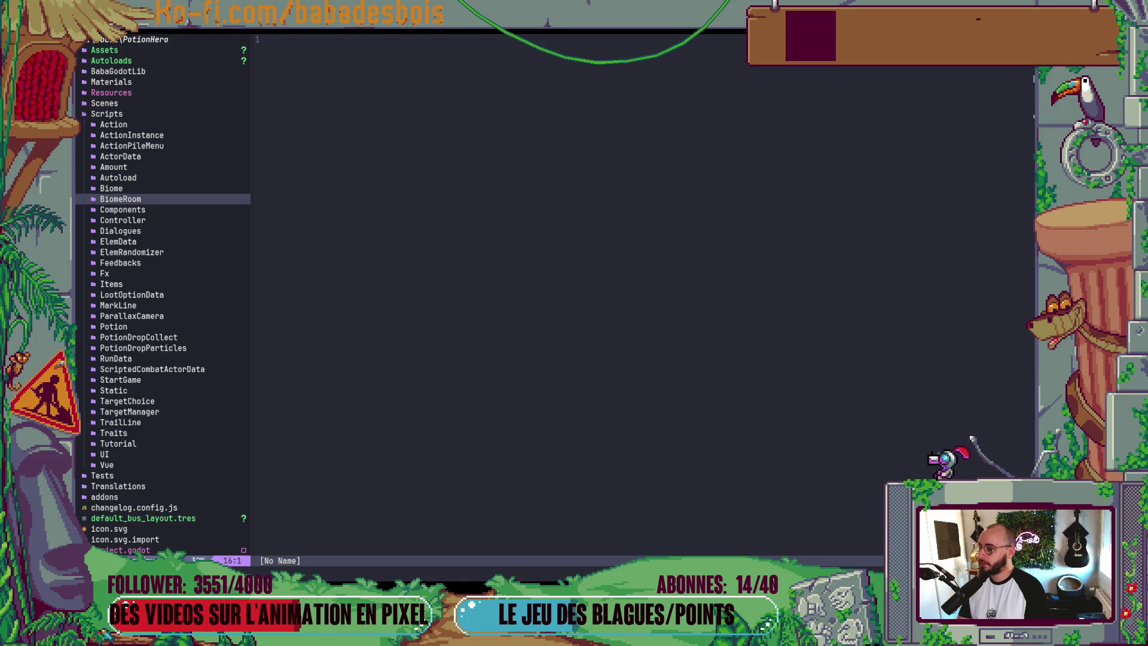
key("k")
key("k")
key("k")
key("k")
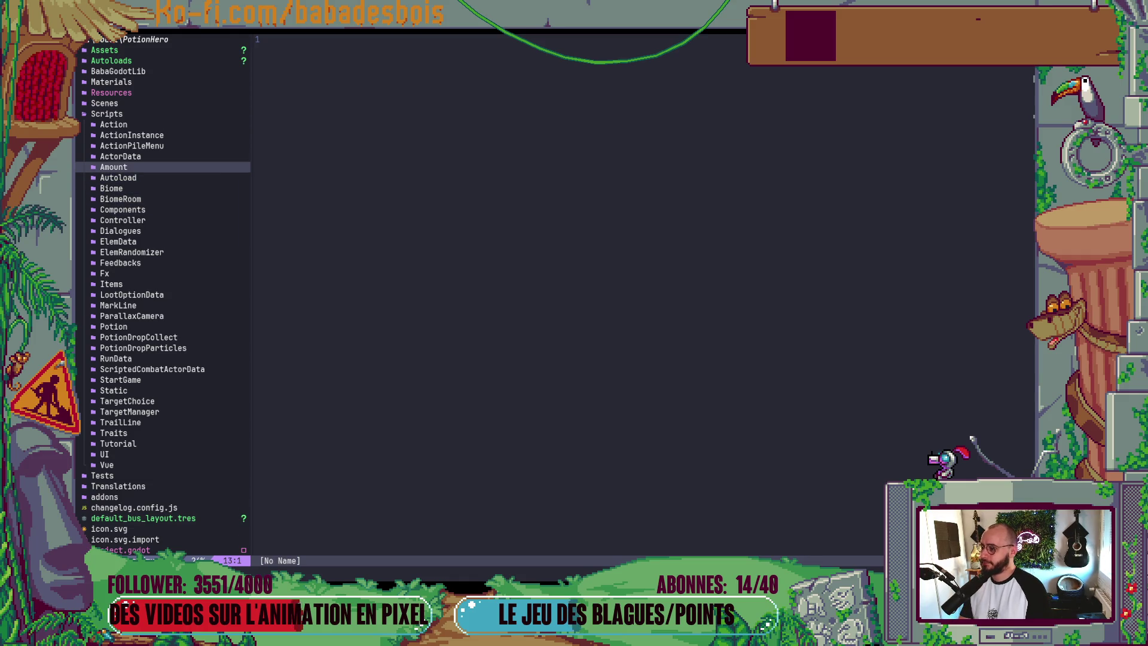
key("j")
key("j")
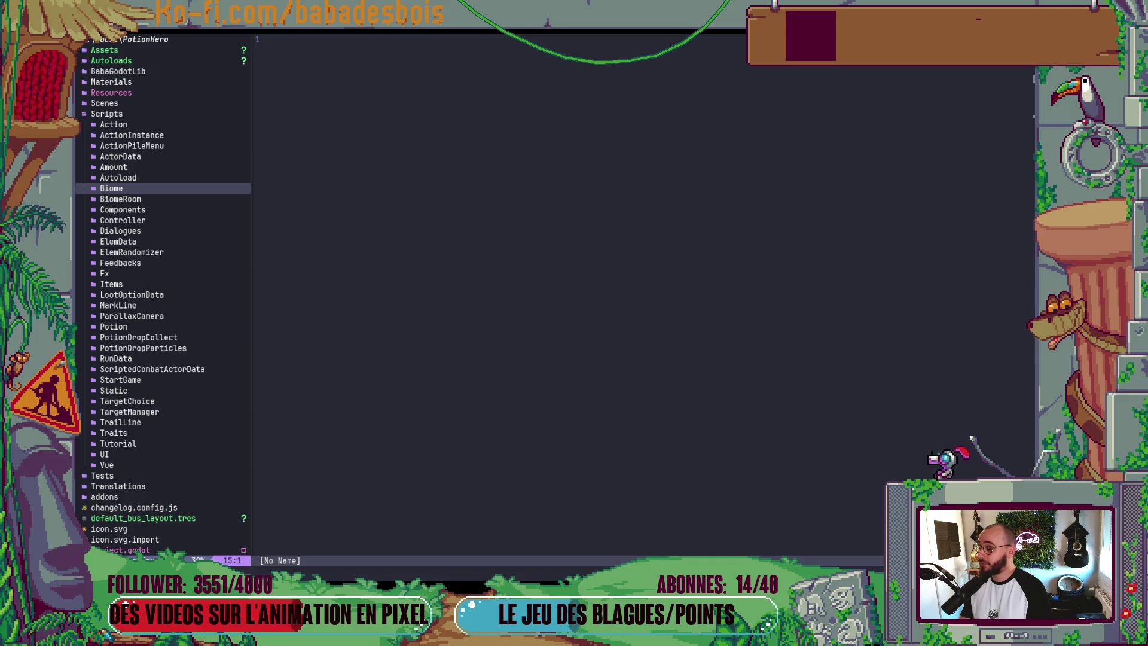
key("j")
key("j")
key("j")
key("j")
key("j")
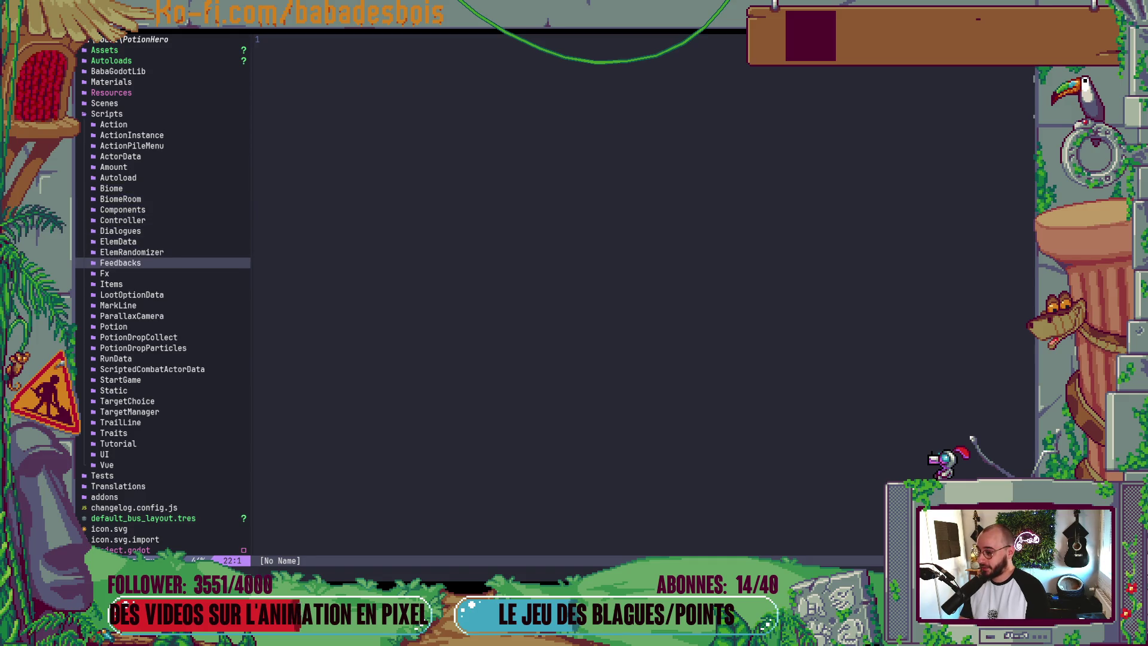
key("k")
key("k")
key("k")
key("k")
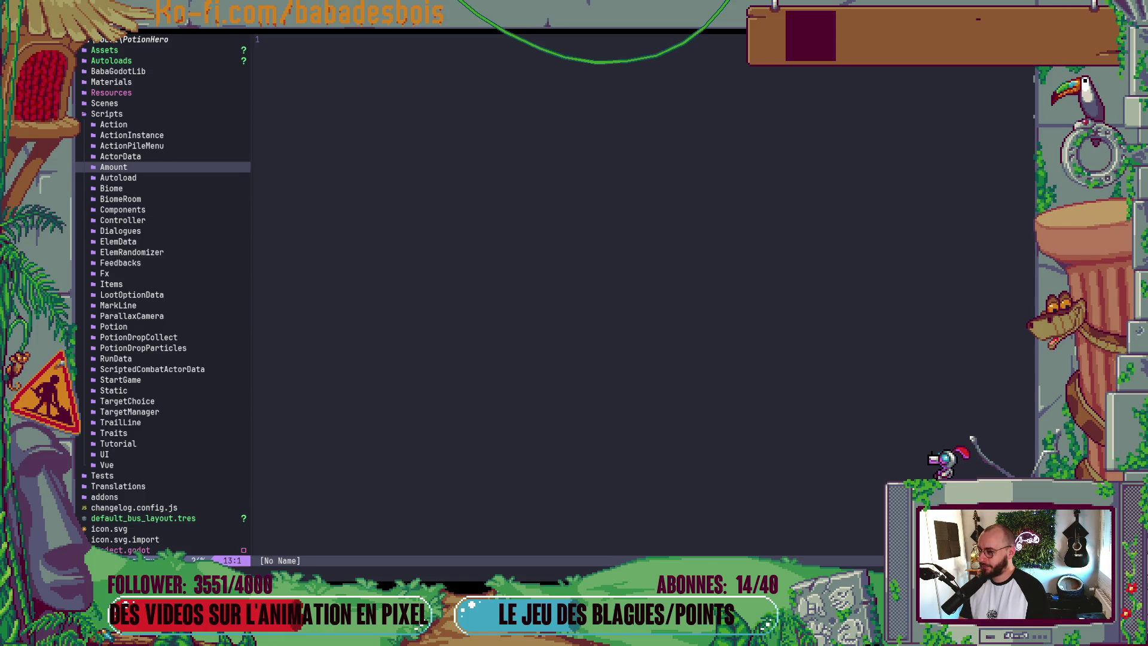
key("k")
key("k")
key("k")
key("k")
key("k")
key("Return")
key("k")
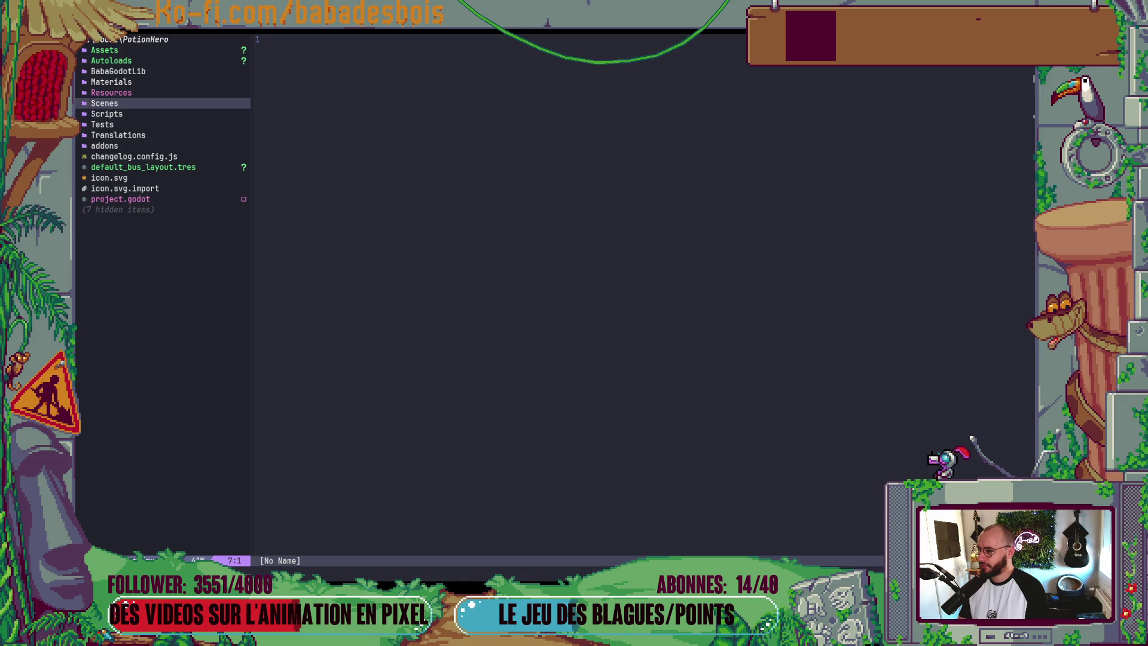
key("j")
key("Return")
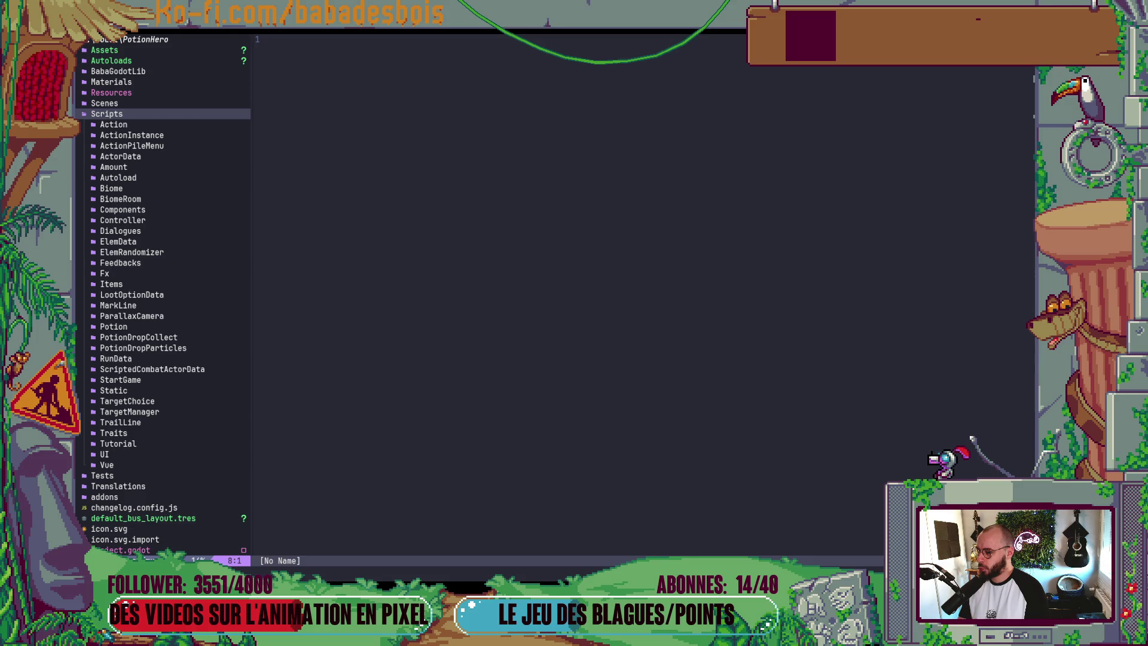
key("Return")
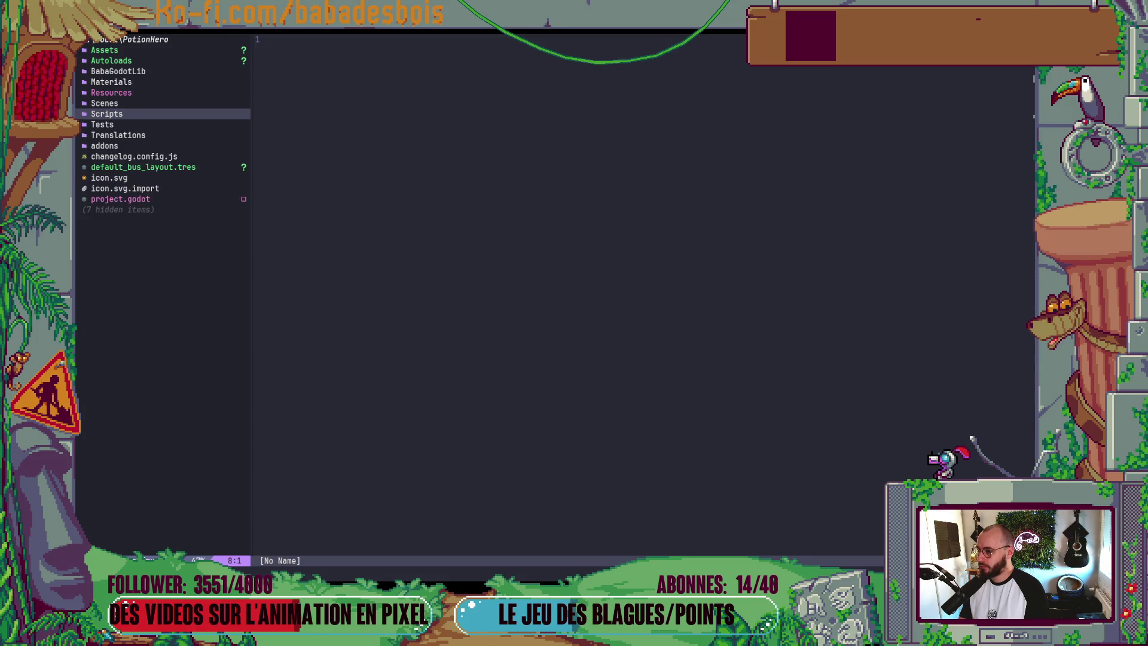
Step: Expand Scripts and then its Autoload folder to show its files
key("k")
key("k")
key("k")
key("k")
key("k")
key("Return")
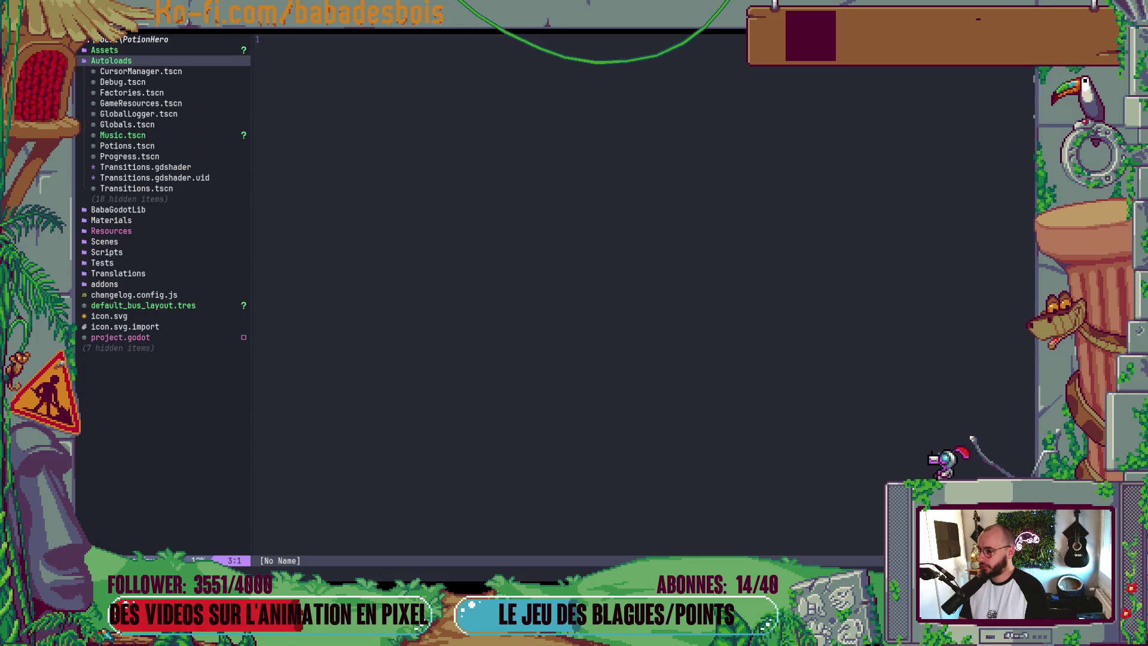
key("j")
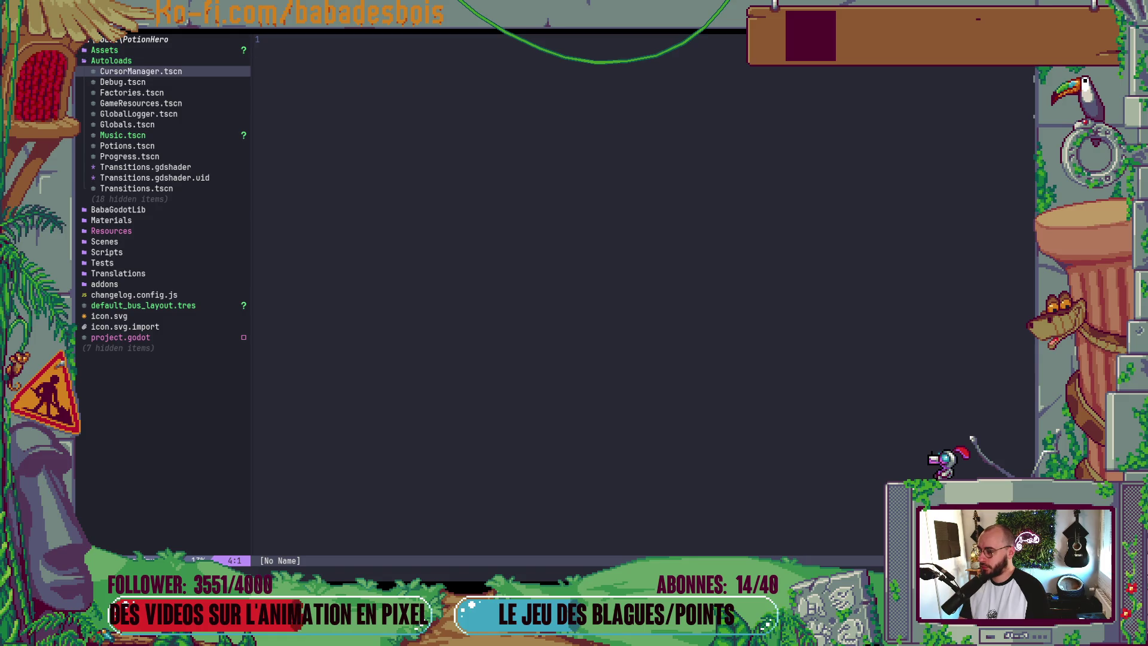
key("j")
key("G")
key("k")
key("k")
key("k")
key("k")
key("k")
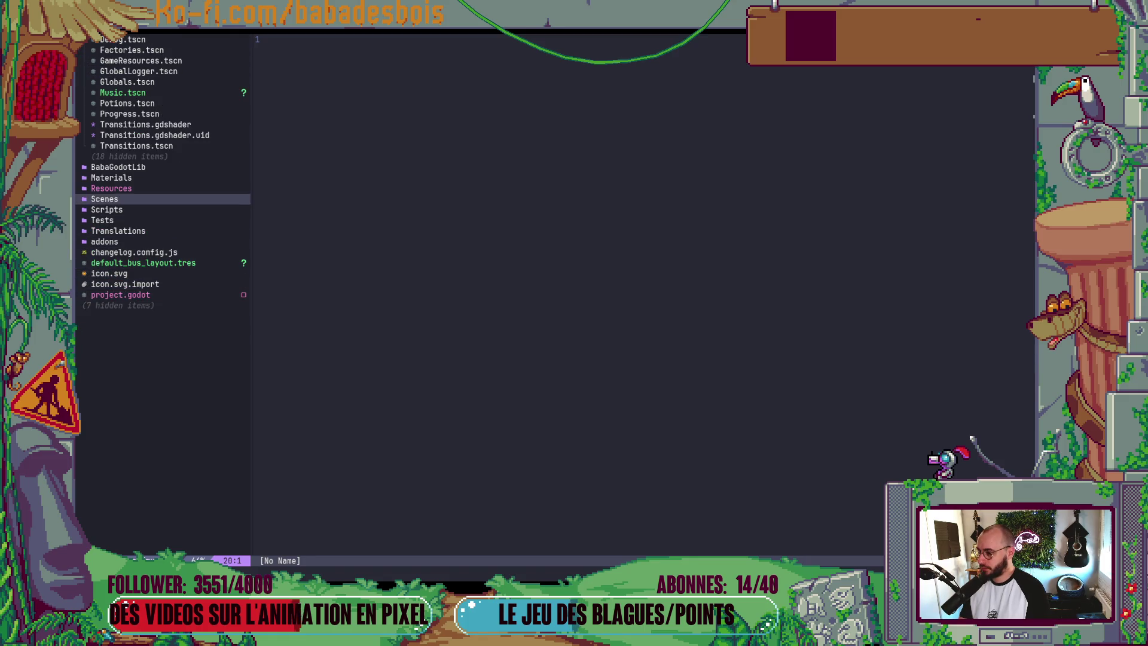
key("j")
key("Return")
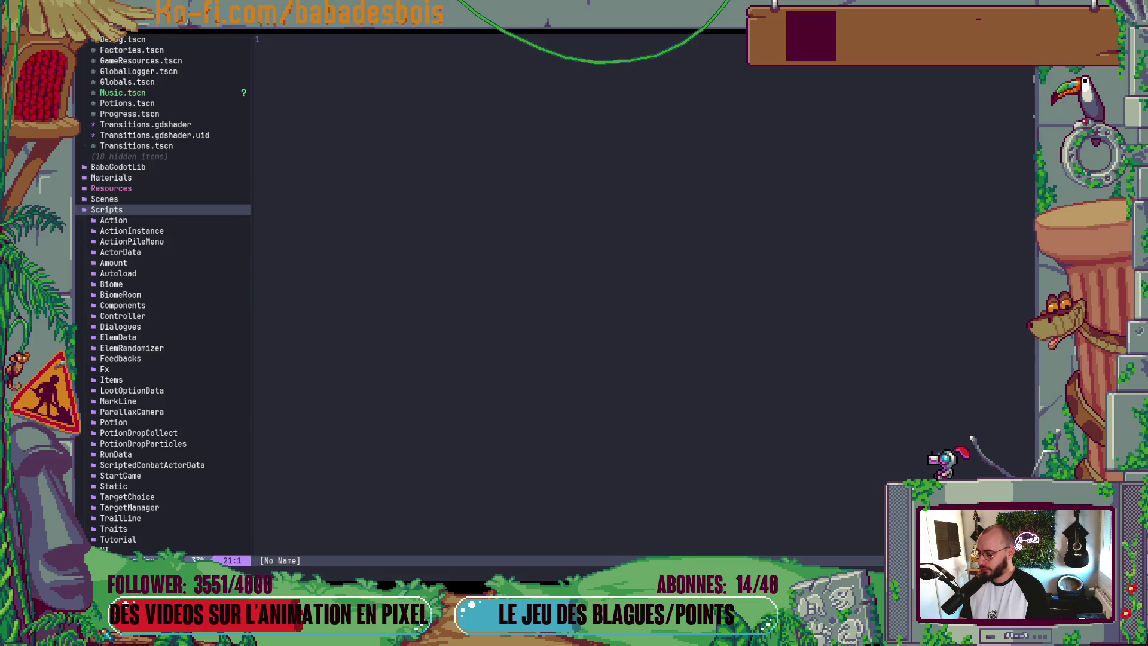
key("j")
key("ctrl+d")
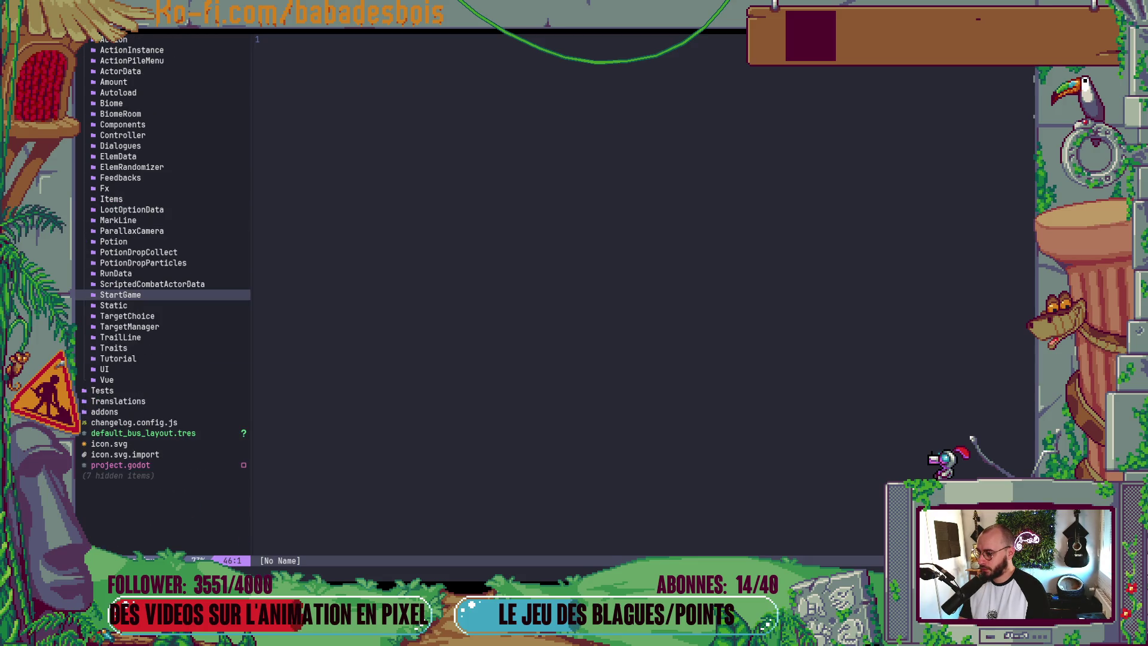
key("j")
key("j")
key("j")
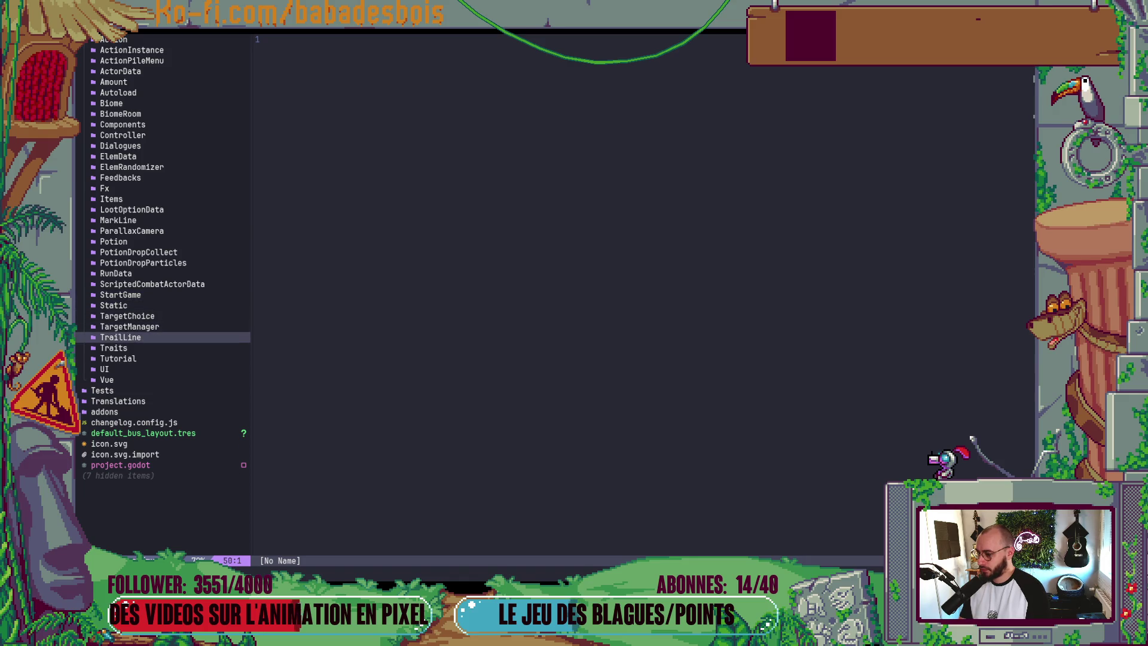
key("k")
key("k")
key("k")
key("k")
key("k")
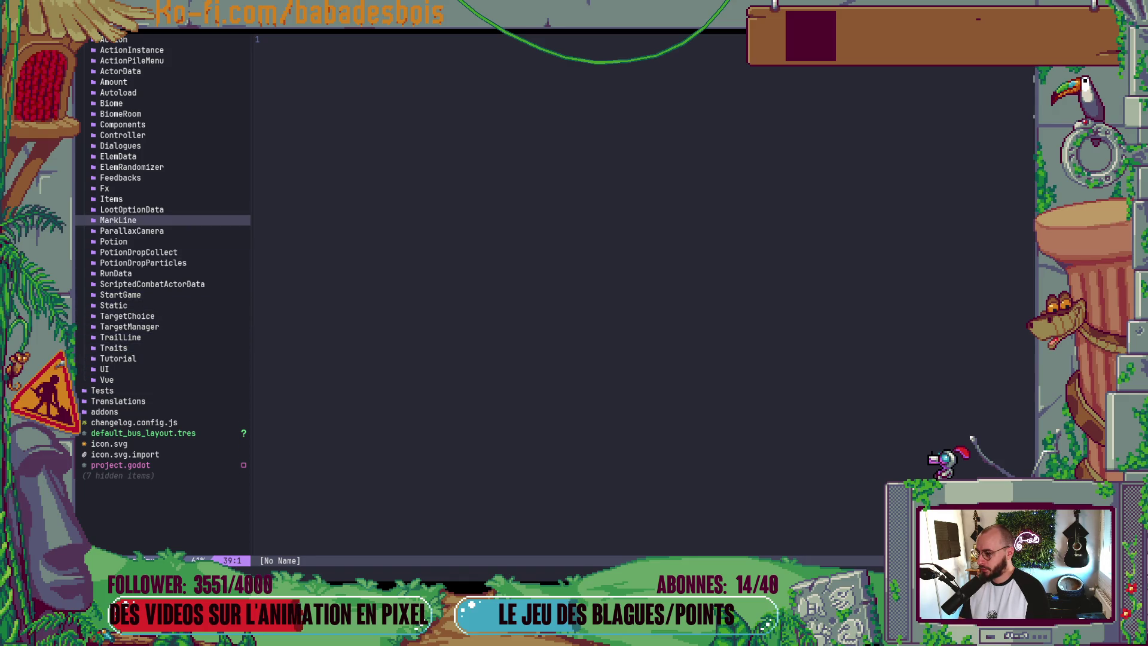
key("k")
key("k")
key("k")
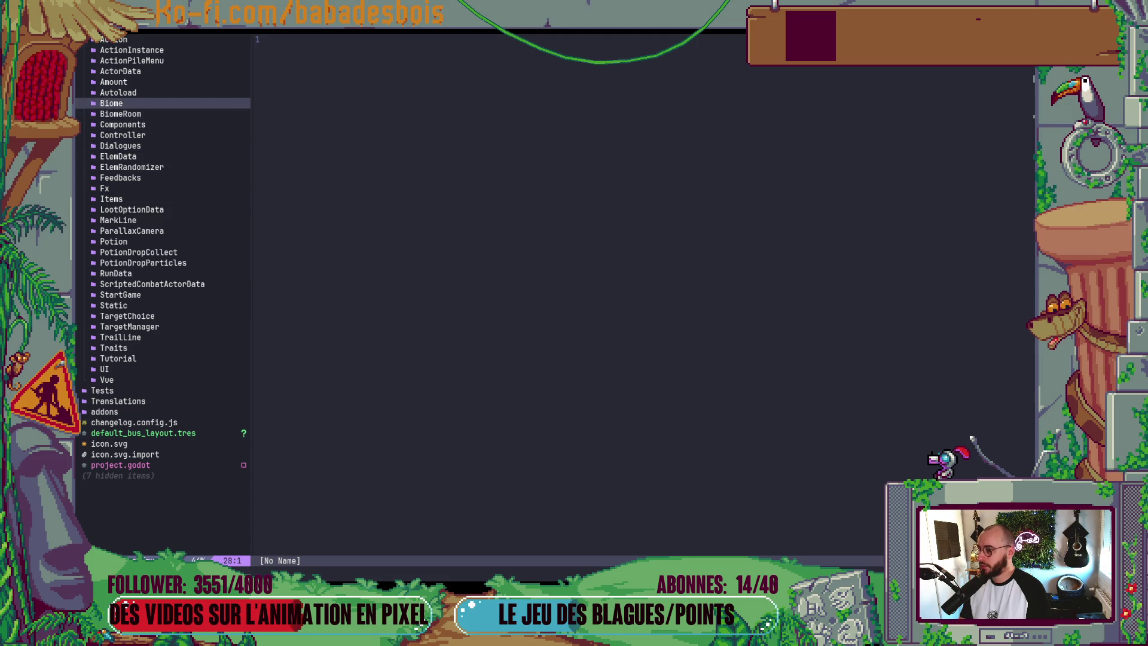
key("Return")
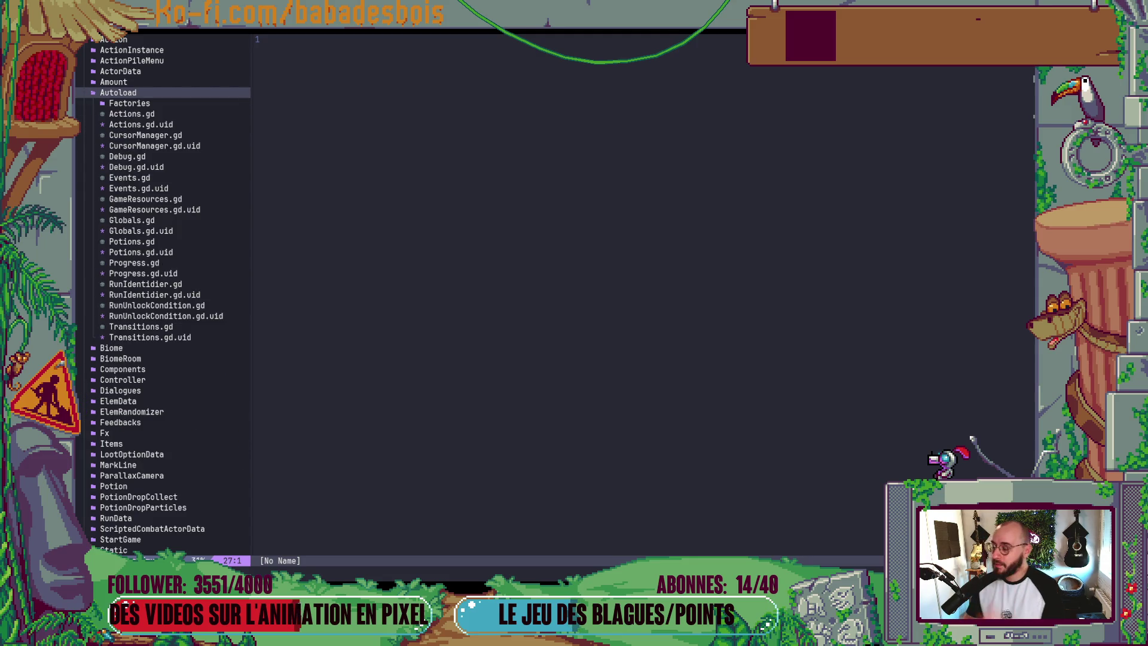
Step: Add Music.gd to the Autoload folder and open it with the tree hidden
key("a")
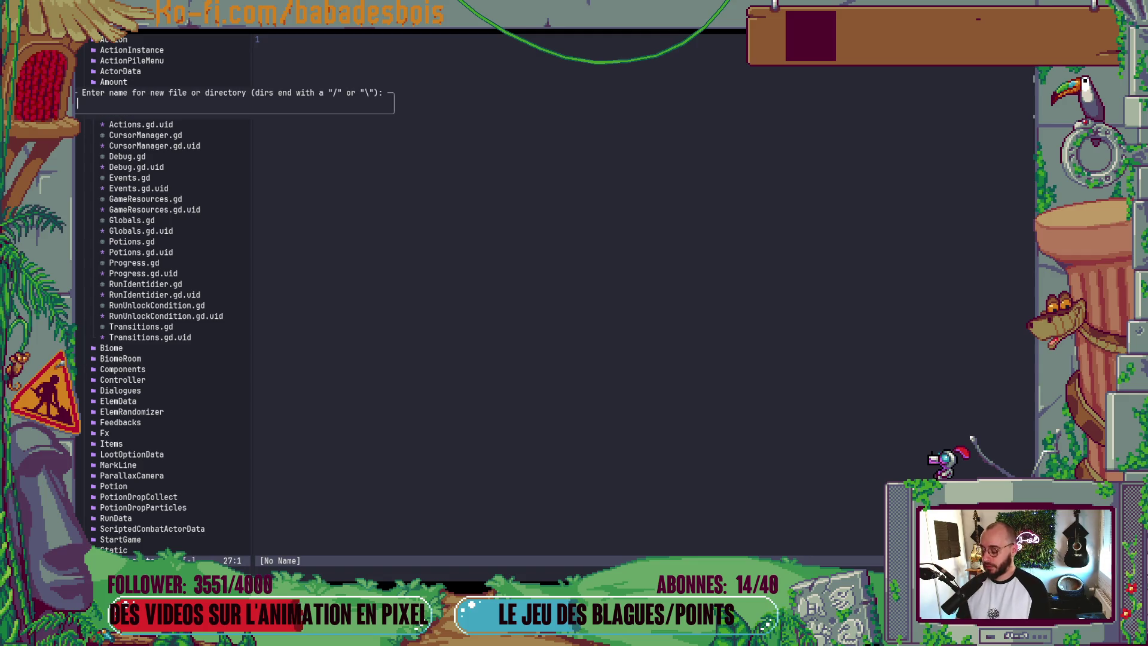
type("Music.gd")
key("Return")
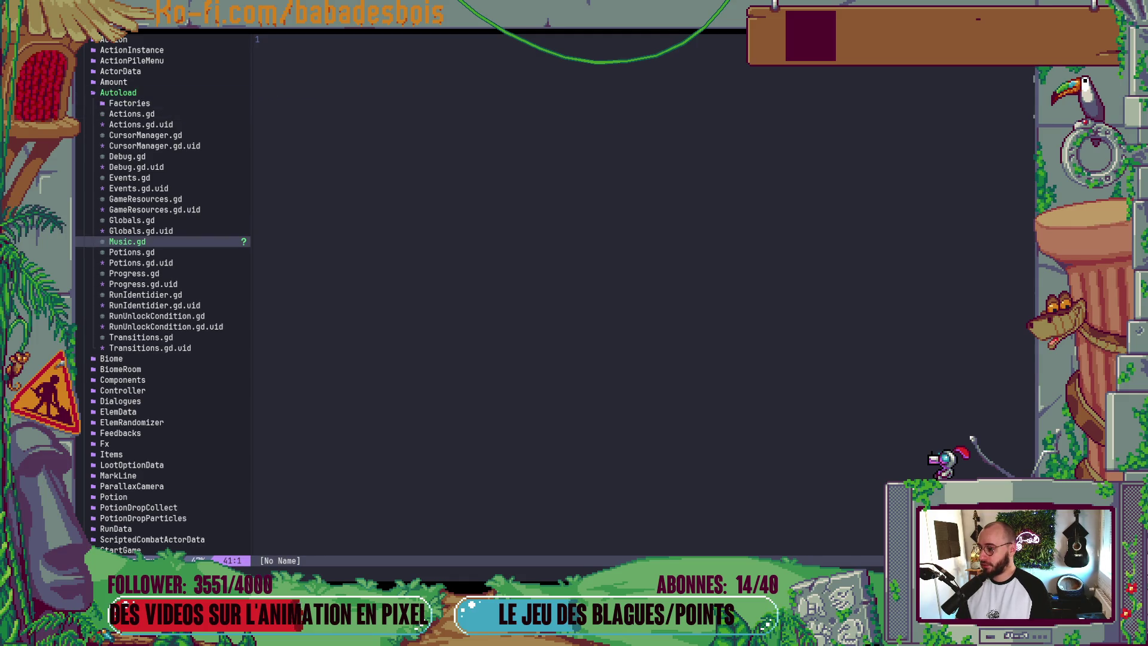
key("Return")
key("ctrl+n")
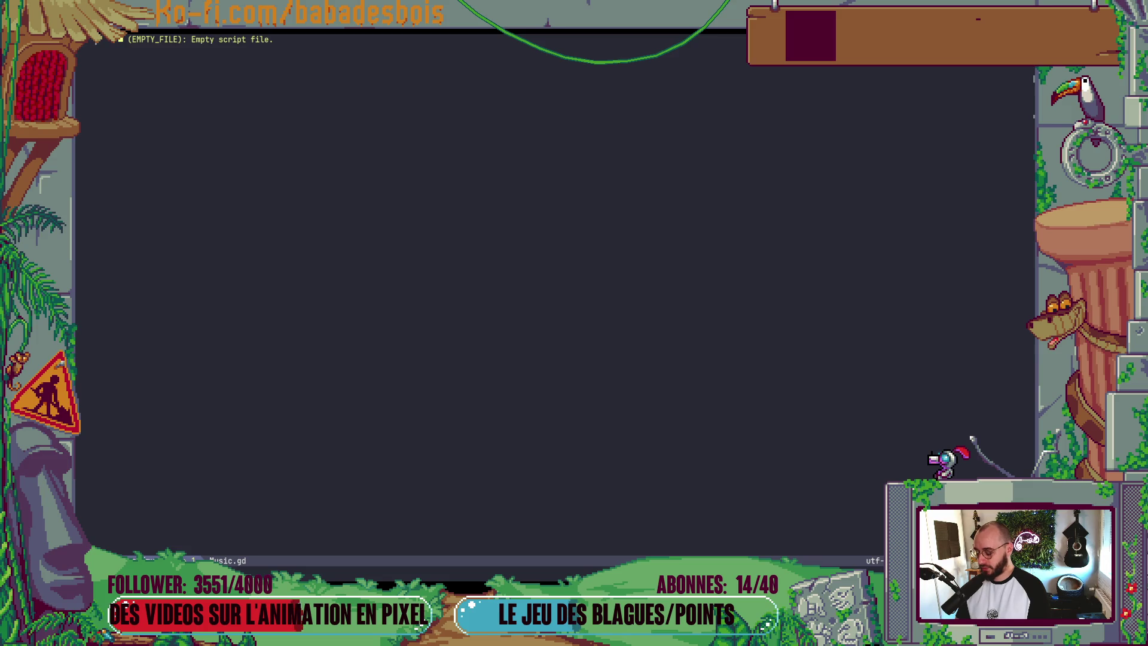
type("exten")
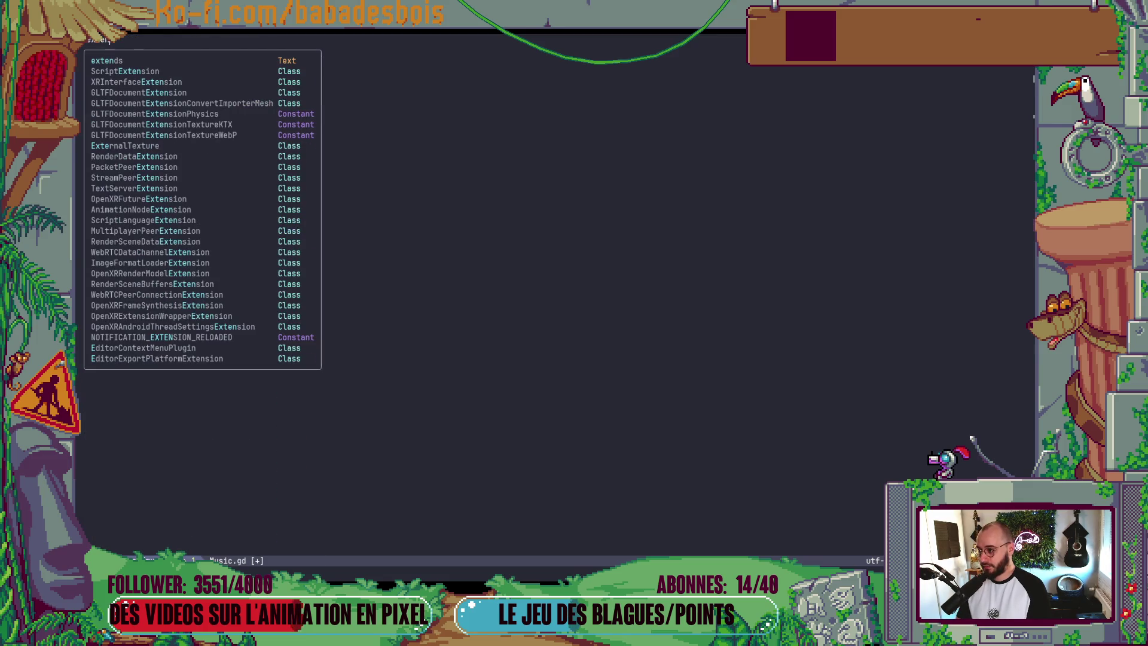
type("ds N")
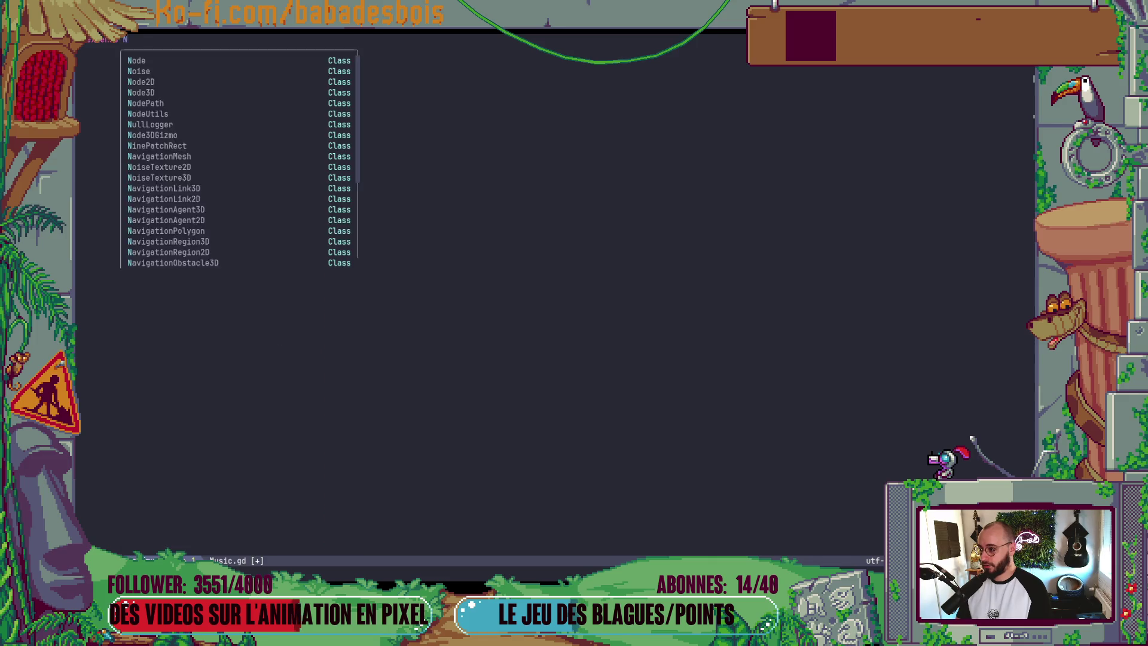
key("Return")
key("Escape")
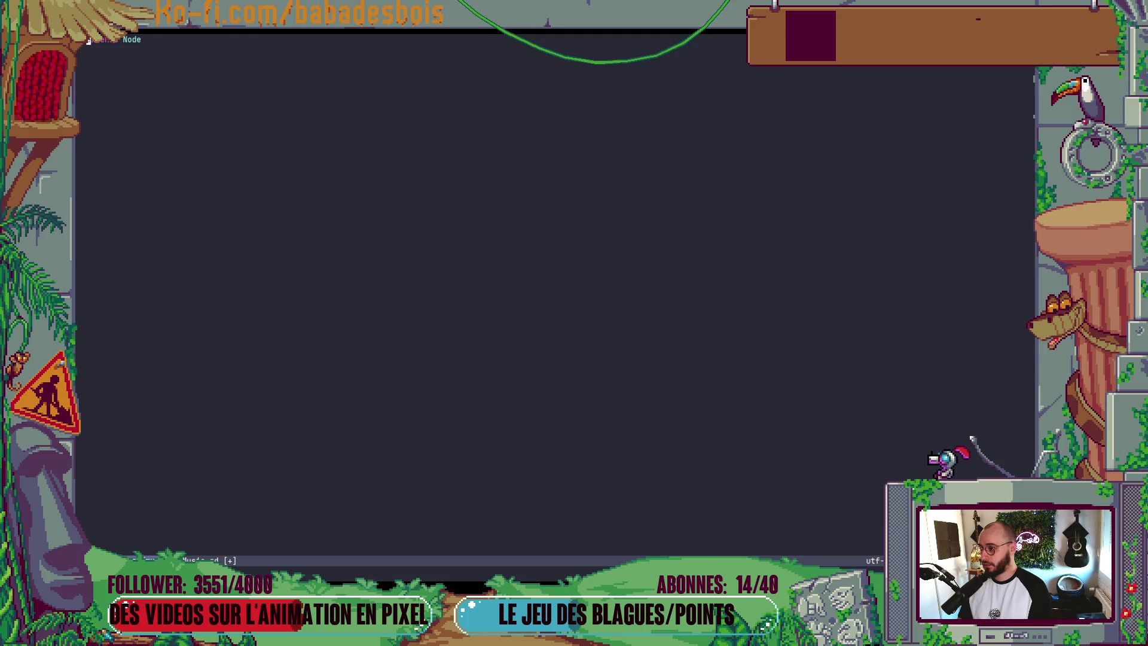
type("@expor")
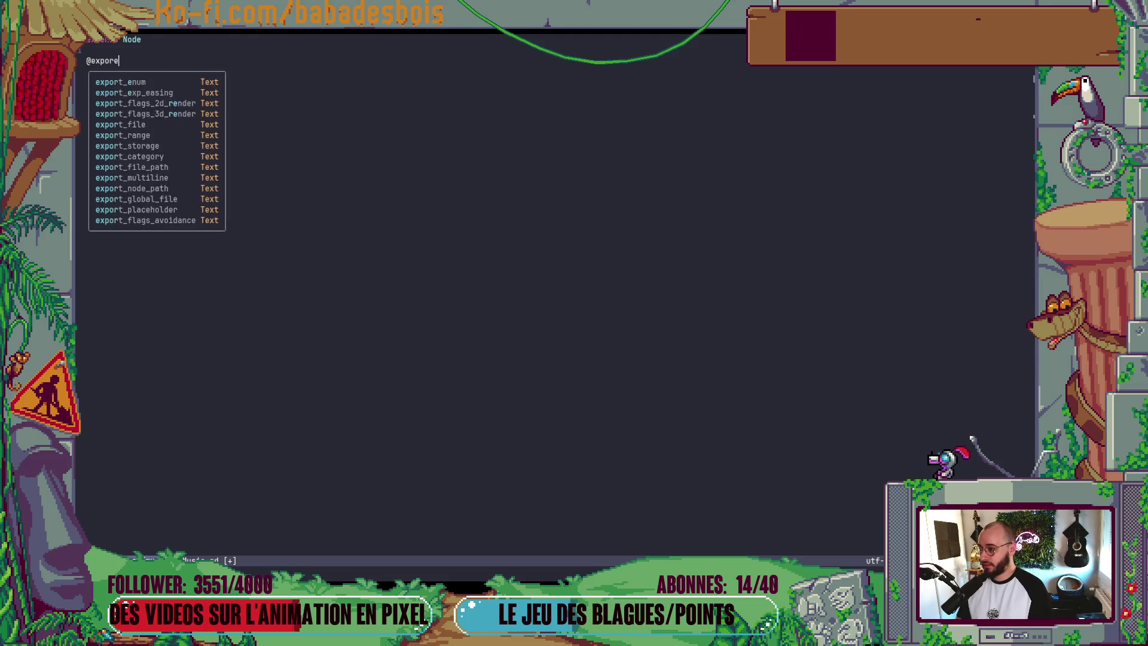
type("t var ")
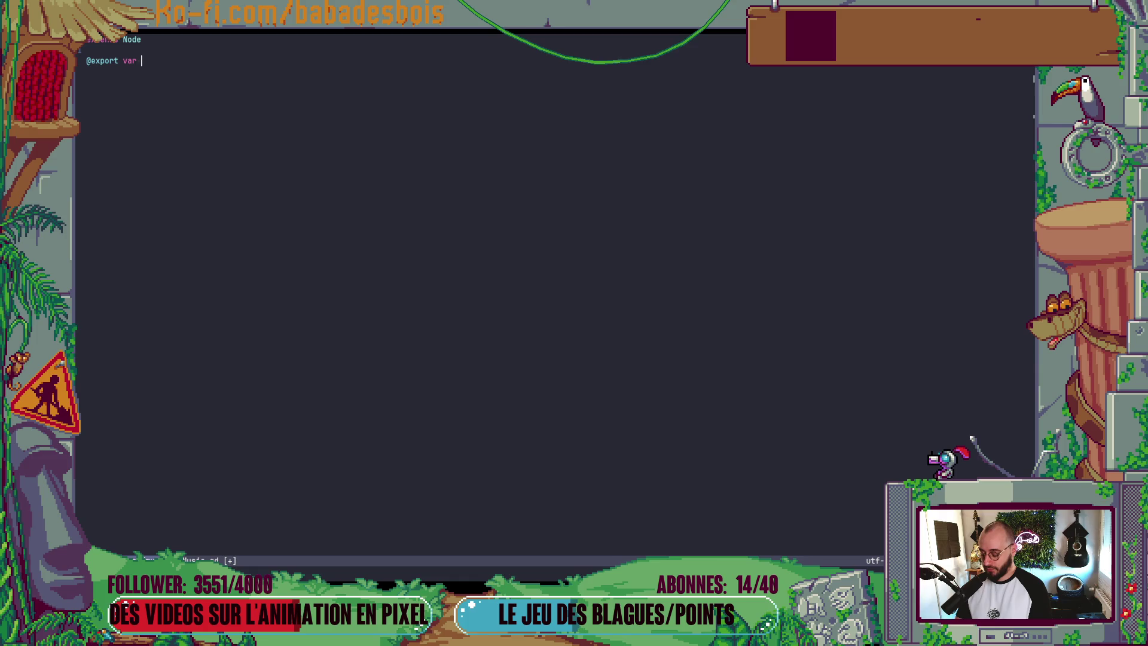
type("cam")
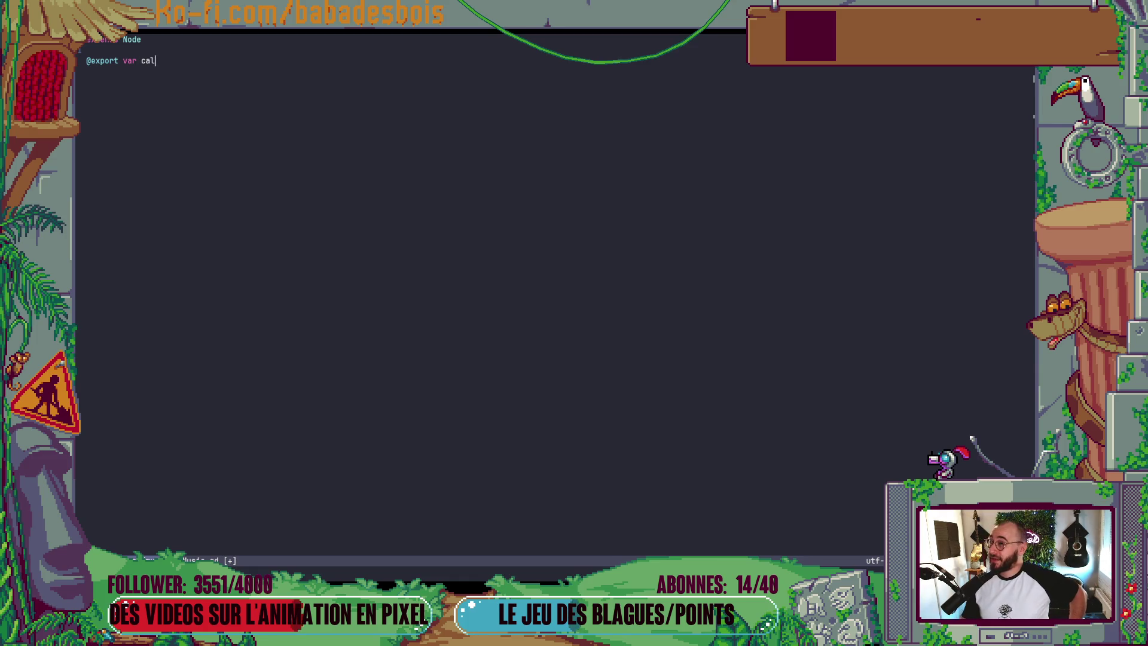
key("Escape")
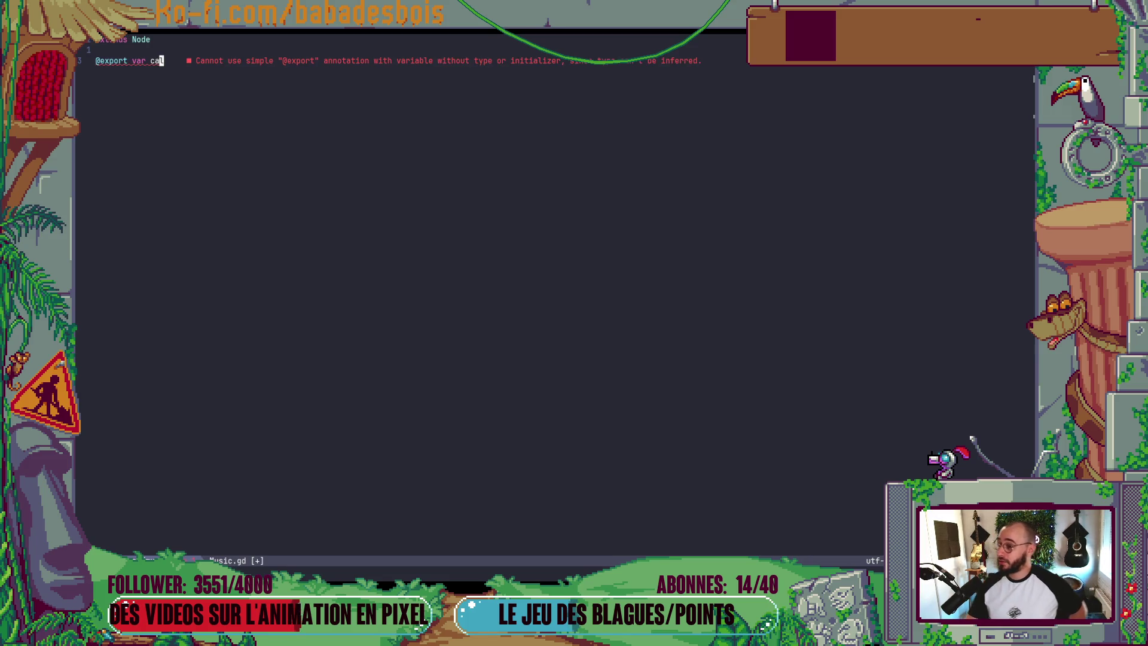
key("d")
key("d")
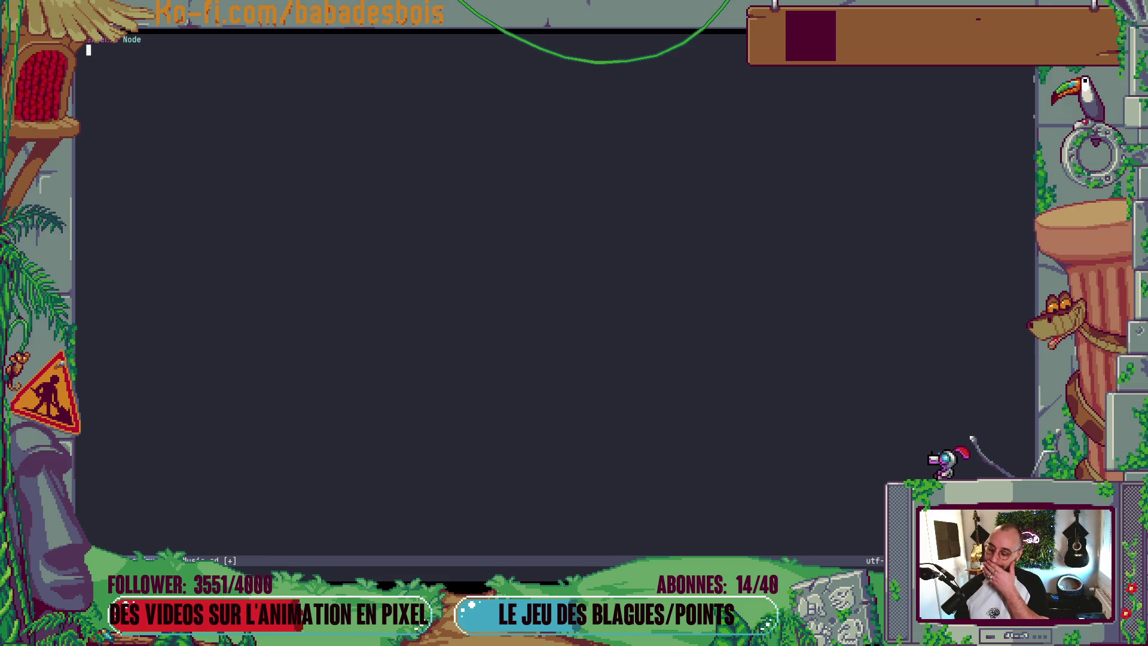
Step: Declare enum STEM_LEVEL { CALM, NORMAL } and save Music.gd with :w
key("o")
key("Return")
type("enum ")
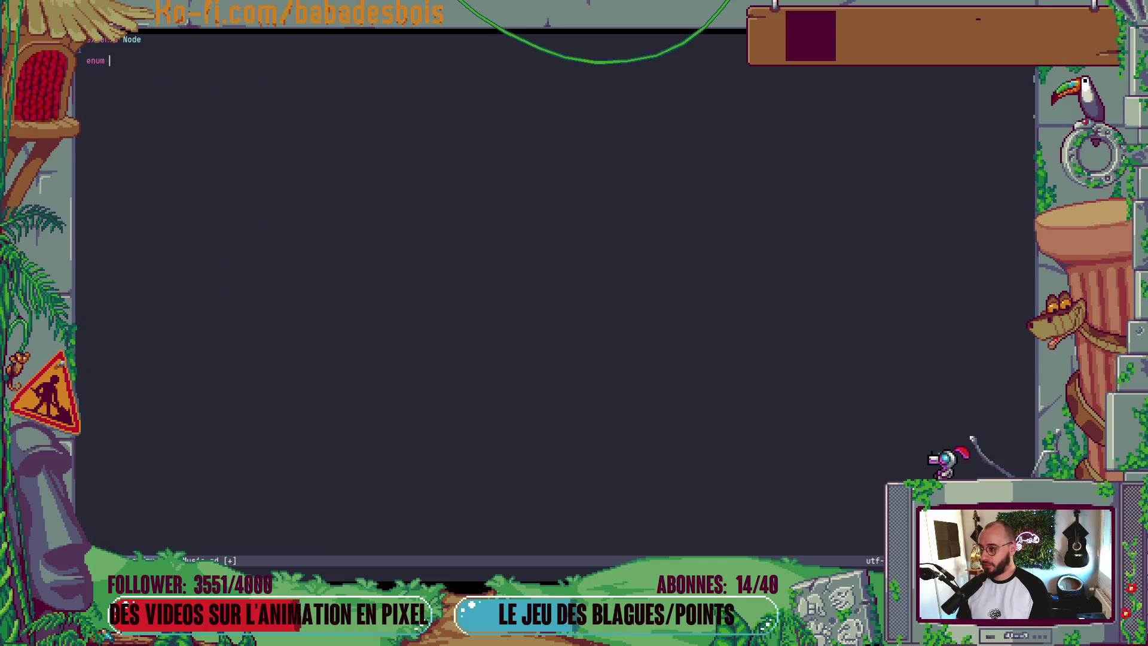
type("STEEM")
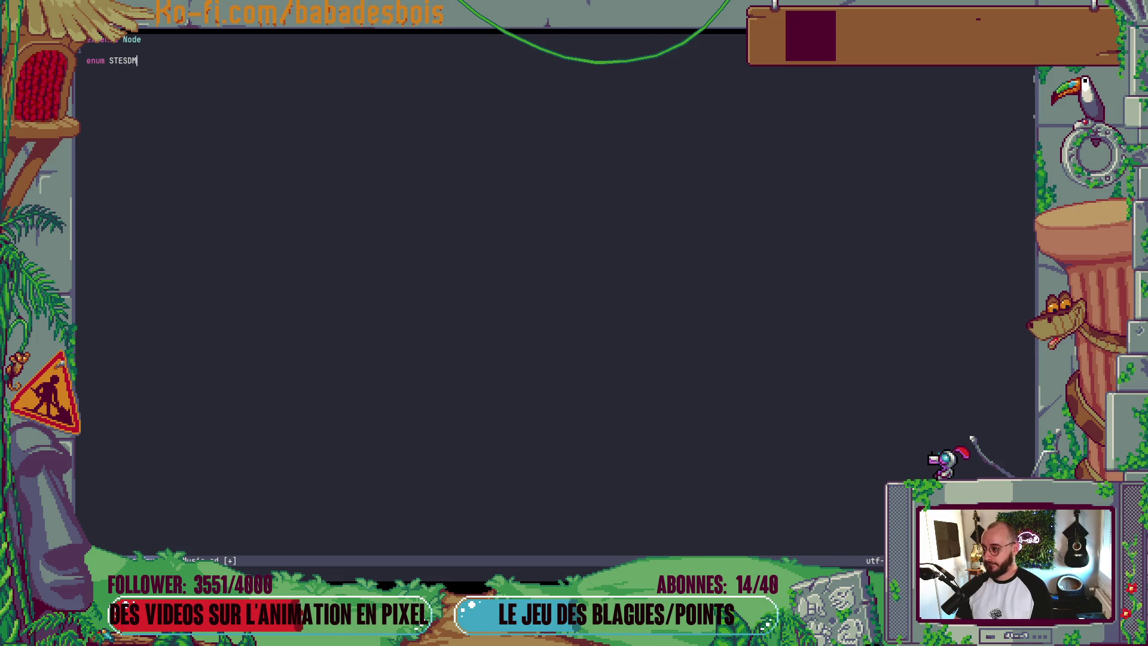
key("BackSpace")
key("BackSpace")
type("M_LEVEL ")
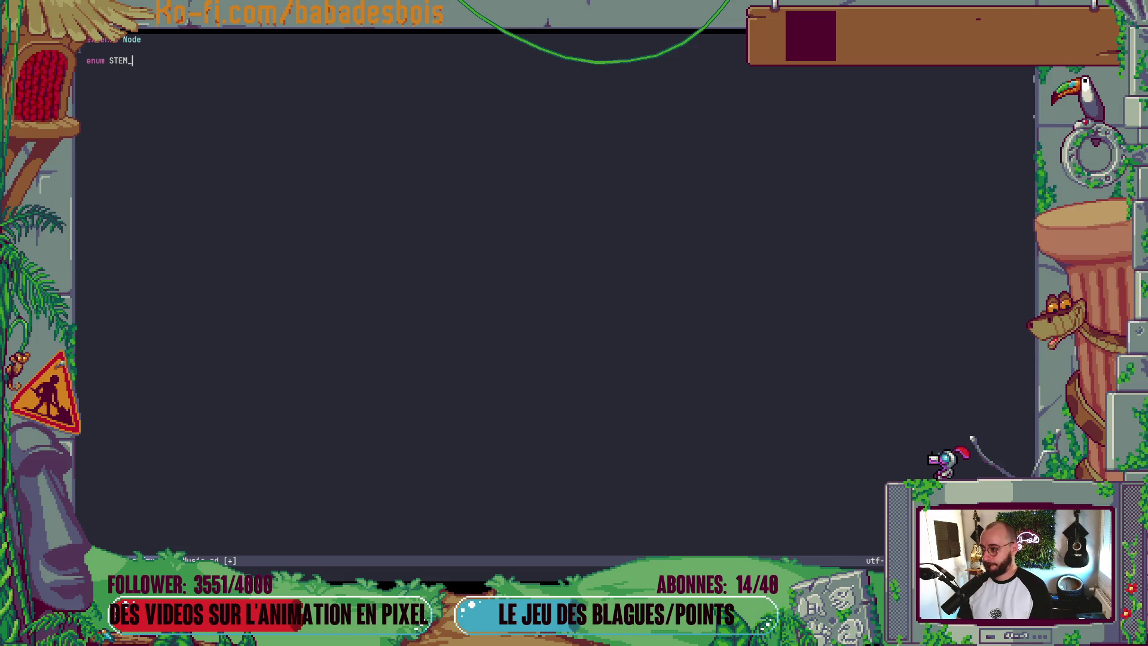
type("{")
type(" CALM, N")
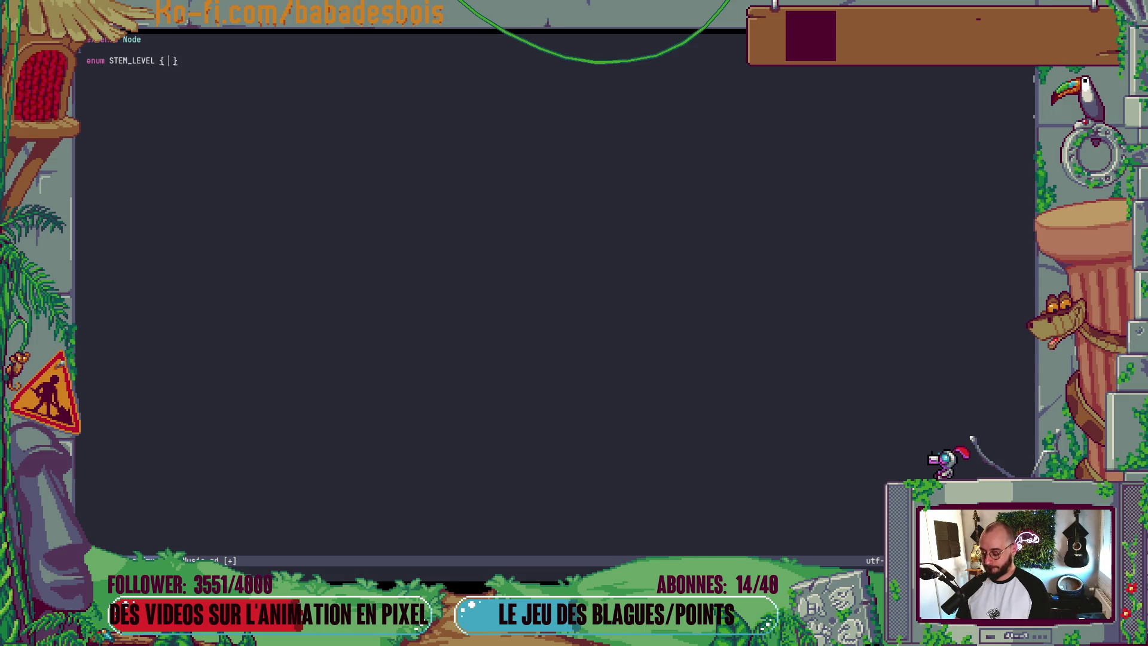
type("ORMAL")
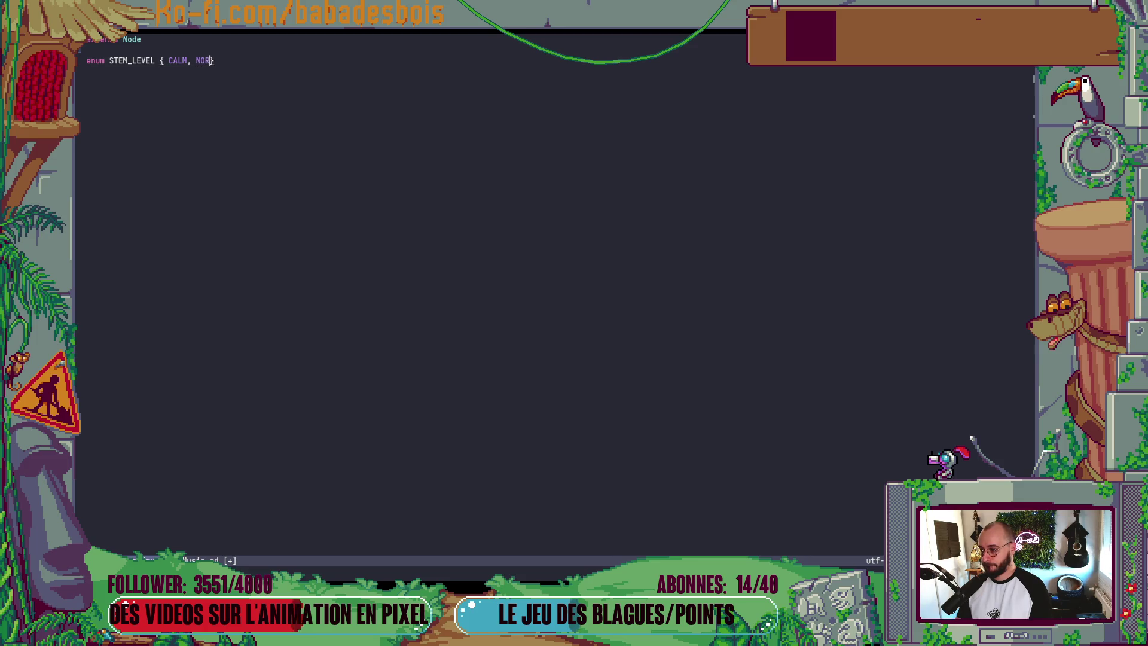
key("Escape")
type(":w")
key("Return")
key("alt+Tab")
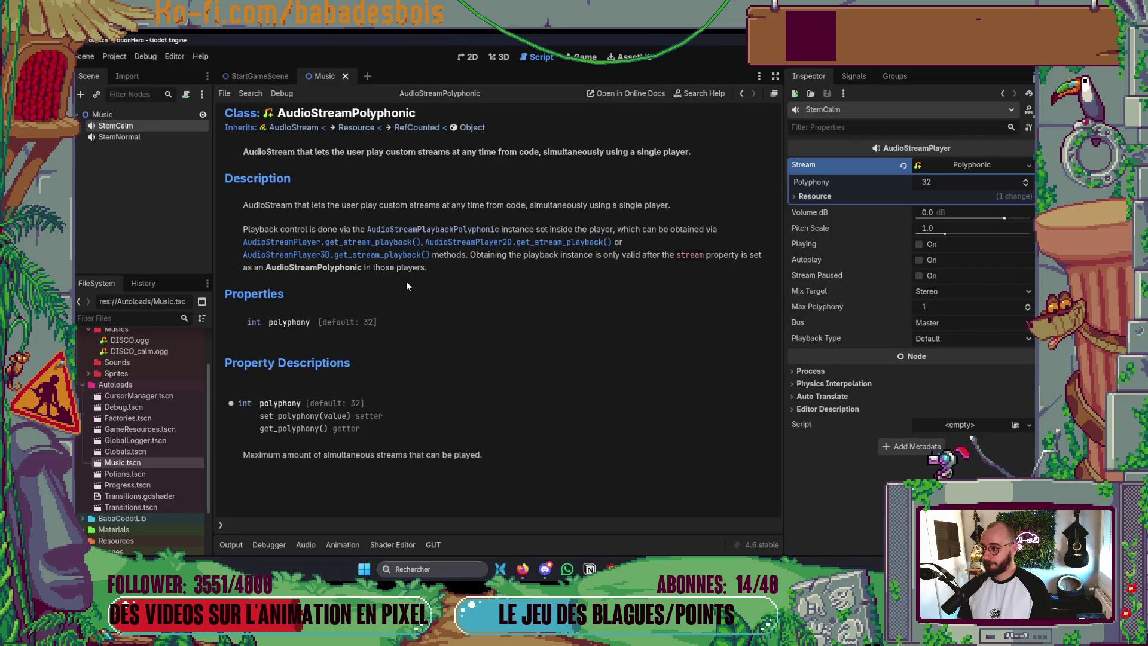
Step: Delete the StemNormal and StemCalm nodes from the Music scene
left_click(467, 55)
left_click(100, 155)
left_click(113, 137)
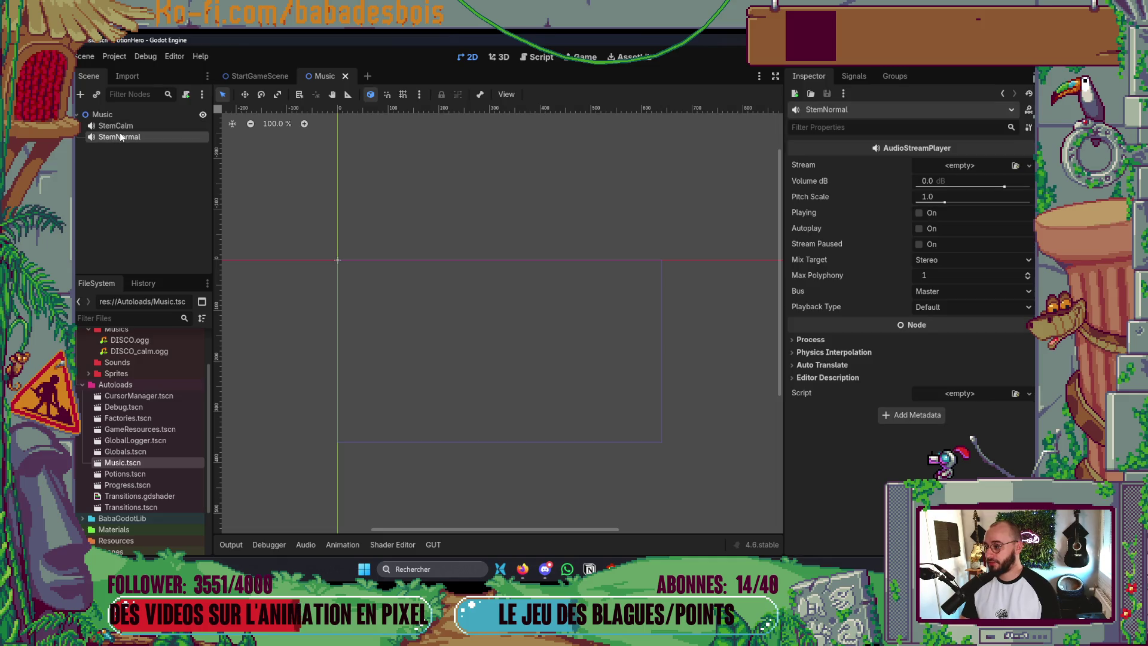
left_click(126, 125, "shift")
right_click(127, 124)
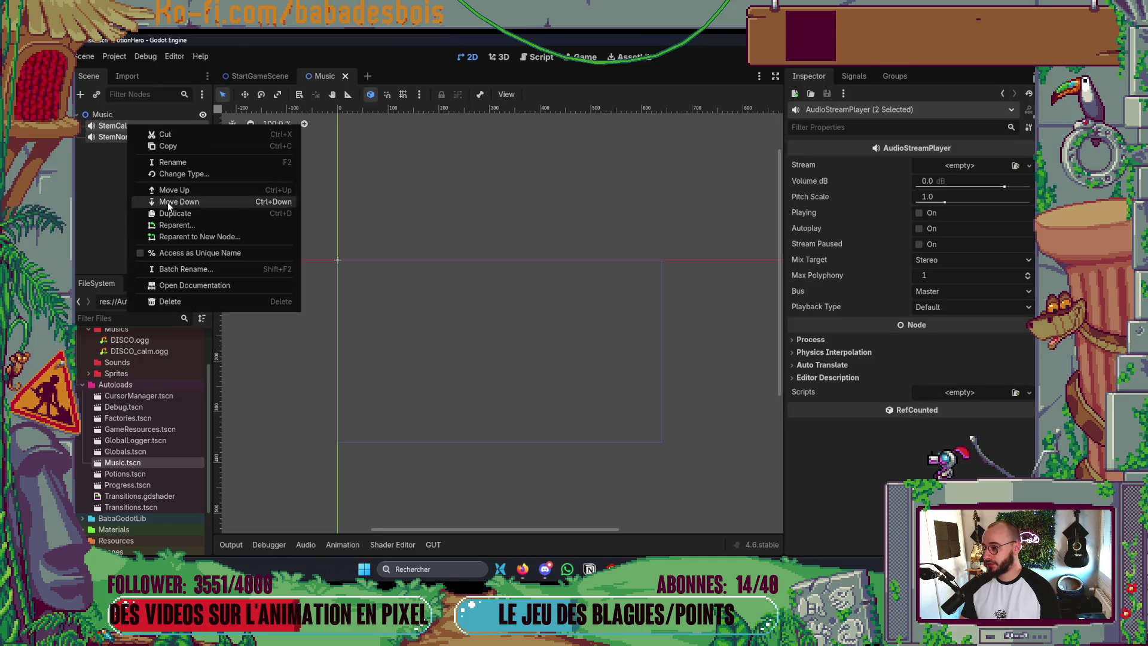
left_click(170, 301)
left_click(523, 326)
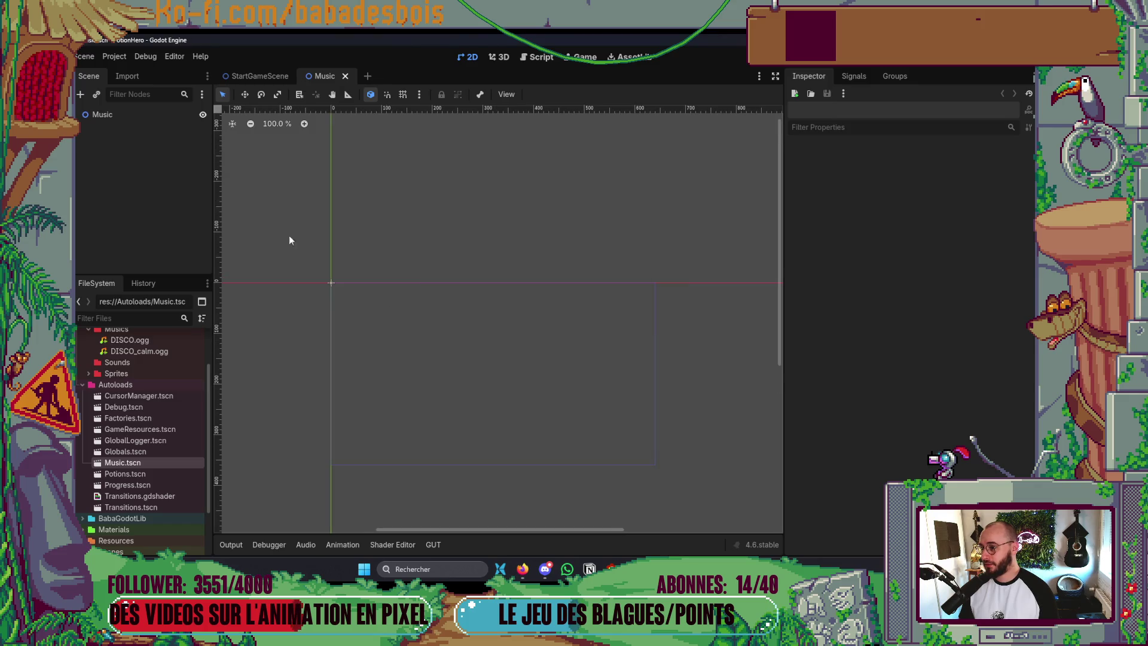
Step: Back in Music.gd, open new blank lines below the STEM_LEVEL enum
key("alt+Tab")
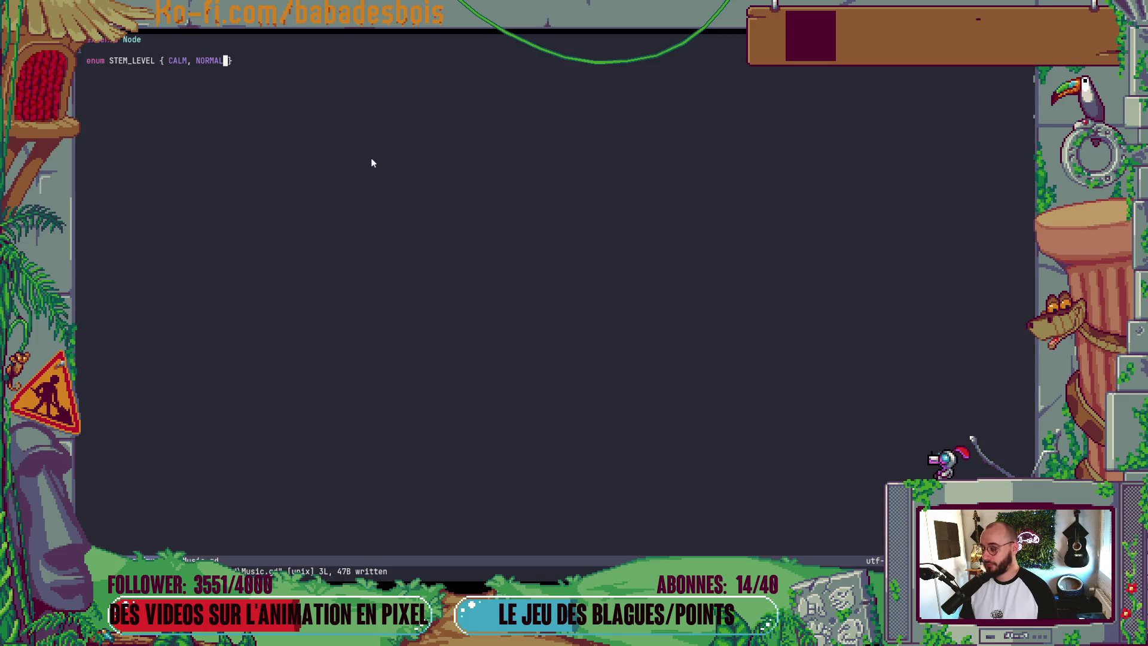
key("o")
key("Return")
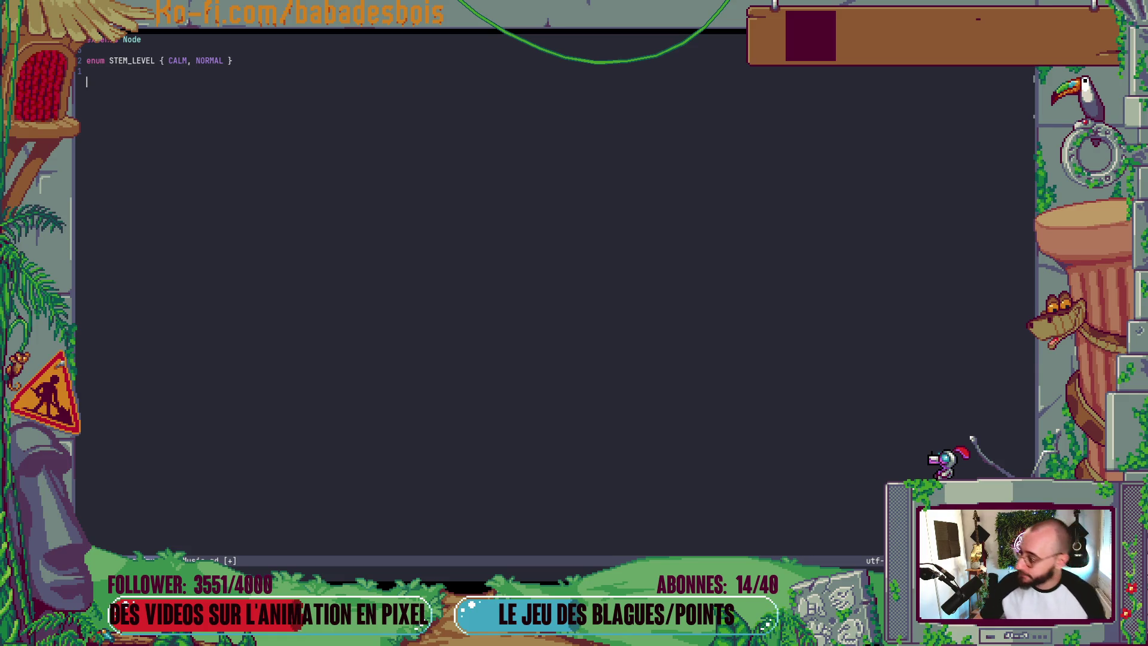
Step: Add func _ready() -> void below the enum via the '_re' completion
type("Mul")
key("BackSpace")
key("BackSpace")
key("BackSpace")
type("func _")
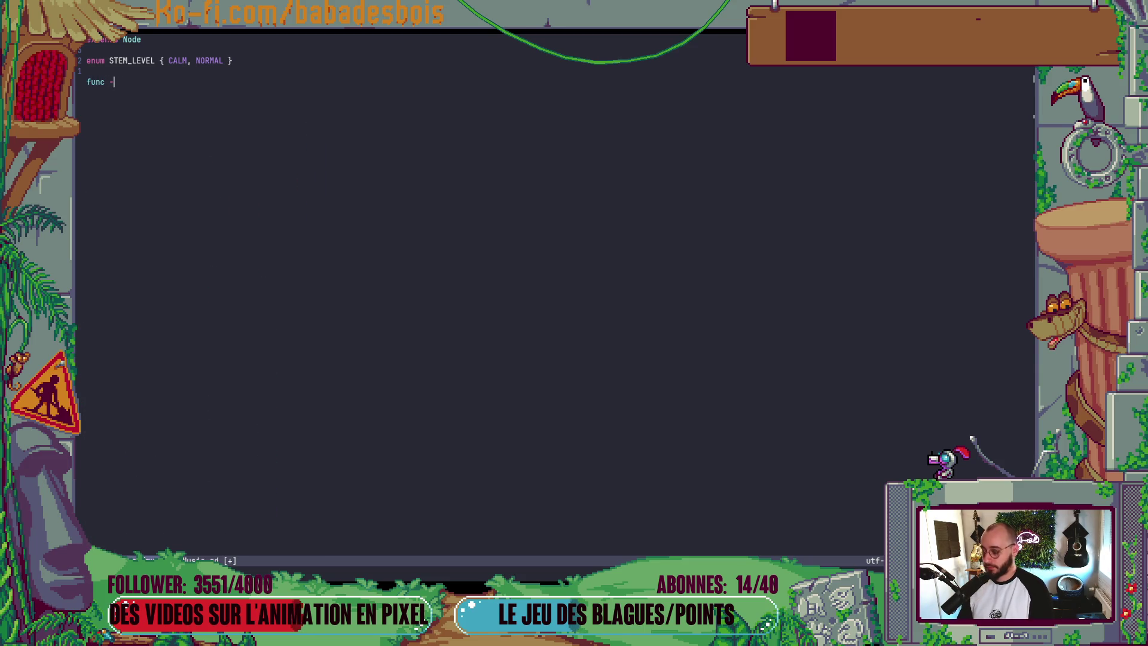
type("re")
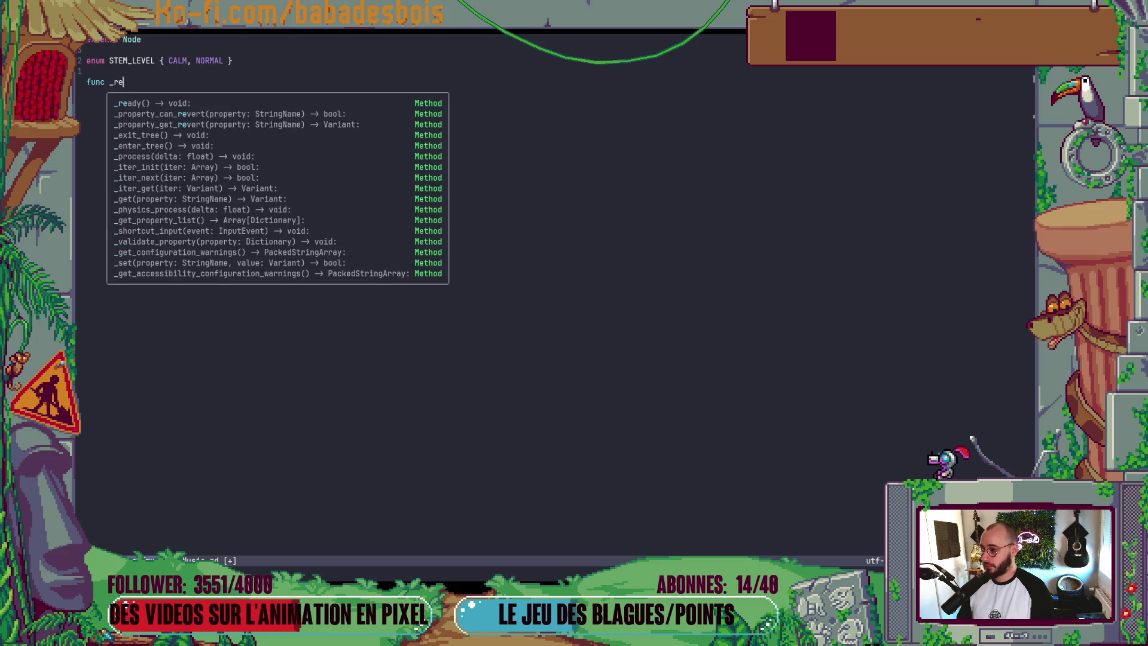
key("Return")
key("alt+Tab")
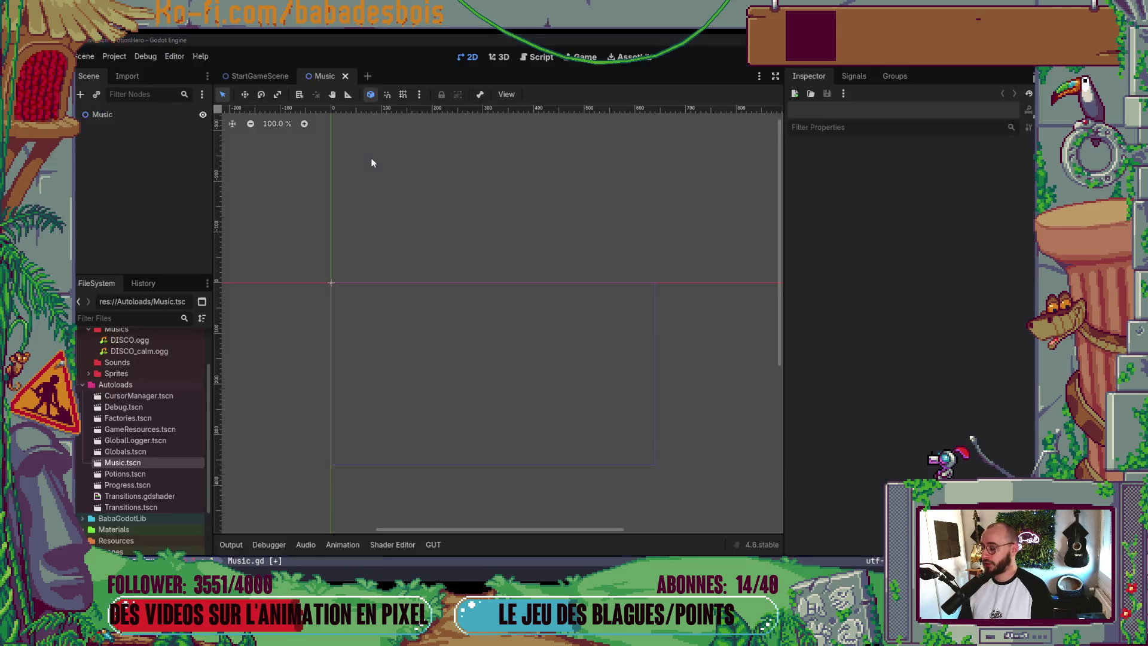
mouse_move(656, 568)
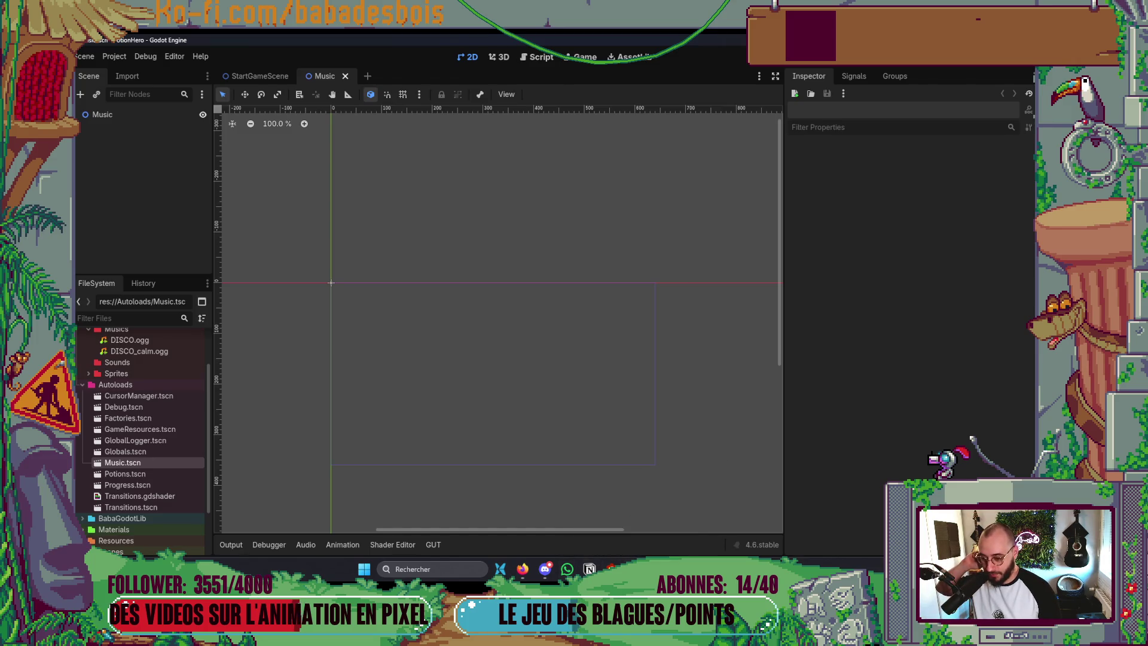
Step: Search YouTube Music for 'Mighty switch force'
left_click(523, 569)
left_click(282, 38)
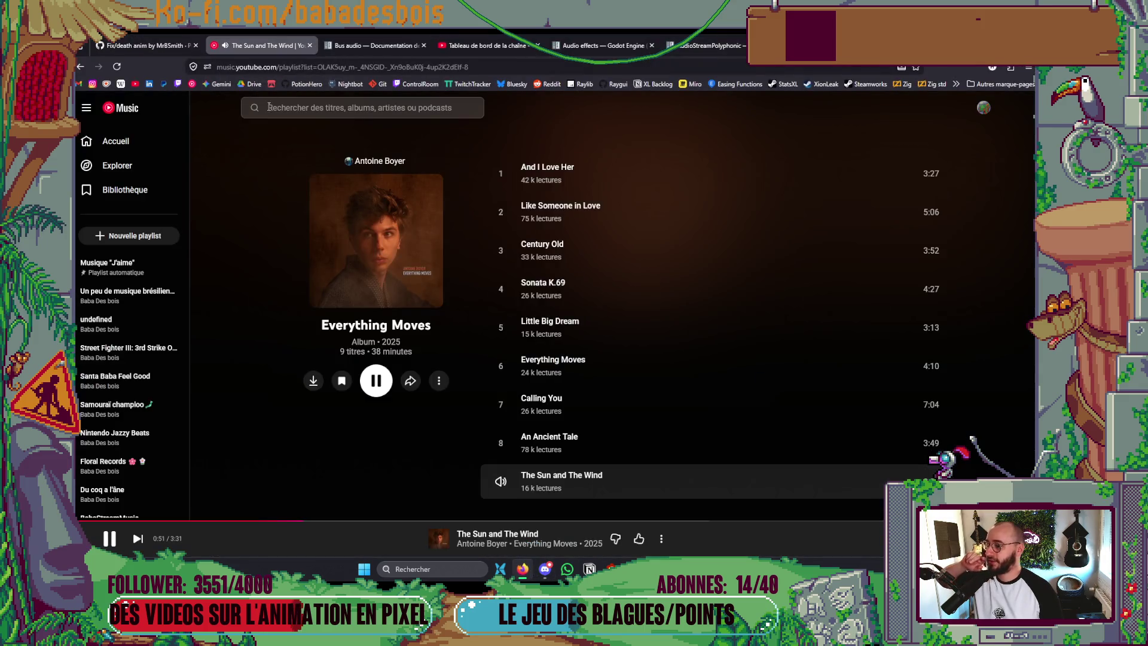
left_click(358, 105)
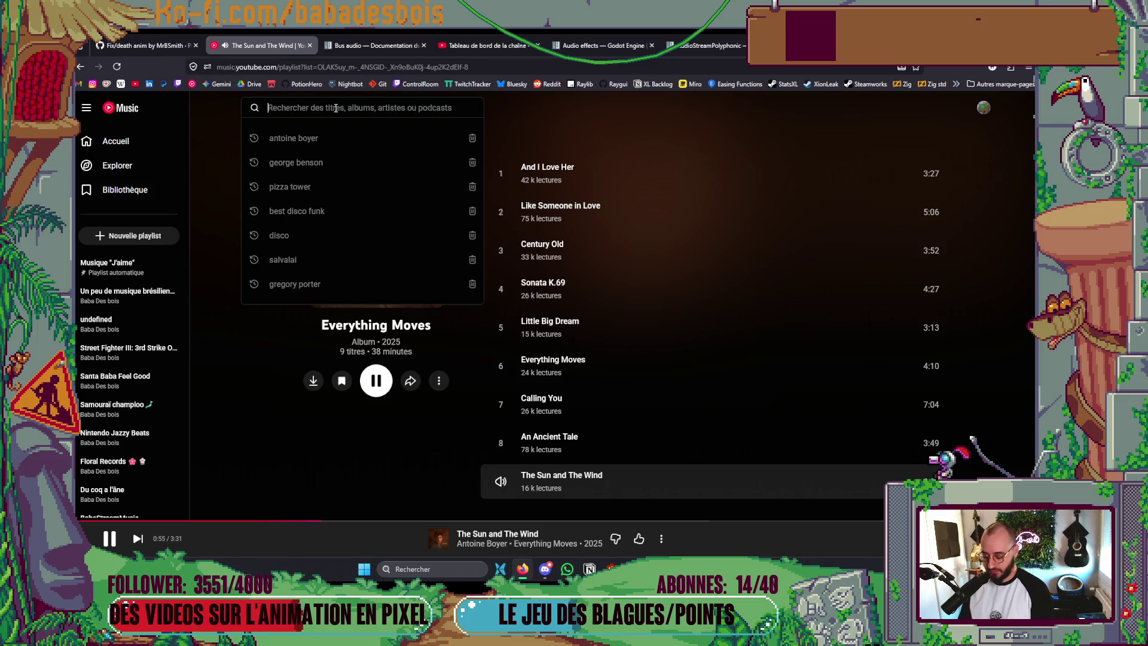
type("Might")
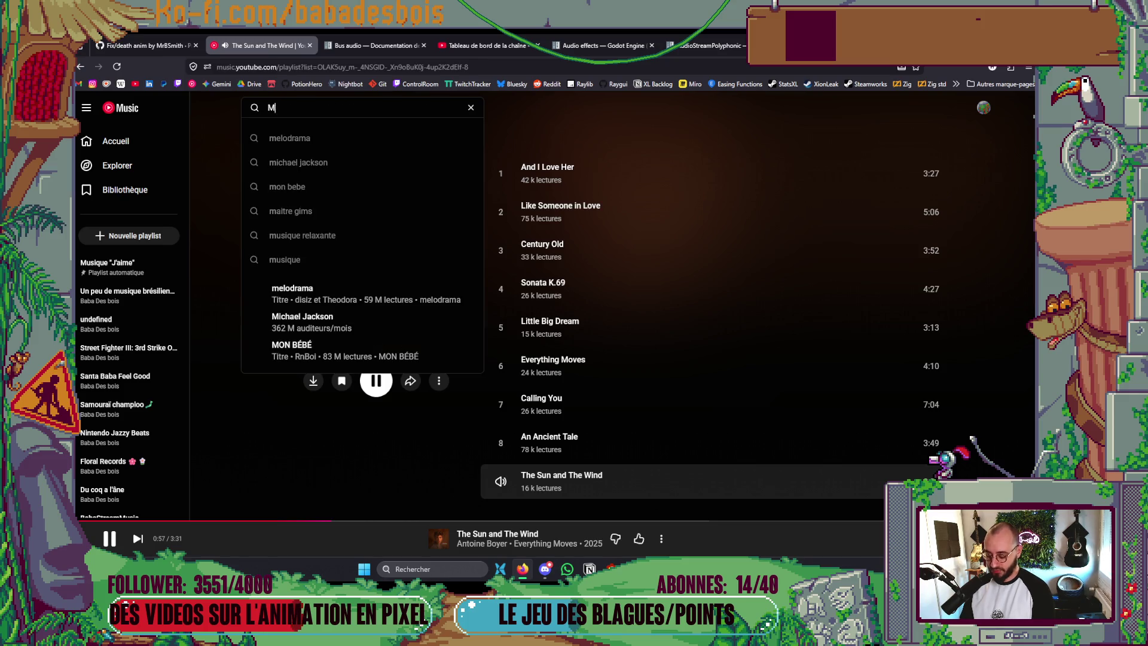
type("y s")
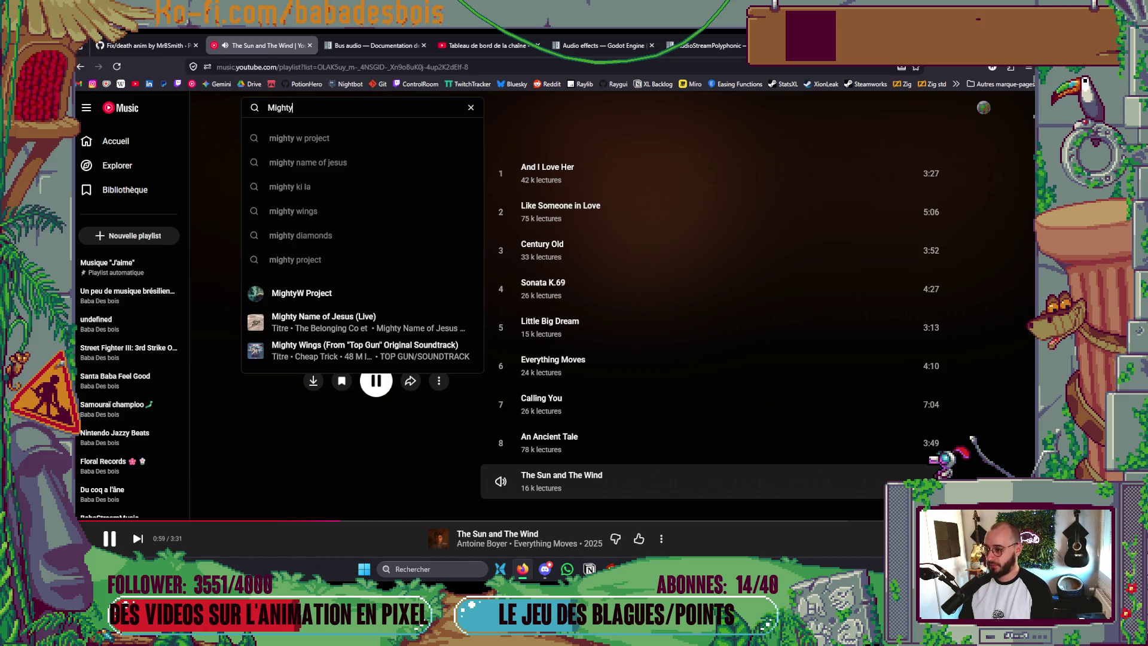
type("witch fort")
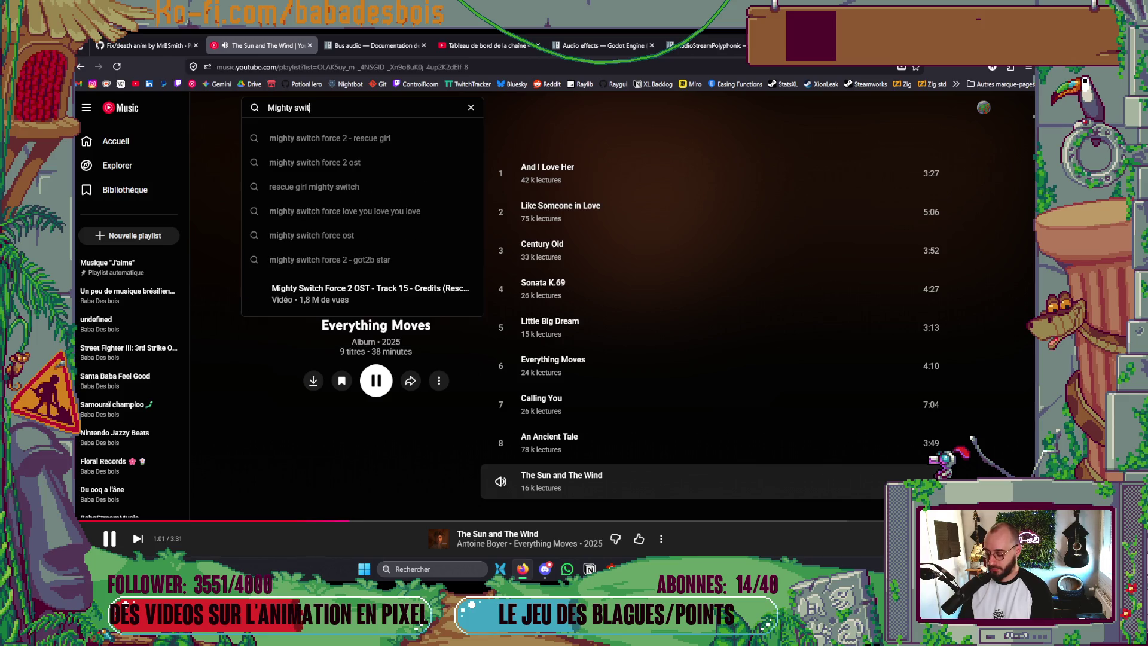
key("BackSpace")
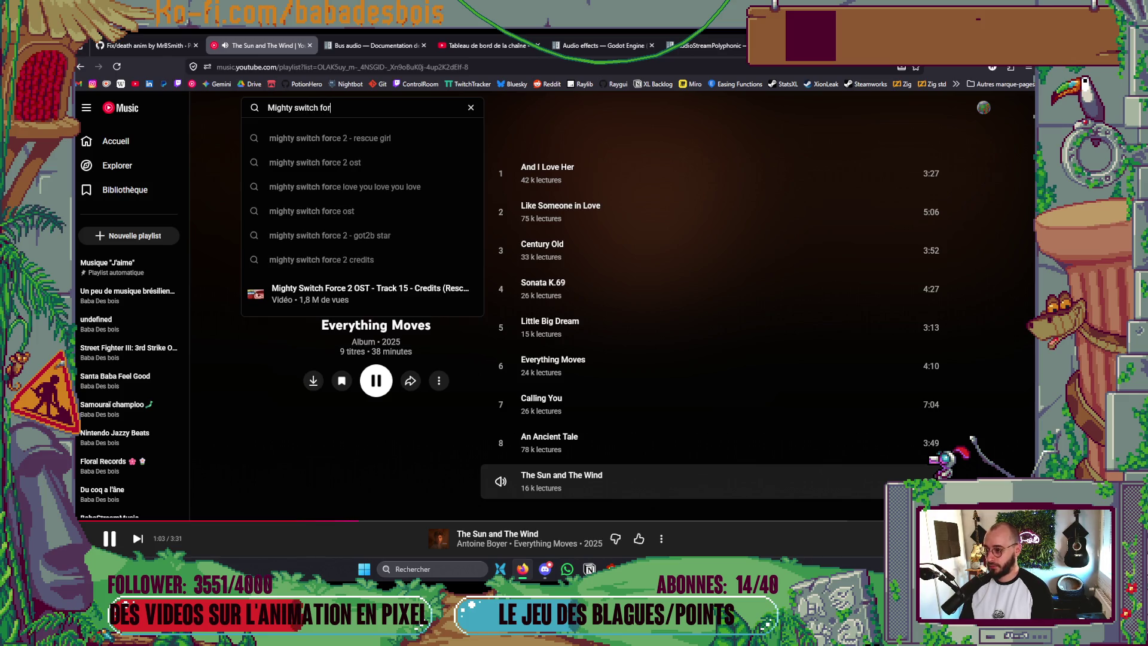
type("ce")
key("Return")
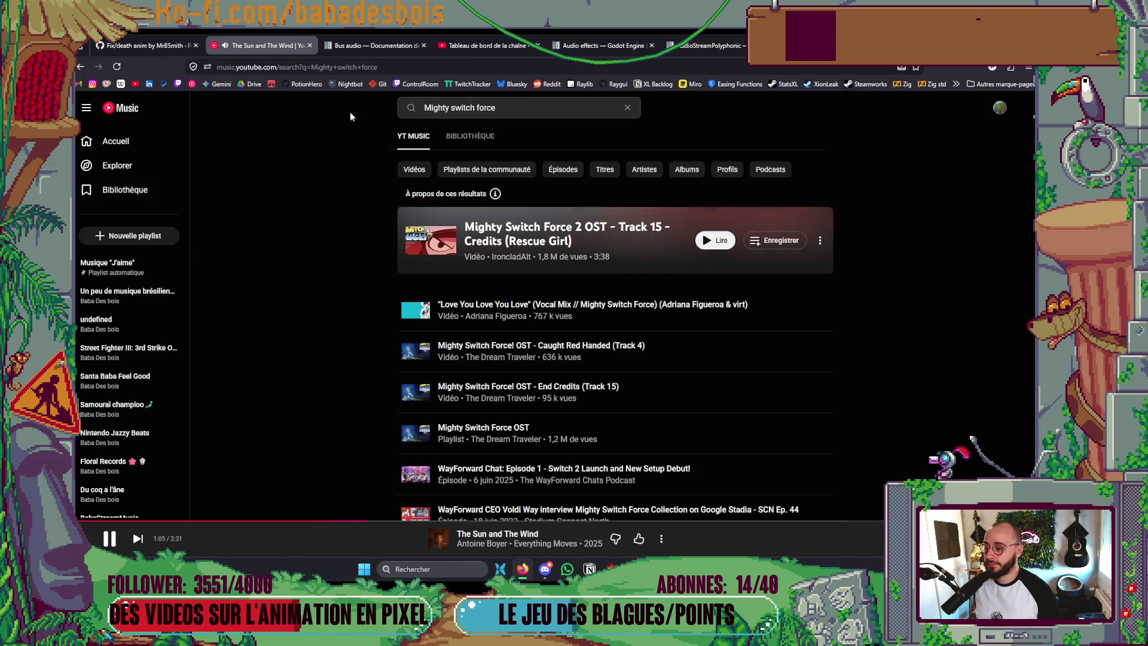
Step: Open the Mighty Switch Force OST playlist and play it from Track 01
scroll(454, 197, "down", 5)
scroll(418, 197, "up", 5)
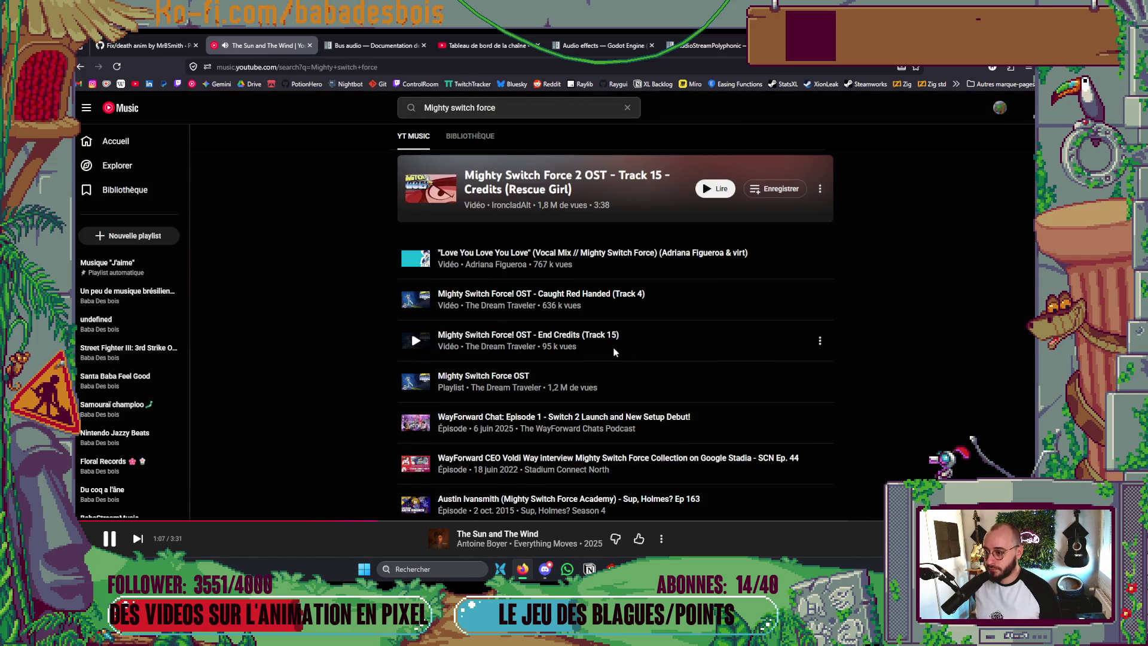
scroll(413, 336, "down", 8)
scroll(613, 351, "down", 5)
scroll(607, 353, "up", 10)
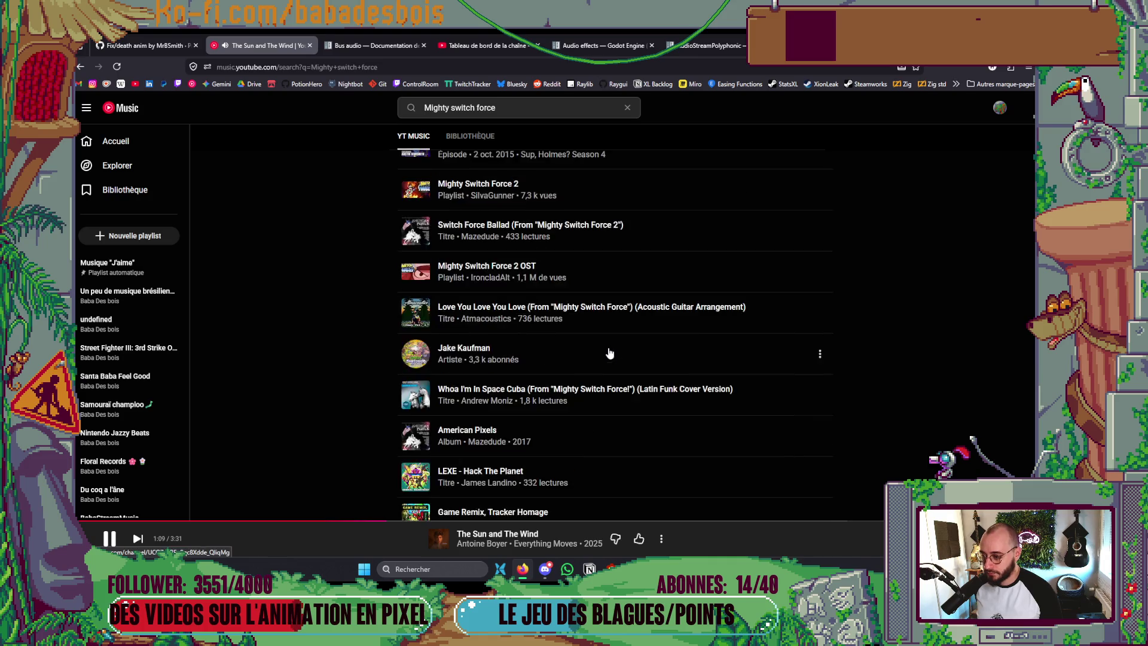
scroll(604, 355, "up", 2)
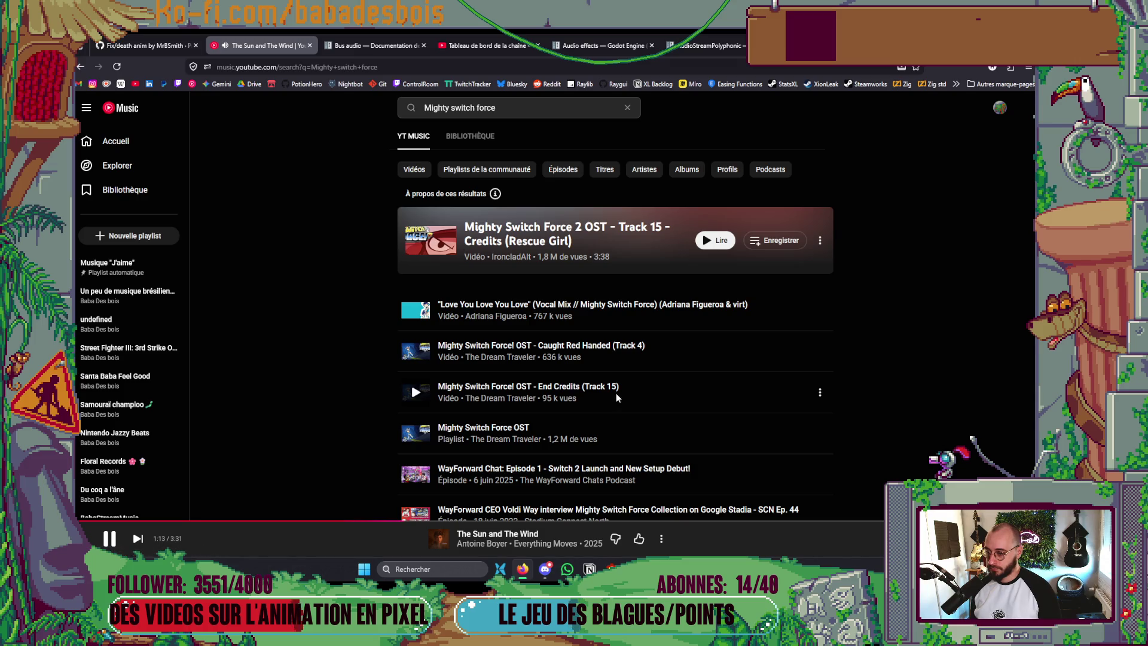
left_click(514, 428)
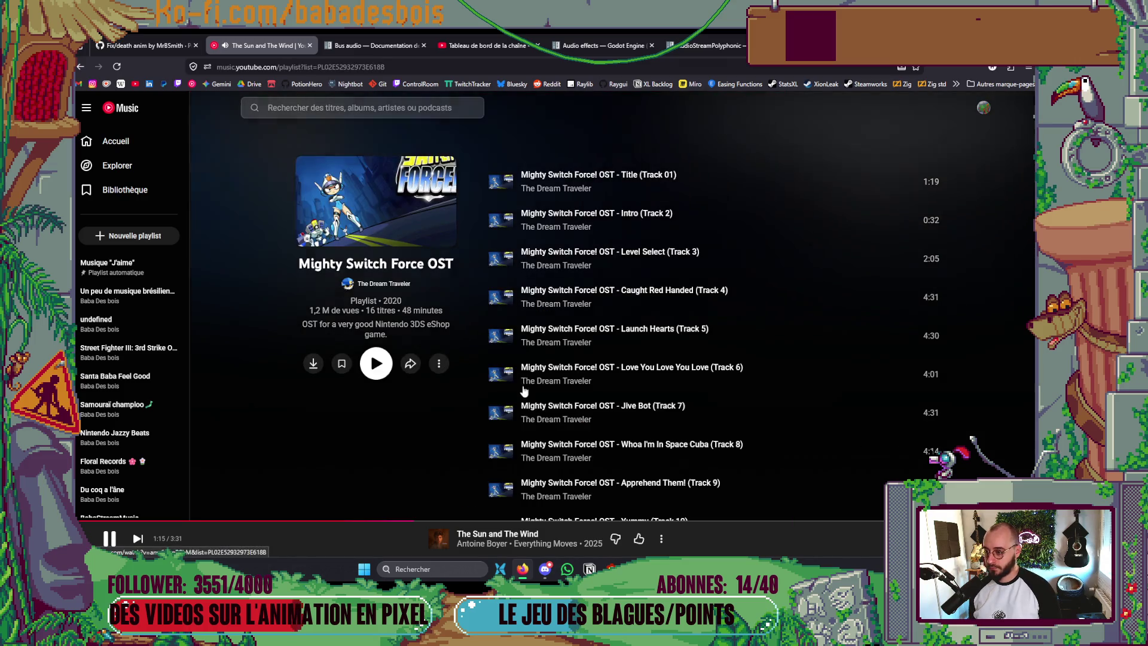
left_click(370, 362)
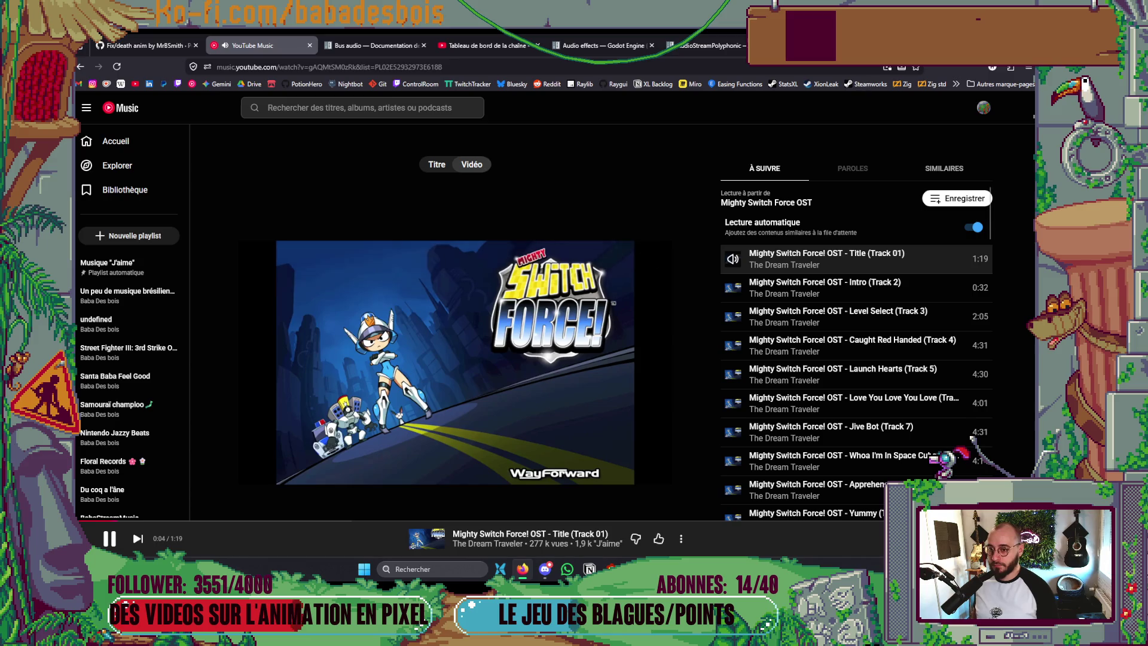
key("alt+Tab")
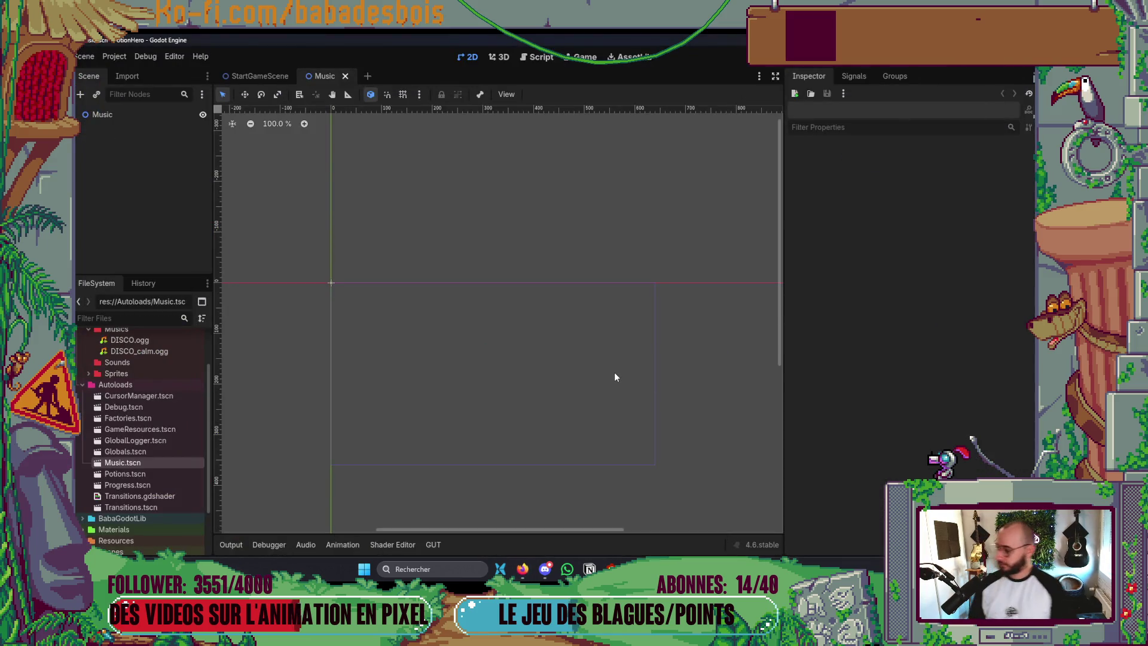
Step: In Music.gd, make room for a declaration below the STEM_LEVEL enum
left_click_drag(613, 386, 612, 387)
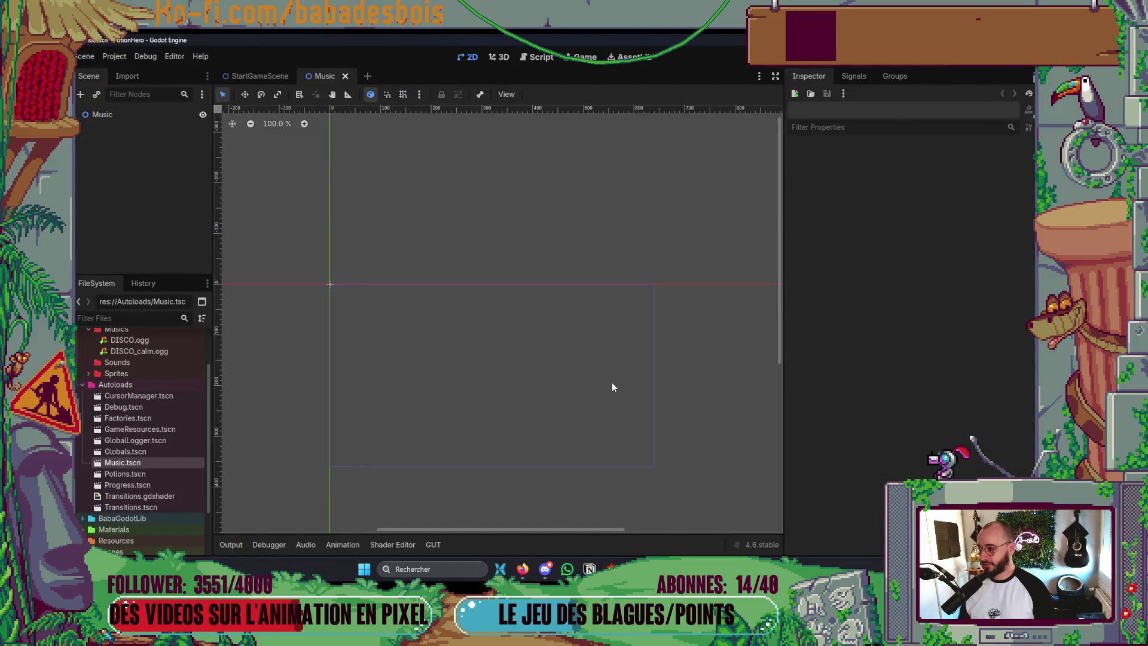
key("alt+Tab")
key("Tab")
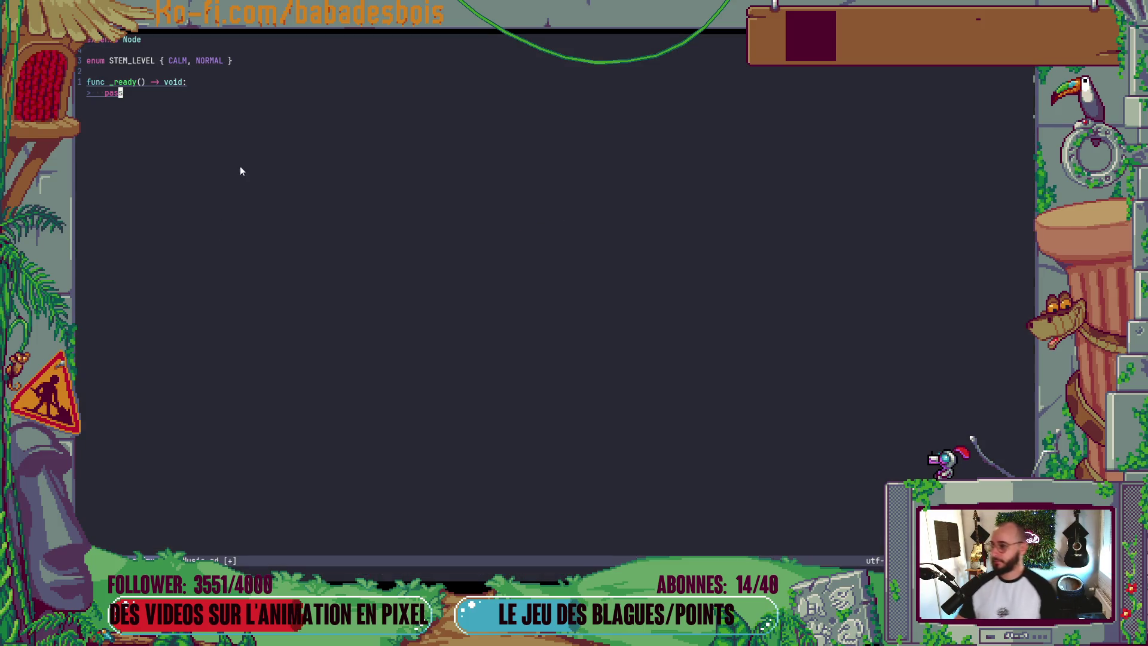
key("k")
key("O")
key("Escape")
key("j")
key("ctrl+s")
key("j")
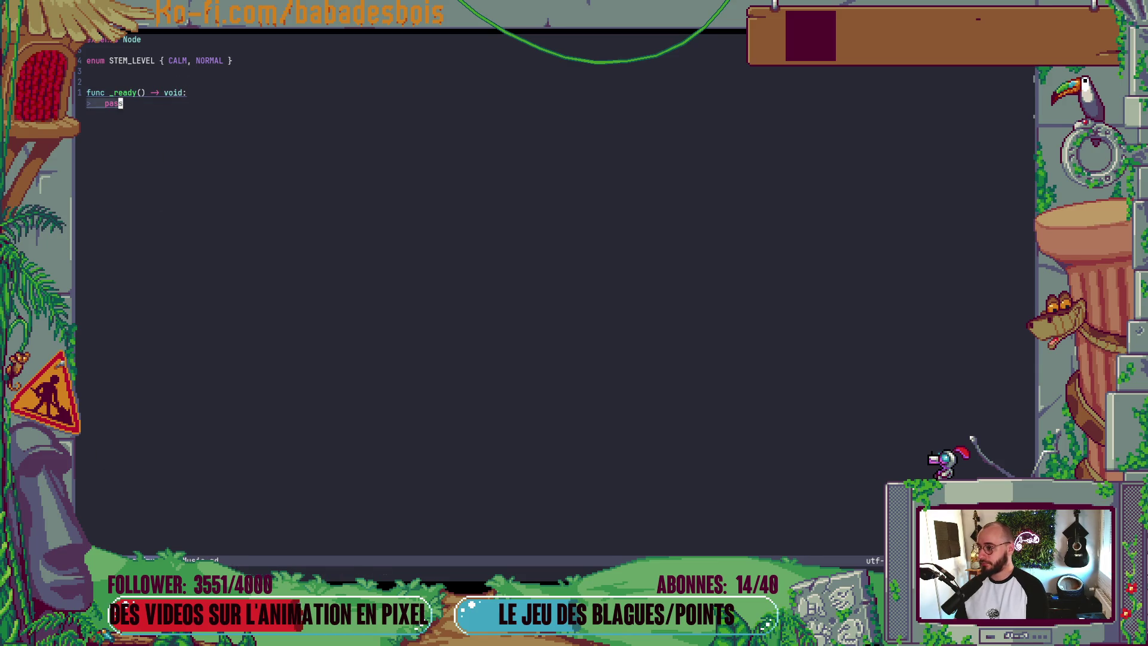
key("0")
key("k")
key("k")
key("k")
key("i")
key("Return")
key("Return")
key("Up")
Step: Declare var stems : Array[AudioStreamPlayer], save with :w, and remove the extra blank line
type("var stesm")
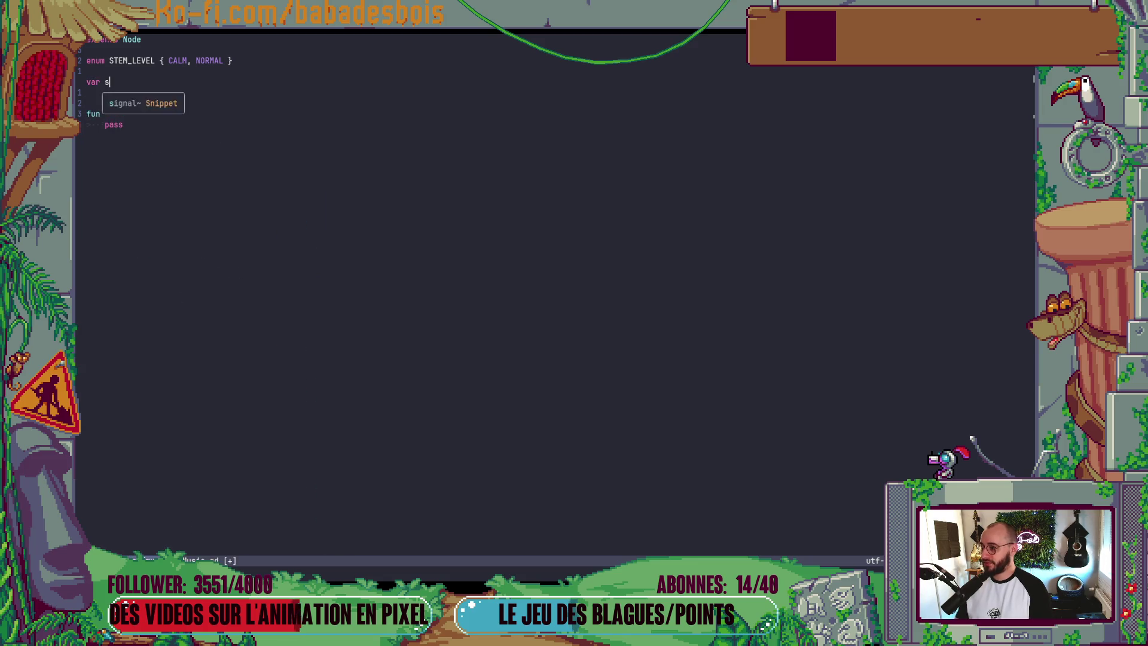
key("BackSpace")
key("BackSpace")
key("BackSpace")
type("ms :")
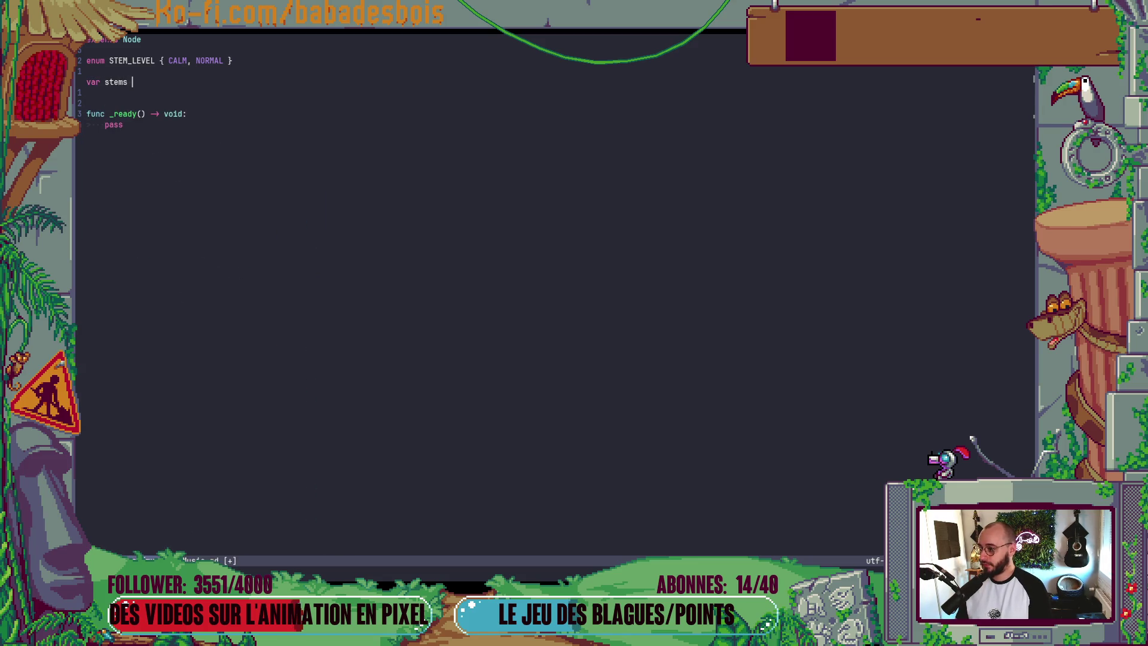
type(" Arrayu")
key("BackSpace")
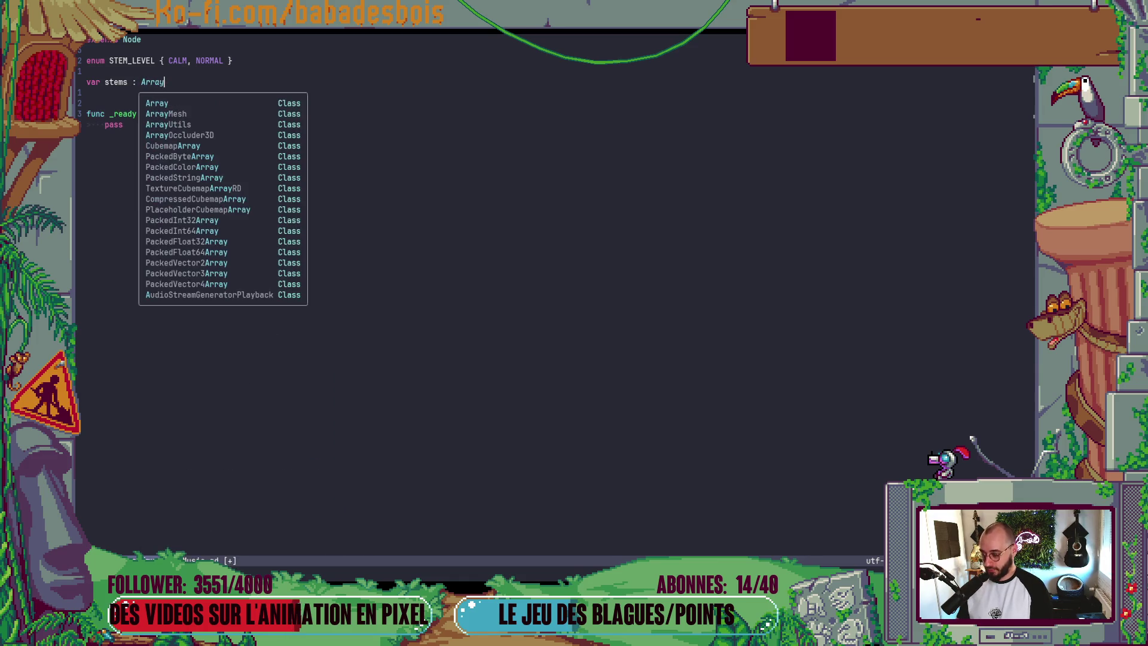
type("[Audio")
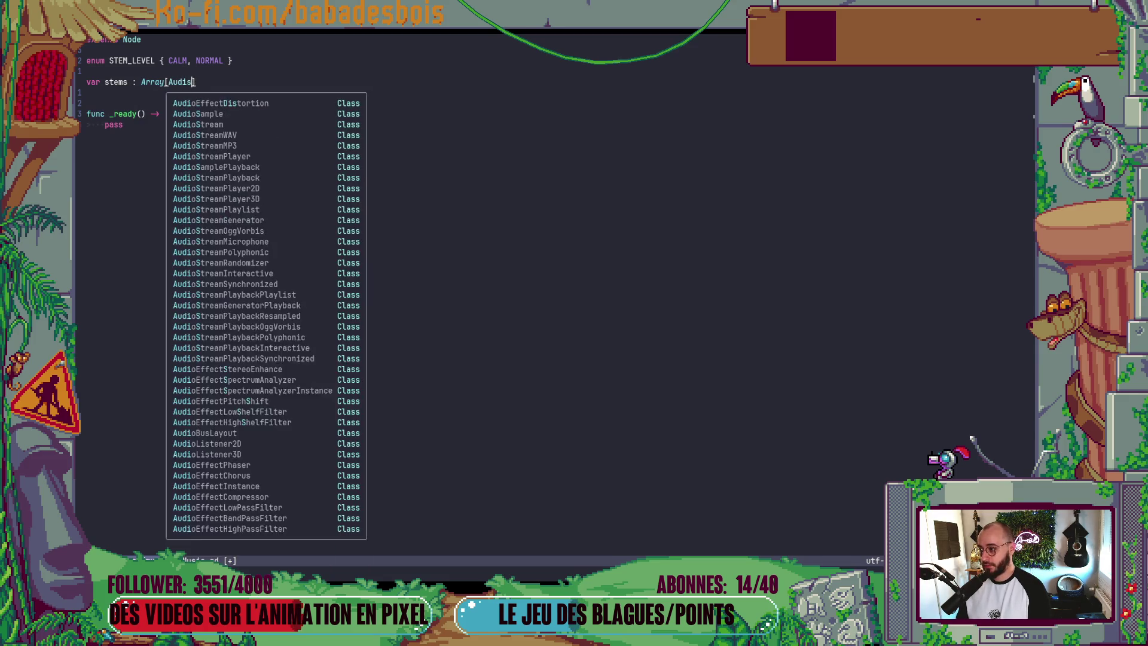
type("S")
key("Down")
key("Down")
key("Down")
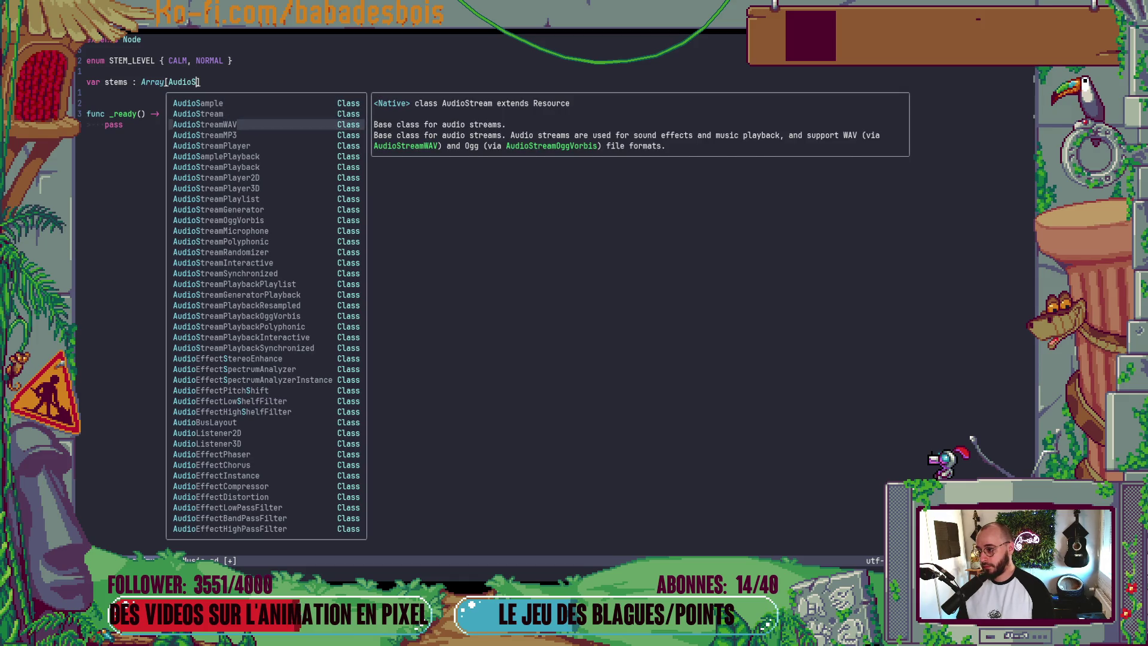
key("Return")
type(":w")
key("Return")
key("j")
key("d")
key("d")
key("j")
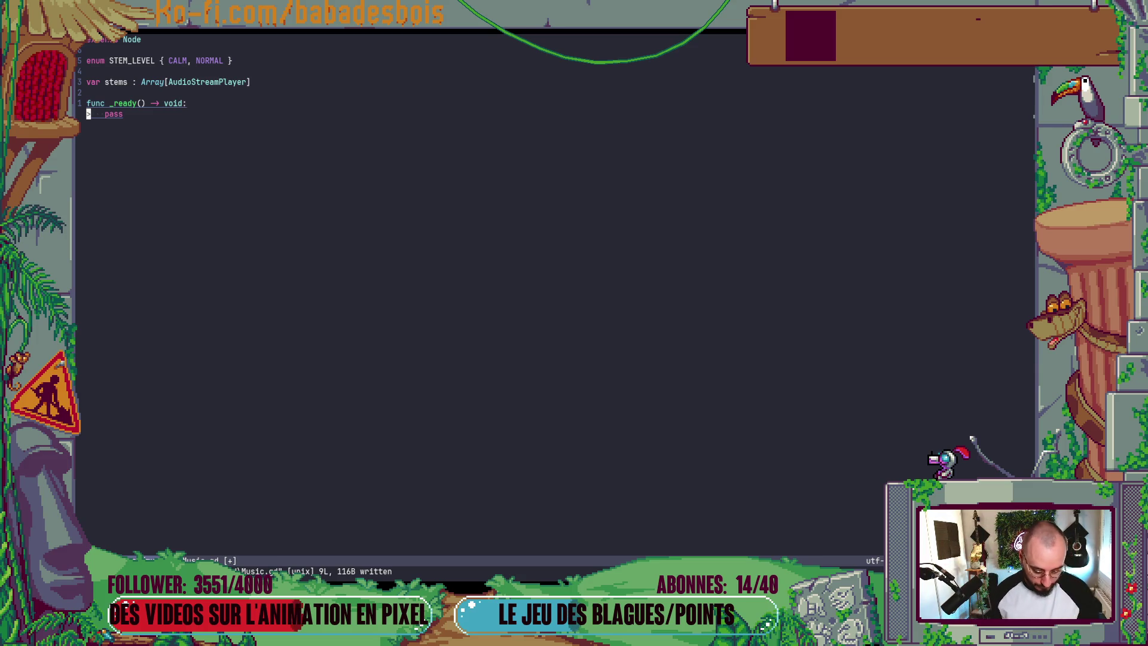
Step: Replace _ready's placeholder pass with the loop header 'for level in STEM_LEVEL.values():'
key("k")
key("O")
key("Escape")
key("j")
key("c")
key("c")
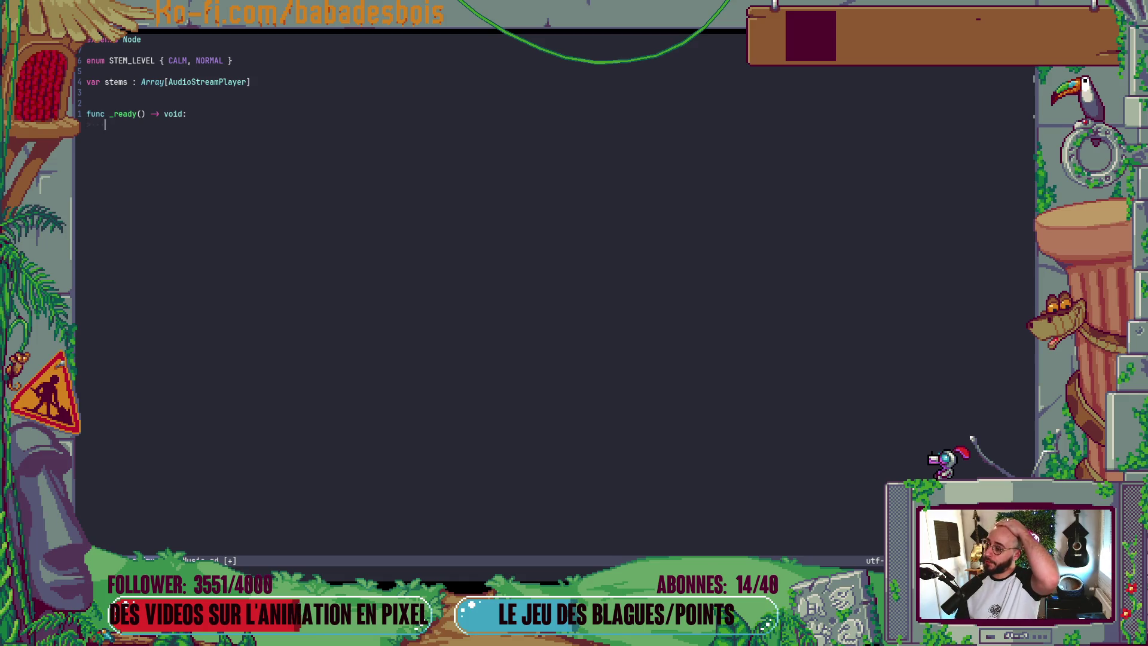
type("for ")
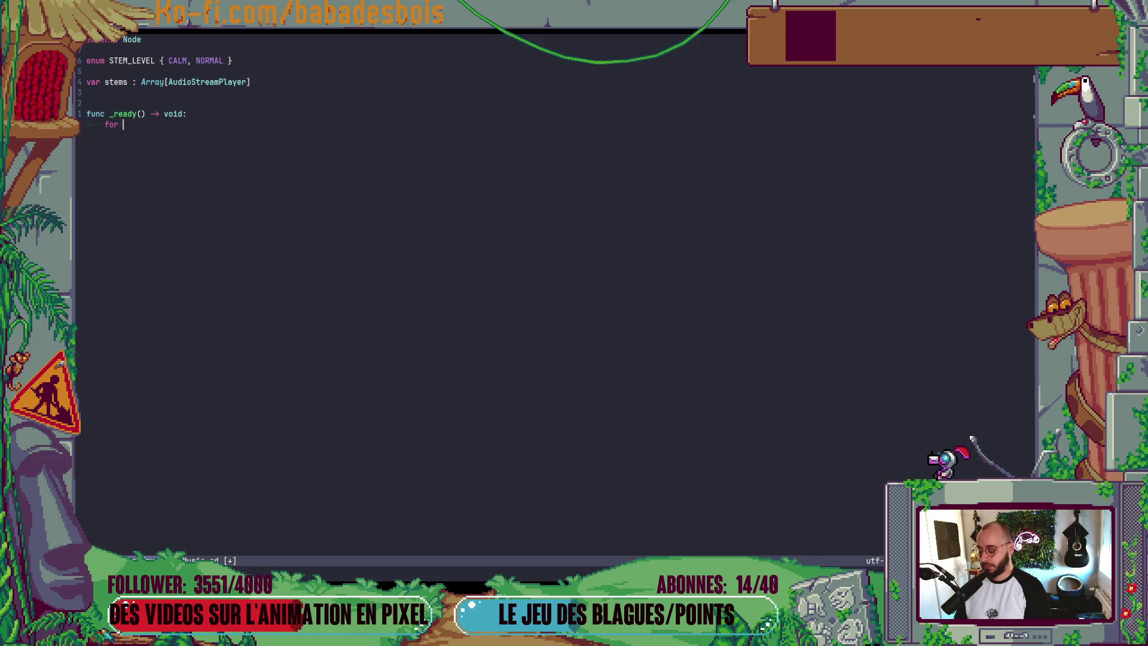
type("level in ")
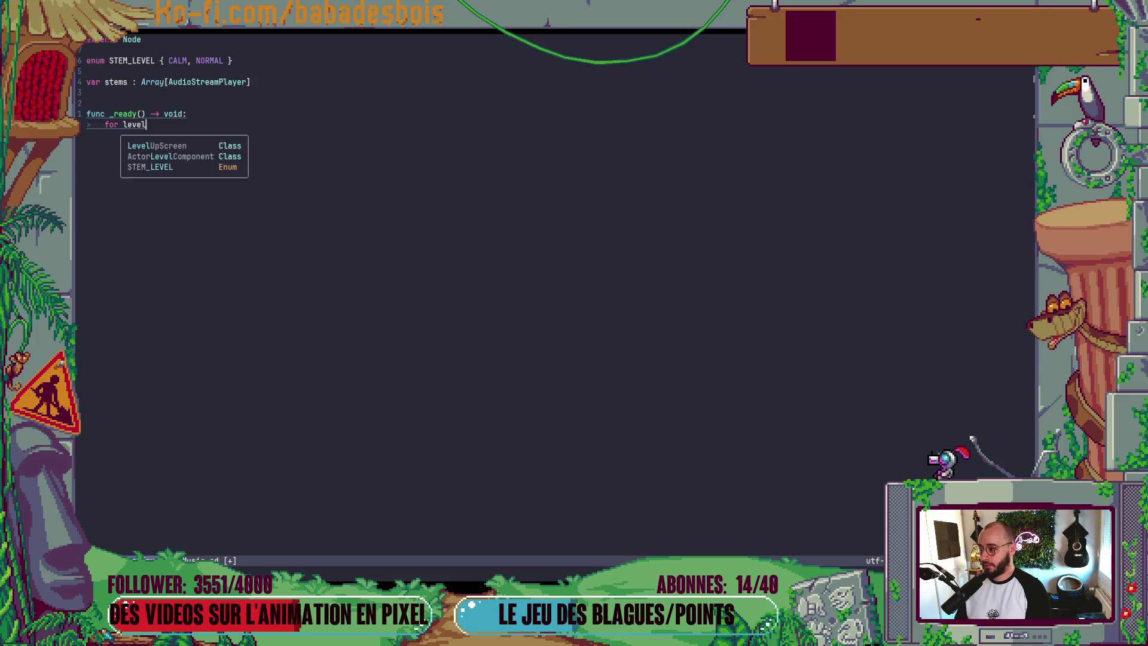
type("S")
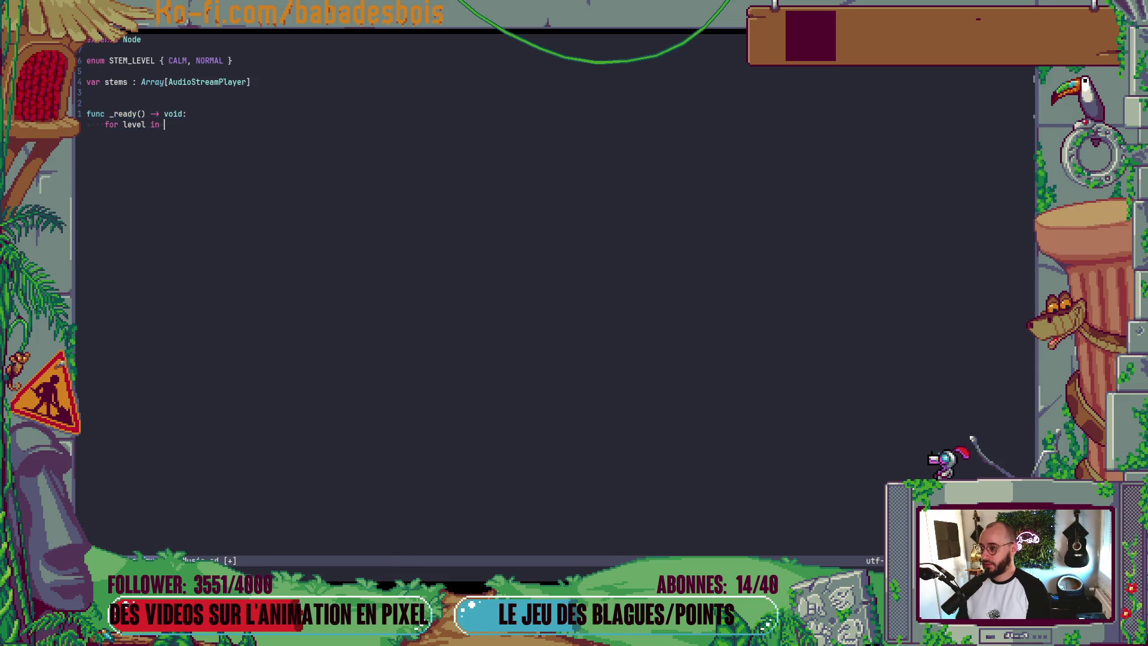
key("Return")
type(".")
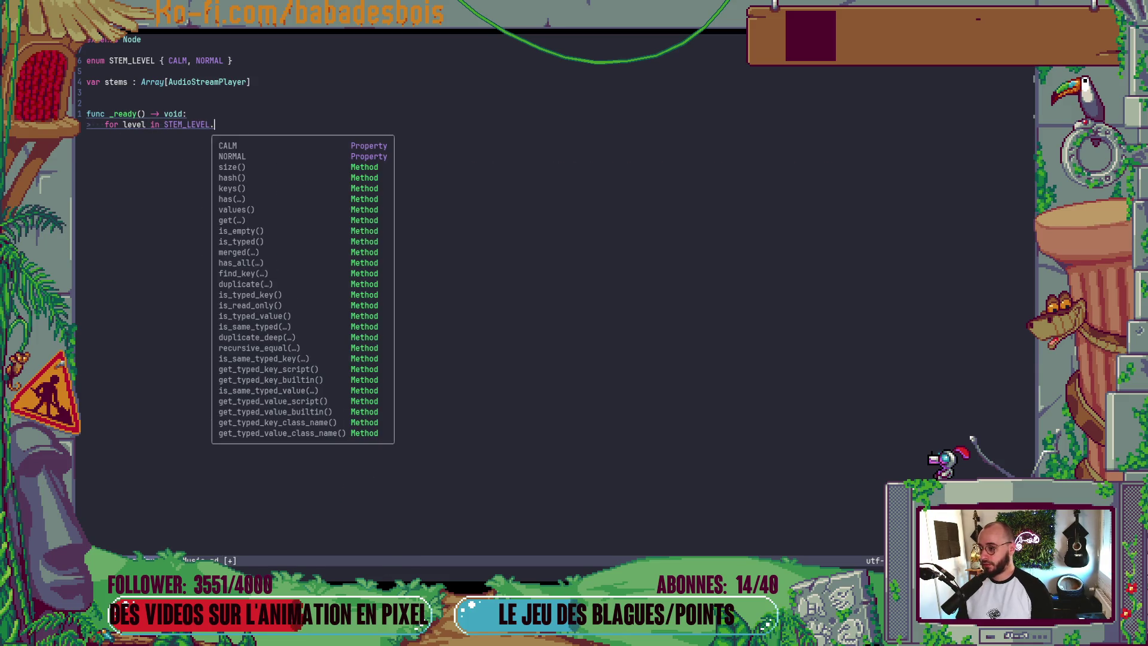
type("va")
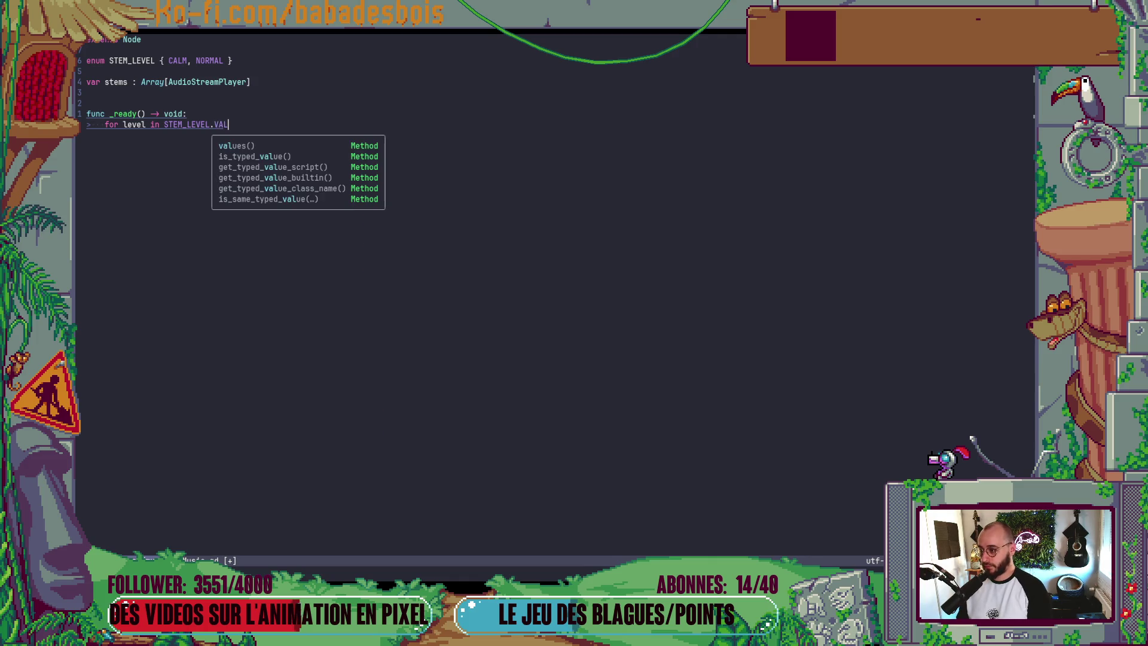
key("Return")
type(":")
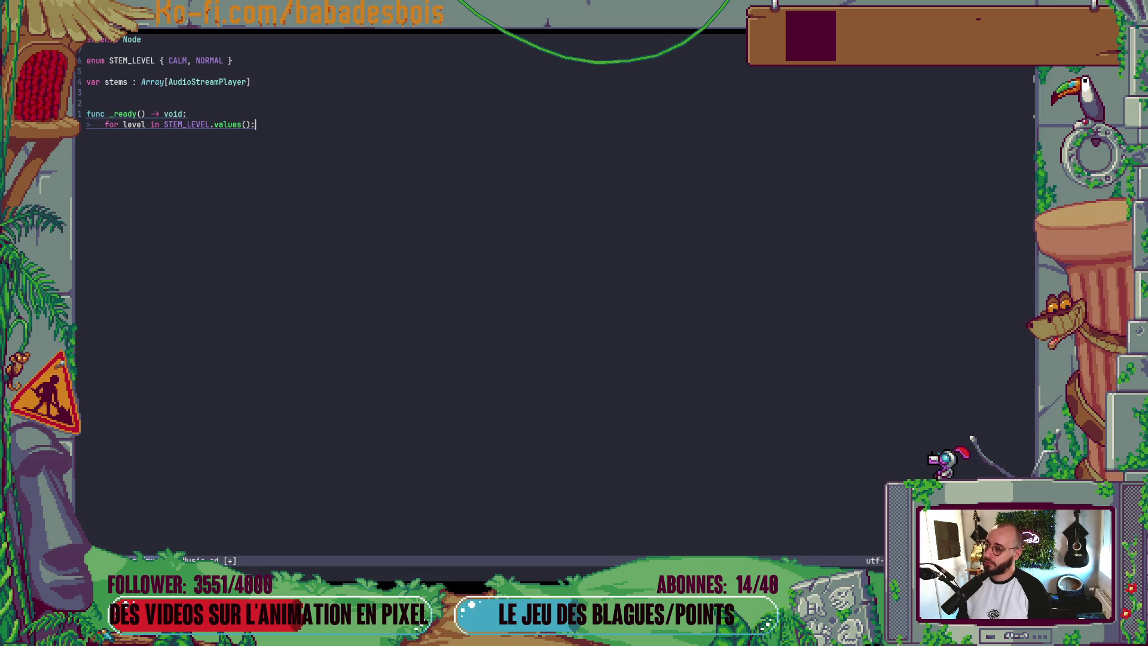
key("Return")
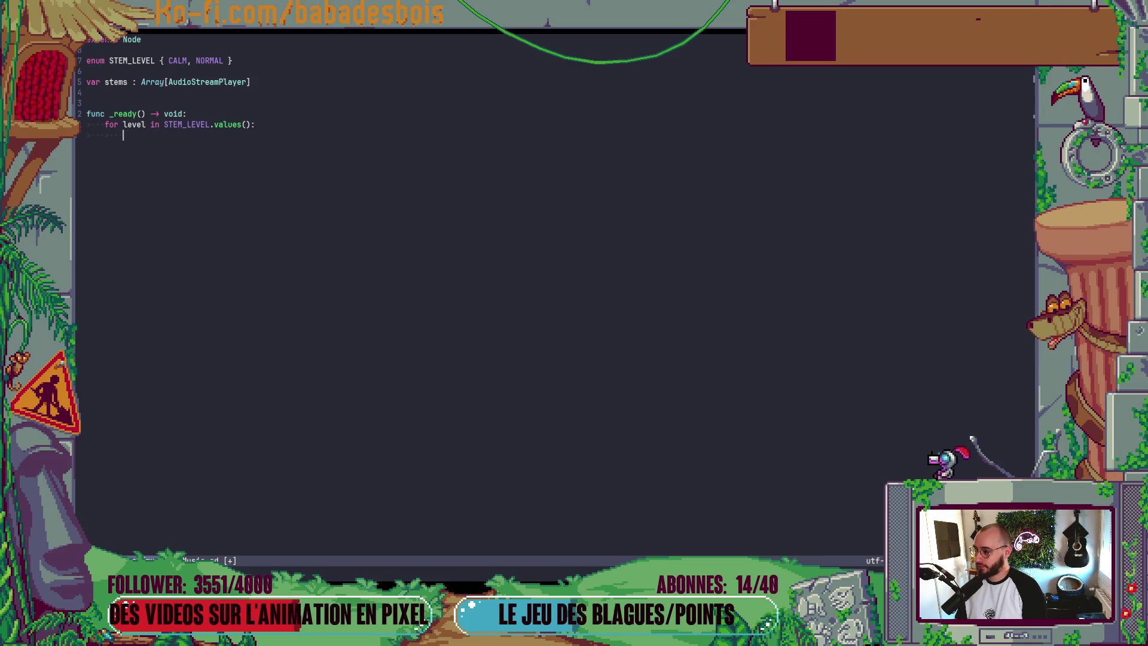
Step: Create each stem with 'var stem = AudioStreamPlayer.new()' inside the loop and save
type("var ste")
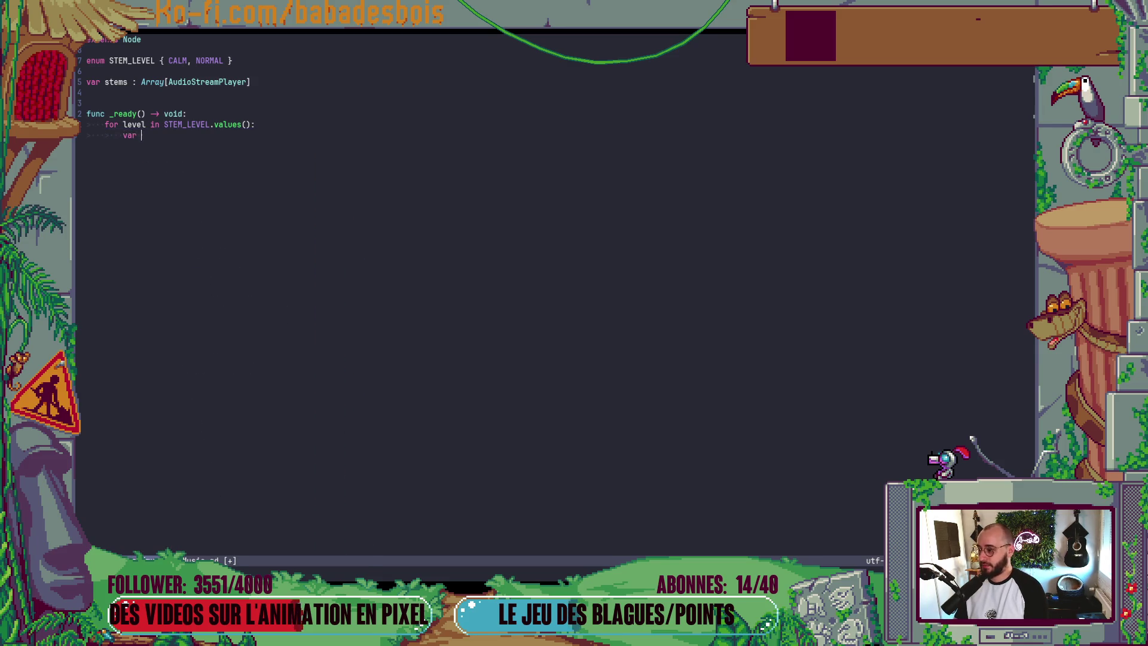
type("m = Au")
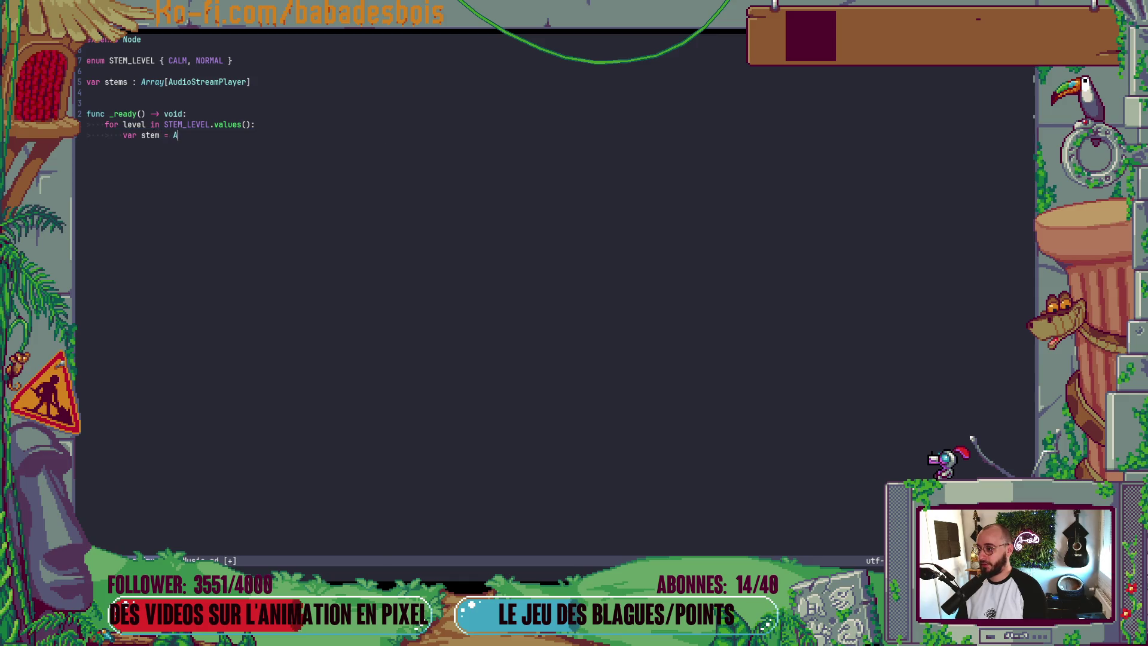
key("Return")
type(".")
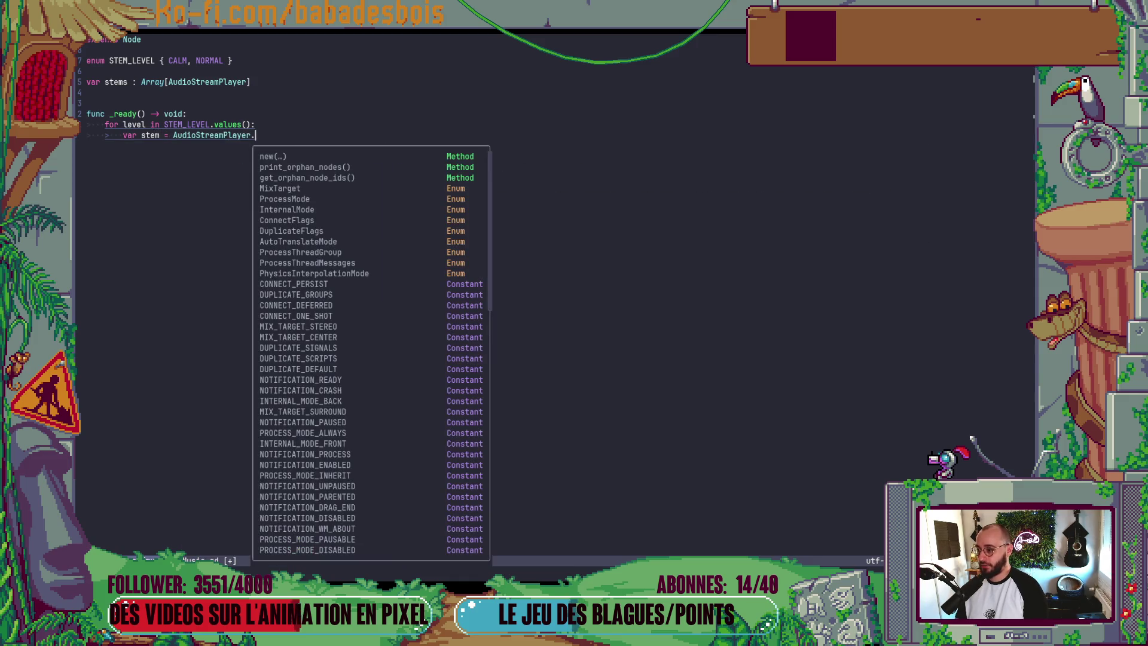
key("Return")
type("()")
key("Escape")
type(":w")
key("Return")
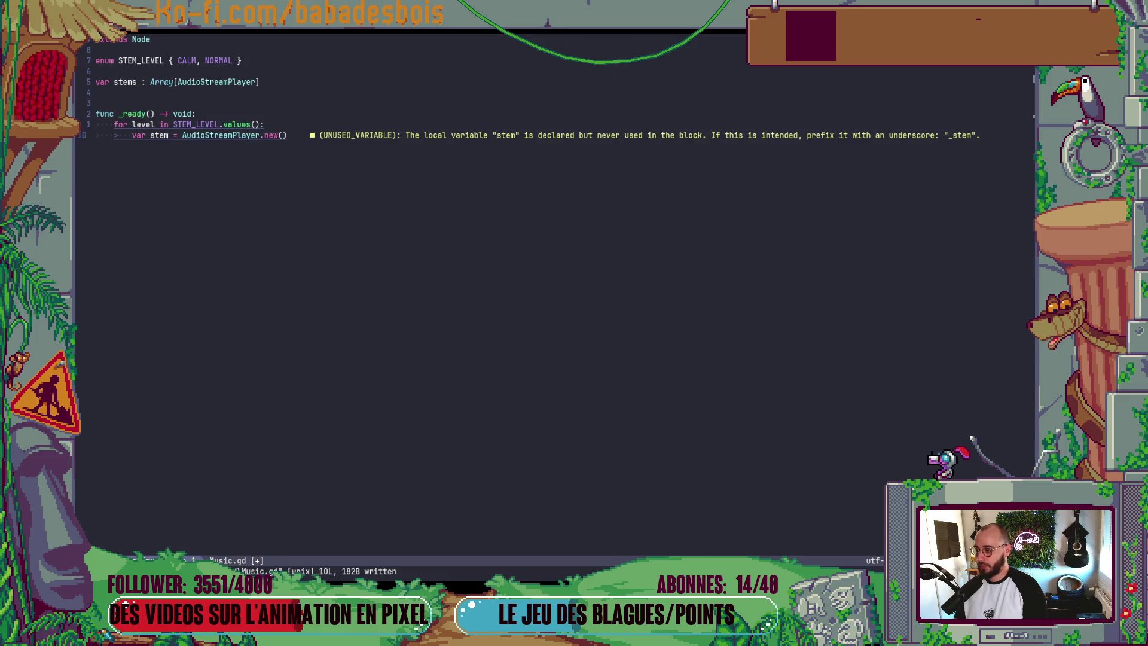
Step: Add stems.append(stem) and add_child(stem) to the loop, save, then add blank lines below
key("o")
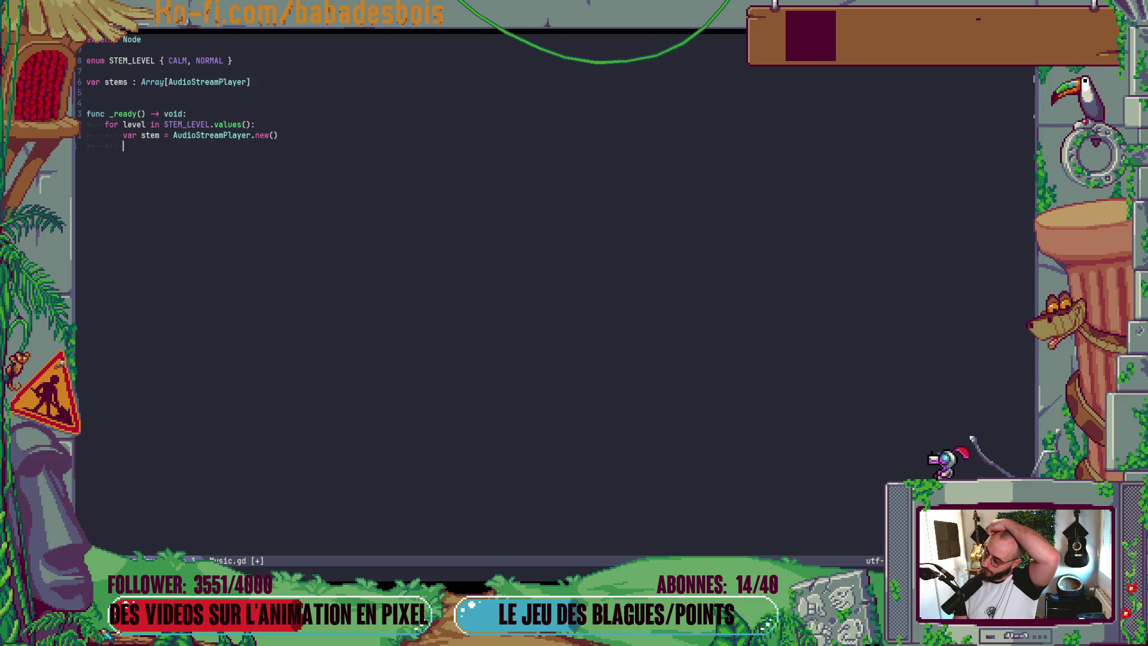
type("stems.append(step")
key("BackSpace")
type("m)")
key("Return")
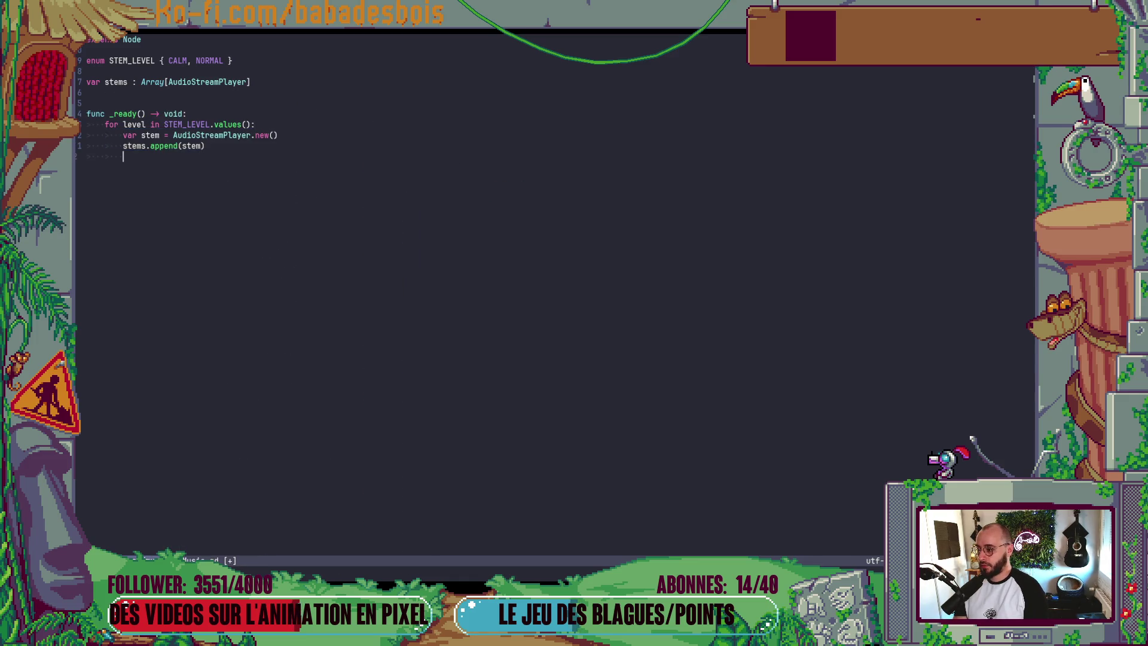
type("s")
key("BackSpace")
type("add_child(s")
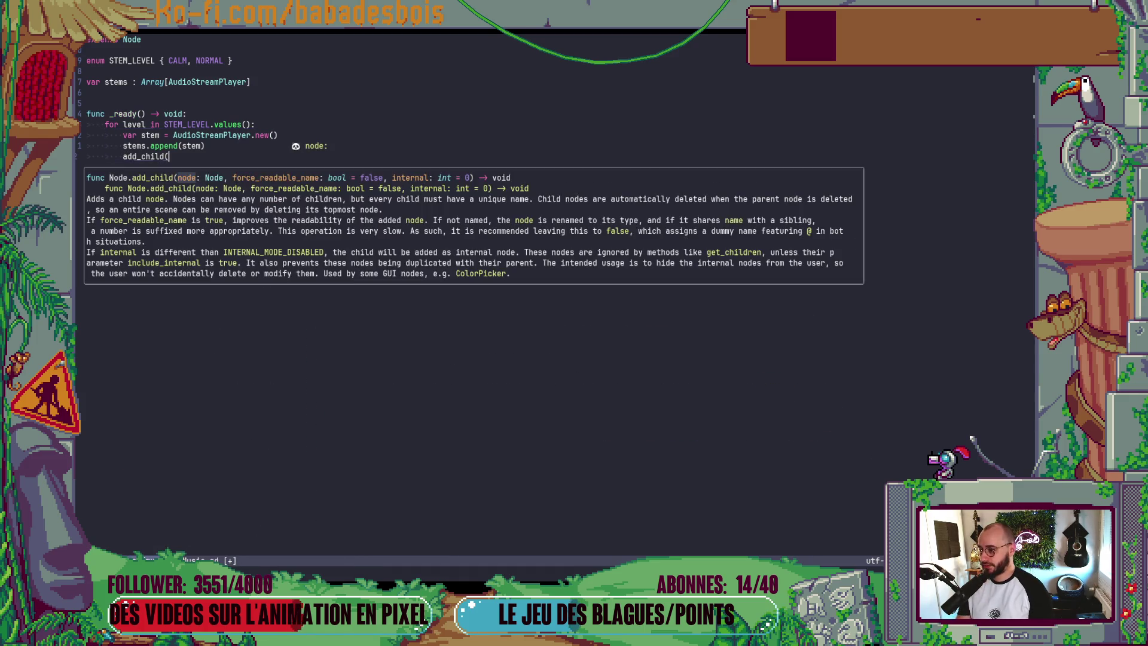
type("tem")
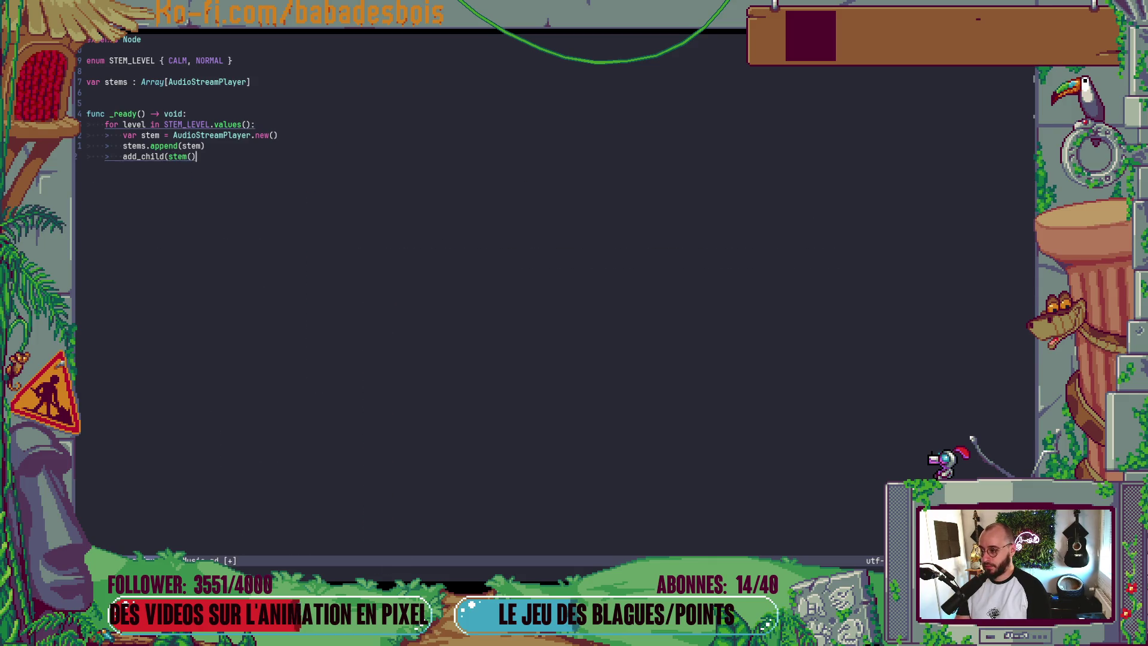
type(")")
key("Escape")
type(":w")
key("Return")
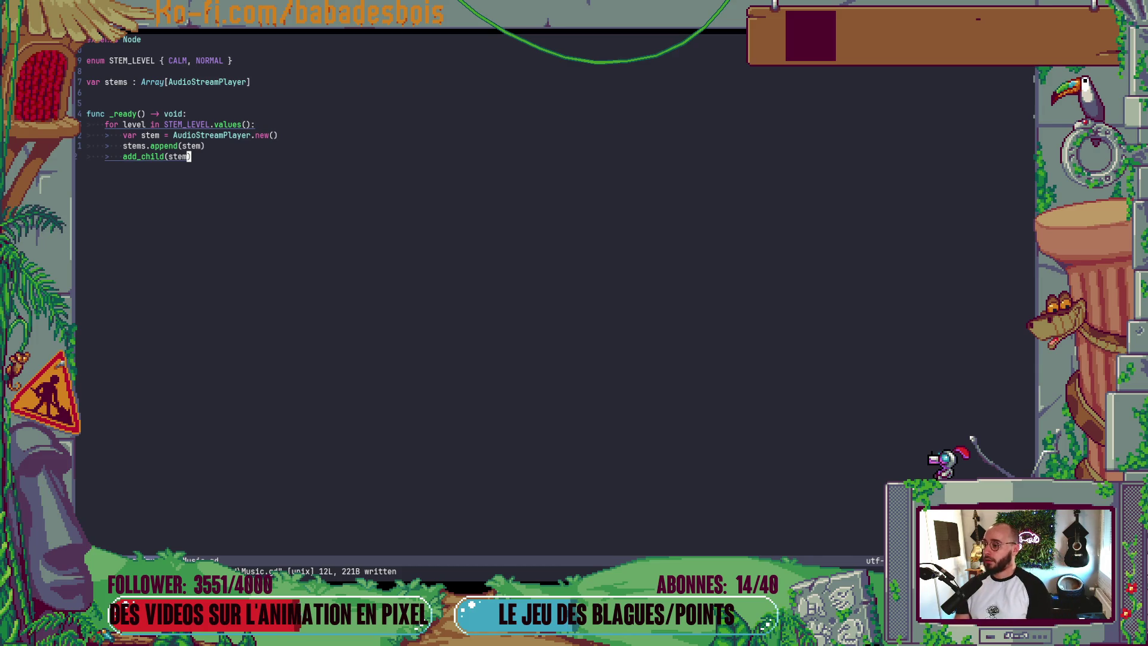
key("o")
key("Return")
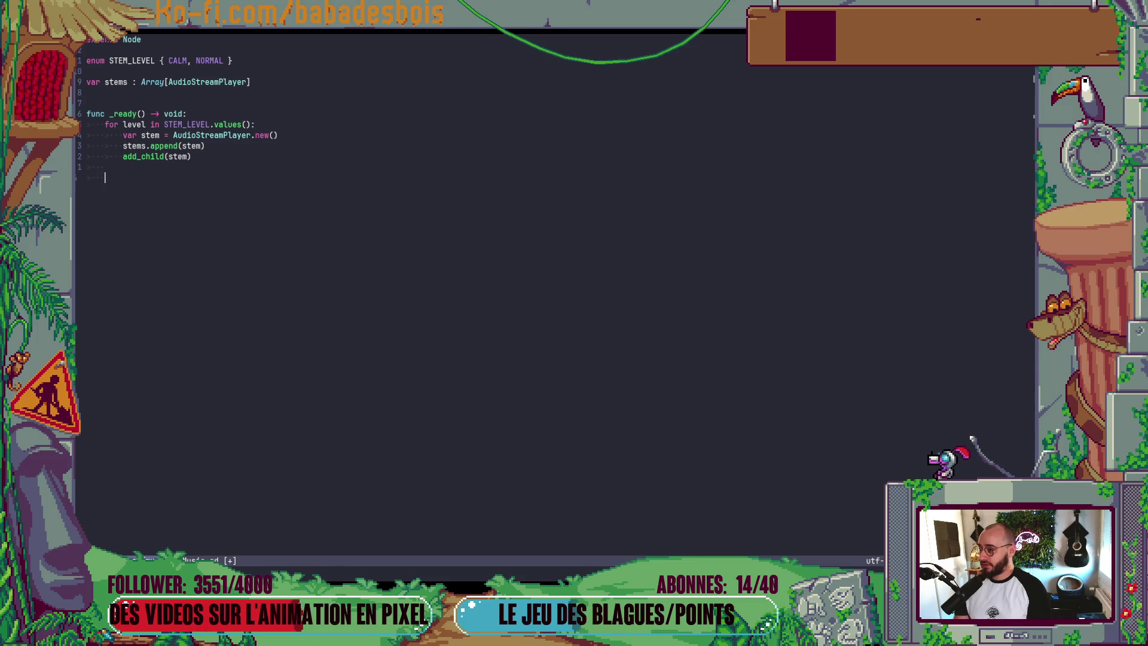
Step: Write 'func play(level: STEM_LEVEL) -> void:' with a pass body and save
type("func play")
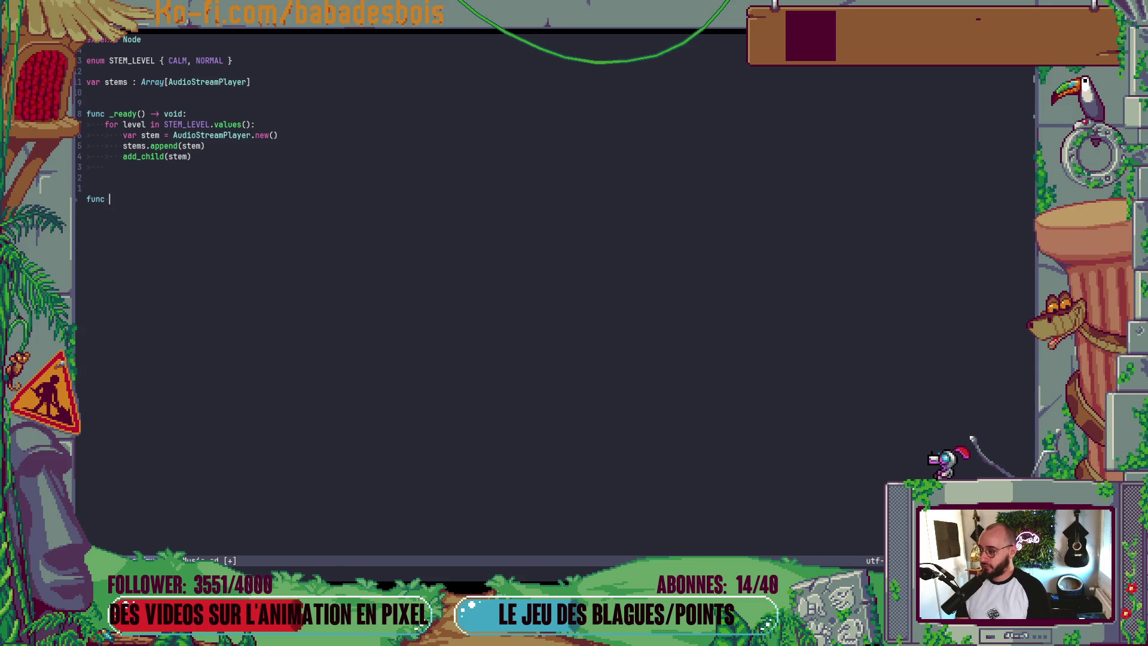
type("()")
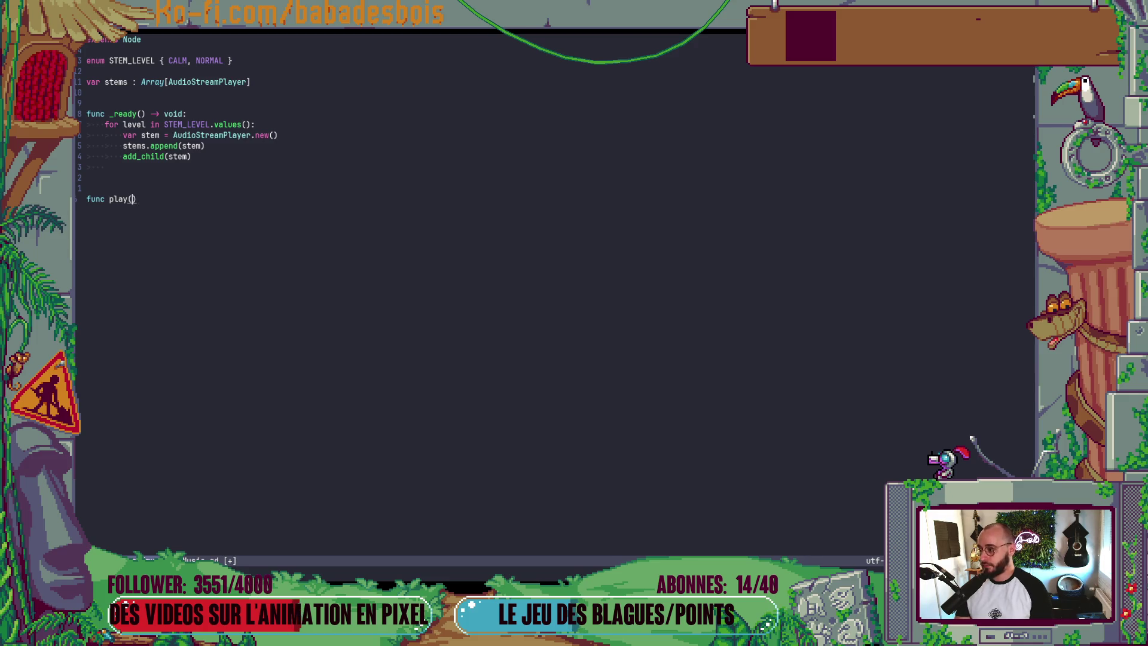
type("level")
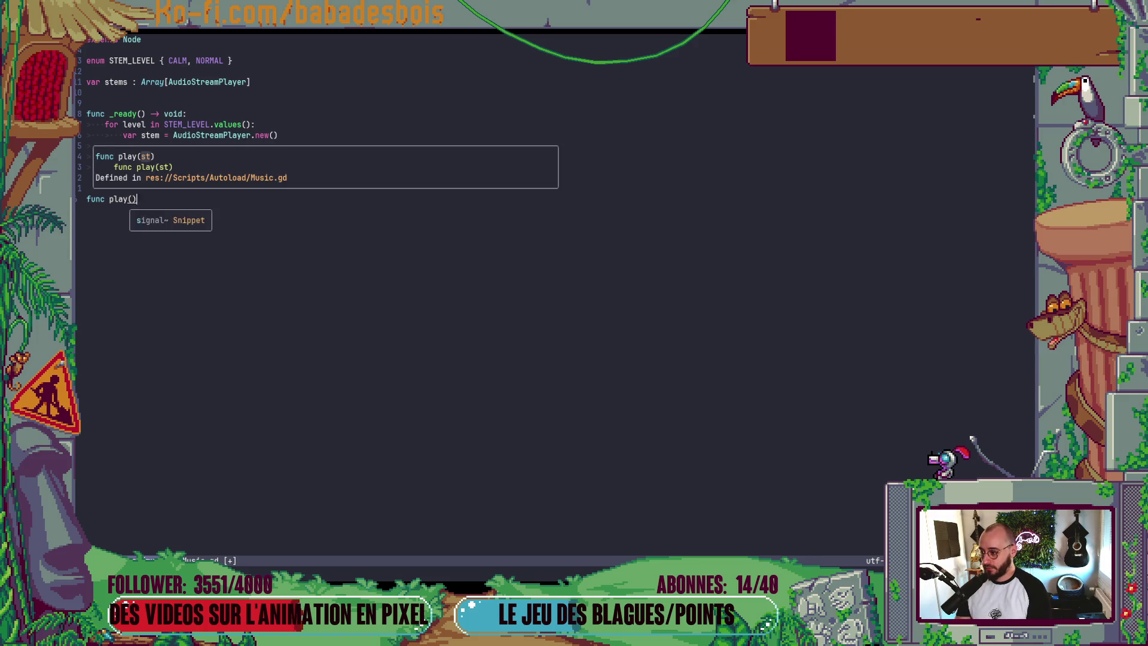
type(": Ste")
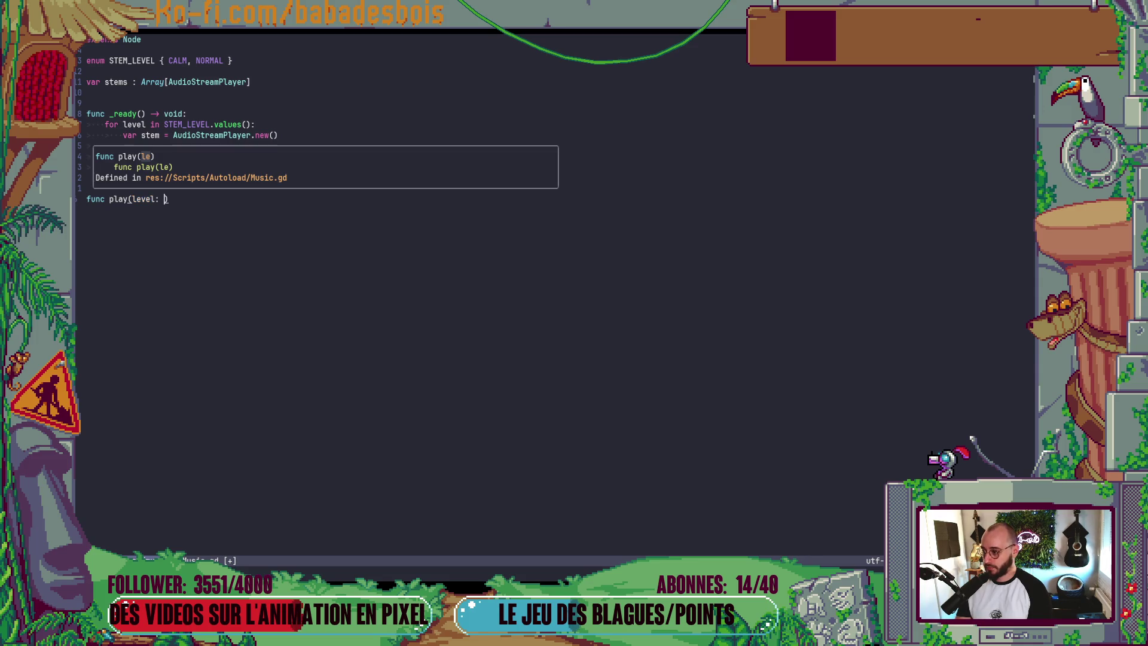
type("m")
key("Tab")
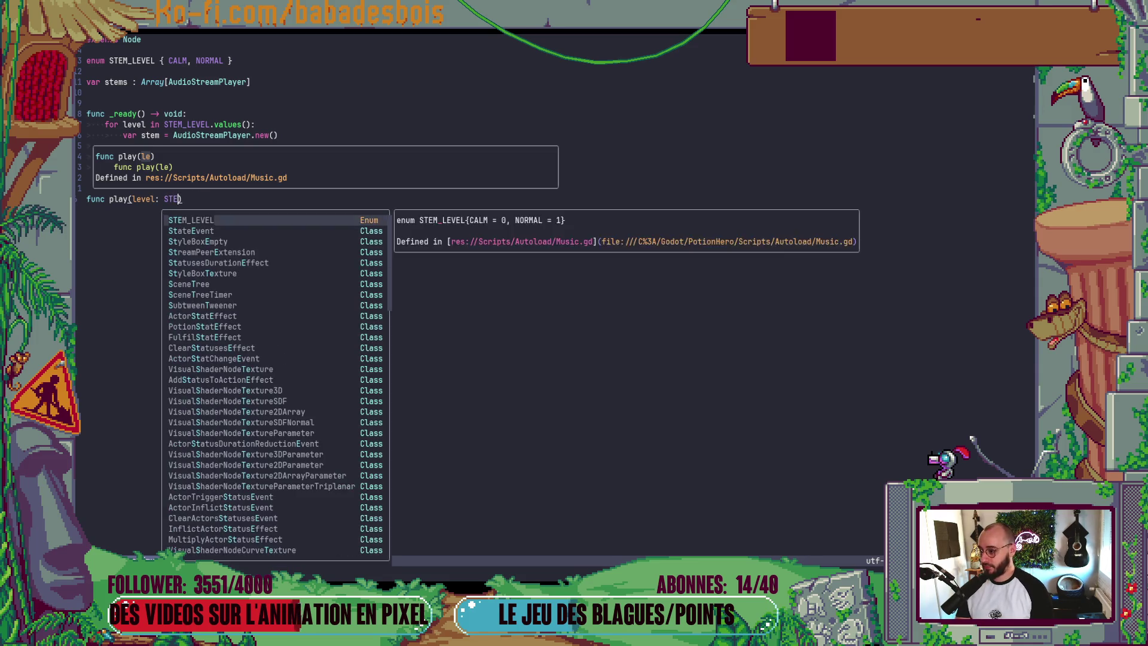
key("Return")
type(") -> void;")
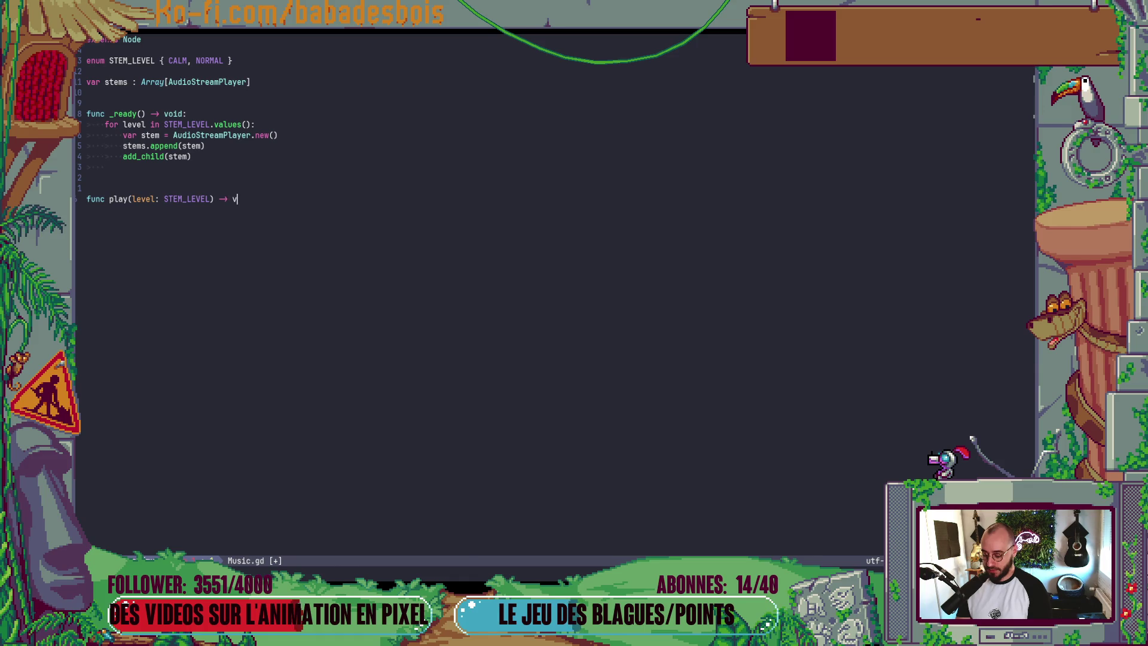
key("Return")
key("BackSpace")
key("BackSpace")
type(":")
key("Return")
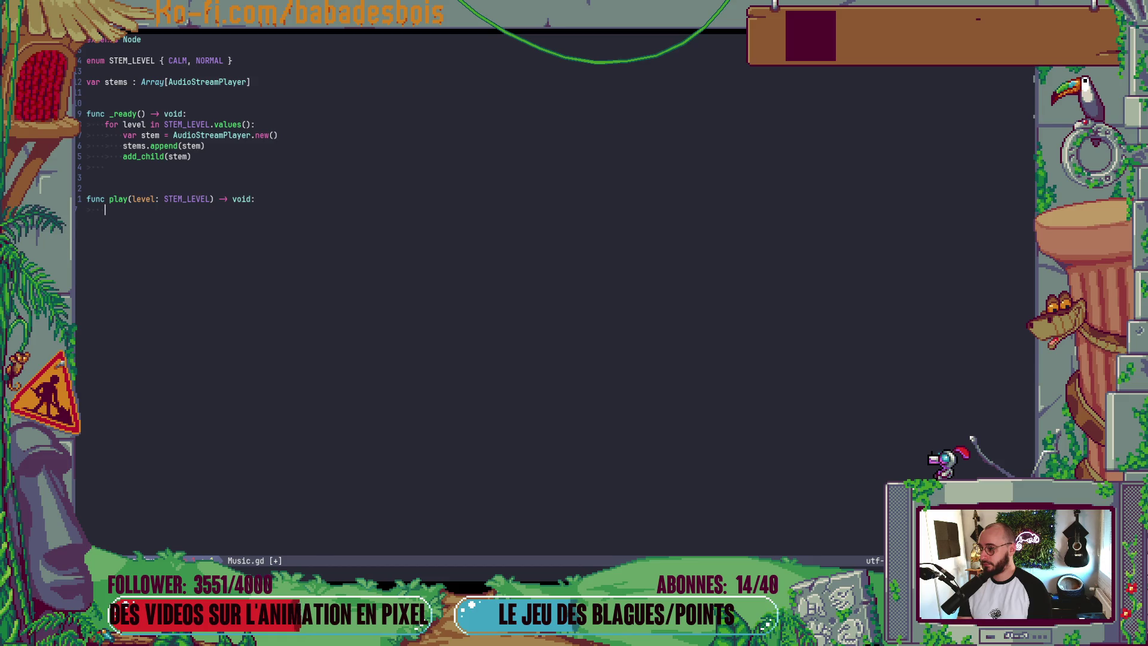
type("ste")
key("BackSpace")
key("BackSpace")
key("BackSpace")
key("Escape")
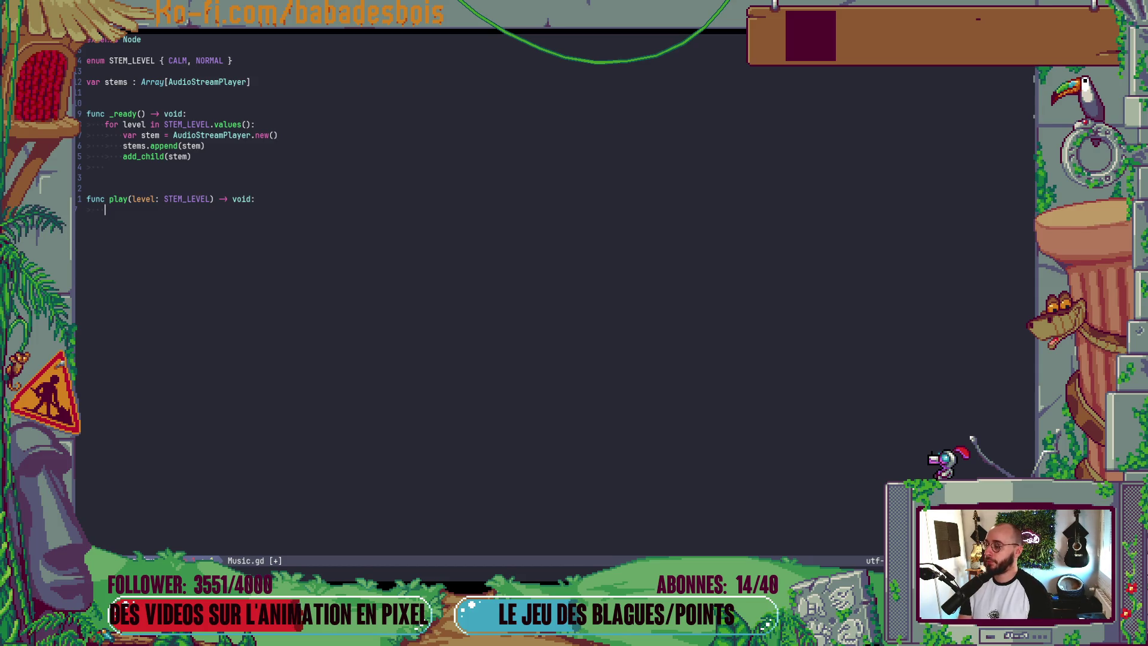
type("pass")
key("Escape")
type(":w")
key("Return")
Step: Remove the extra blank lines above play, discard an unfinished stem.pl line, and save
key("k")
key("k")
key("k")
key("k")
key("i")
key("Tab")
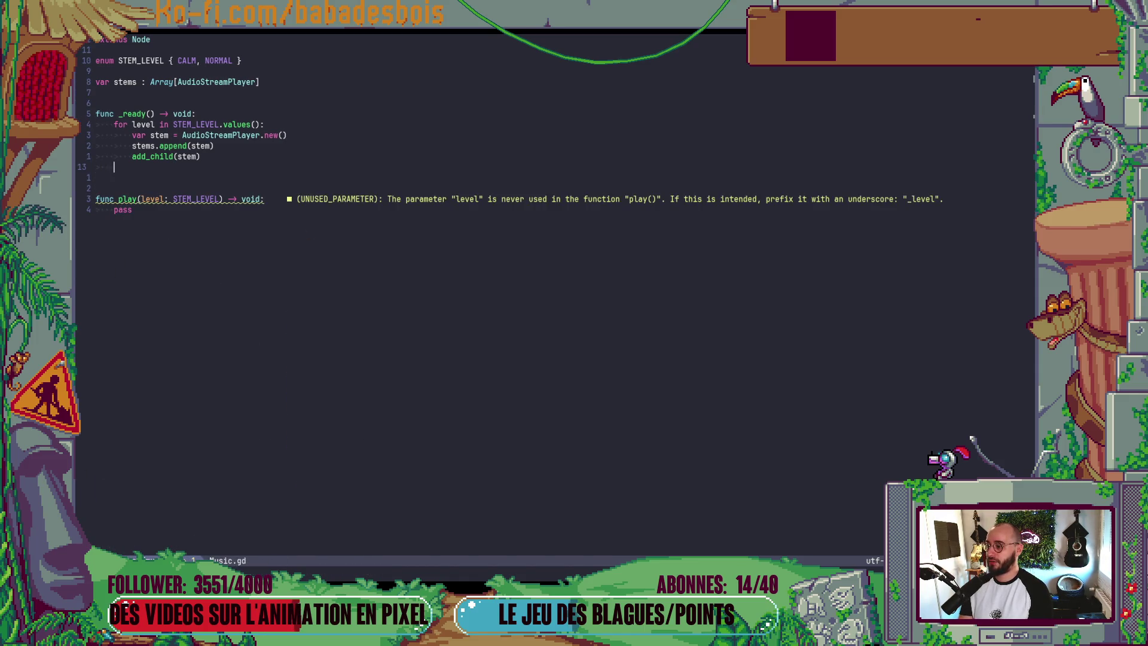
key("Return")
key("ctrl+space")
key("Escape")
key("d")
key("d")
key("d")
key("d")
type("ostem.pl")
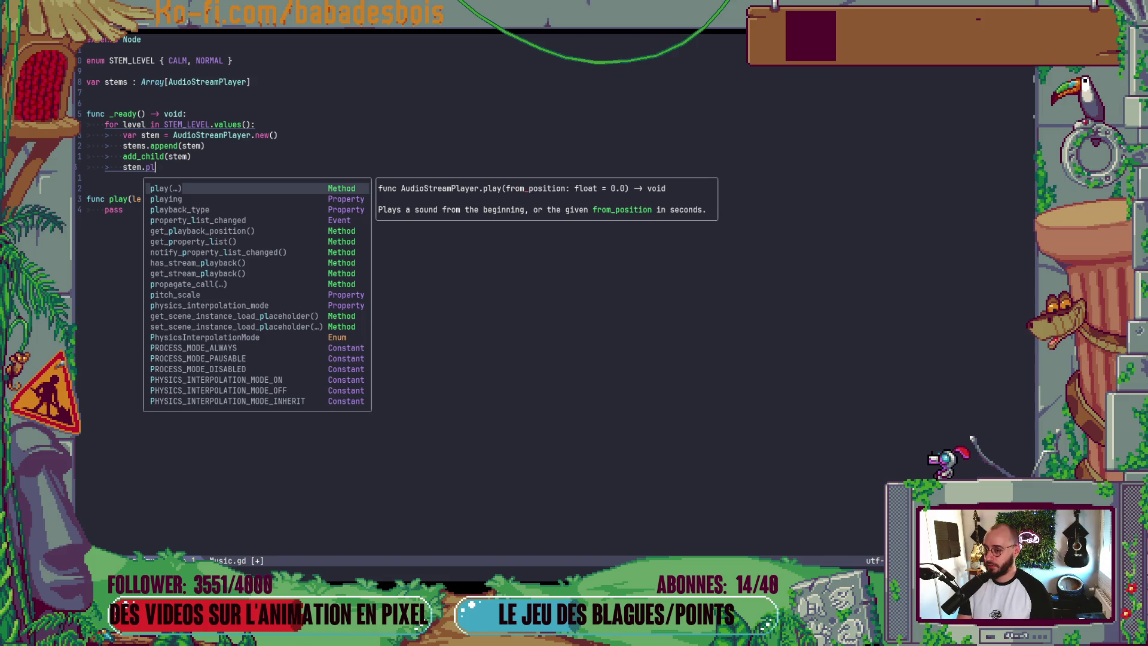
key("Escape")
key("d")
key("d")
type(":w")
key("Return")
Step: Start replacing play's pass with a 'for level' loop
key("j")
key("j")
key("j")
key("w")
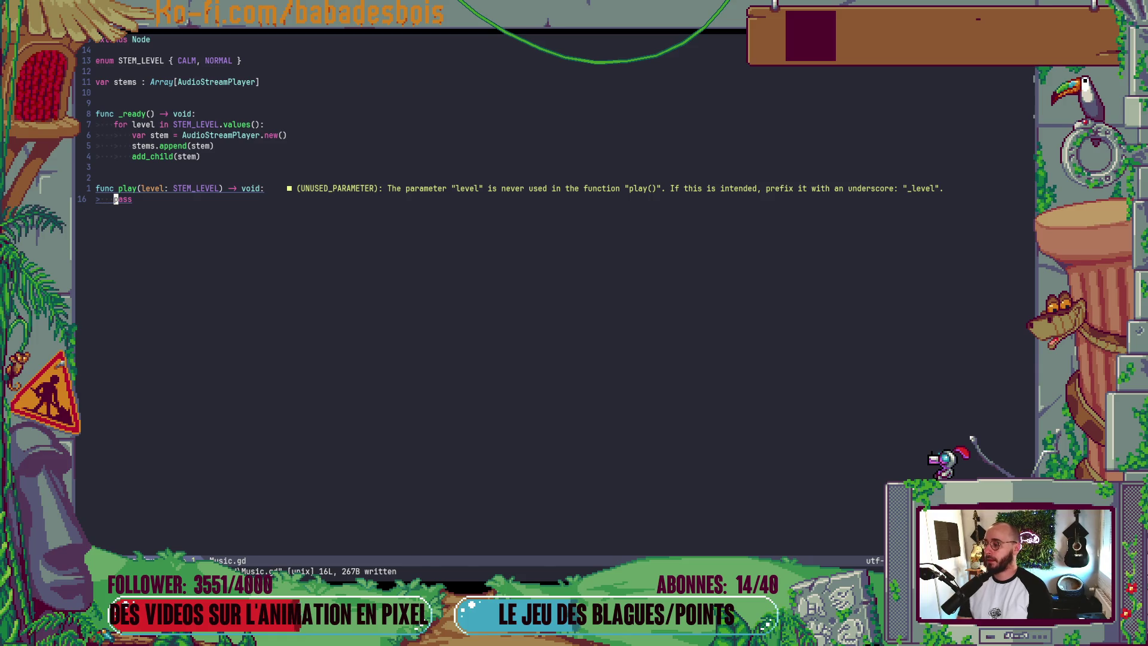
key("c")
key("c")
type("for ")
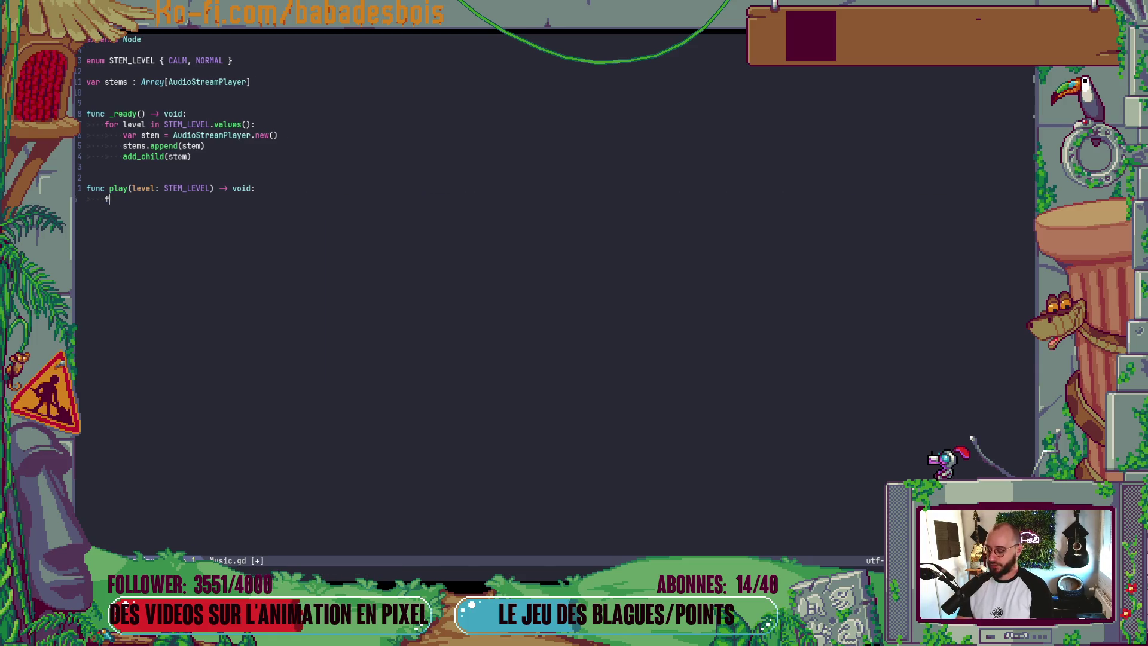
type("level")
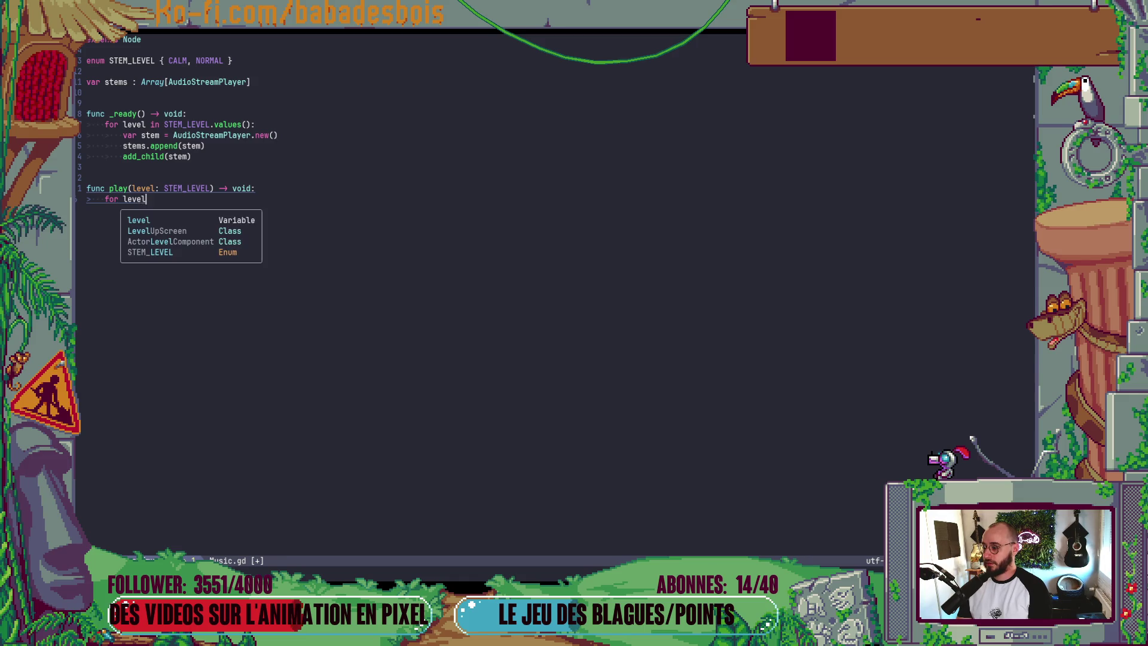
Step: Rewrite the loop header as 'for i in stems.size():' with an indented pass body
key("BackSpace")
key("BackSpace")
key("BackSpace")
type("vl in STEM_LEVEL.")
key("BackSpace")
key("BackSpace")
key("BackSpace")
key("ctrl+BackSpace")
key("ctrl+BackSpace")
key("ctrl+BackSpace")
type("stem in ")
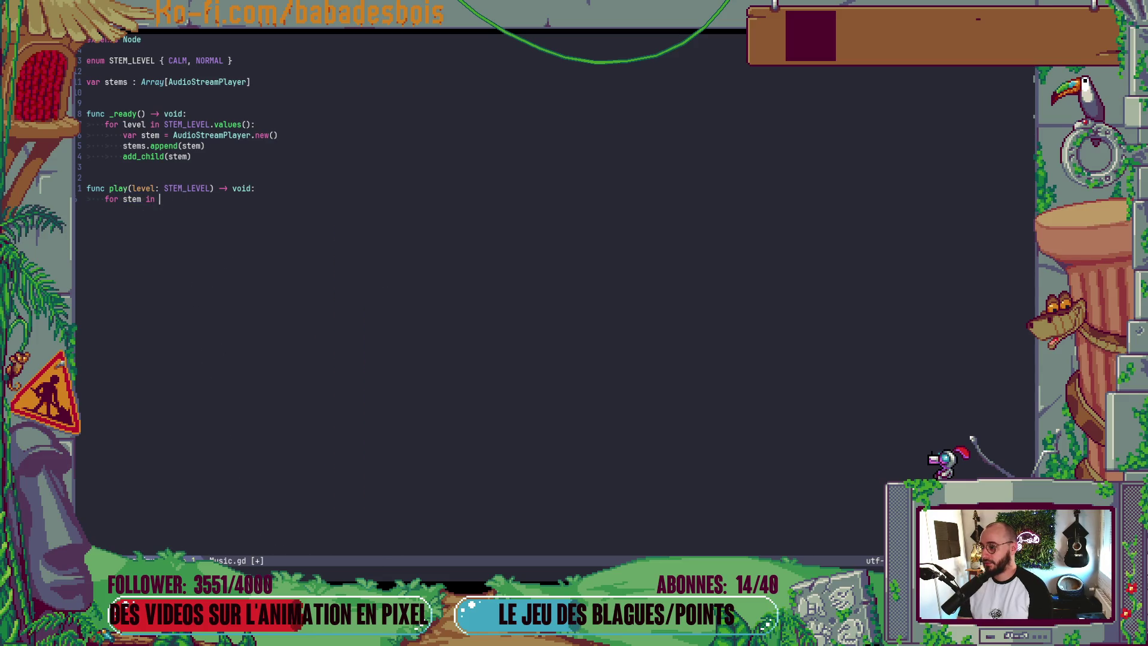
type("stems")
key("Escape")
type("bbci")
key("Escape")
type("A.size();")
key("Return")
key("BackSpace")
key("BackSpace")
key("BackSpace")
type(":")
key("Return")
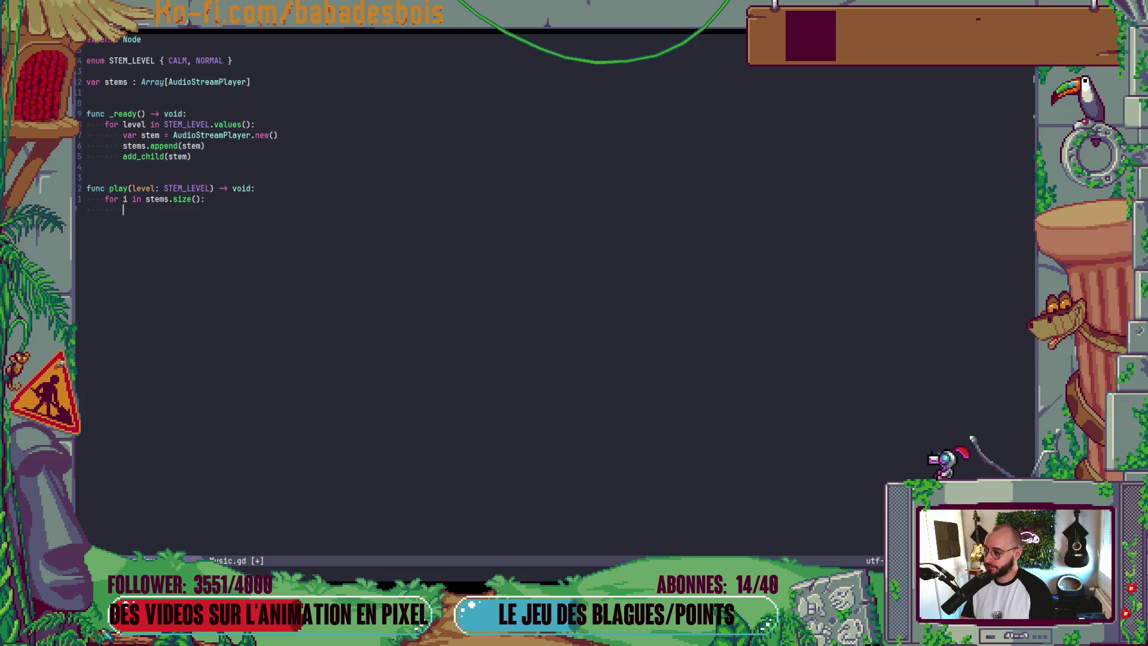
type("pass")
key("Escape")
Step: Begin a 'var current_stem_level : STEM_LEVEL' declaration on the blank line under stems
key("k")
key("k")
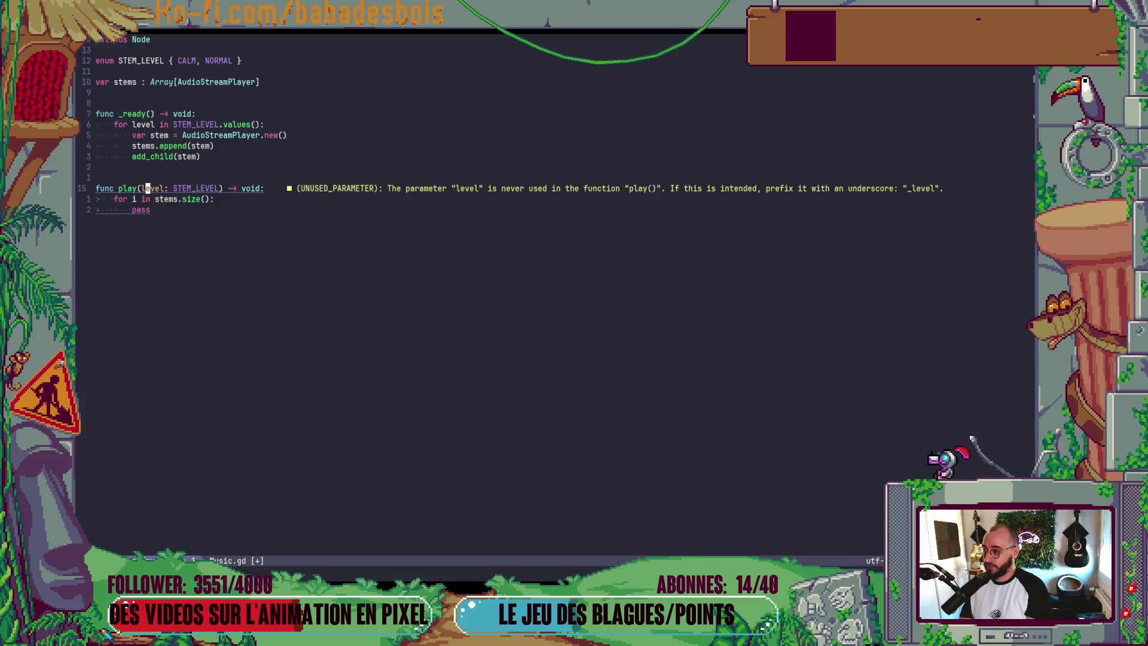
key("9")
key("k")
type("ivar")
type("ent_stem")
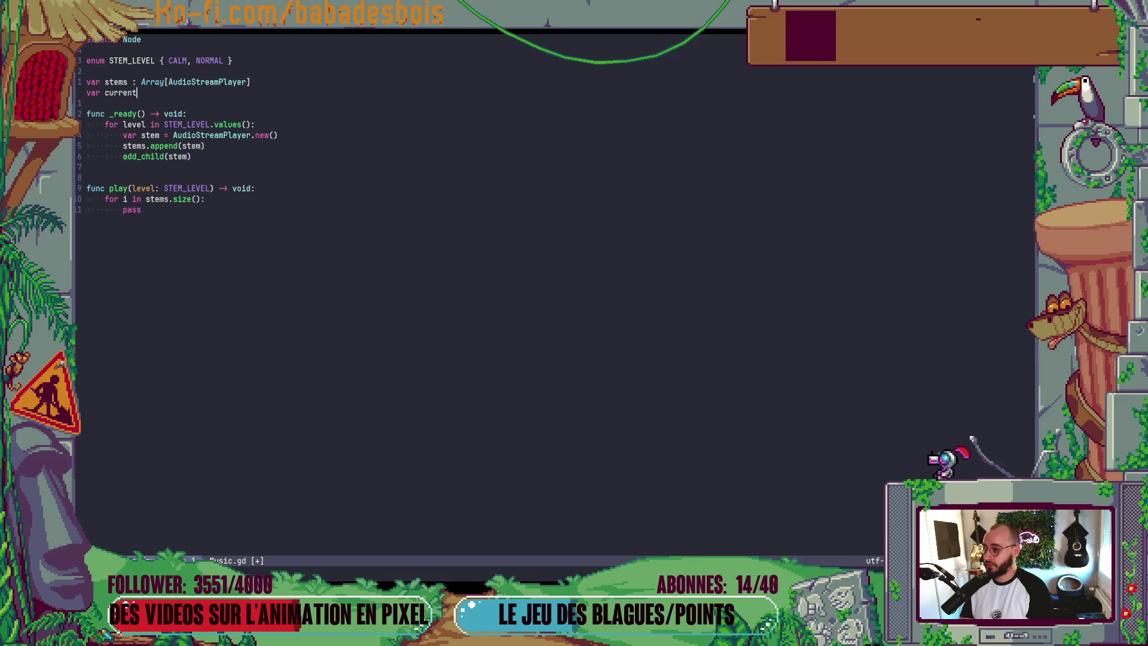
type("_level :")
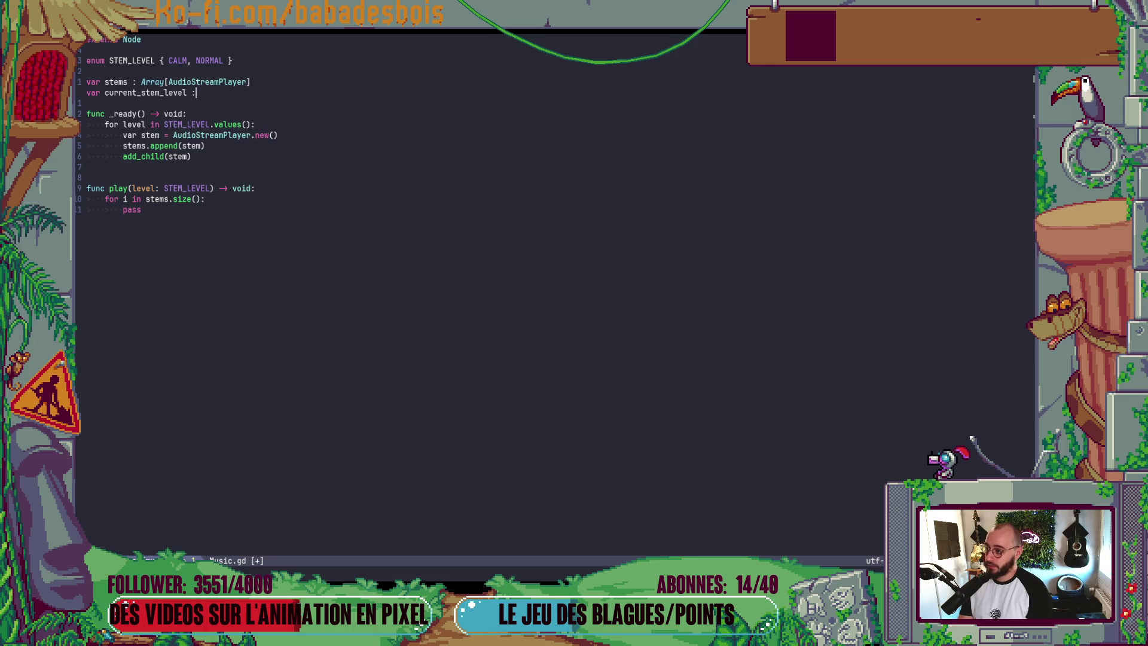
type(" ST")
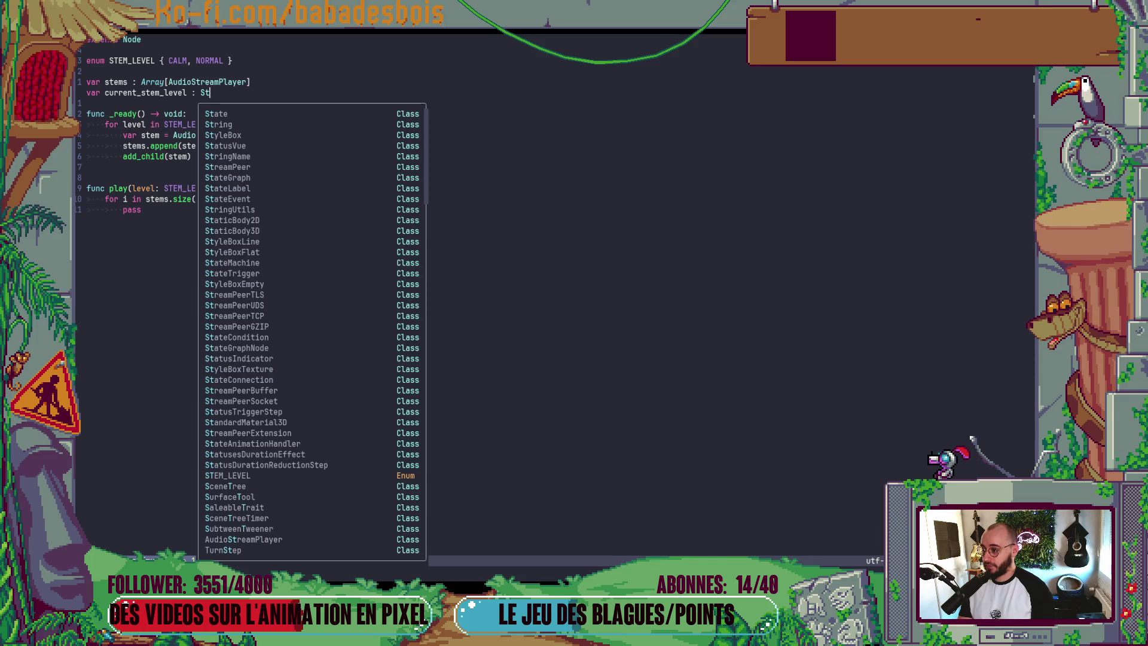
Step: Finish the declaration as 'var current_stem_level := STEM_LEVEL.CALM' and save Music.gd
key("Return")
type("= ")
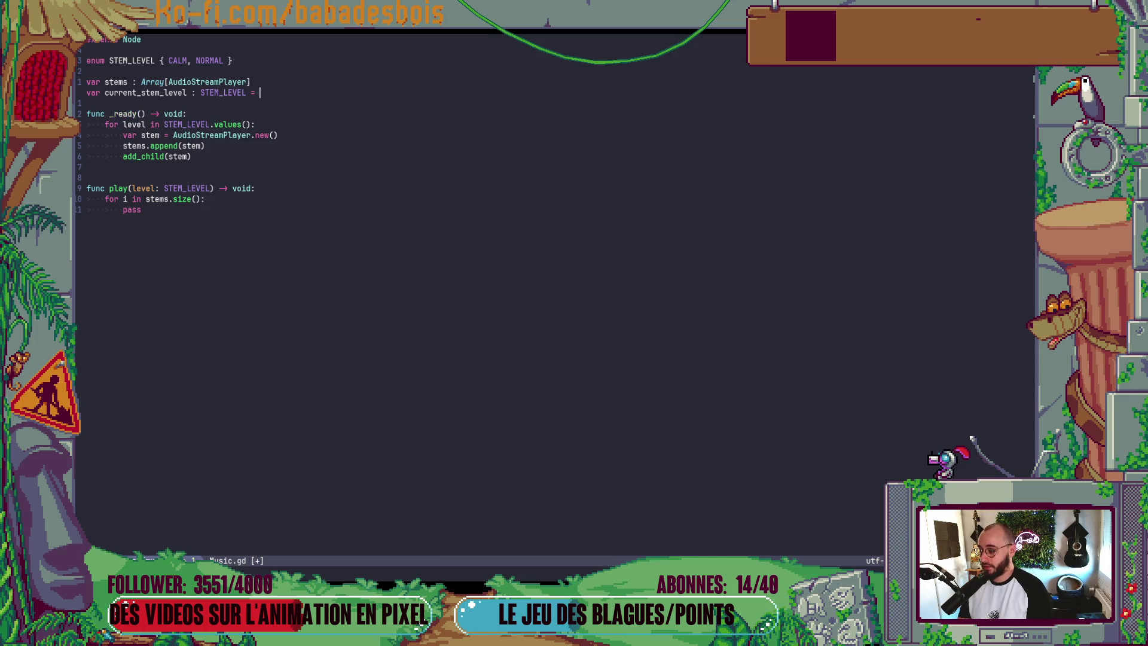
type("N")
key("BackSpace")
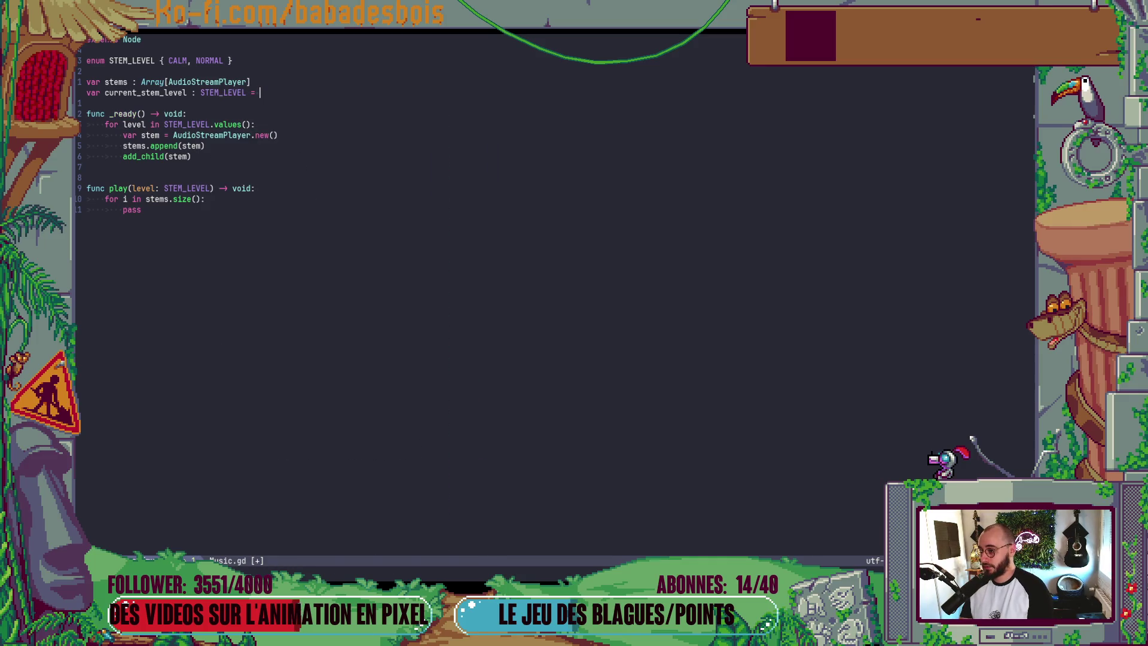
key("BackSpace")
key("BackSpace")
key("BackSpace")
key("Escape")
type("bh=")
key("End")
type(".CALM")
key("Escape")
type(":w")
key("Return")
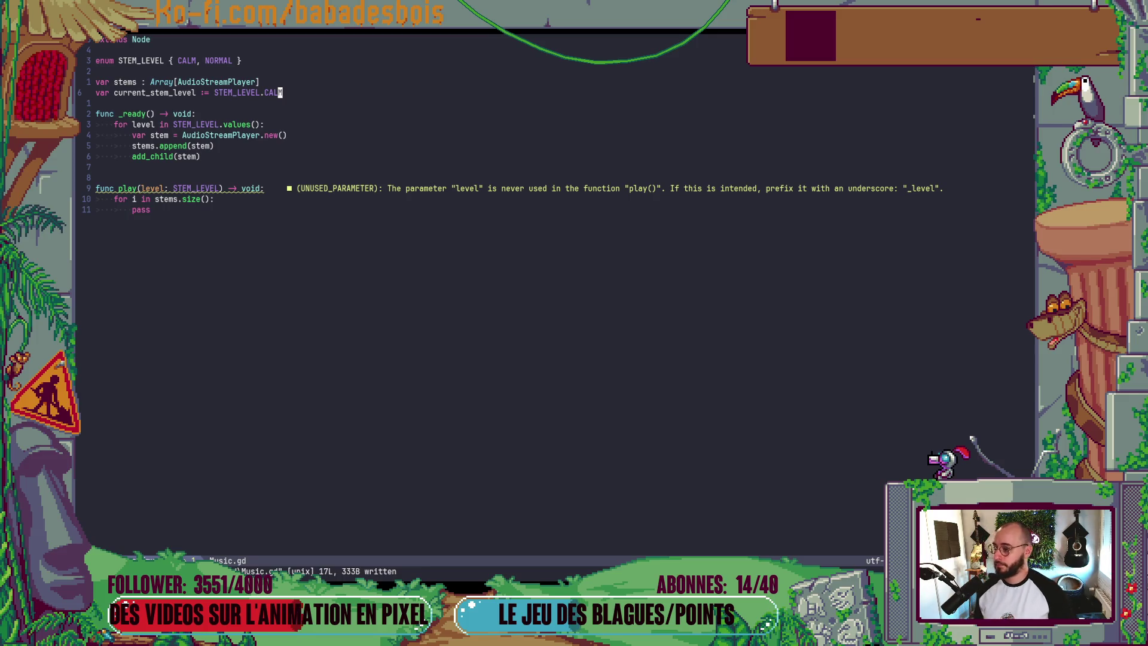
Step: Add the guard 'if current_stem_level == level: return' above play's loop and save
key("j")
key("j")
key("j")
type("kOif")
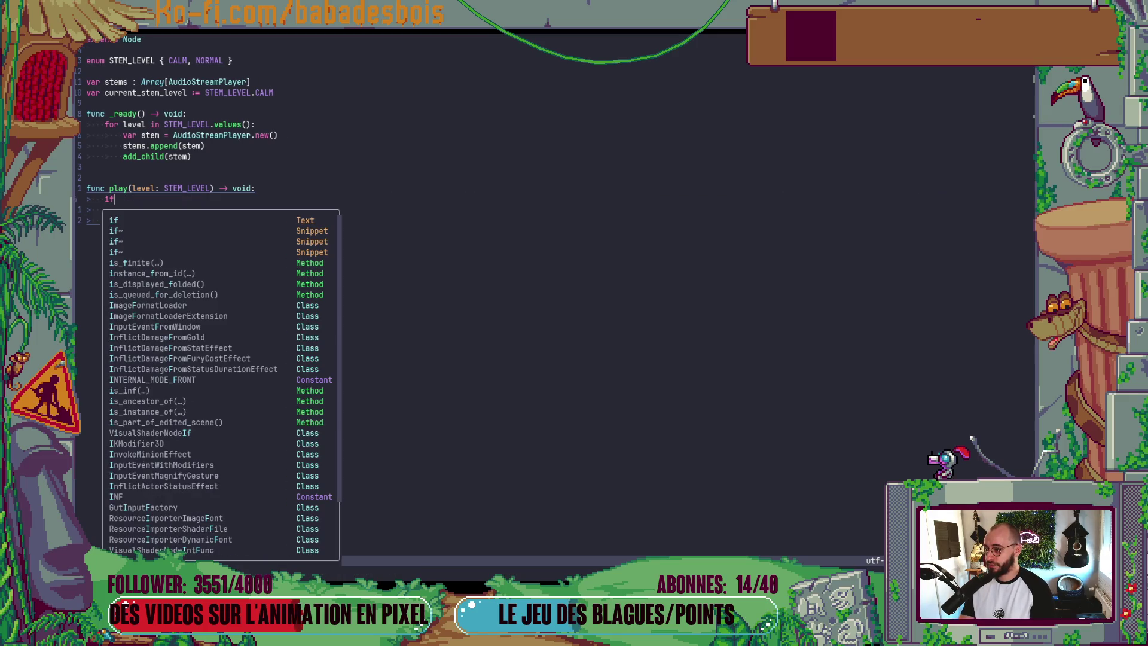
type(" current_stem_level == level: return")
key("Escape")
type(":w")
key("Return")
key("o")
key("Escape")
type("k:w")
key("Return")
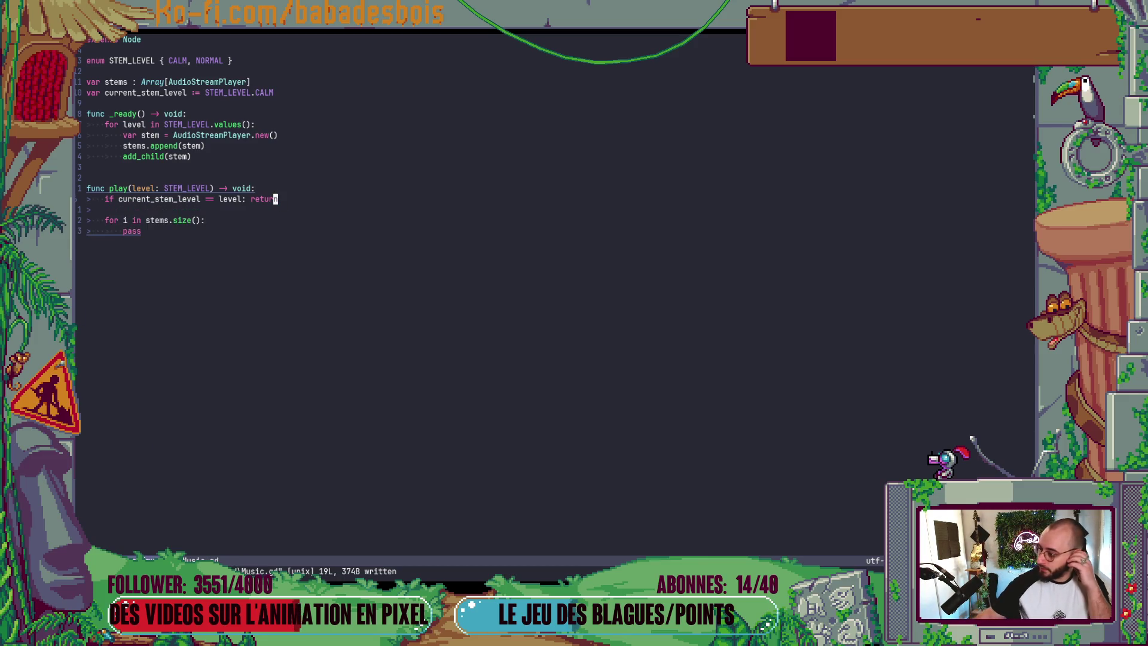
Step: Replace the loop's pass with 'var stem = stems[i]', discarding a stray stem.stop line
key("j")
key("j")
key("j")
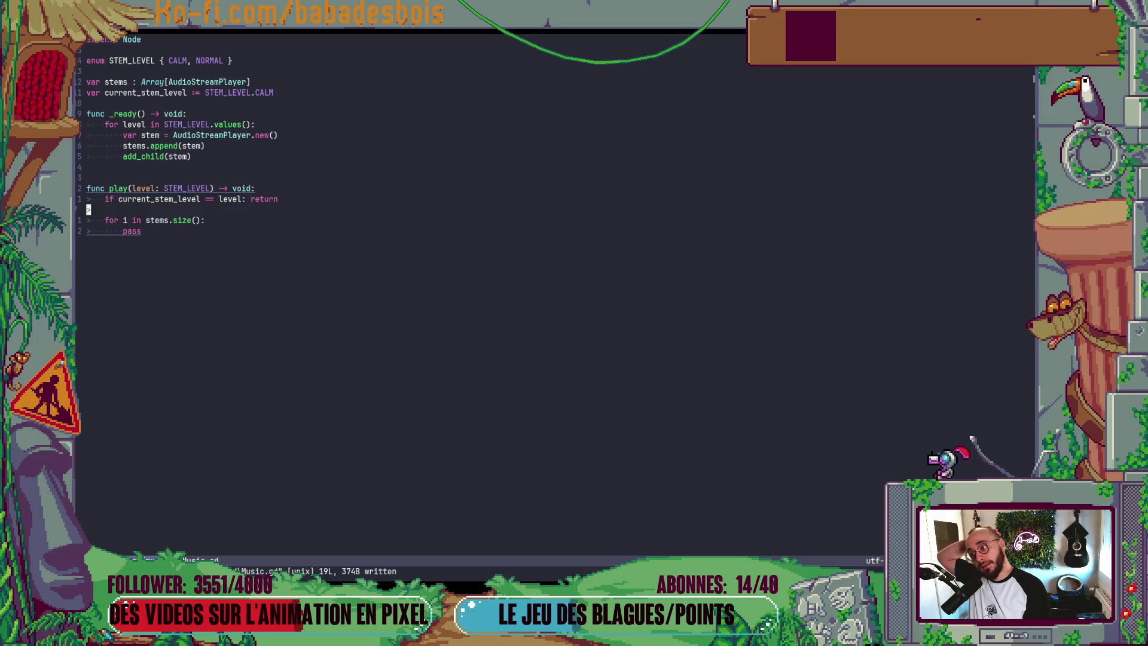
key("b")
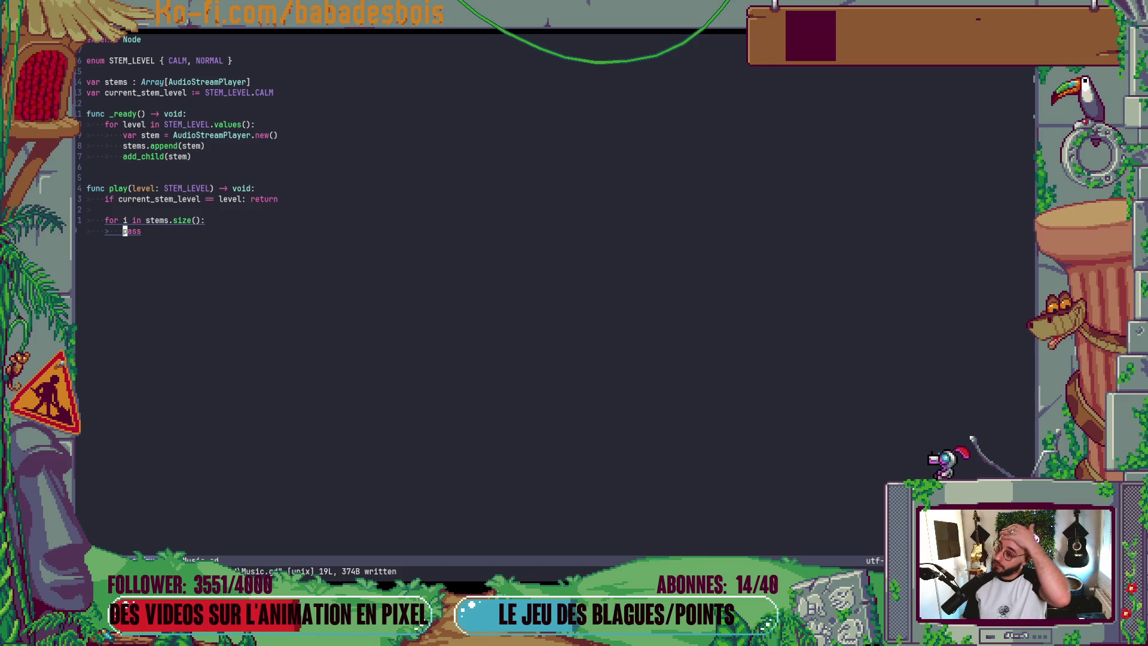
type("ciwvar stem = stems")
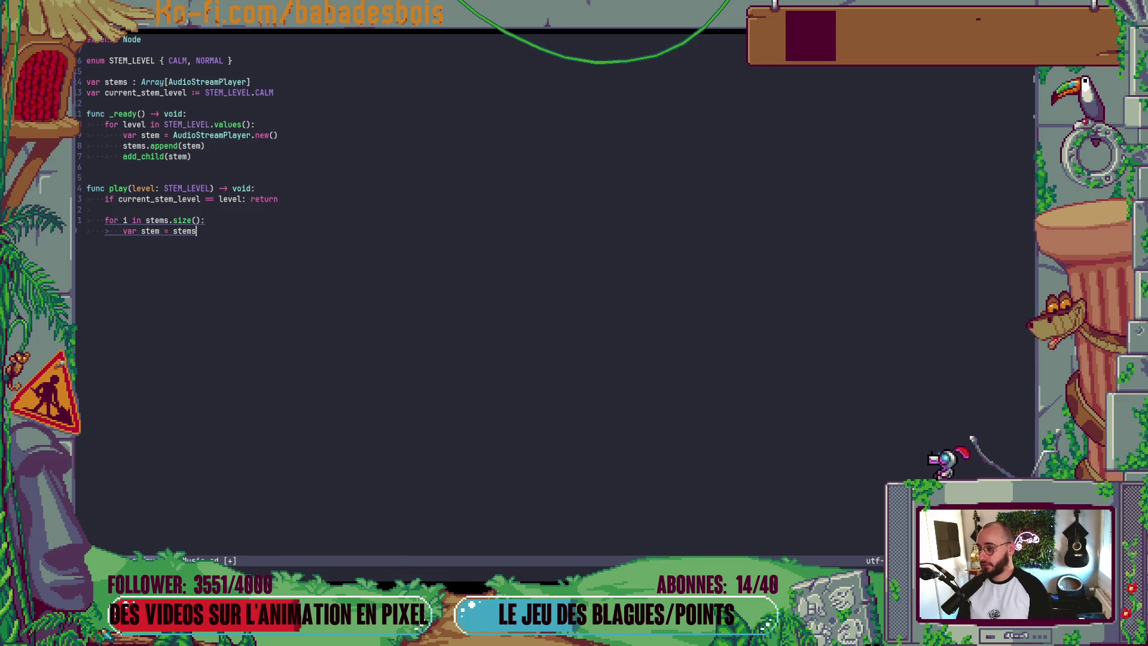
type("[i]")
key("Return")
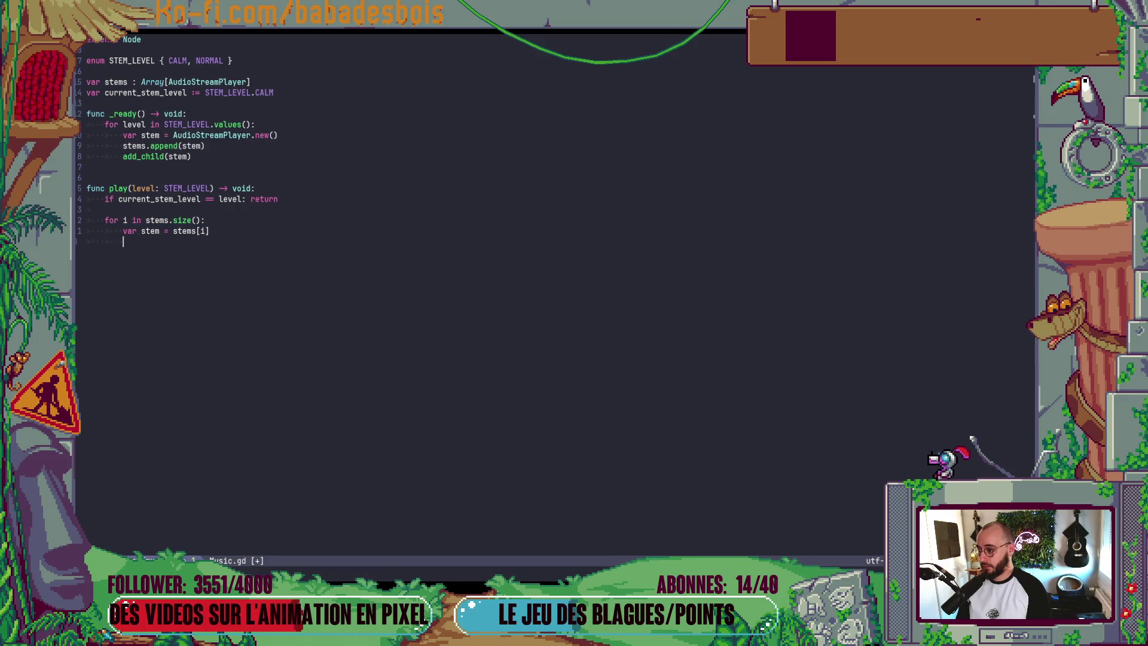
type("stem.")
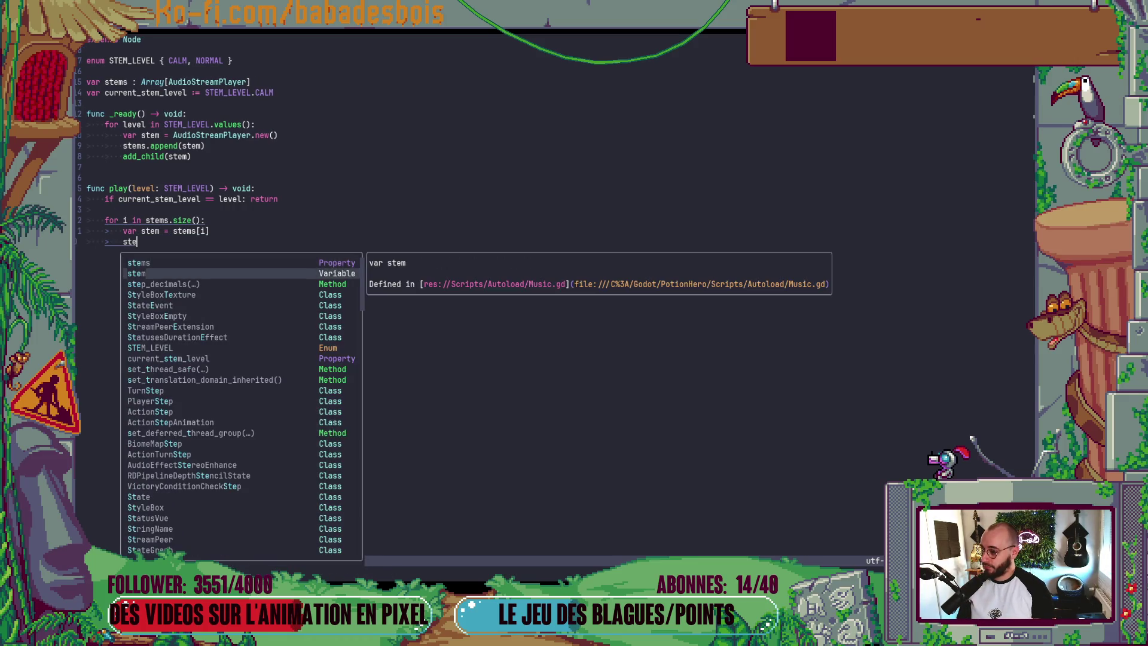
type("stop")
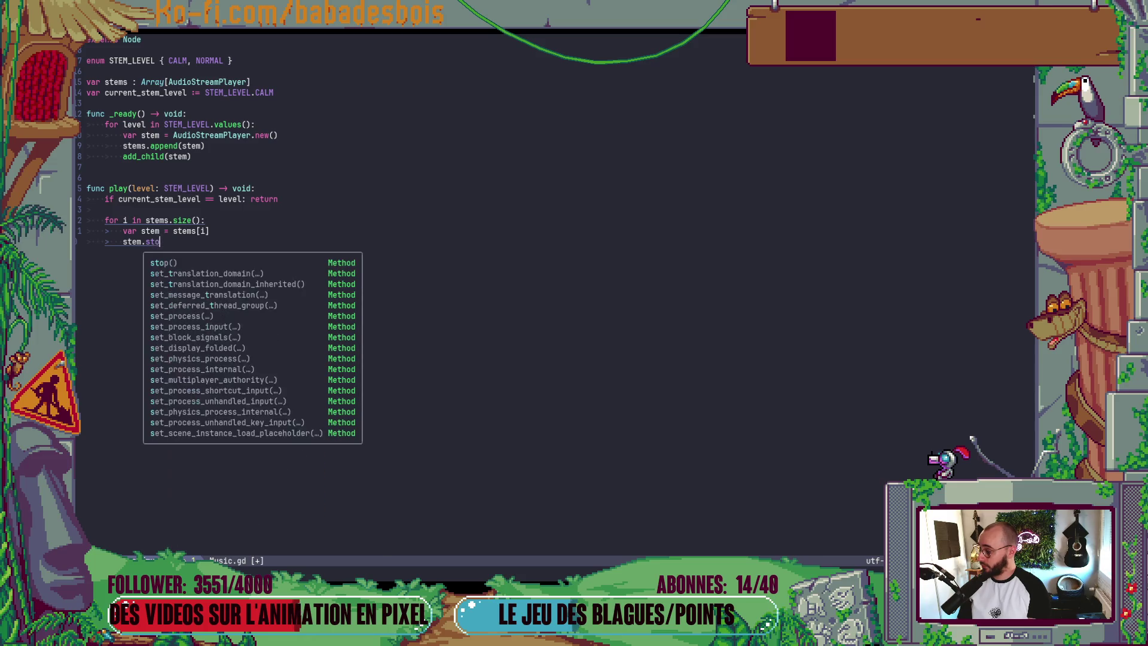
key("BackSpace")
key("BackSpace")
key("BackSpace")
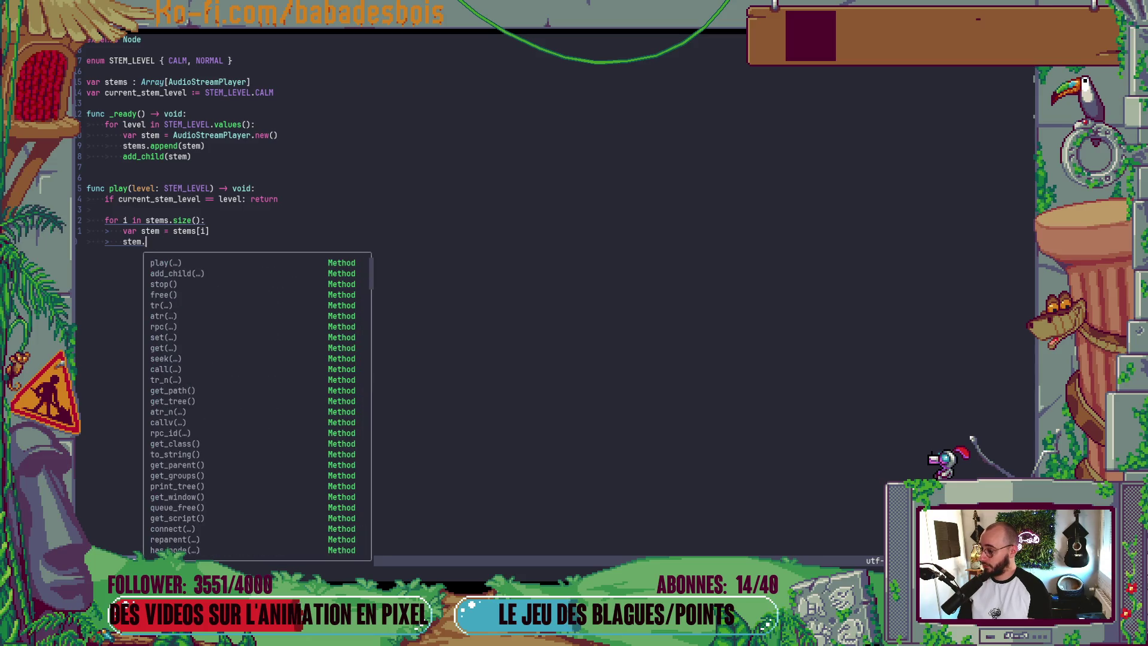
key("Escape")
key("BackSpace")
type("dd")
key("Escape")
key("d")
key("d")
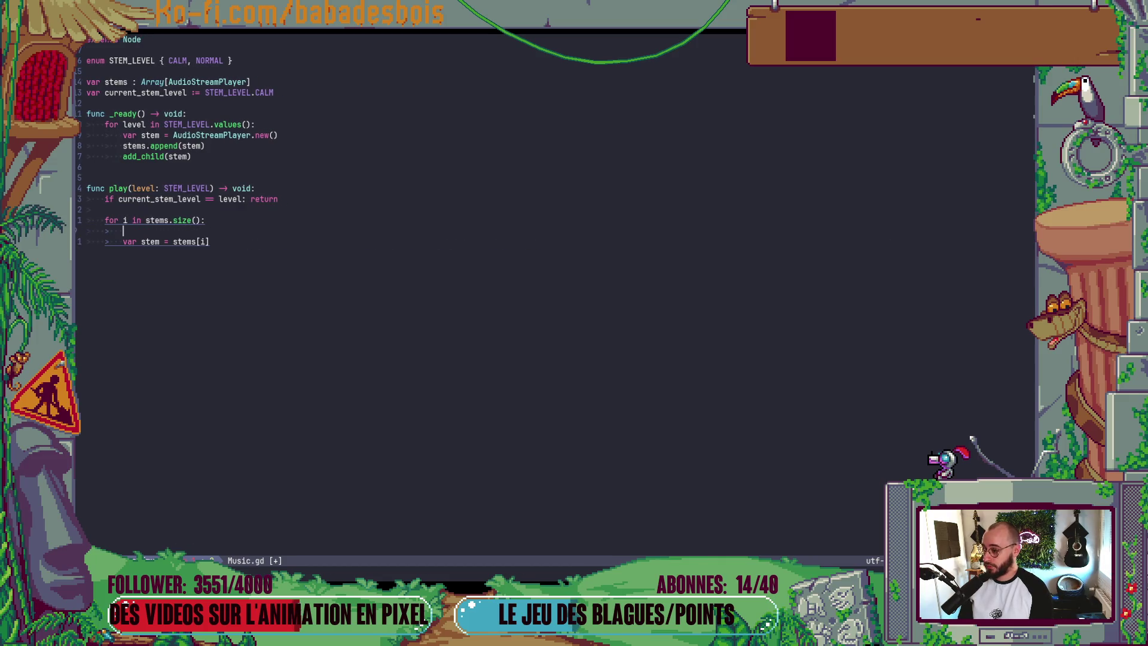
Step: Begin an unfinished 'if stem.is_pau' check on each stem below the stem line
type("o")
type("idf")
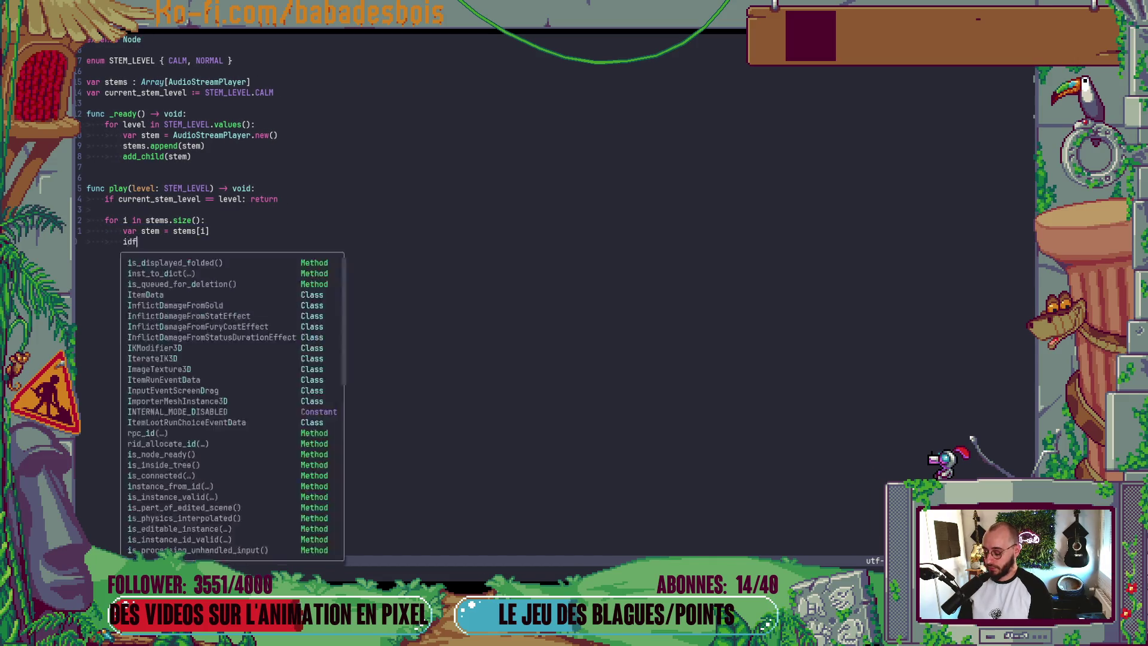
key("BackSpace")
key("BackSpace")
type("f stem.i")
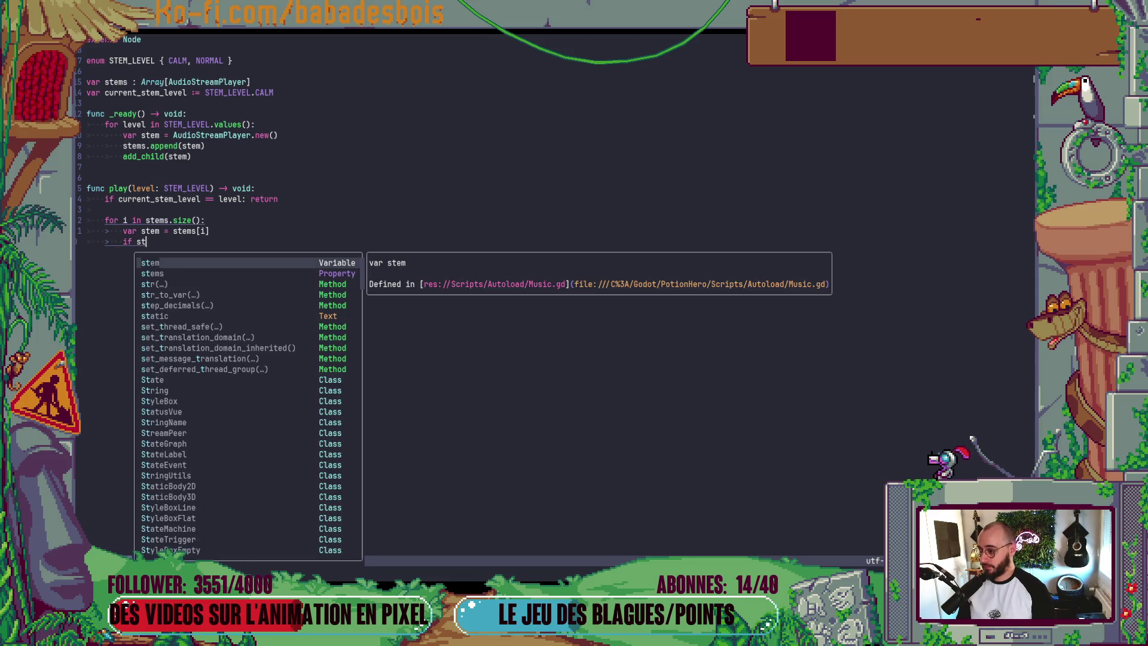
type("s")
key("BackSpace")
type("is")
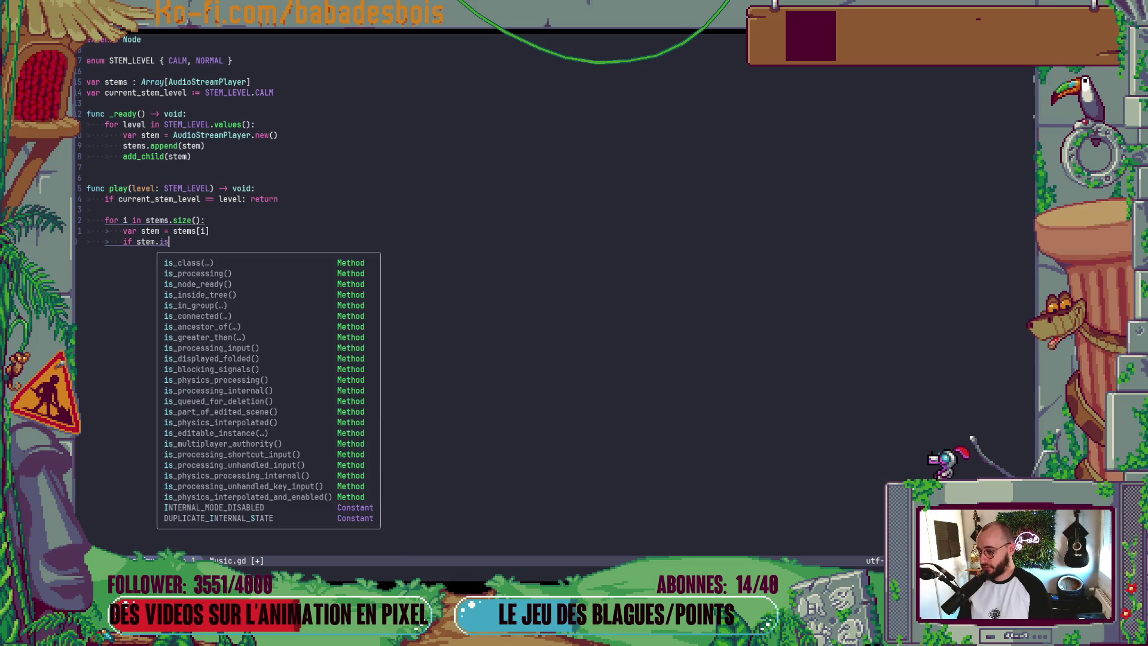
type("_pl")
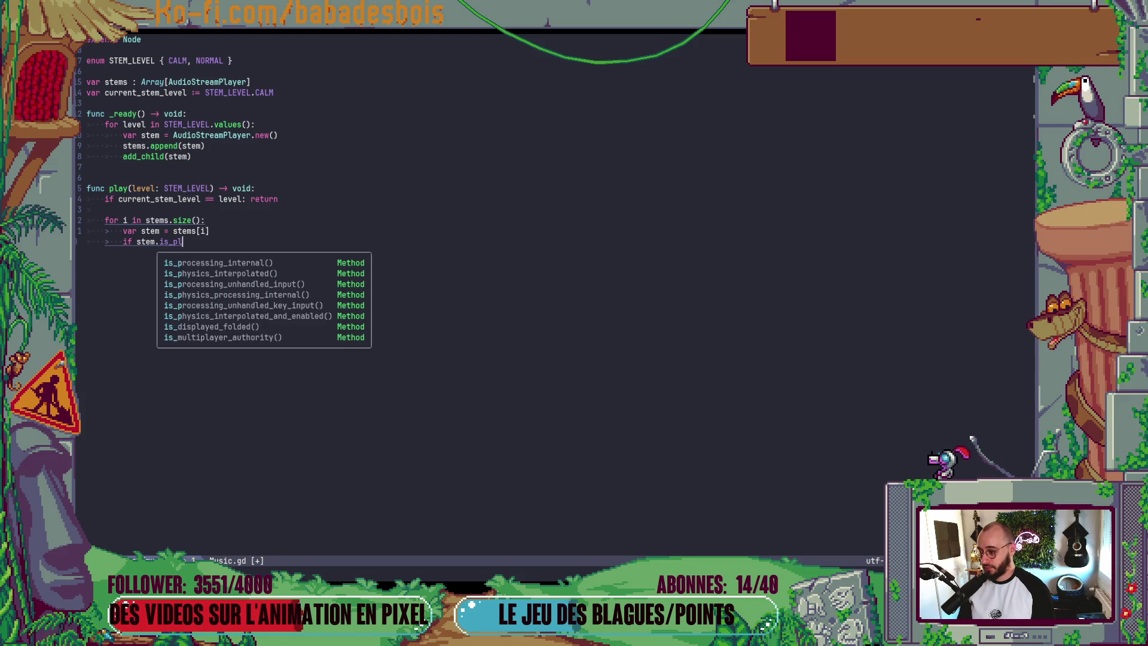
key("BackSpace")
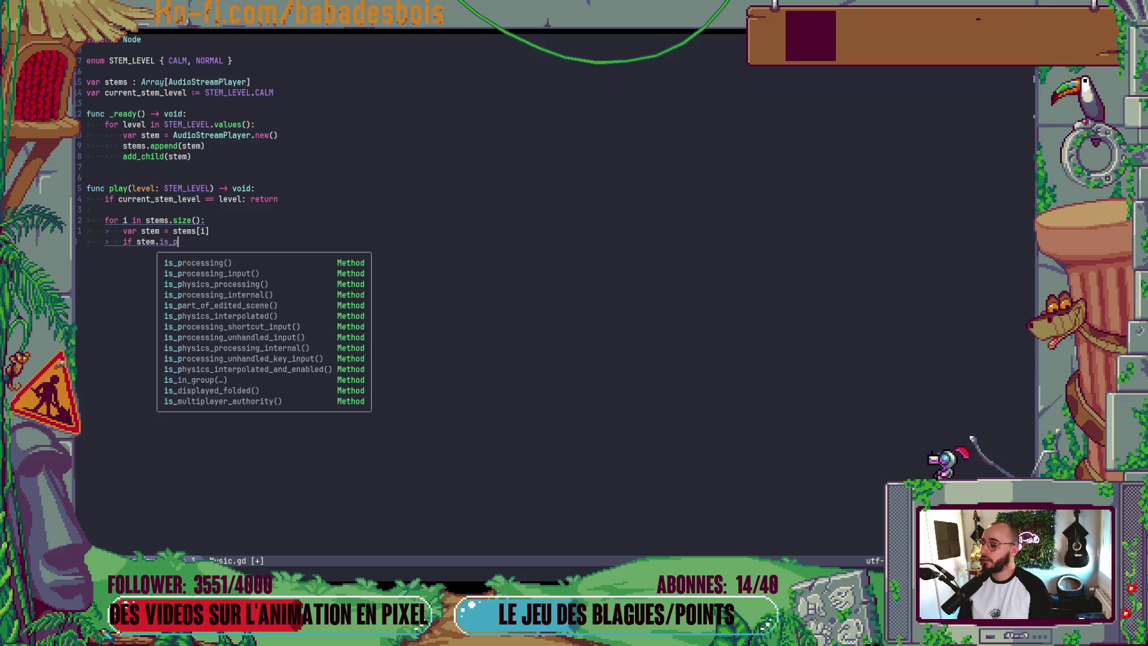
key("BackSpace")
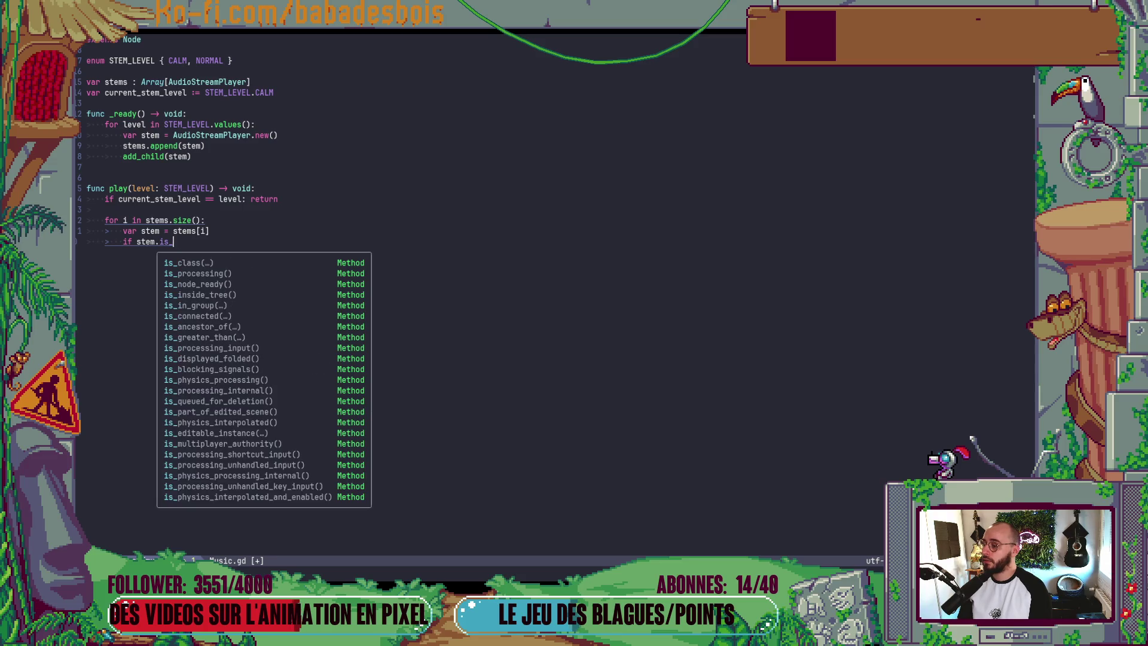
key("BackSpace")
type("_pau")
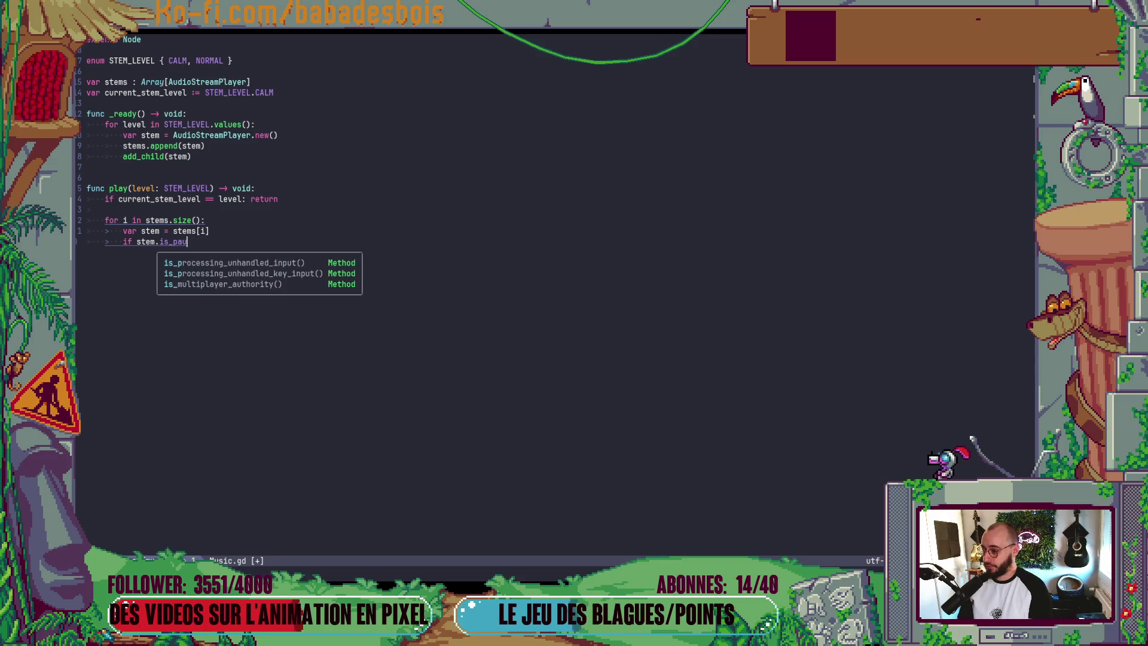
key("BackSpace")
key("Escape")
key("alt+Tab")
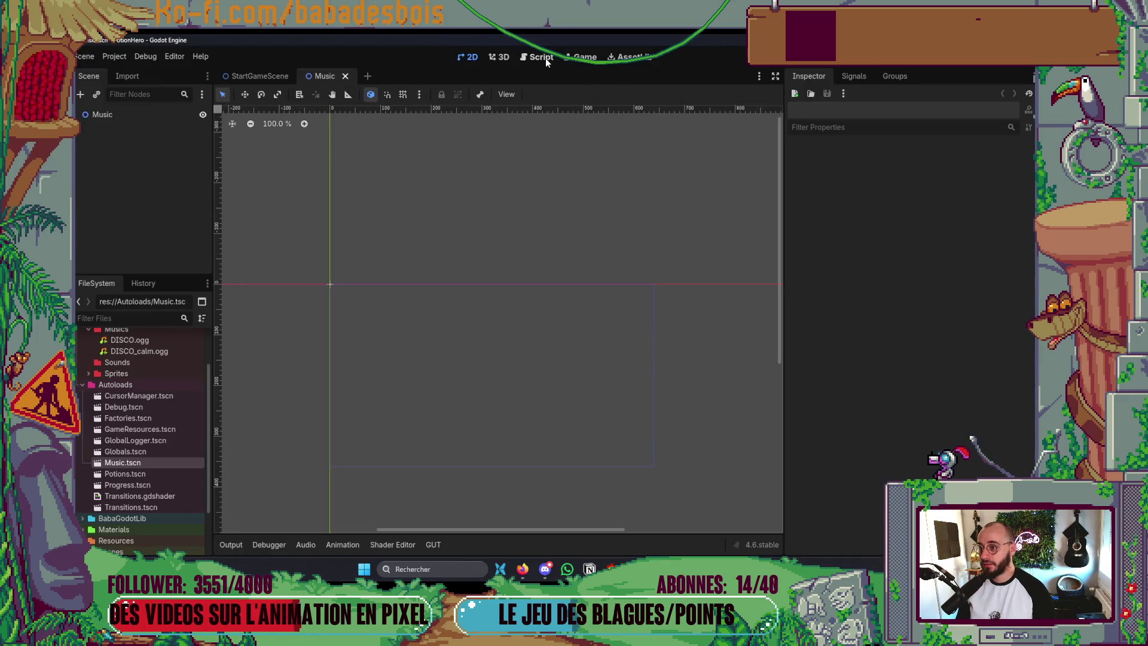
Step: Search Godot's help for 'AudioStream' and read AudioStreamPlayer's properties and methods
left_click(545, 58)
left_click(719, 96)
type("A")
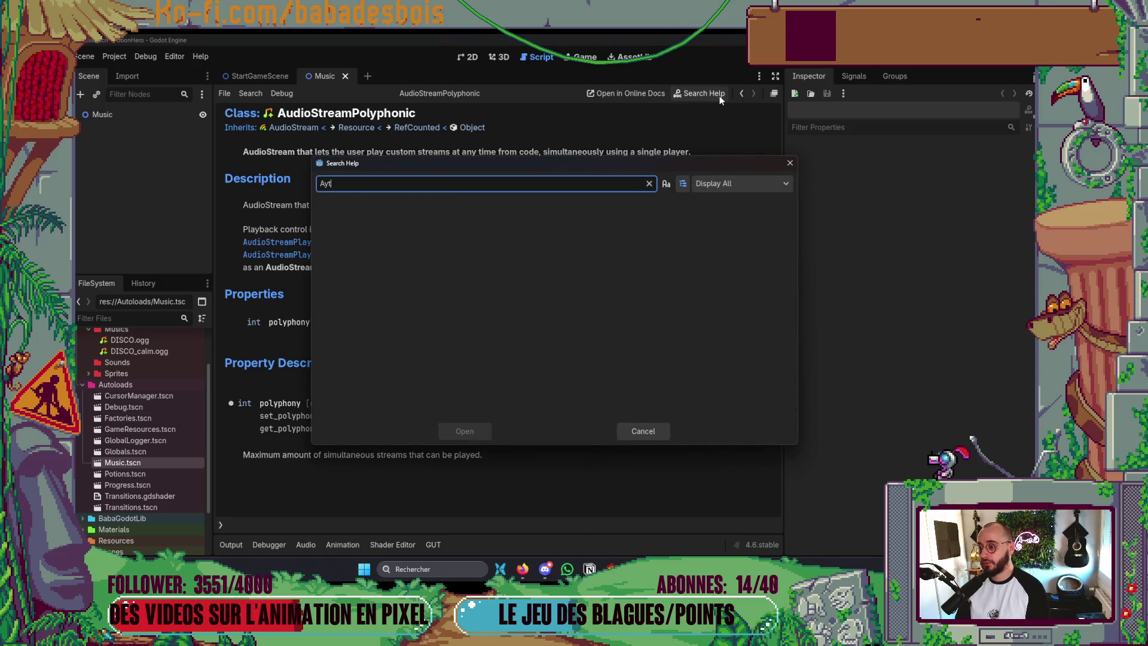
type("udioSte")
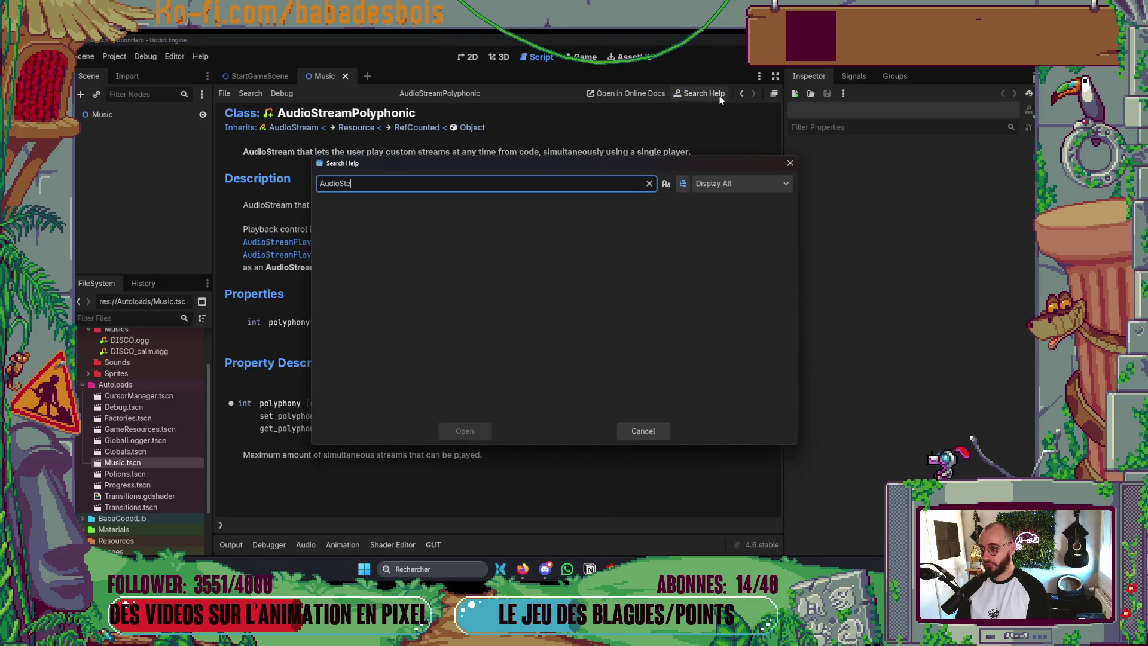
key("BackSpace")
type("reamPl")
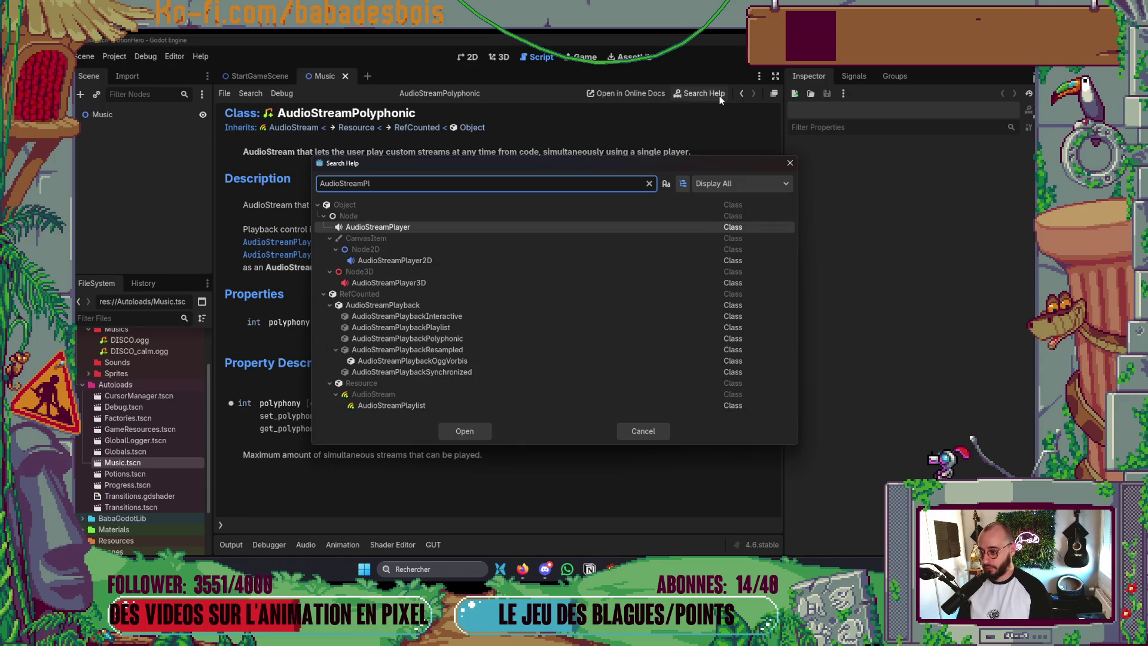
key("Return")
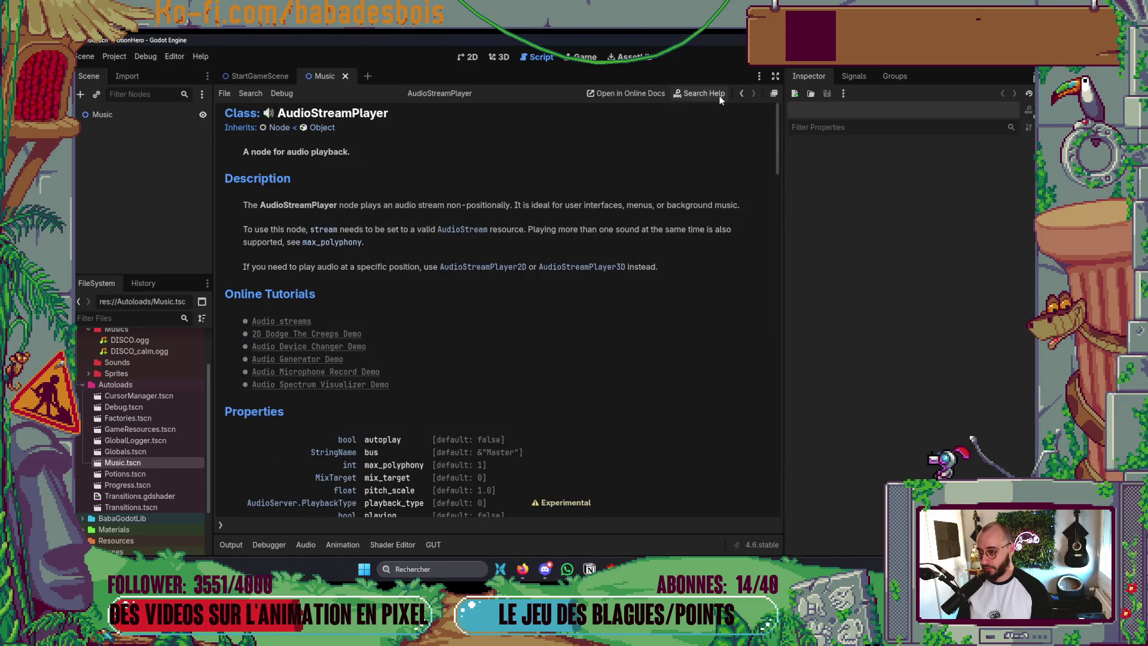
scroll(413, 272, "down", 5)
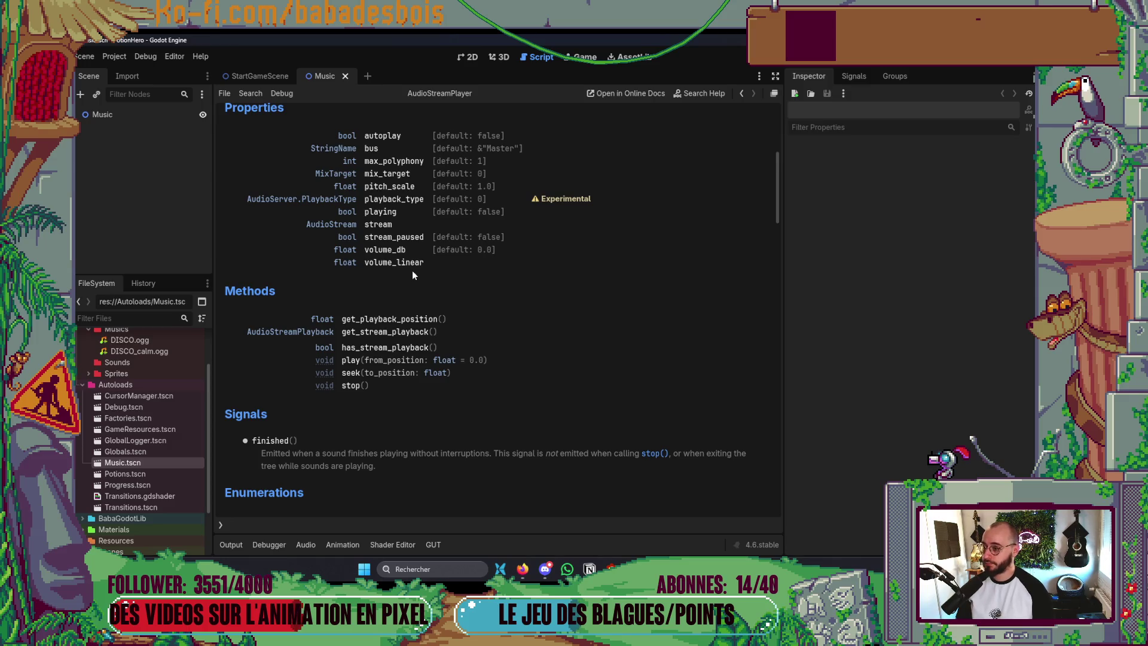
key("alt+Tab")
key("alt+Tab")
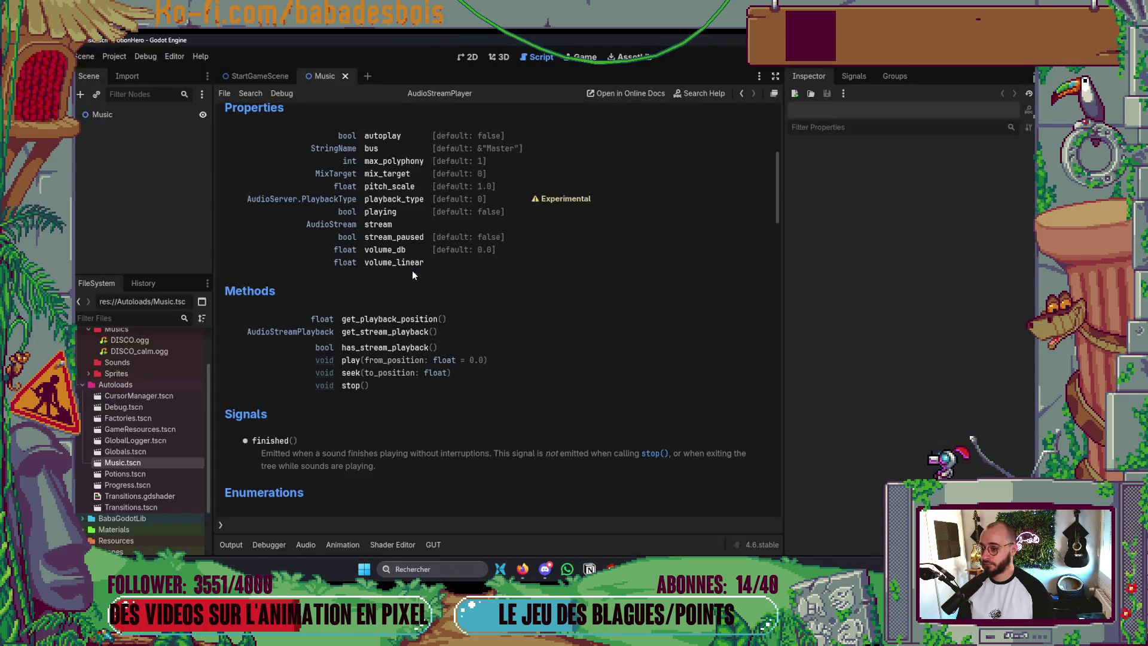
scroll(405, 286, "down", 2)
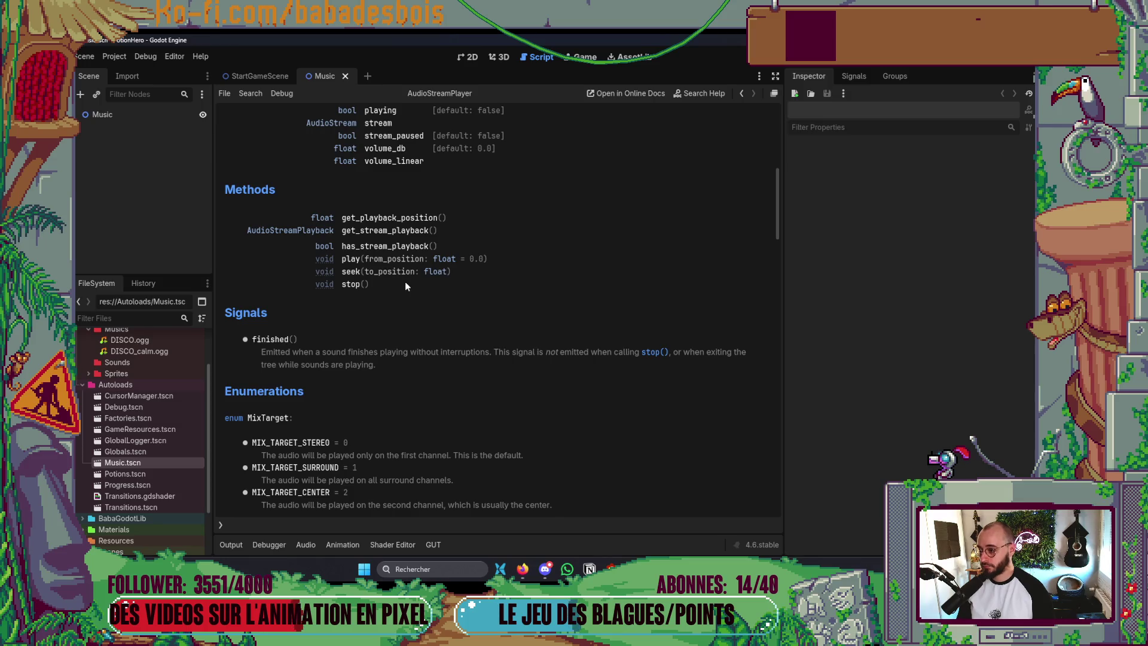
scroll(404, 282, "down", 2)
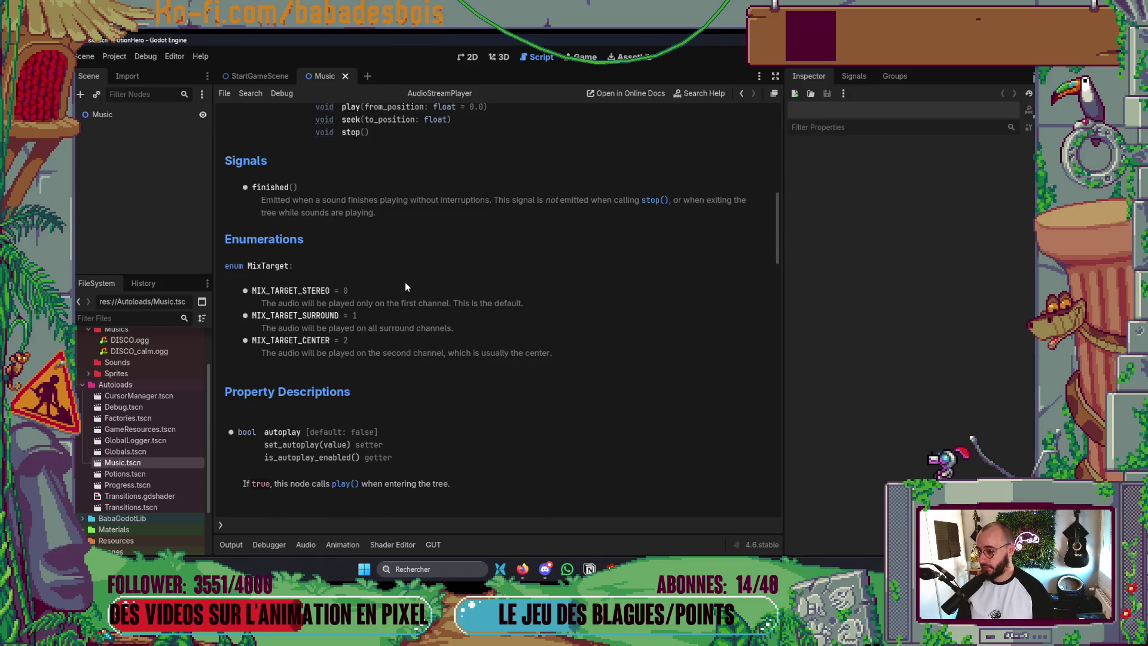
scroll(404, 282, "down", 5)
scroll(406, 288, "up", 5)
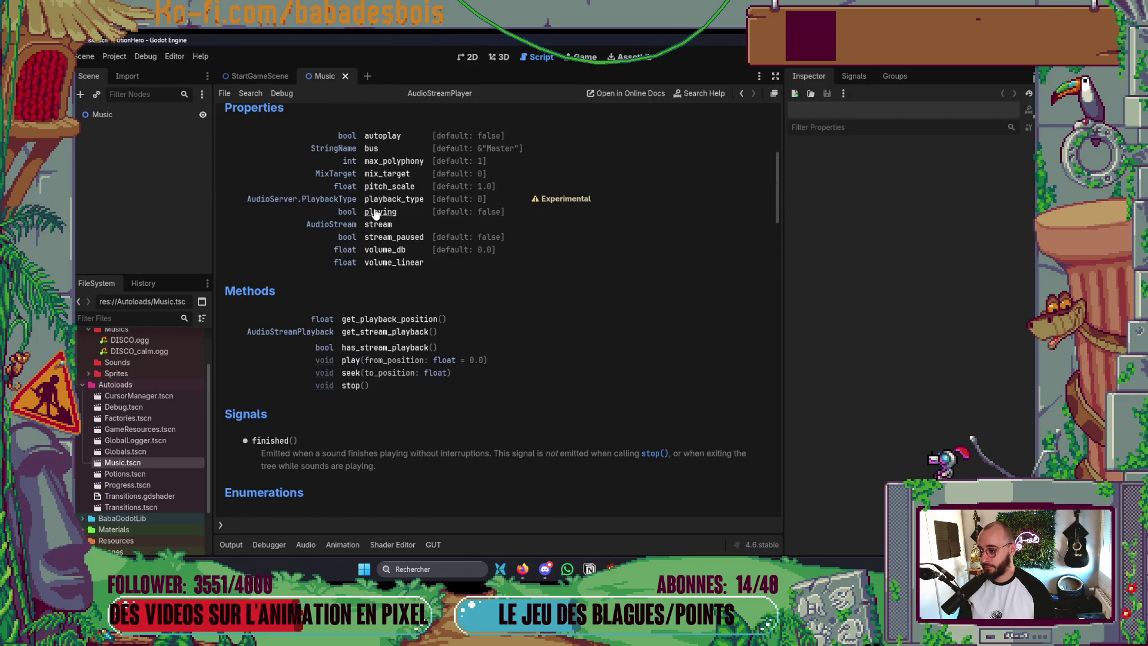
key("alt+Tab")
Step: In the stem loop, add an if !stem.playing: block calling stem.stop() and save Music.gd
type(".pl")
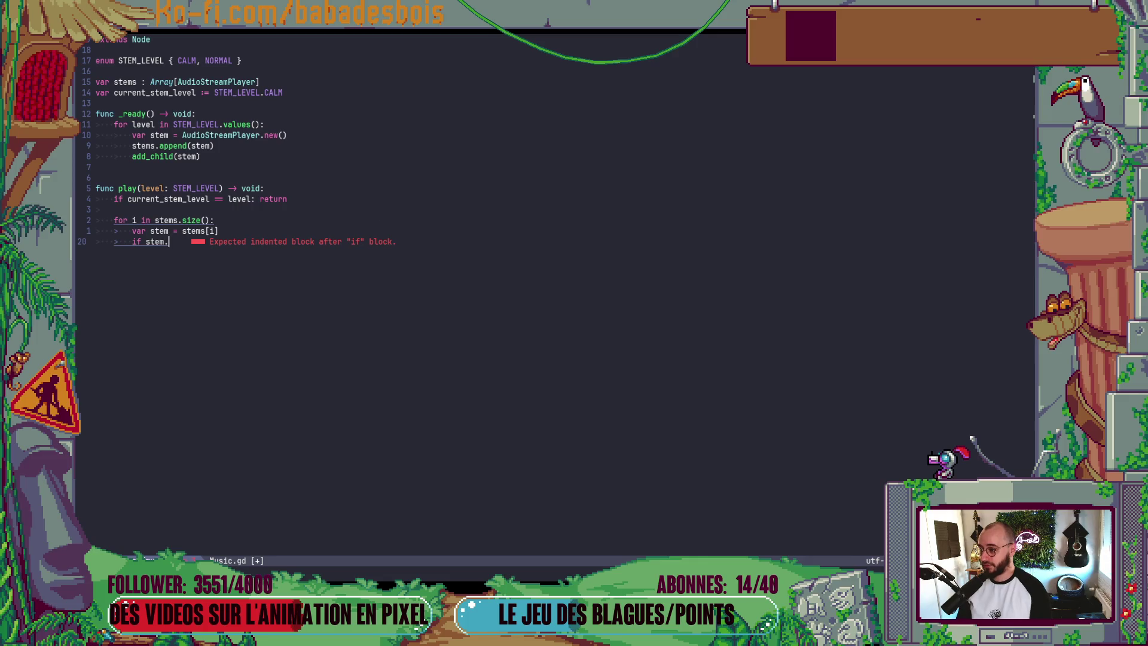
key("Return")
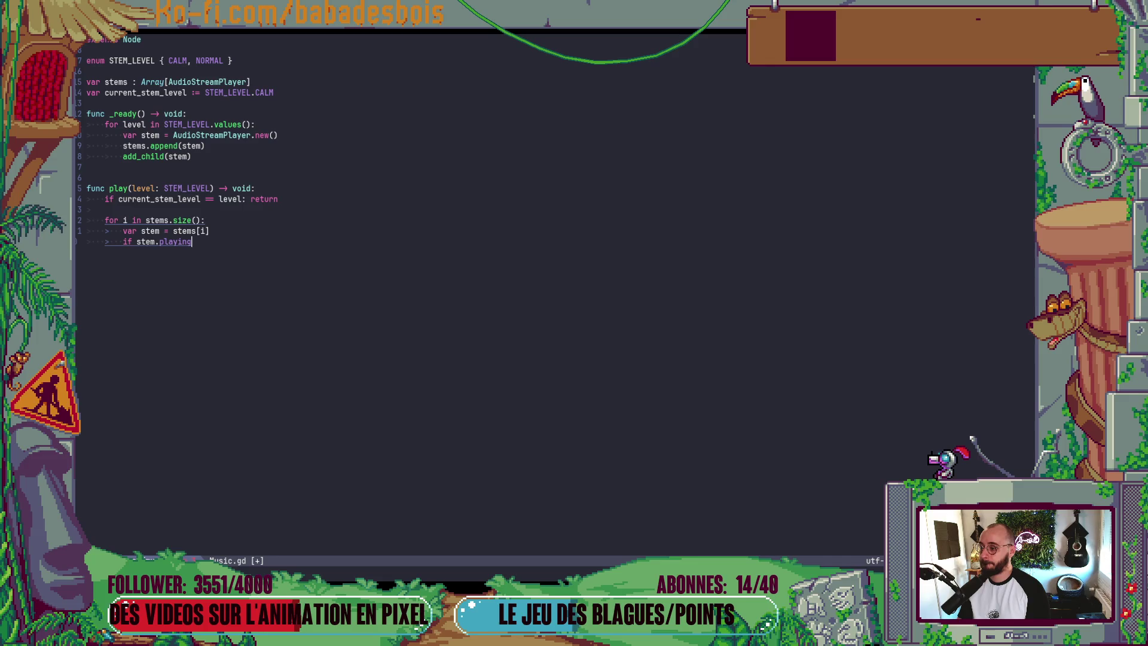
key("Escape")
key("b")
key("b")
key("b")
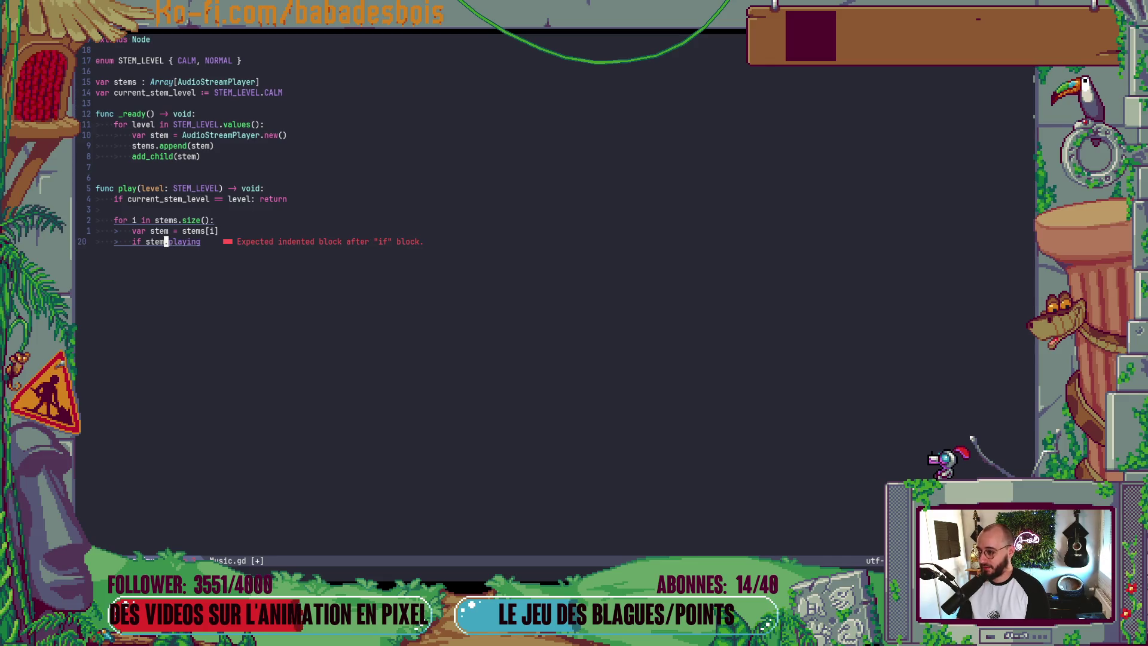
type("if !")
key("Escape")
type("A:")
key("Return")
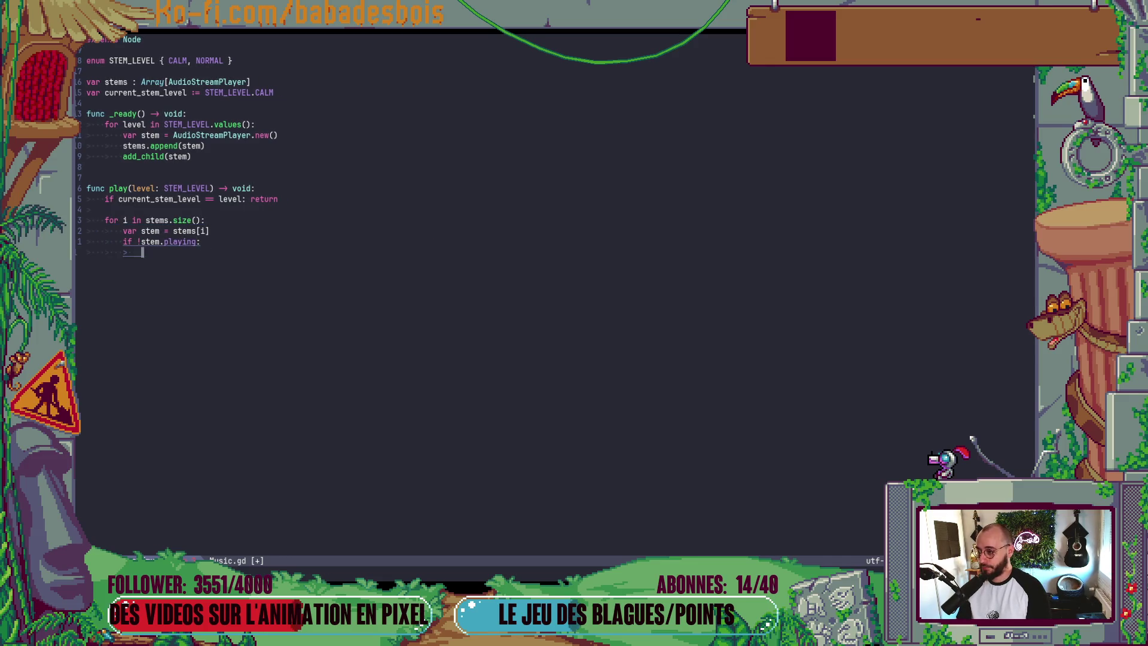
type("stem.step")
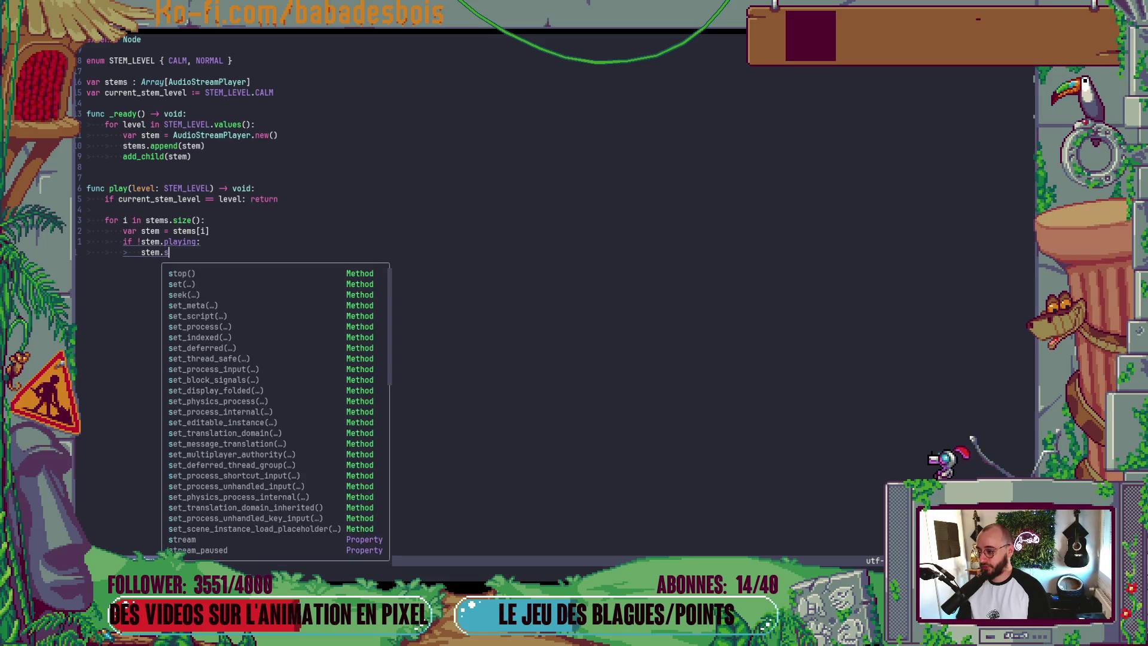
key("BackSpace")
key("BackSpace")
type("op")
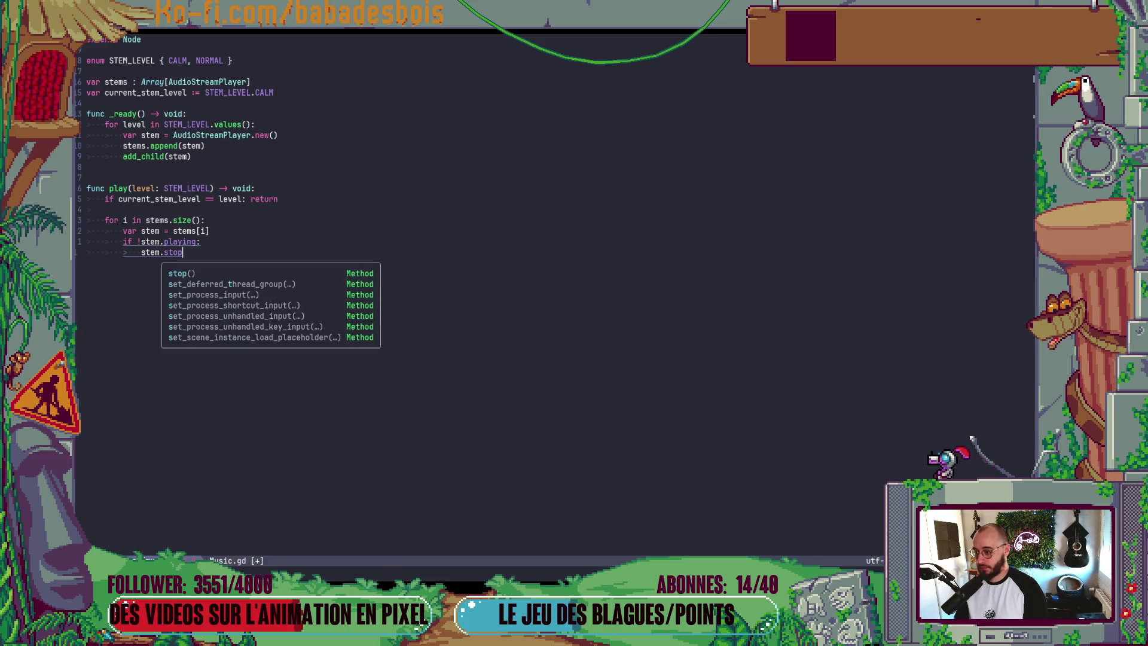
key("Return")
key("Escape")
type(":w")
key("Return")
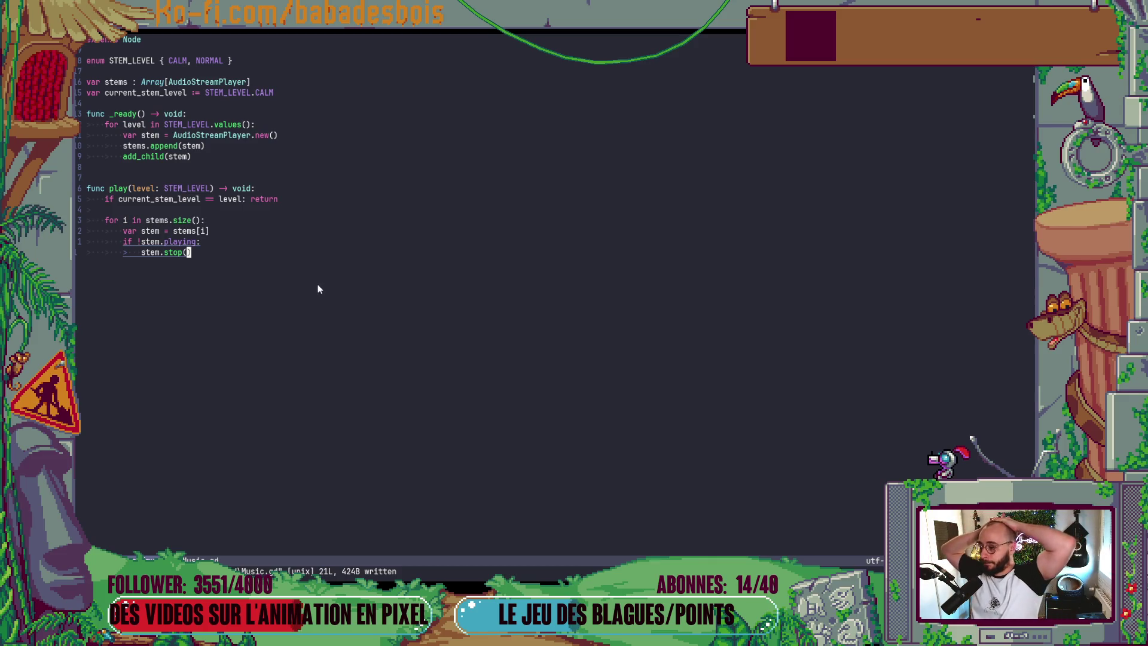
Step: Change the call to stem.play(), delete the trailing blank lines, and save again
key("asciicircum")
key("f")
key("parenleft")
type("bciwplay")
key("Escape")
key("o")
key("Return")
key("BackSpace")
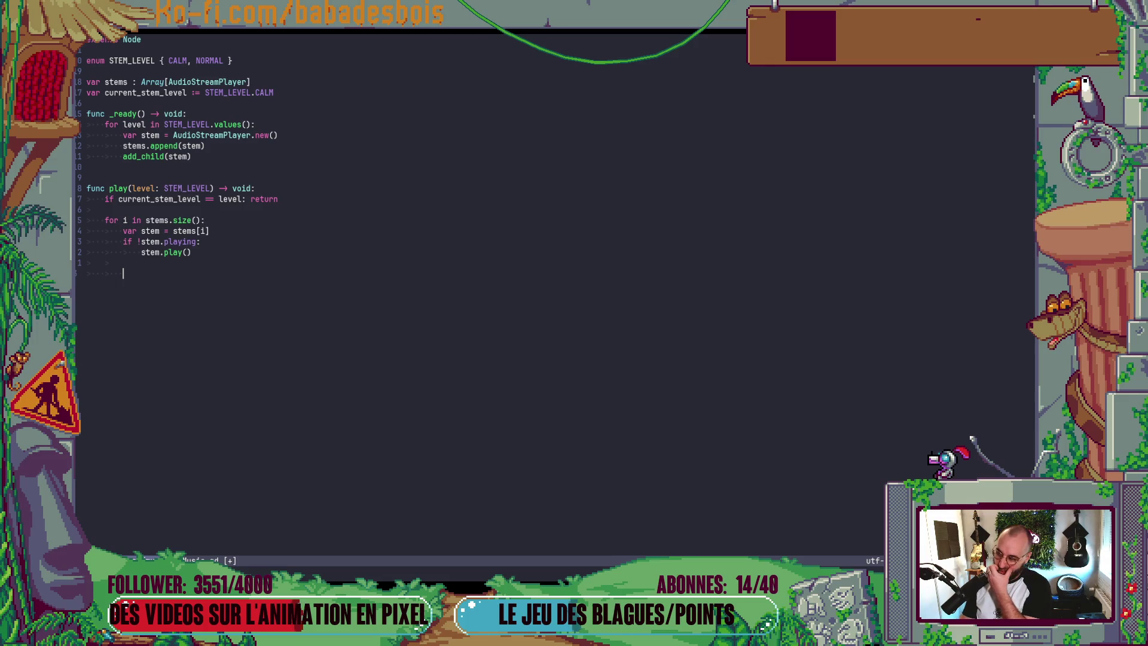
key("Escape")
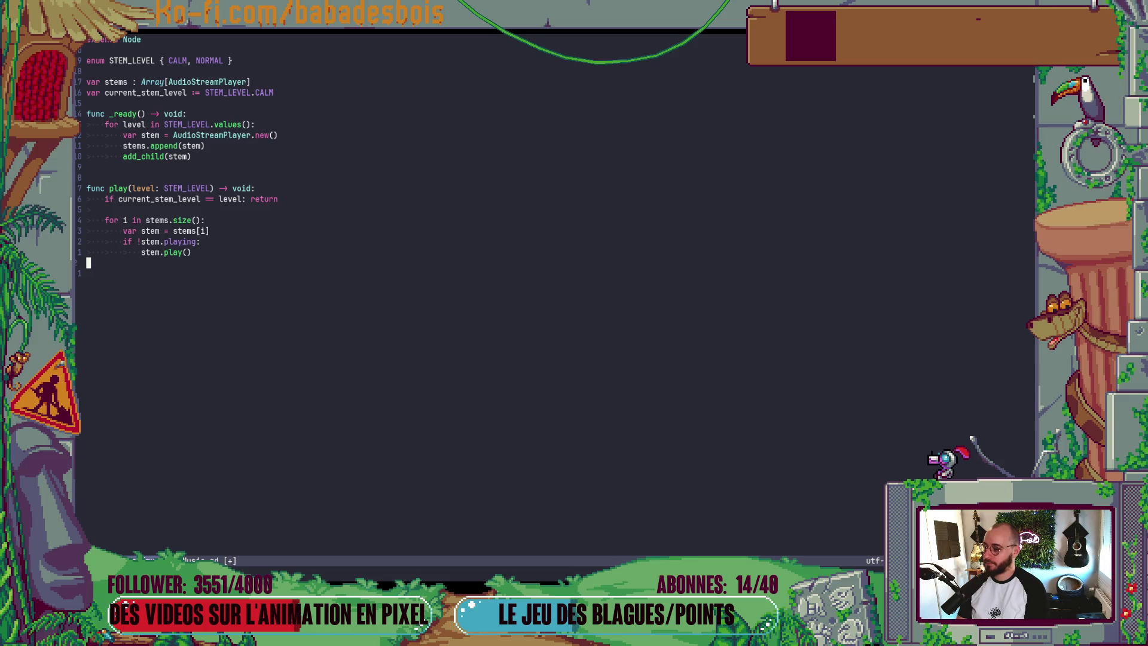
key("d")
key("d")
key("d")
key("k")
key("k")
key("k")
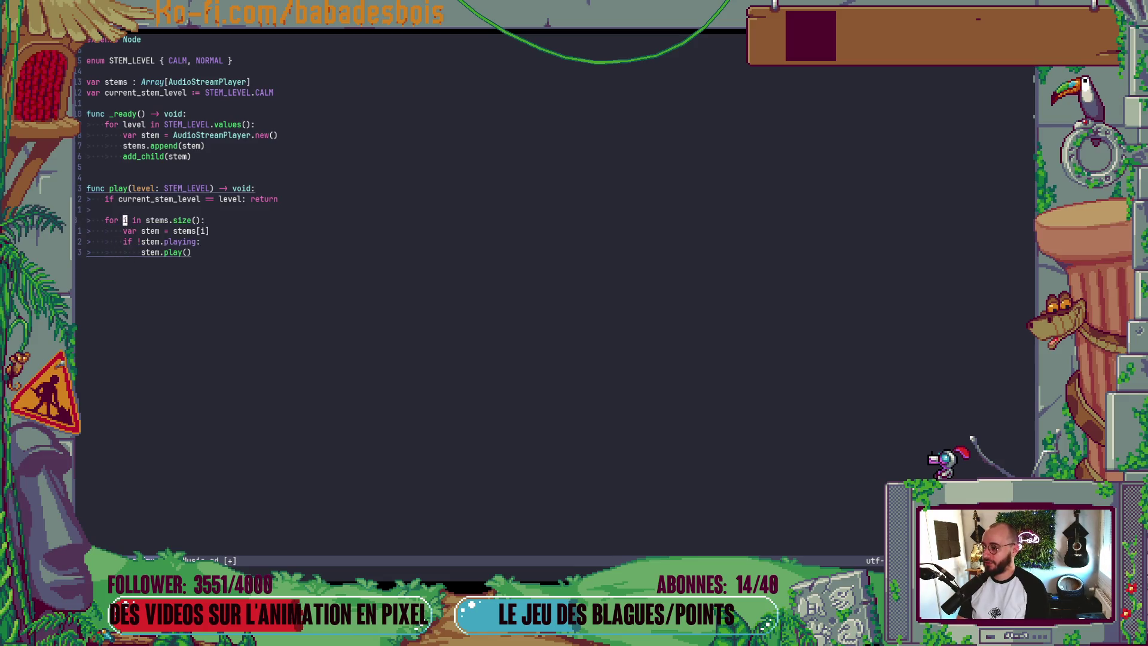
key("j")
key("shift+o")
key("Escape")
type("ku:w")
key("Return")
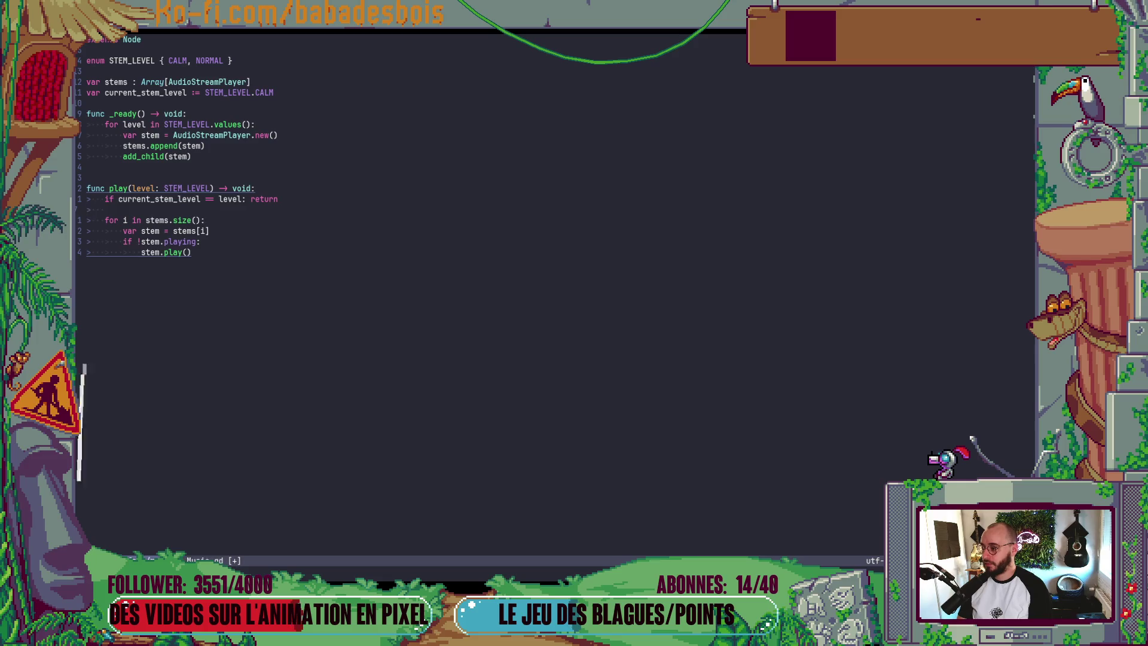
Step: Add a cross_fade := true parameter to the play() signature and save Music.gd
key("k")
key("k")
type("$bhi, cro")
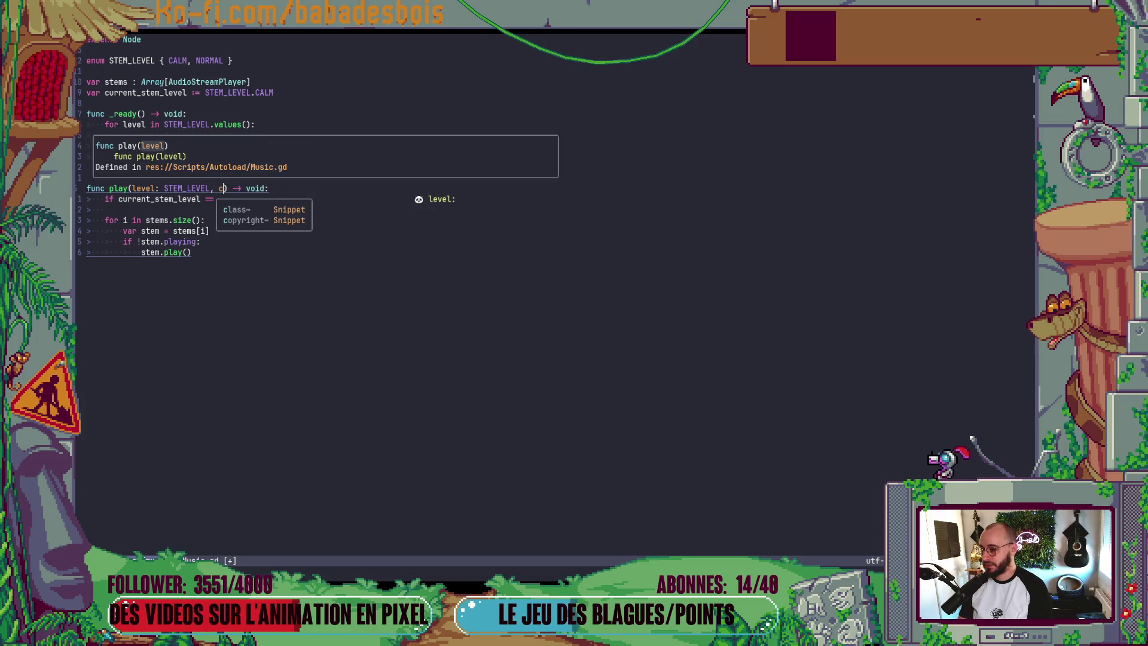
type("ss_fade")
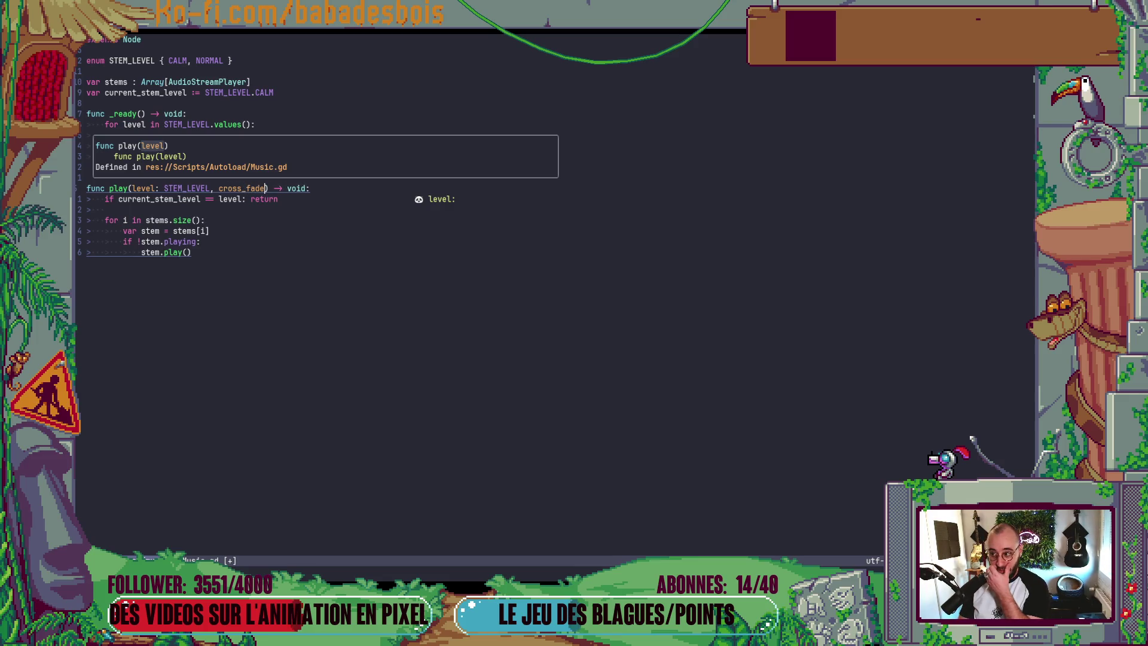
type(" := true")
key("Escape")
type(":w")
key("Return")
key("j")
key("j")
key("j")
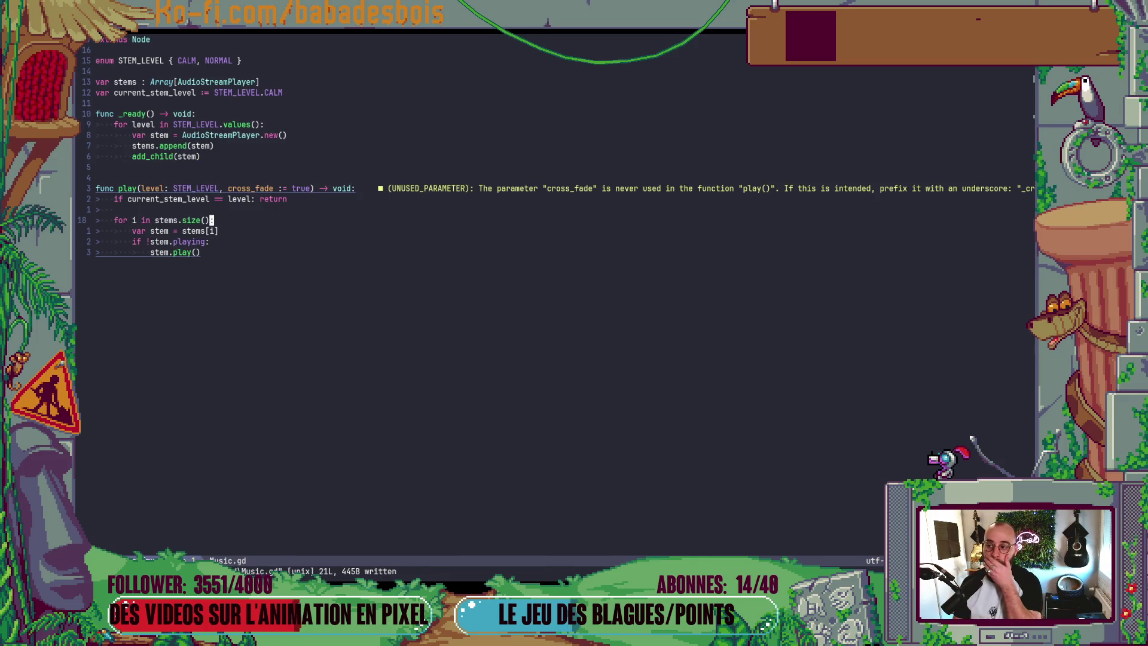
Step: Open blank lines above the stem loop and start an if cross_fade: conditional
key("k")
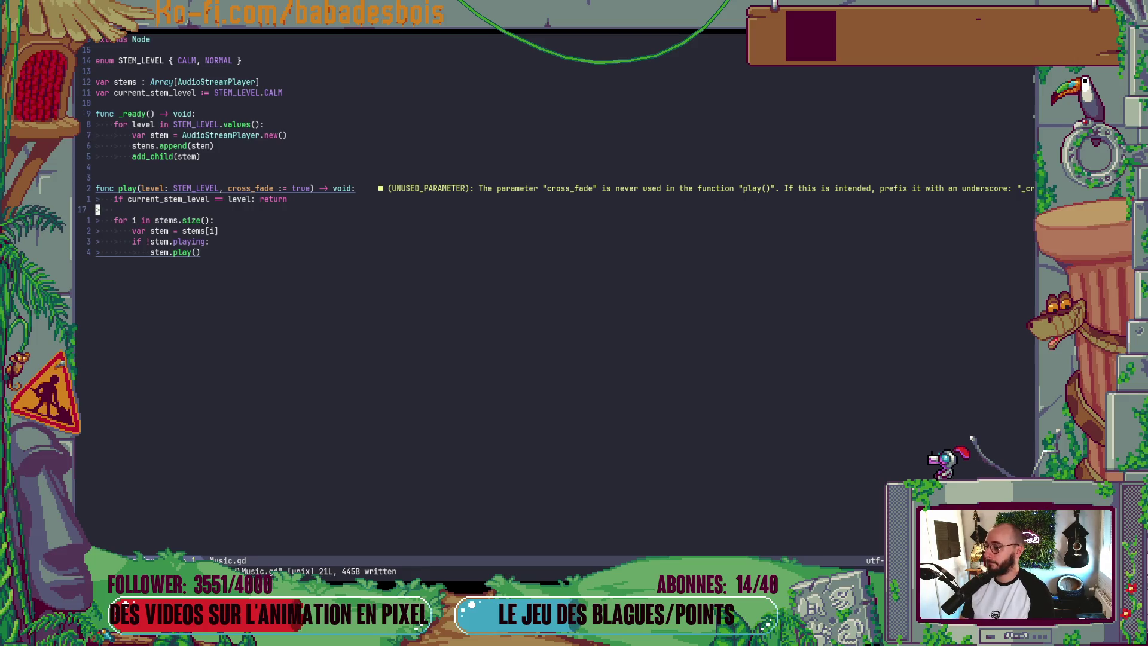
key("S")
key("Return")
key("Up")
key("Return")
type("if cre")
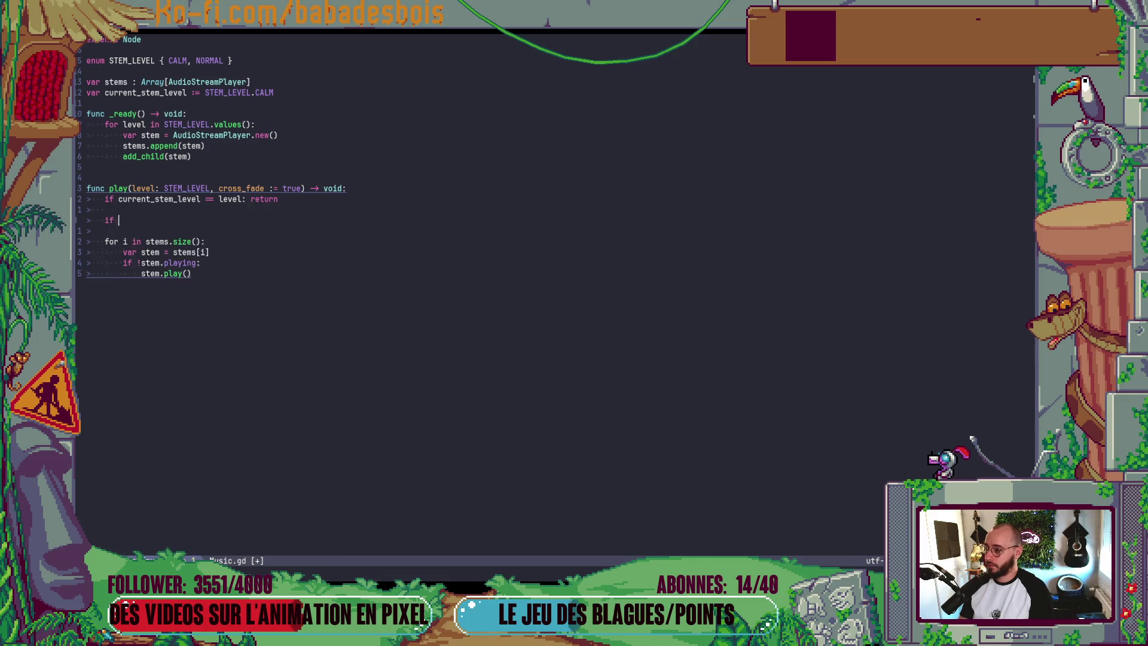
type("oss_fade:")
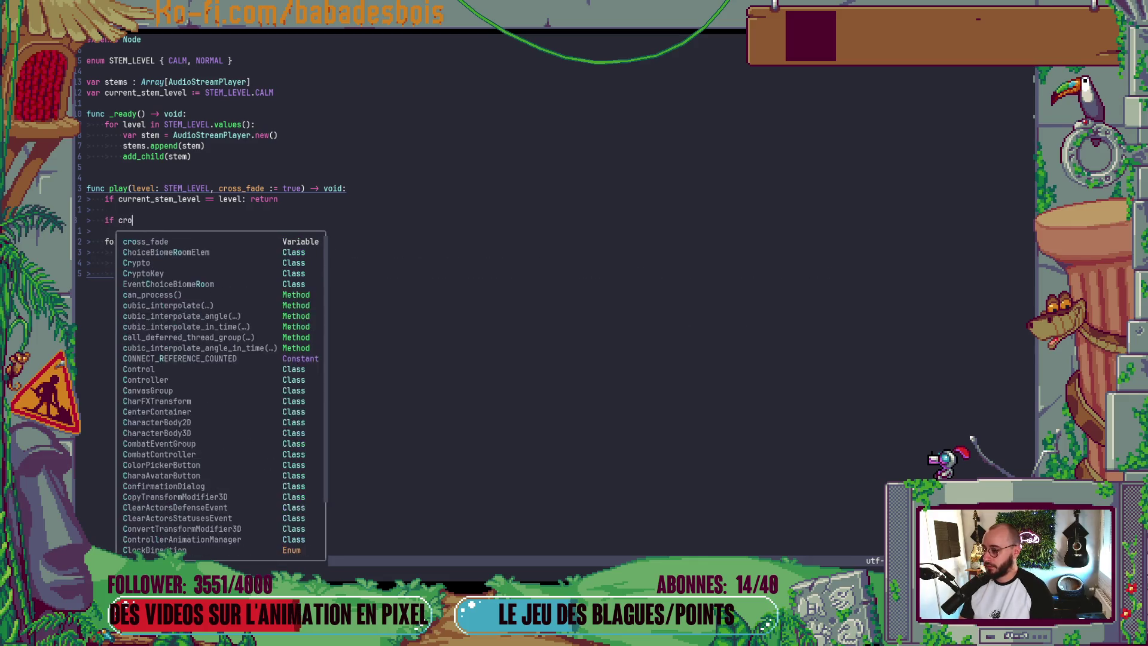
Step: Discard the unfinished if cross_fade block
key("Return")
type("v")
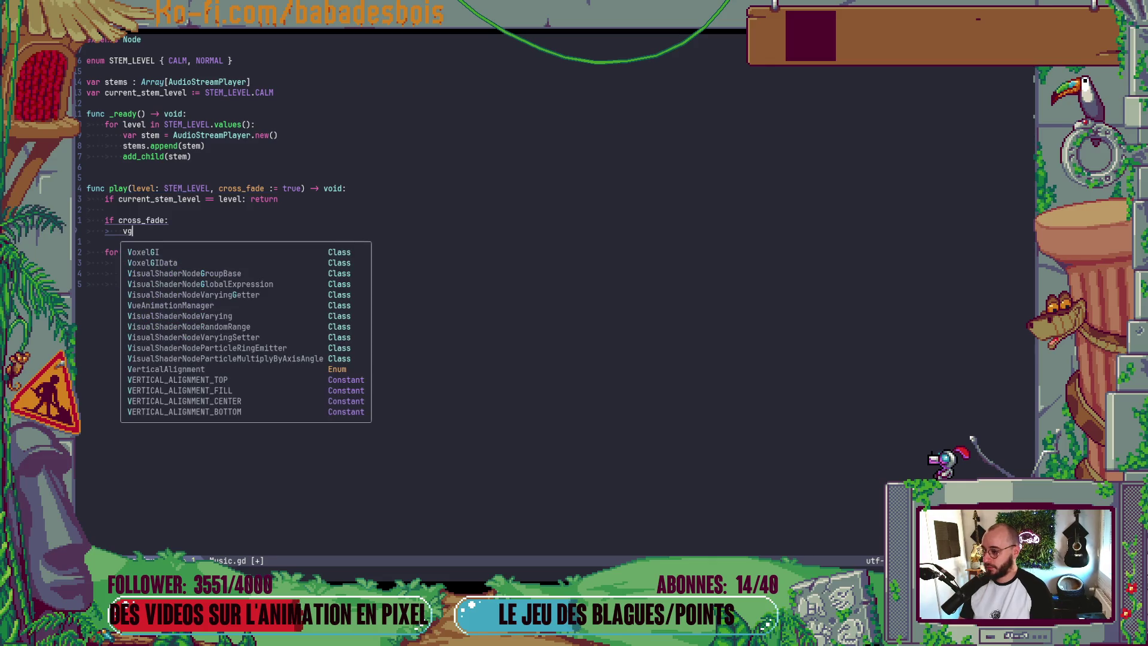
key("Escape")
key("k")
key("shift+v")
key("j")
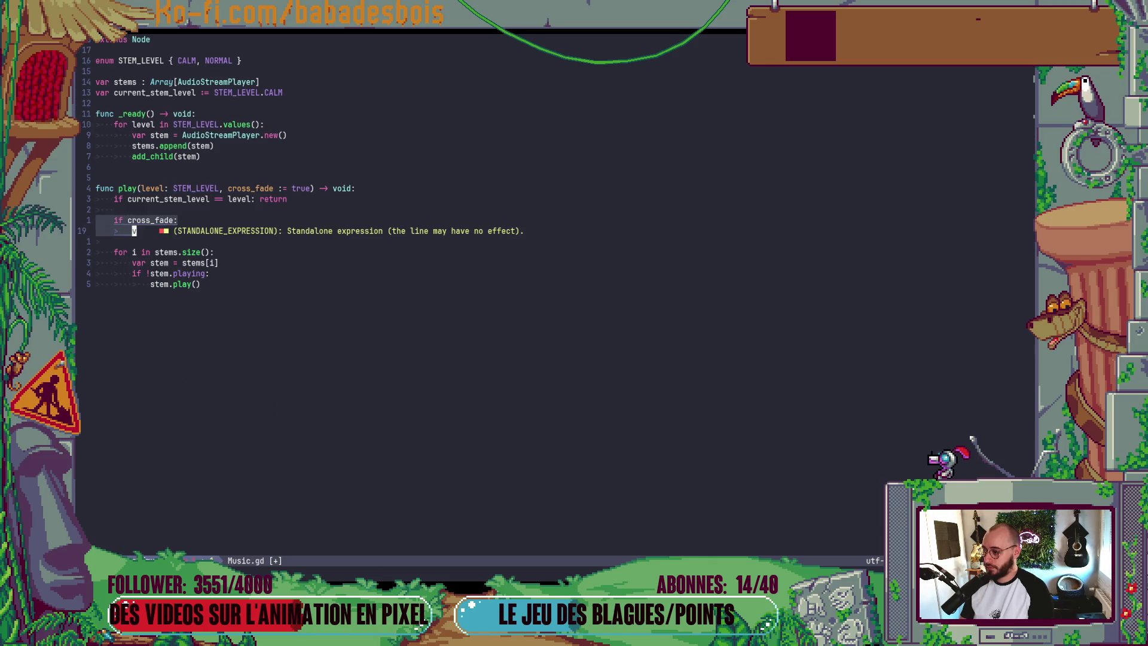
Step: Write var tween = create_tween() if cross_fade else null in its place and save
type("cvar tween =")
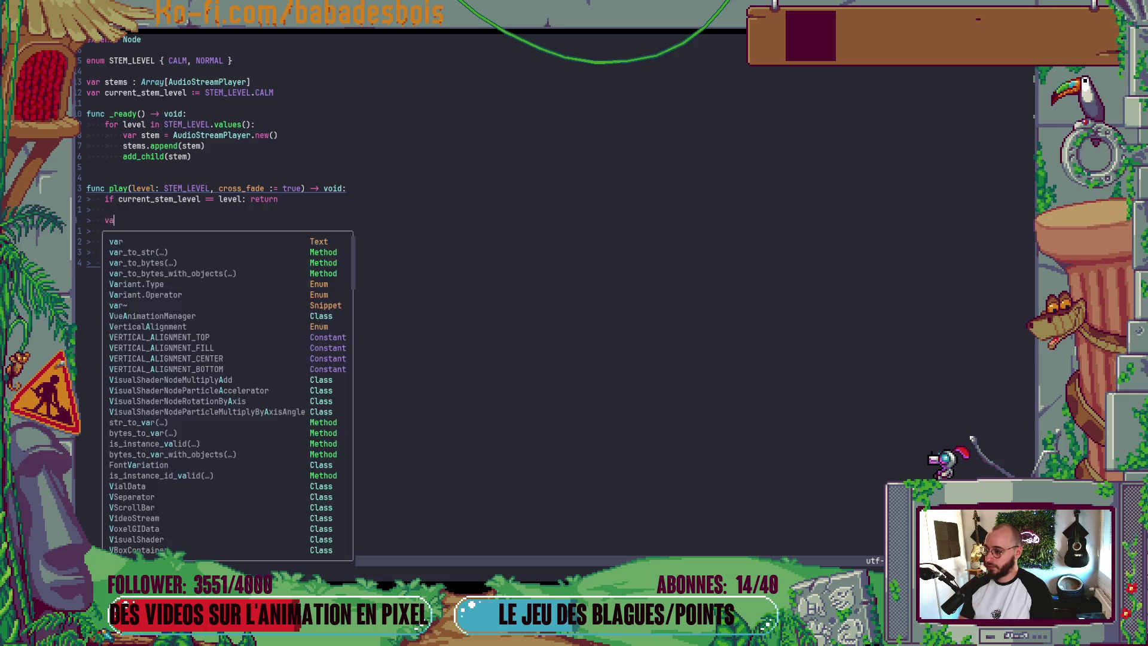
type(" cre")
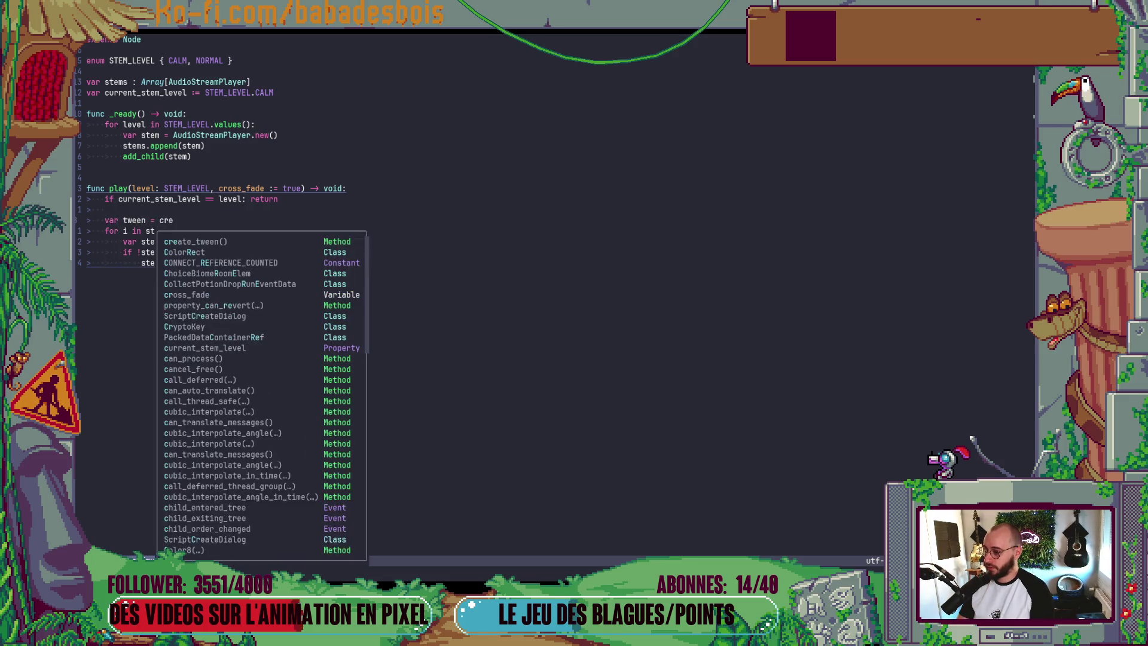
key("Return")
type("if cr")
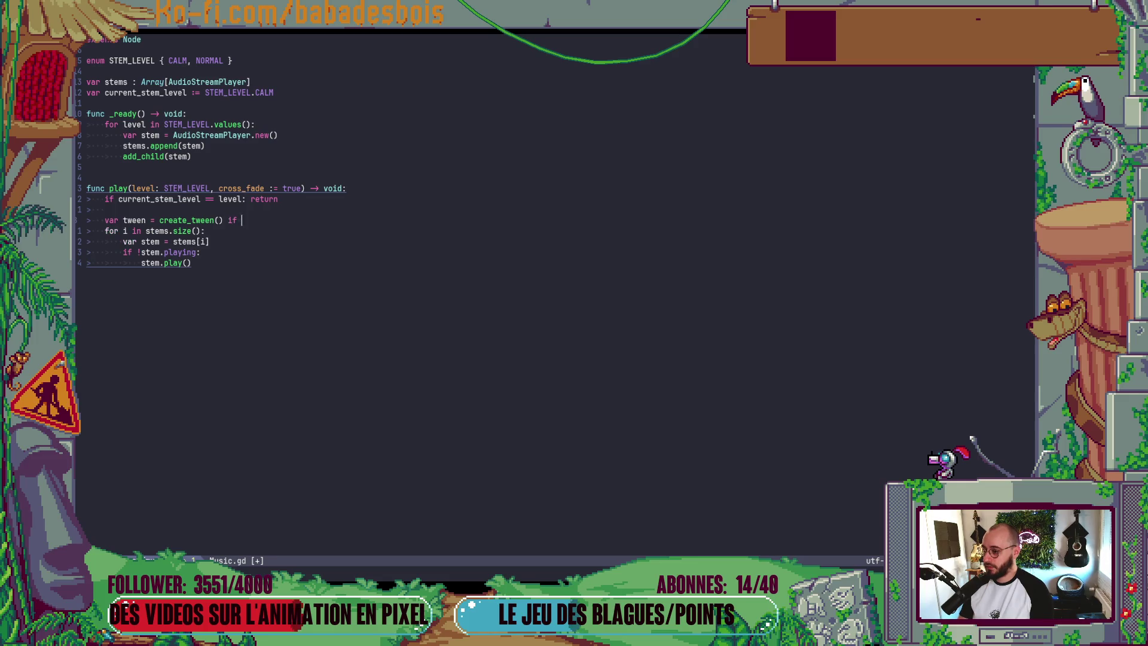
key("Down")
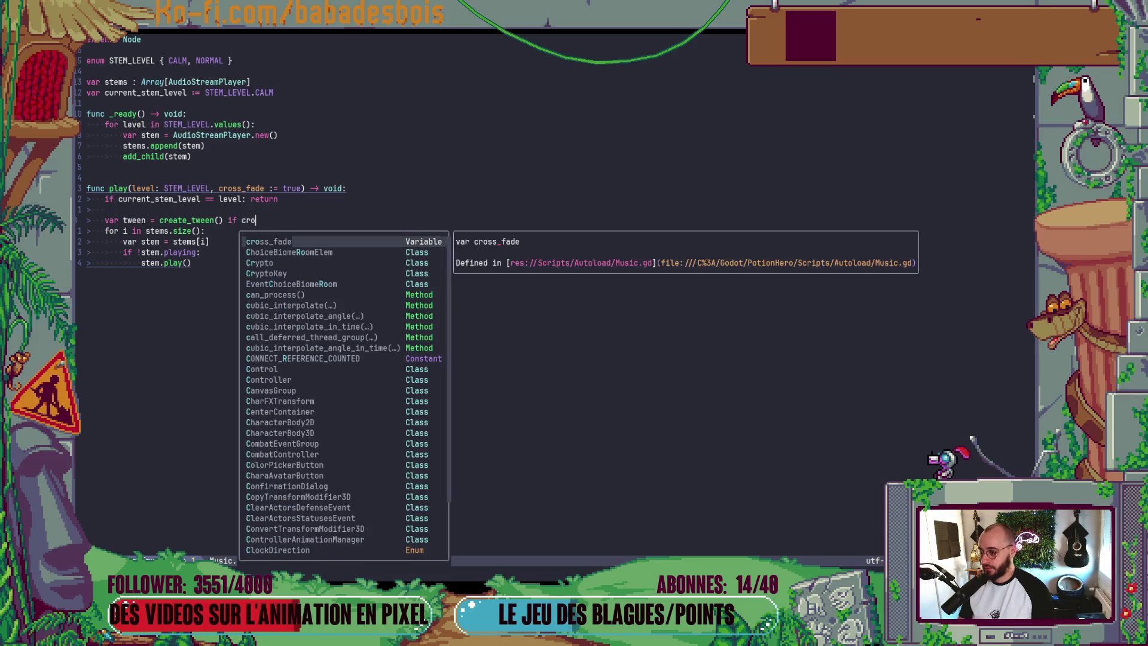
key("Return")
type("else n")
key("Escape")
type(":w")
key("Return")
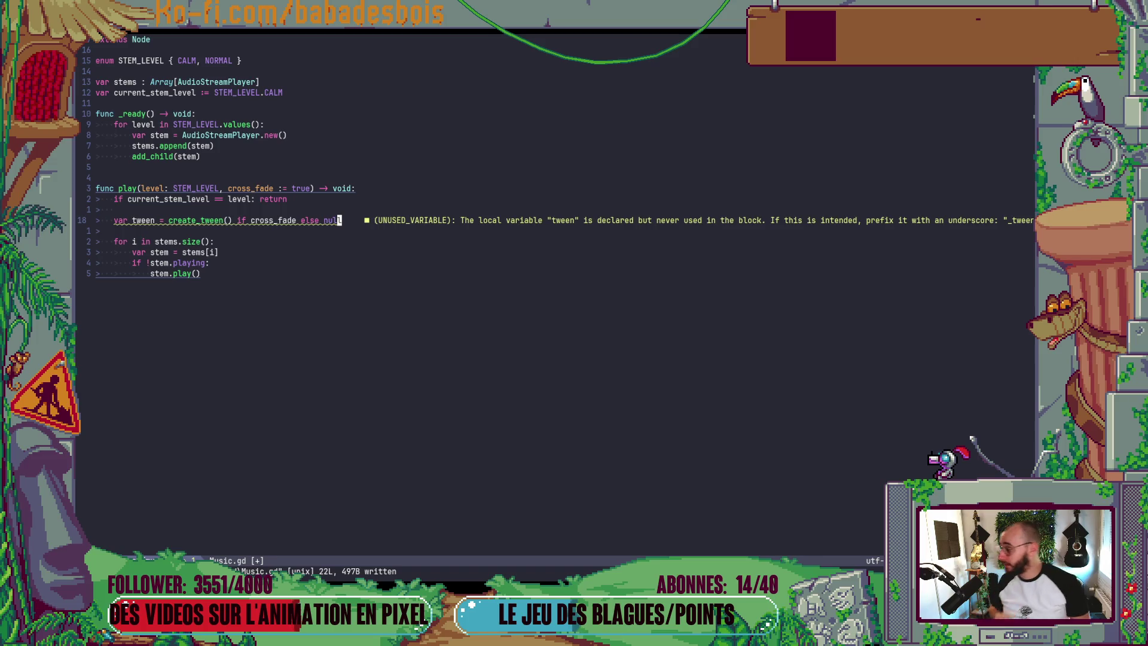
type(":w")
key("Return")
Step: Add blank lines below stem.play() and start appending .set_trans to create_tween()
type(":")
key("Return")
key("Return")
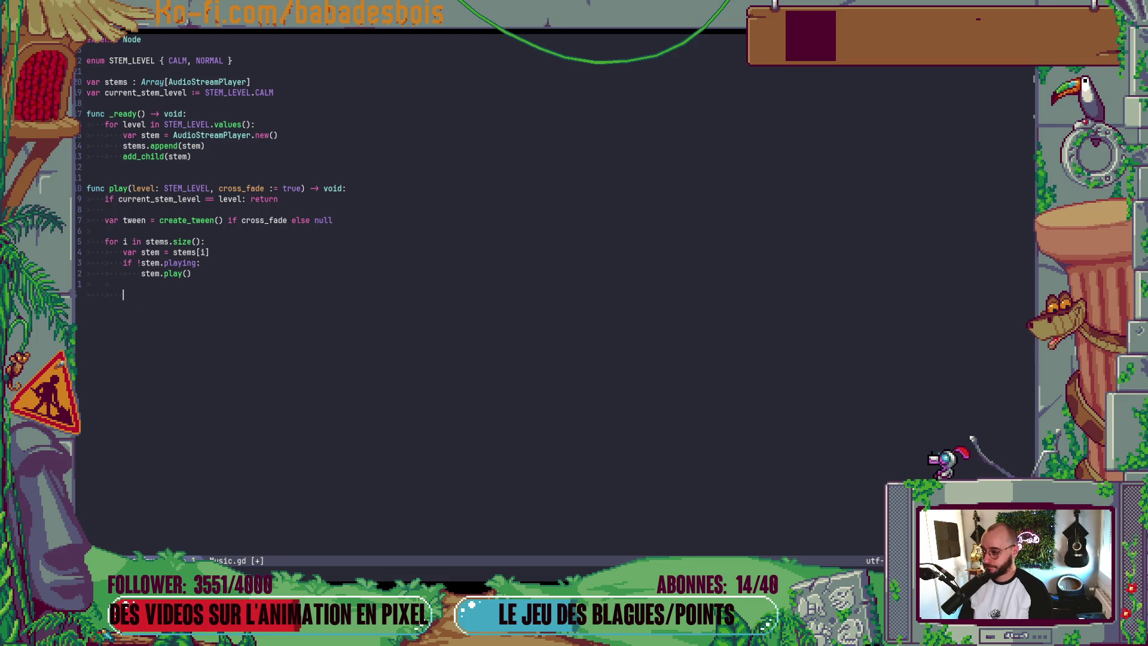
key("Escape")
key("k")
key("k")
key("k")
key("w")
key("e")
key("b")
key("b")
key("h")
key("shift+k")
type("a")
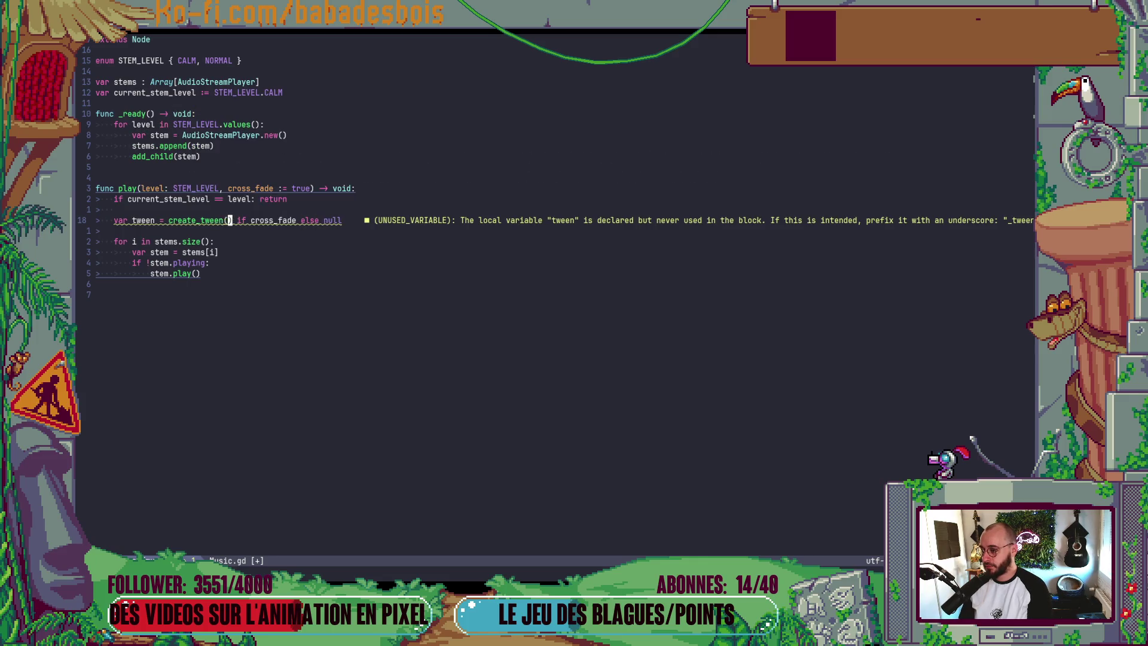
type(".s")
type("et_tr")
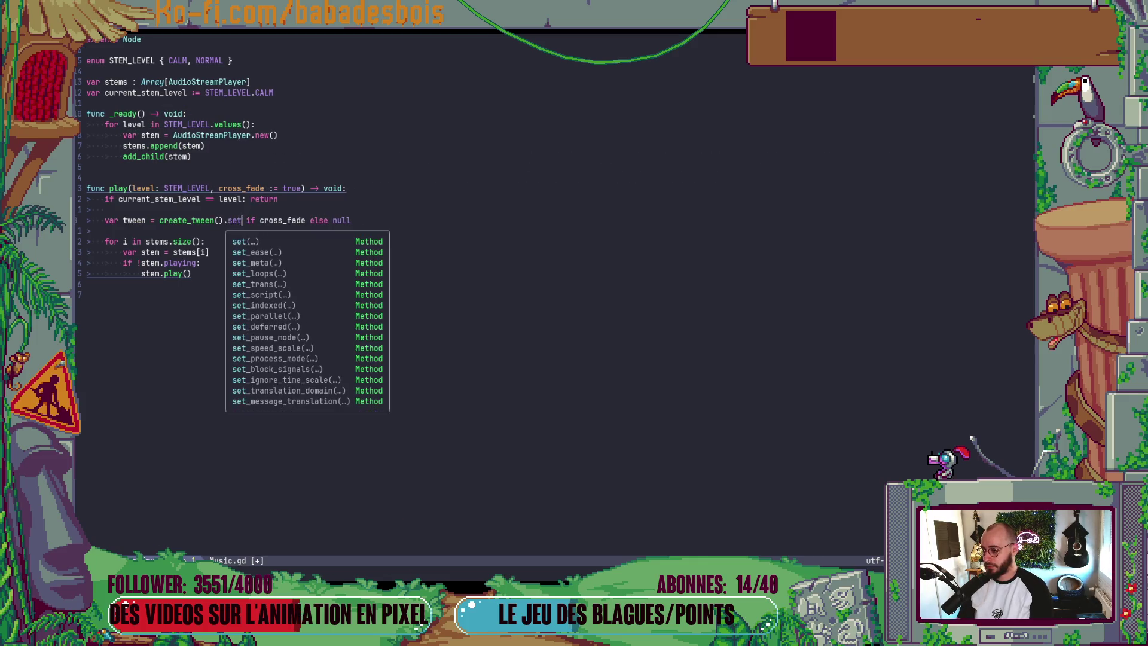
Step: Make the tween use set_trans(Tween.TRANS_EXPO) and save Music.gd
key("Tab")
type("(")
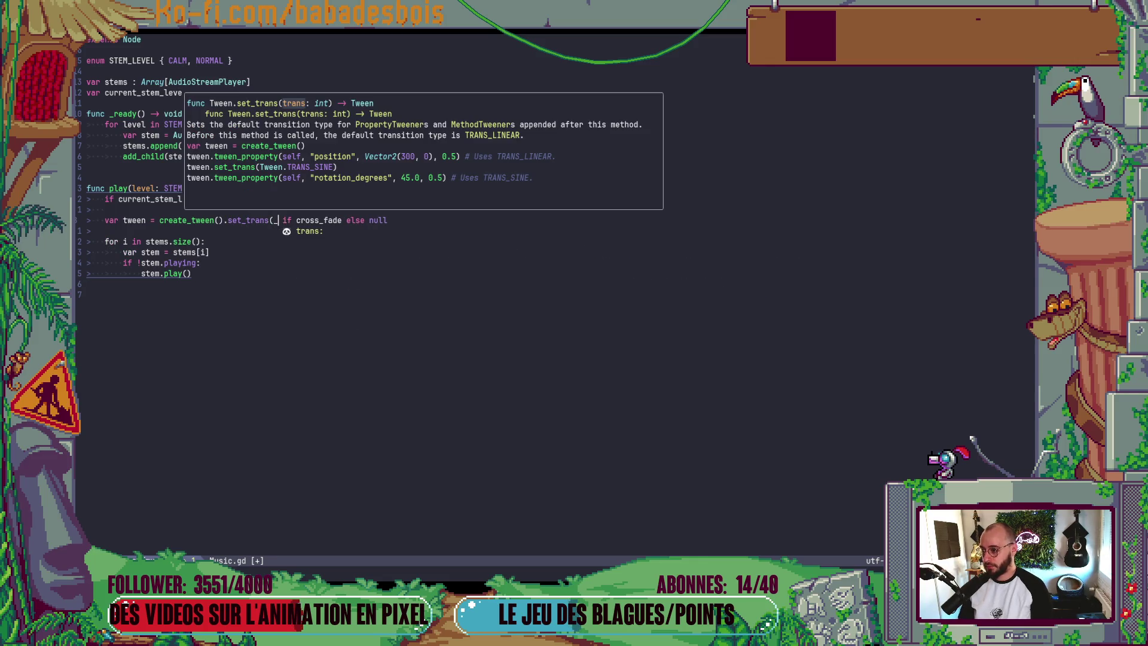
type("0")
key("BackSpace")
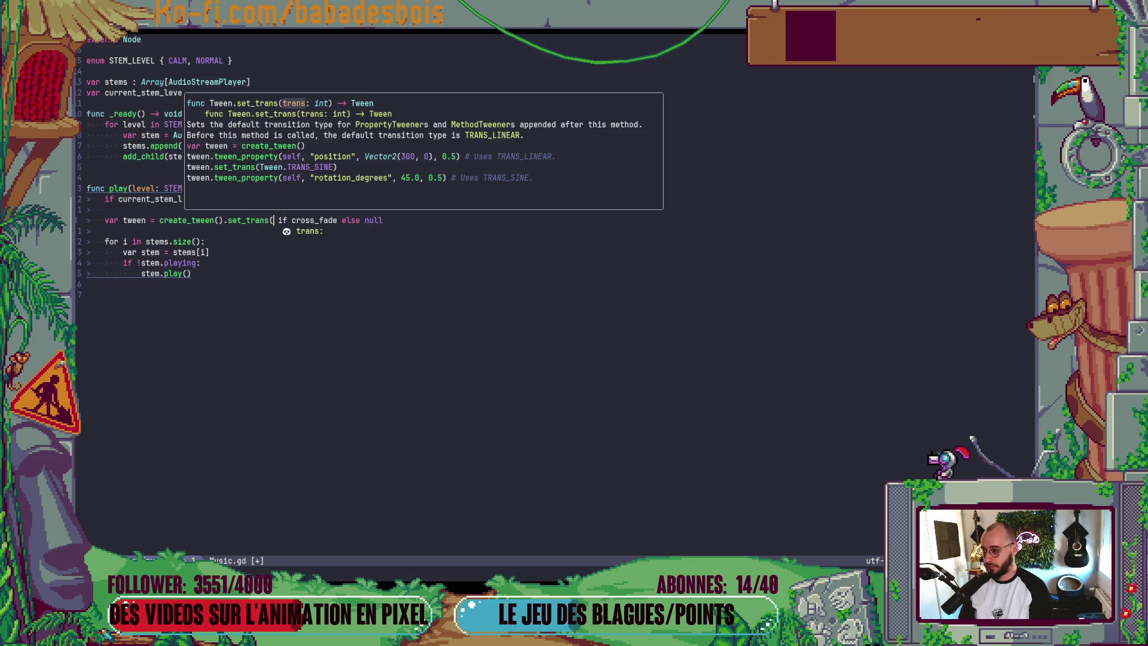
key("Escape")
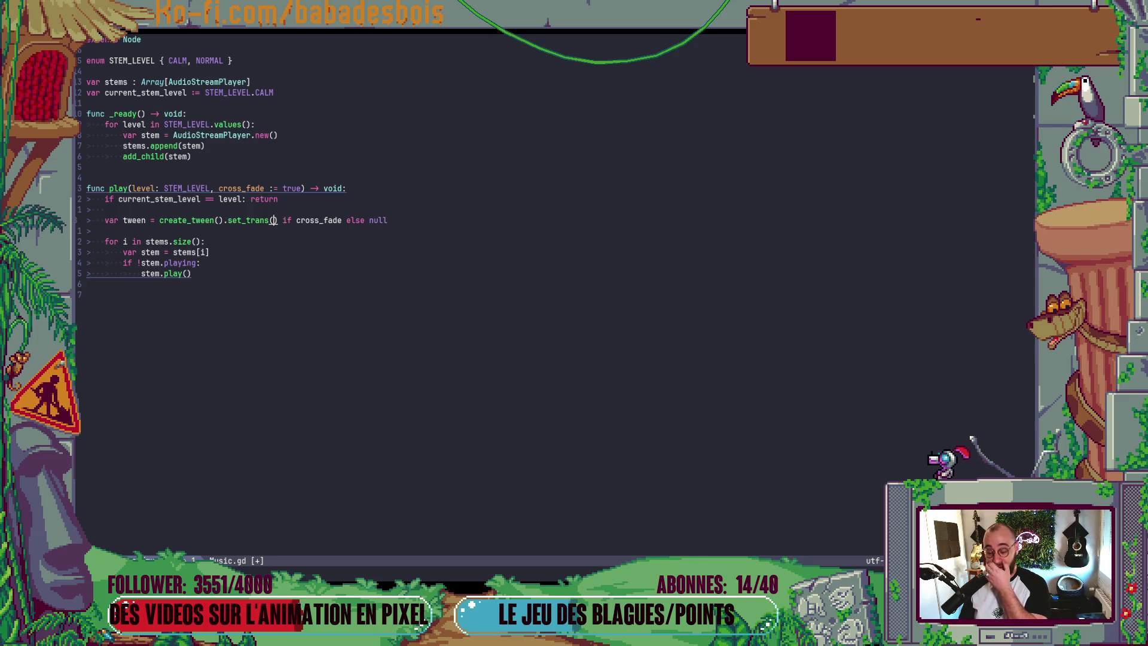
key("i")
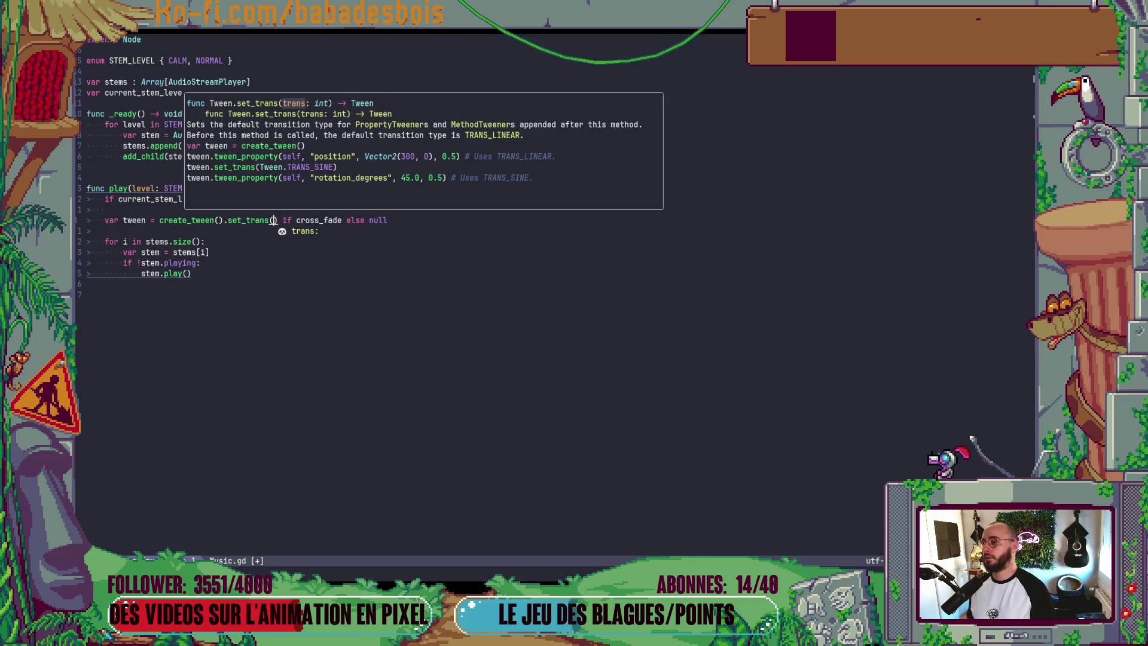
type("Tqww")
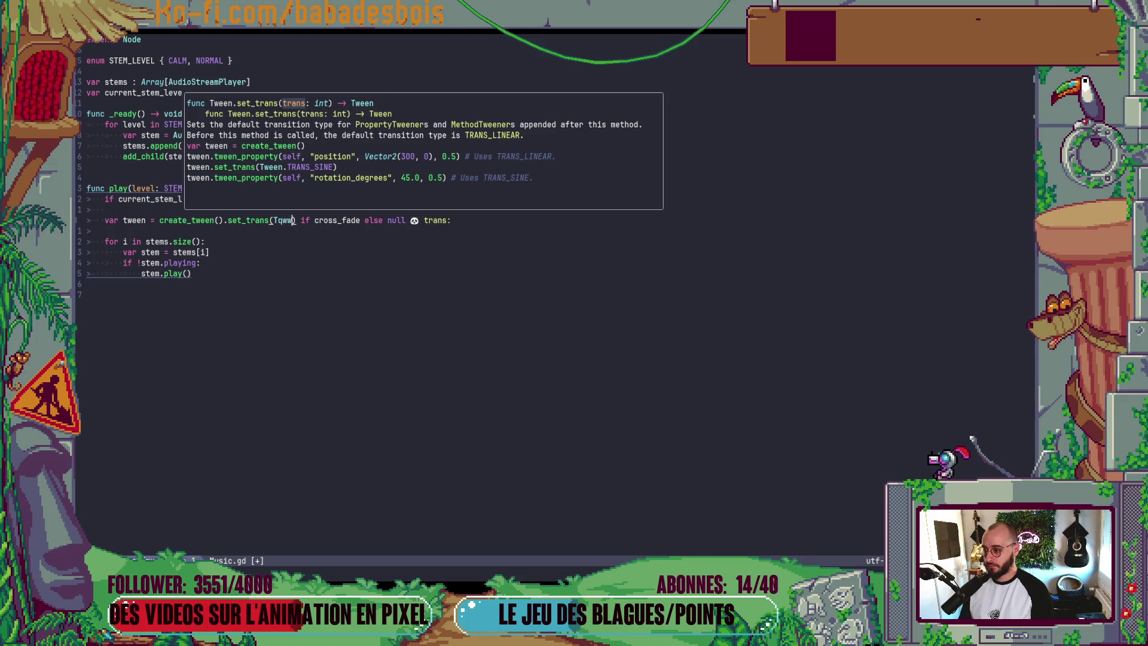
type("e")
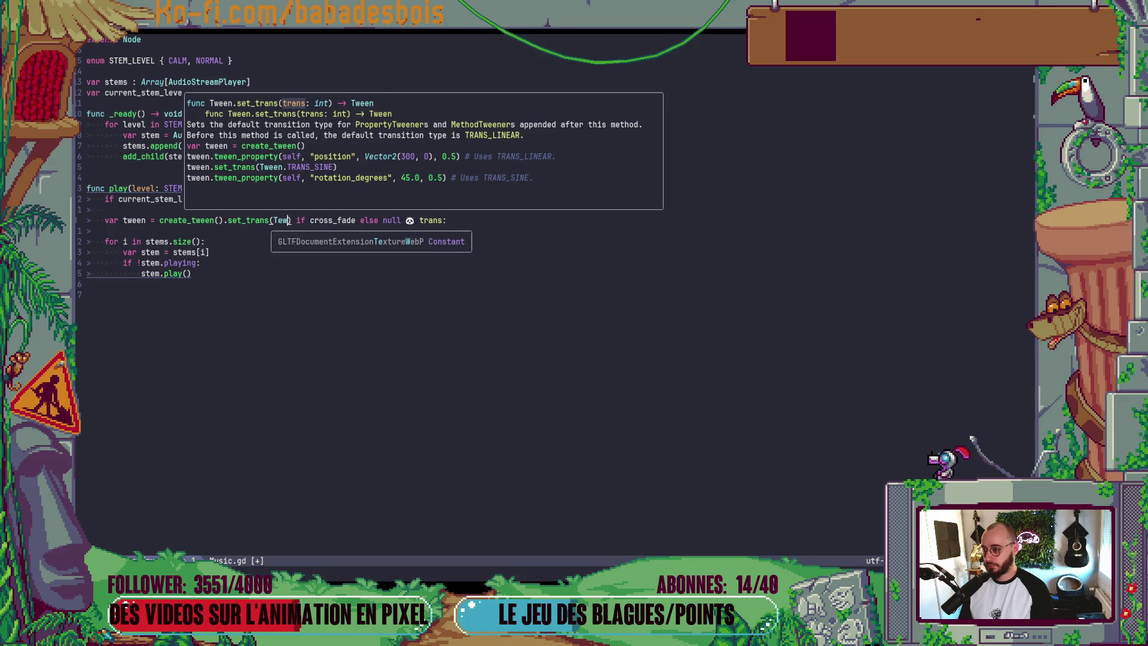
type("en.TR")
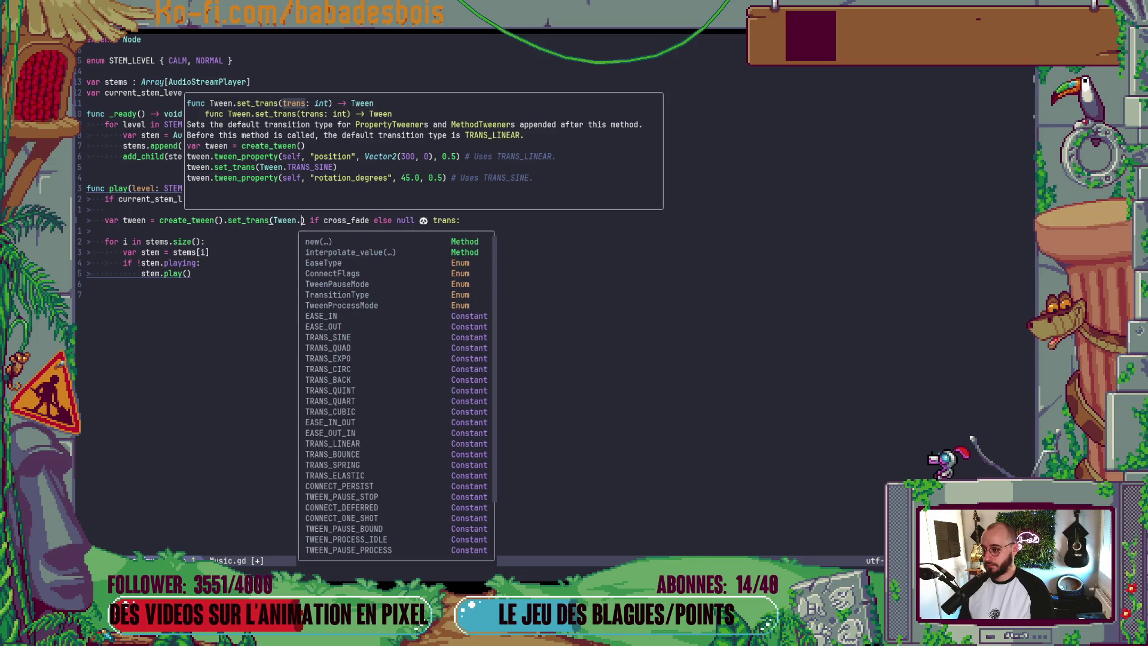
key("Down")
key("Down")
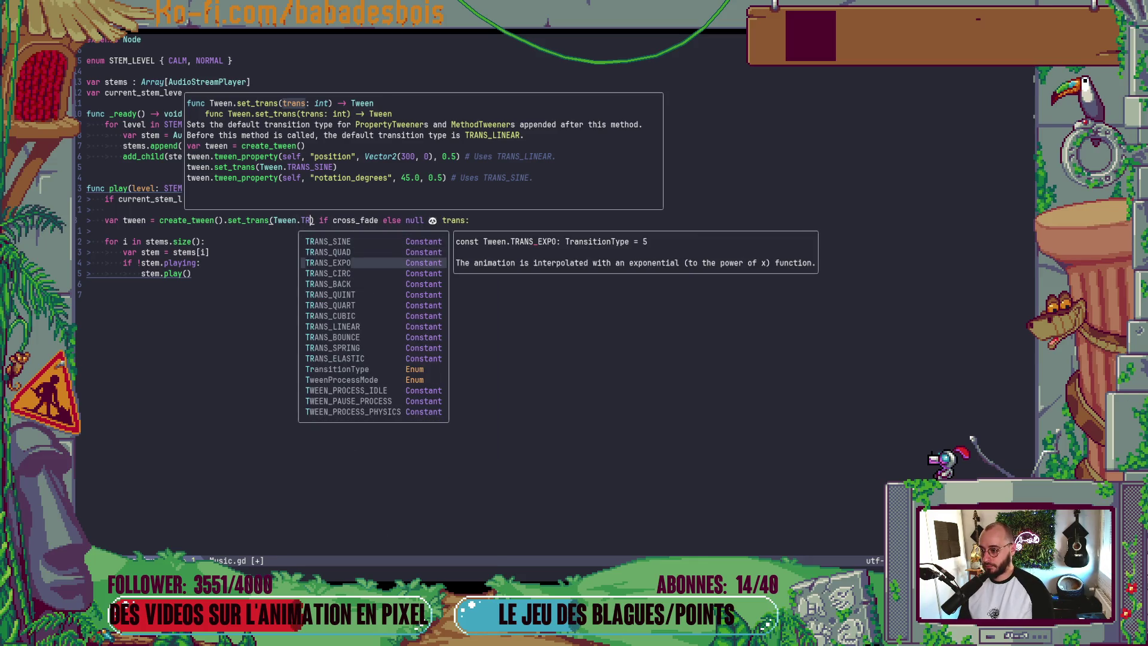
key("Return")
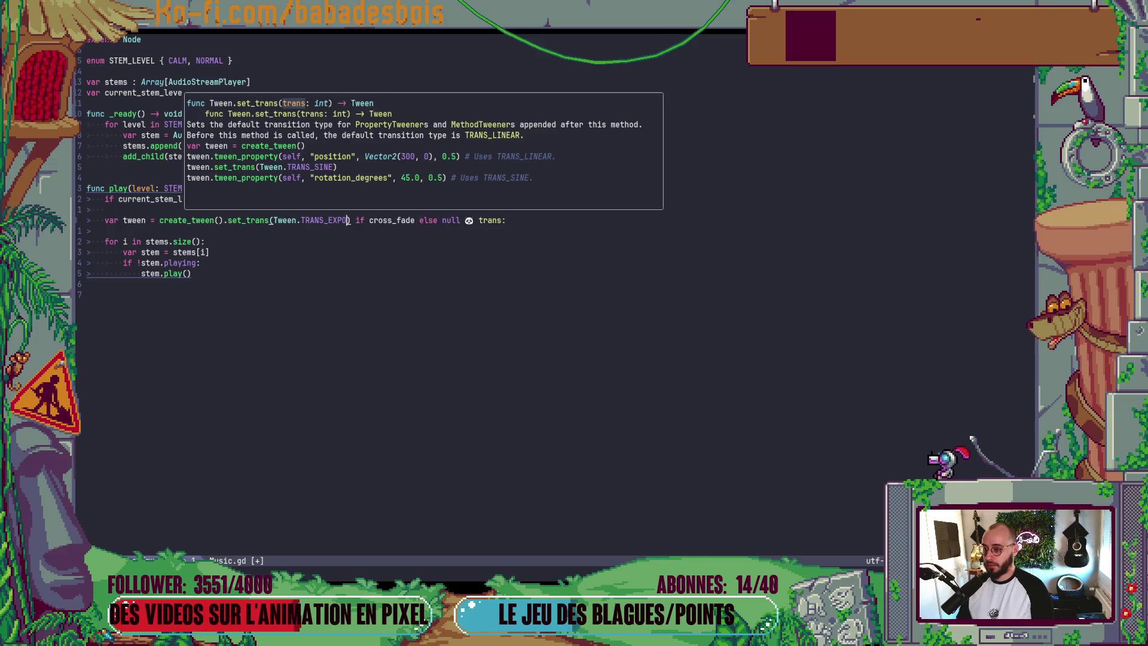
key("Escape")
type(":w")
key("Return")
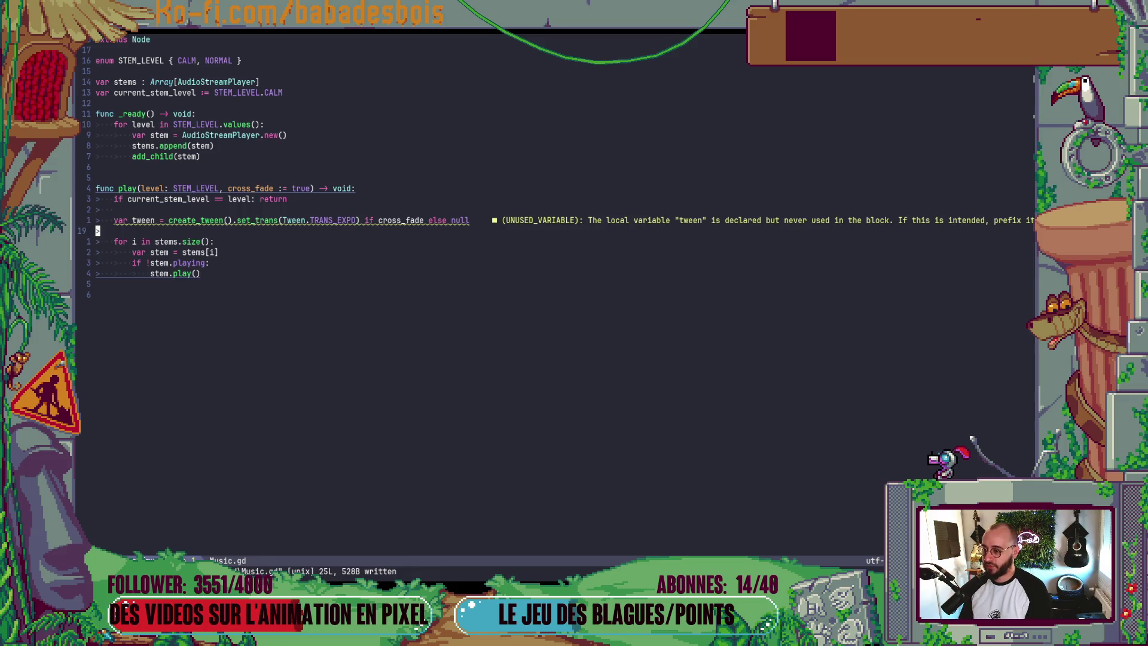
Step: After the loop, add an if tween: block calling tween.tween_property(stem, "volume_linear"), then switch to Godot
key("j")
key("j")
key("j")
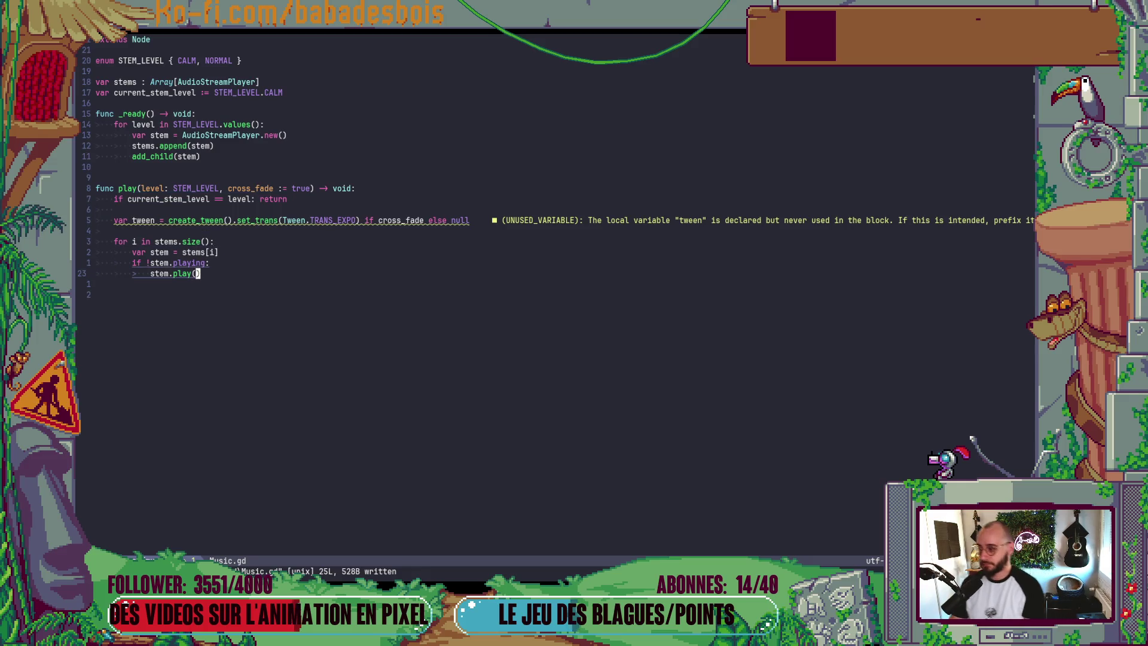
key("o")
key("Return")
key("BackSpace")
type("if tween")
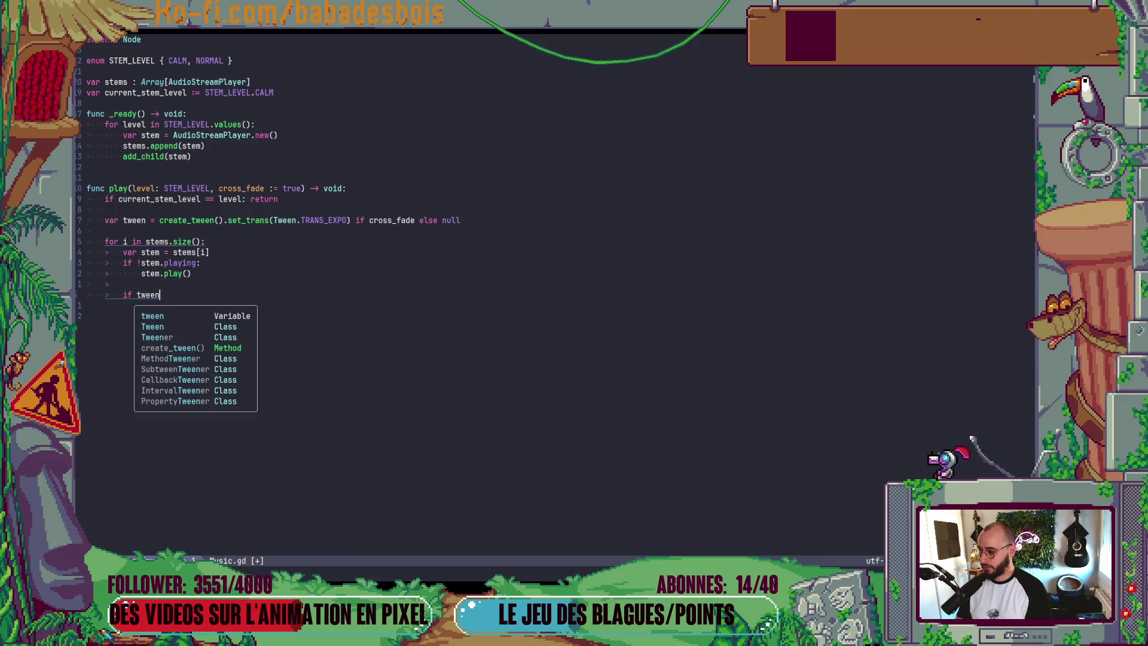
type(":")
key("Return")
type("tween.")
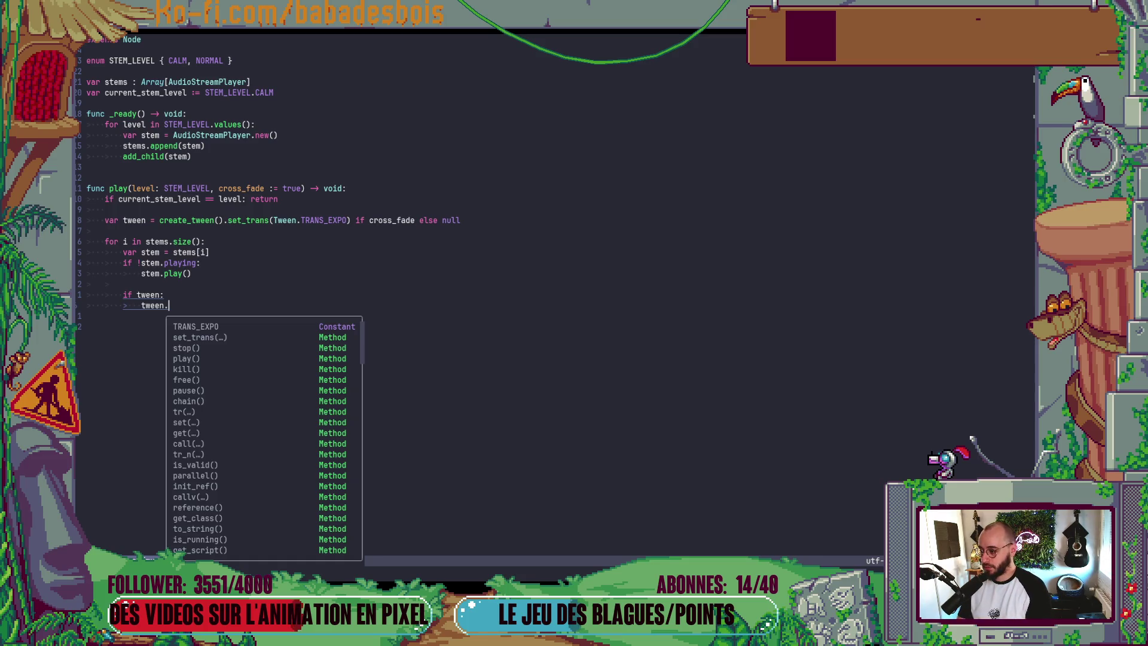
type("tween")
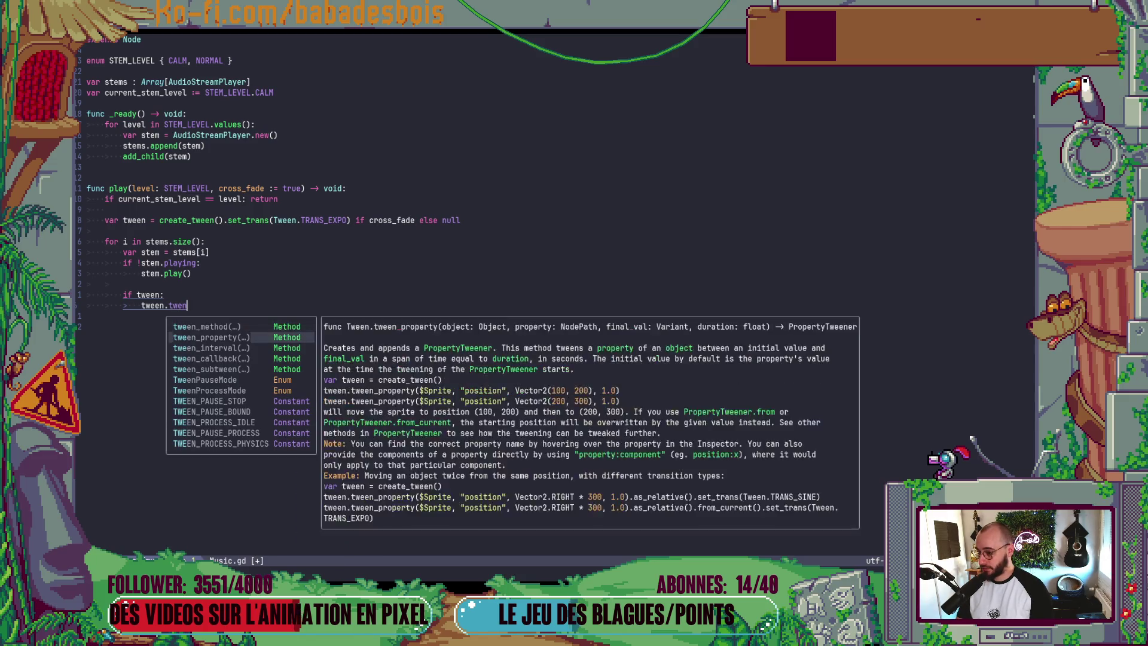
key("Return")
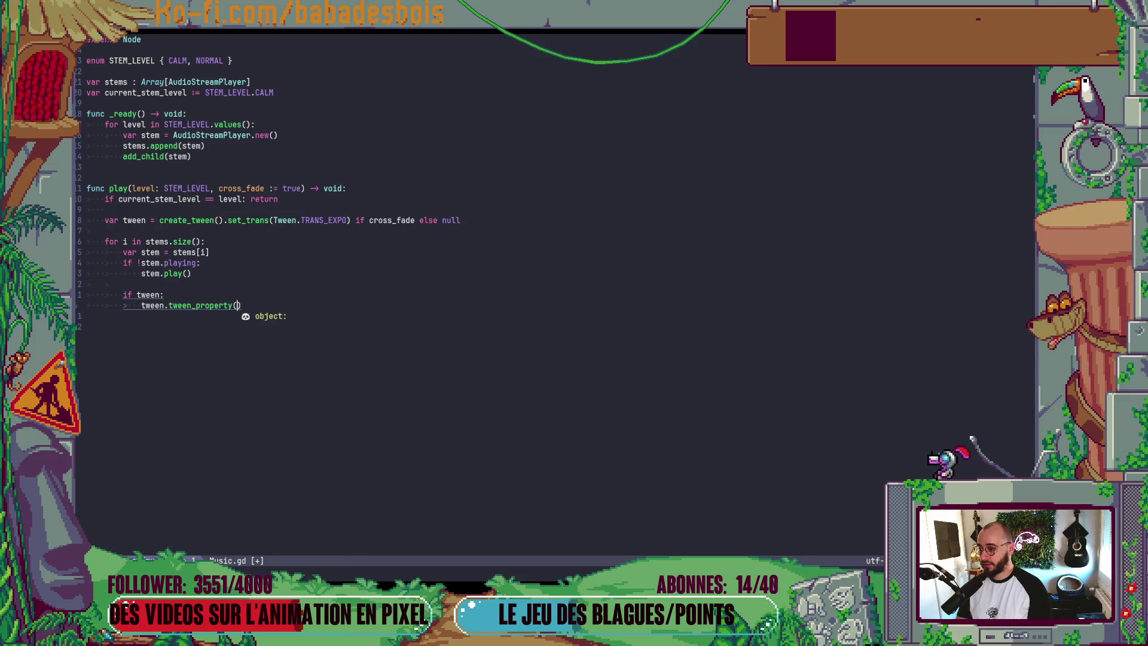
type("stem")
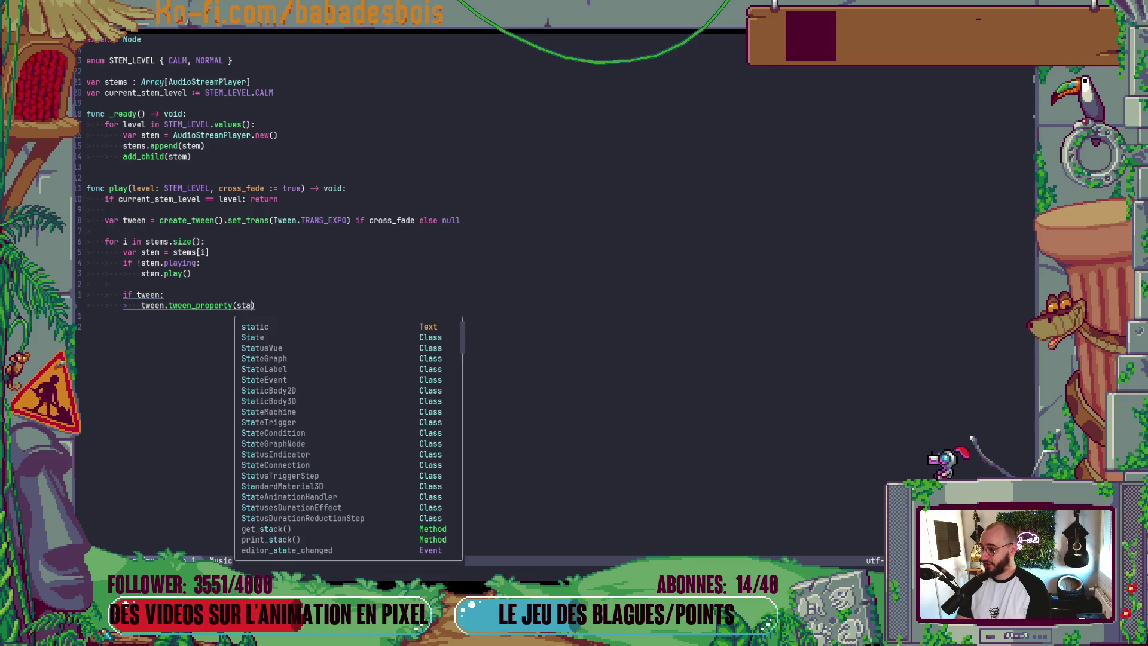
type(", \"")
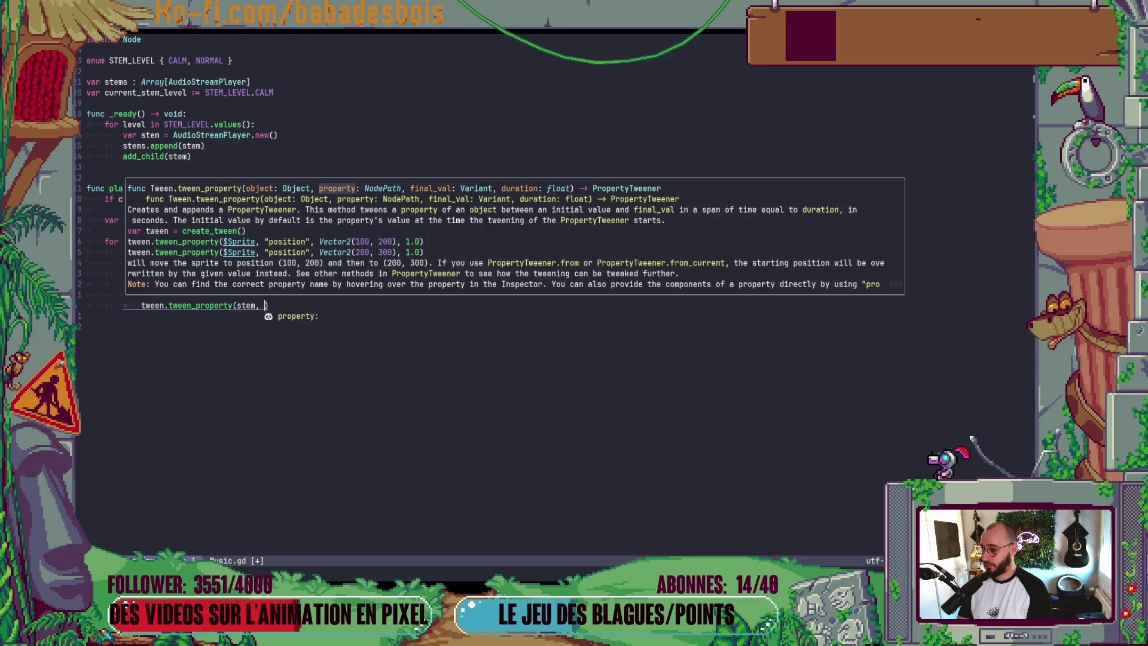
type("vo")
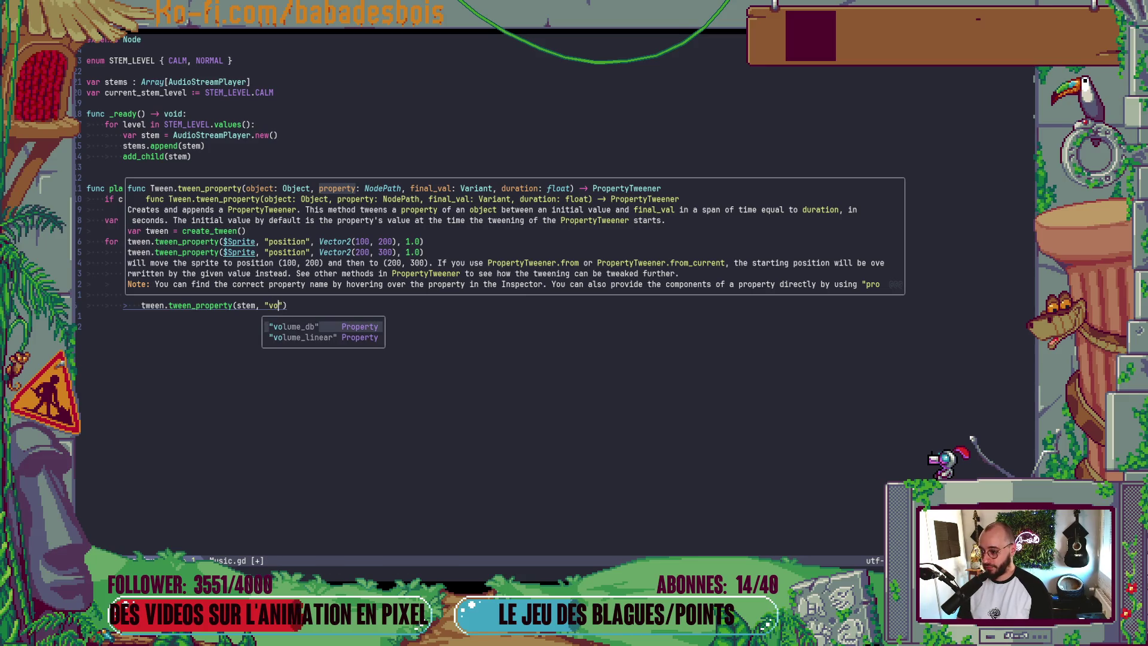
key("Down")
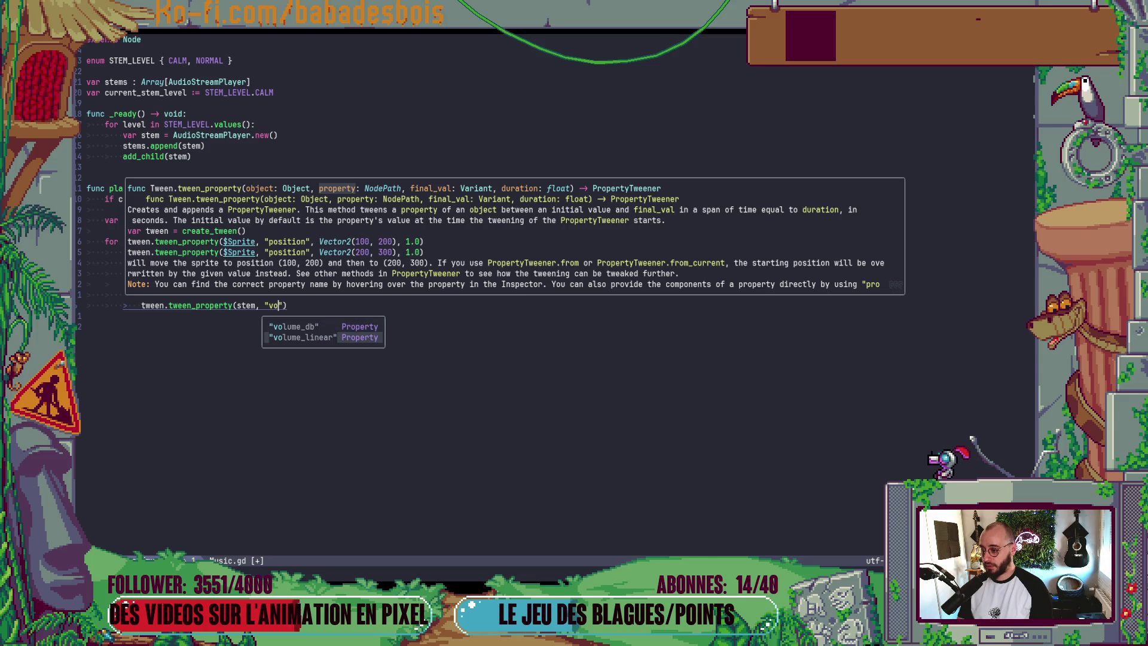
key("Return")
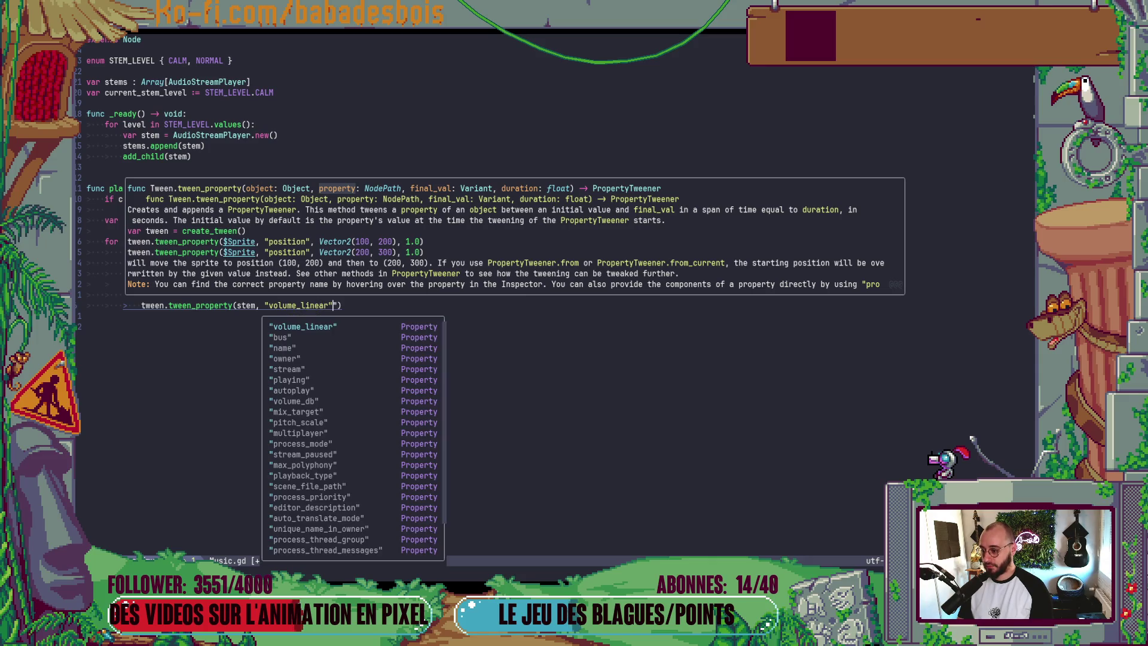
key("Escape")
key("alt+Tab")
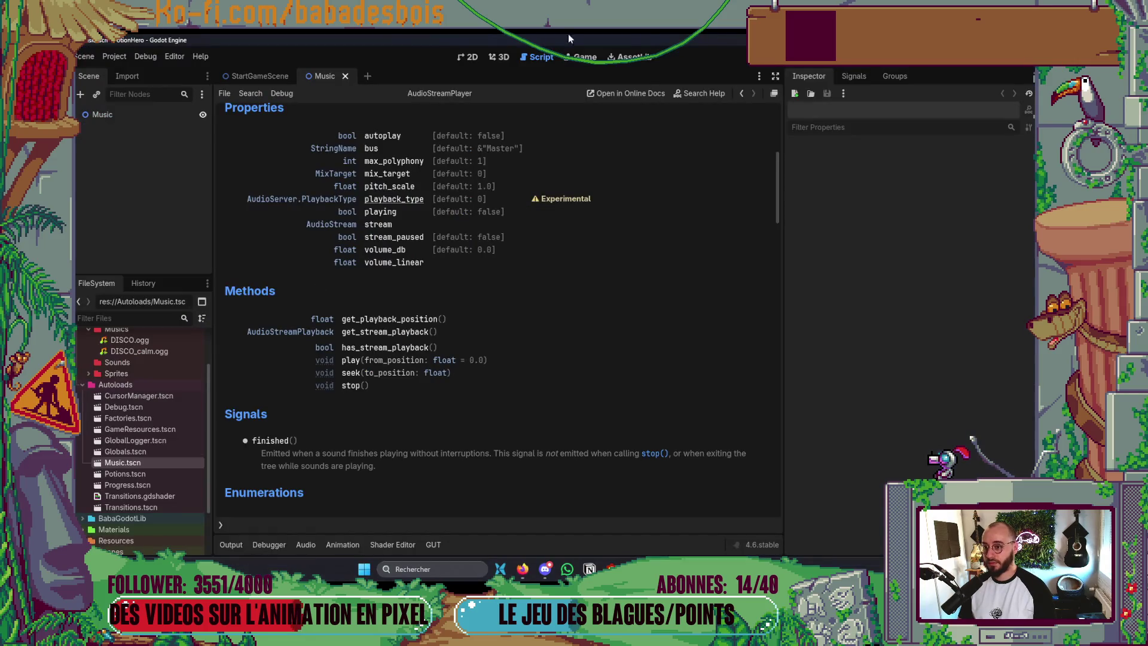
Step: Search Godot's help for volume_linear, read the AudioStreamPlayer description, then return to Neovim
left_click(699, 93)
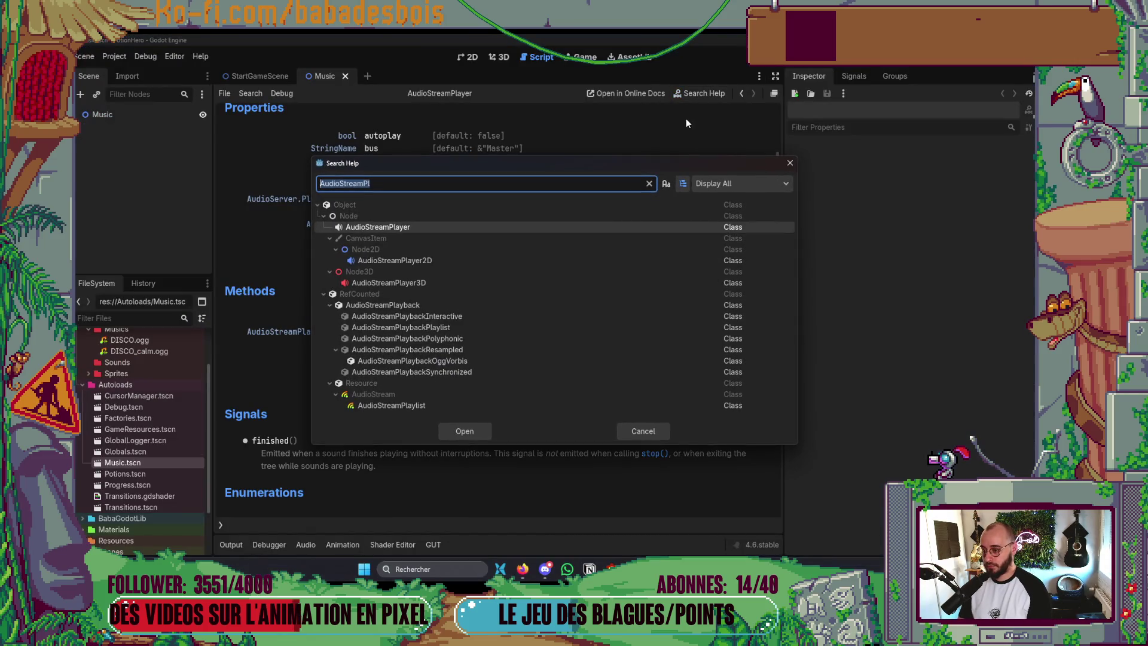
type("#")
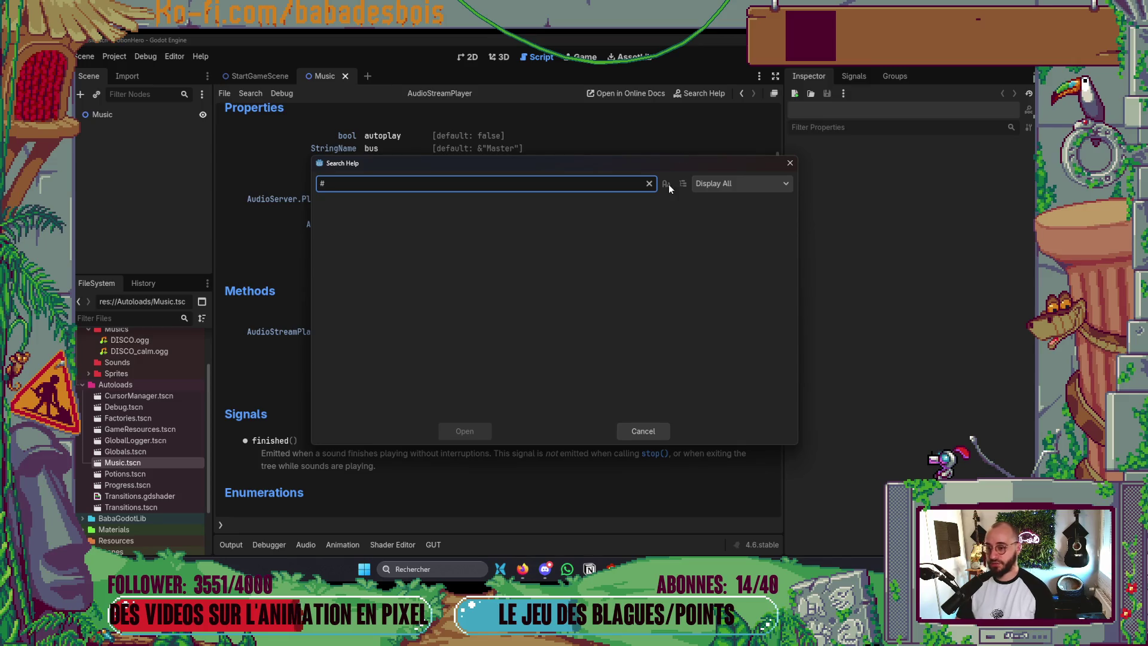
left_click(650, 184)
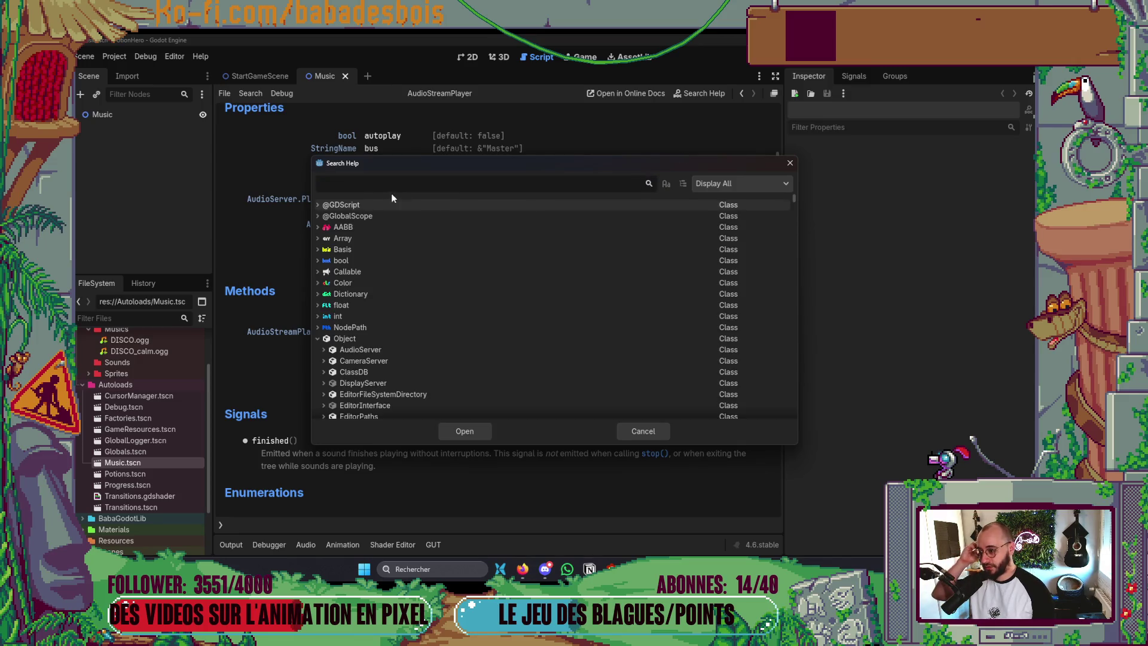
type("volume_li")
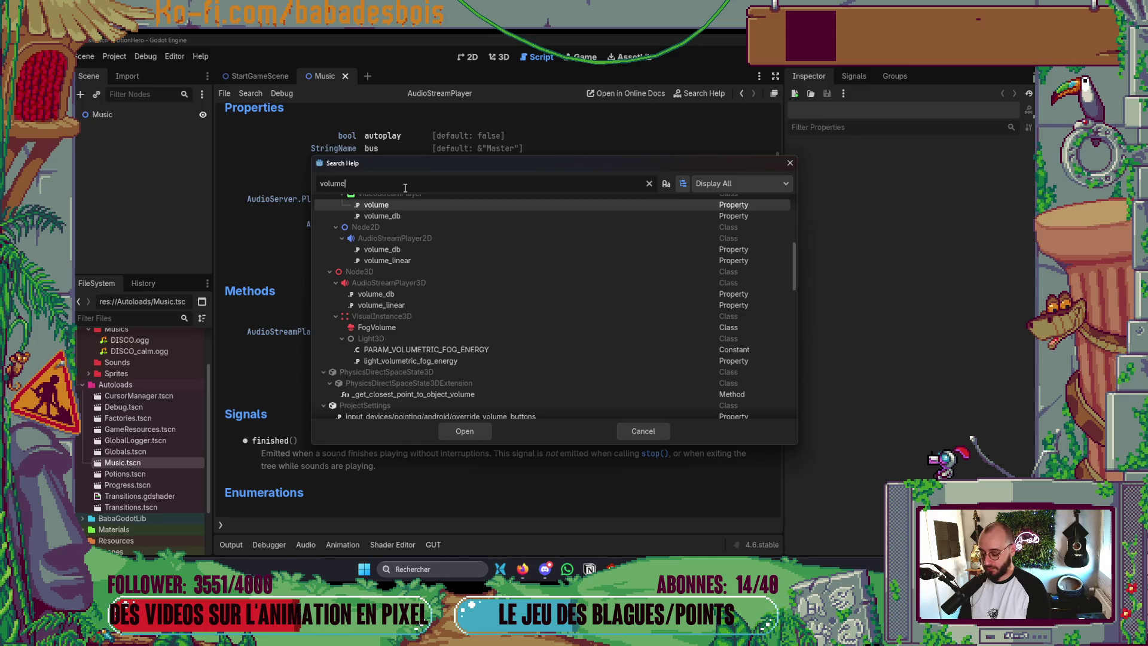
type("ne")
key("Return")
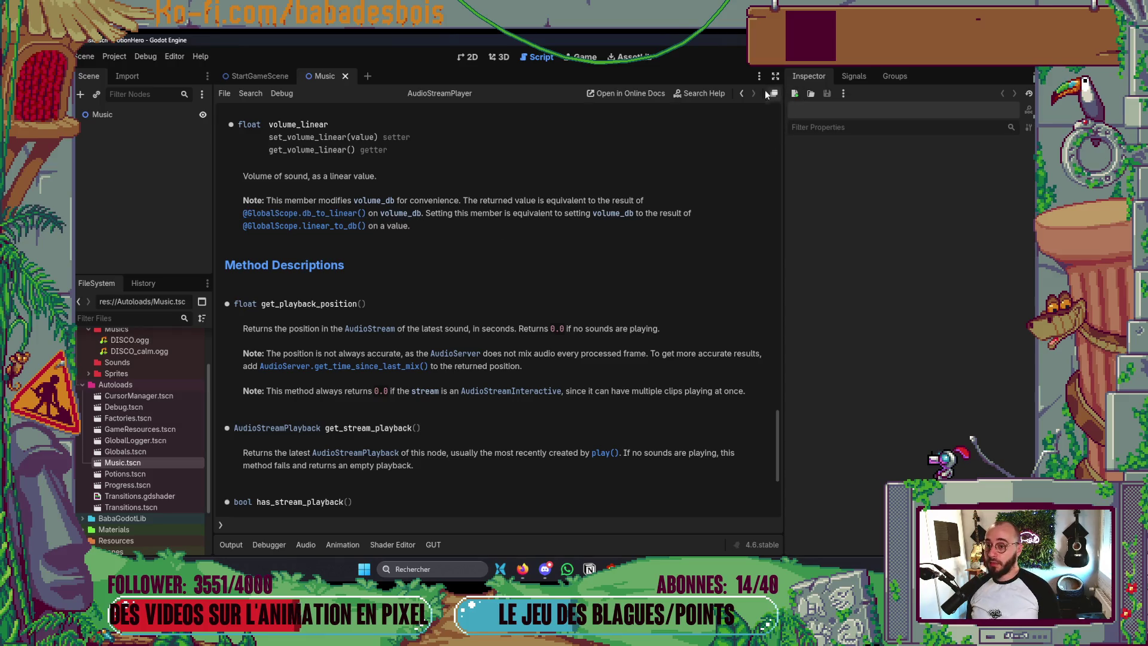
left_click(741, 93)
key("alt+Right")
key("alt+Tab")
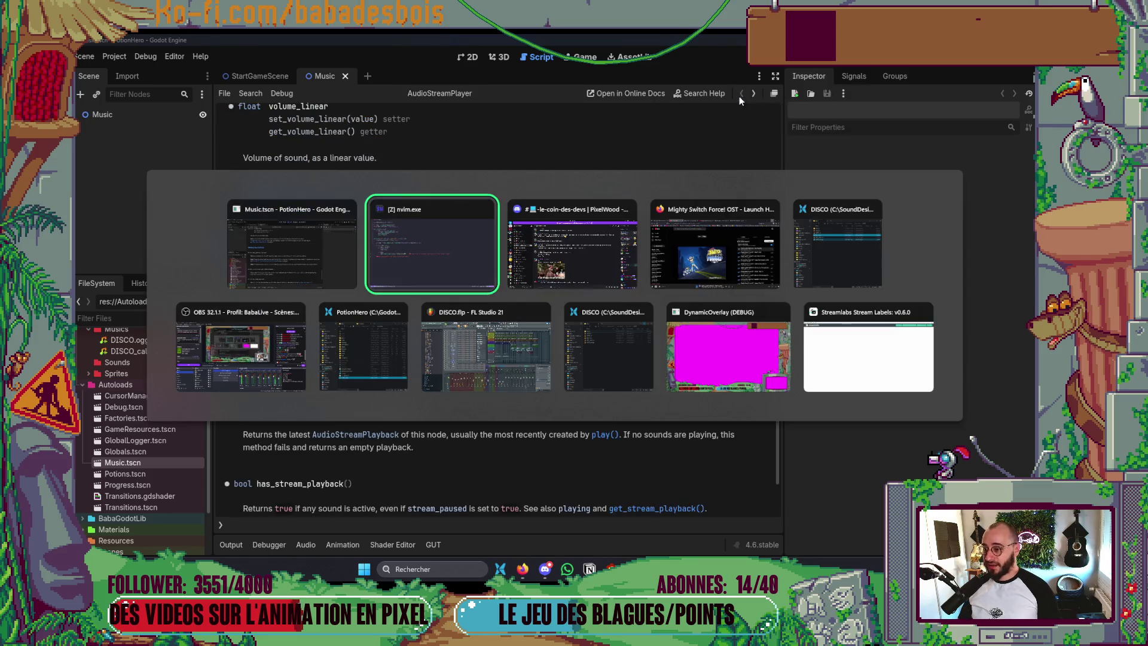
Step: Delete .set_trans(Tween.TRANS_EXPO) from the create_tween line
left_click(289, 220)
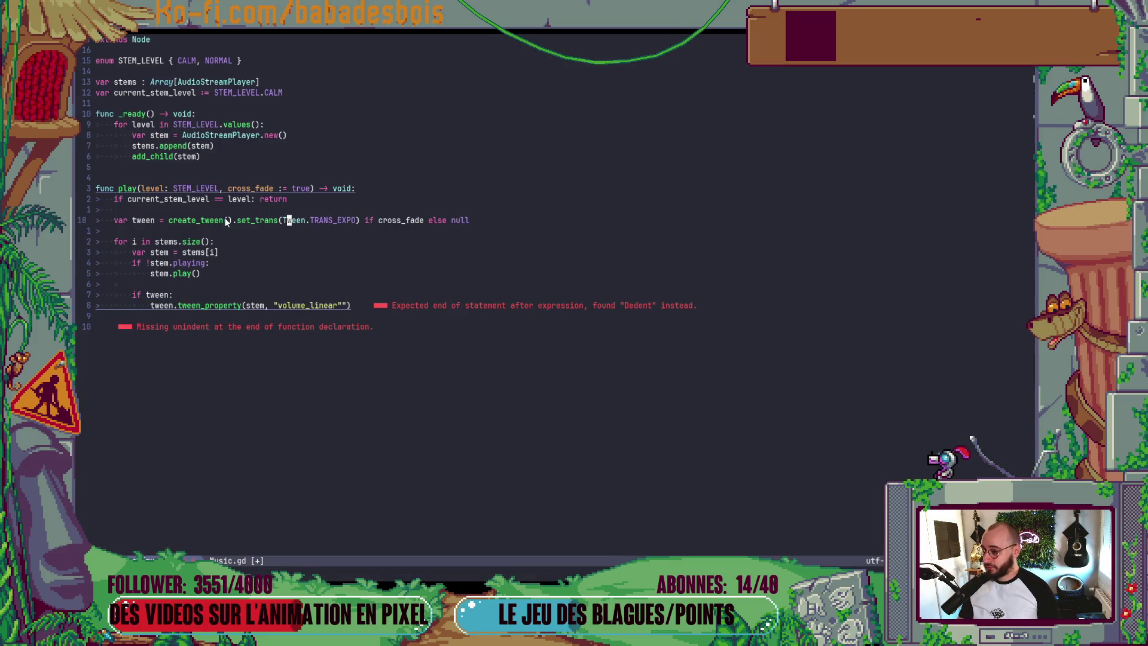
left_click(235, 221)
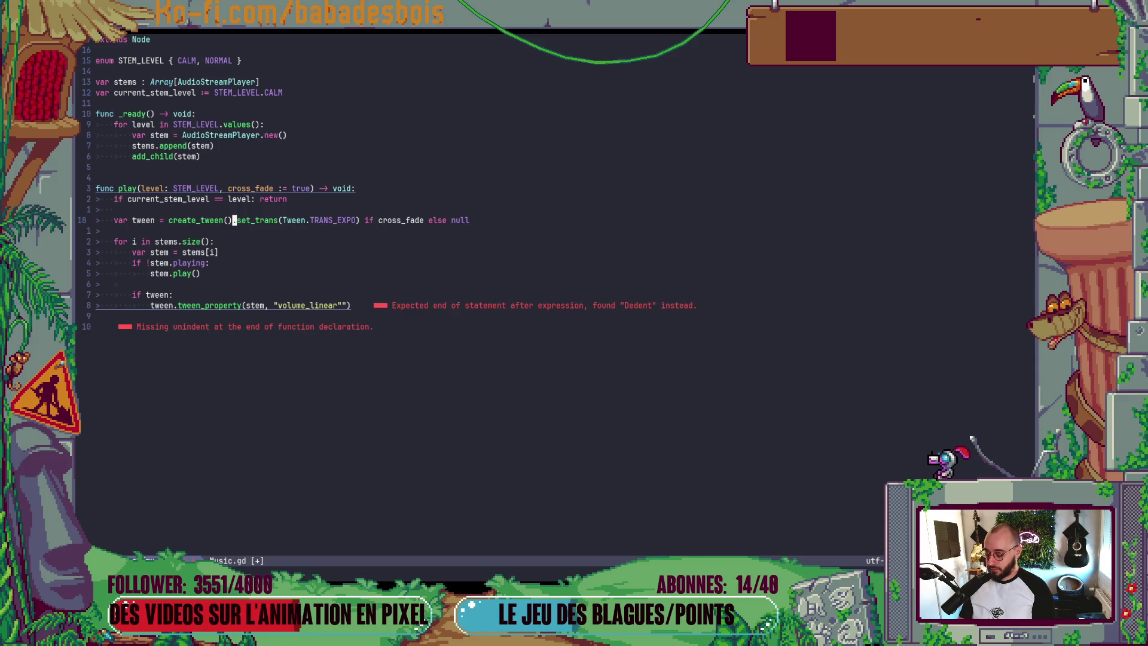
key("d")
key("shift+w")
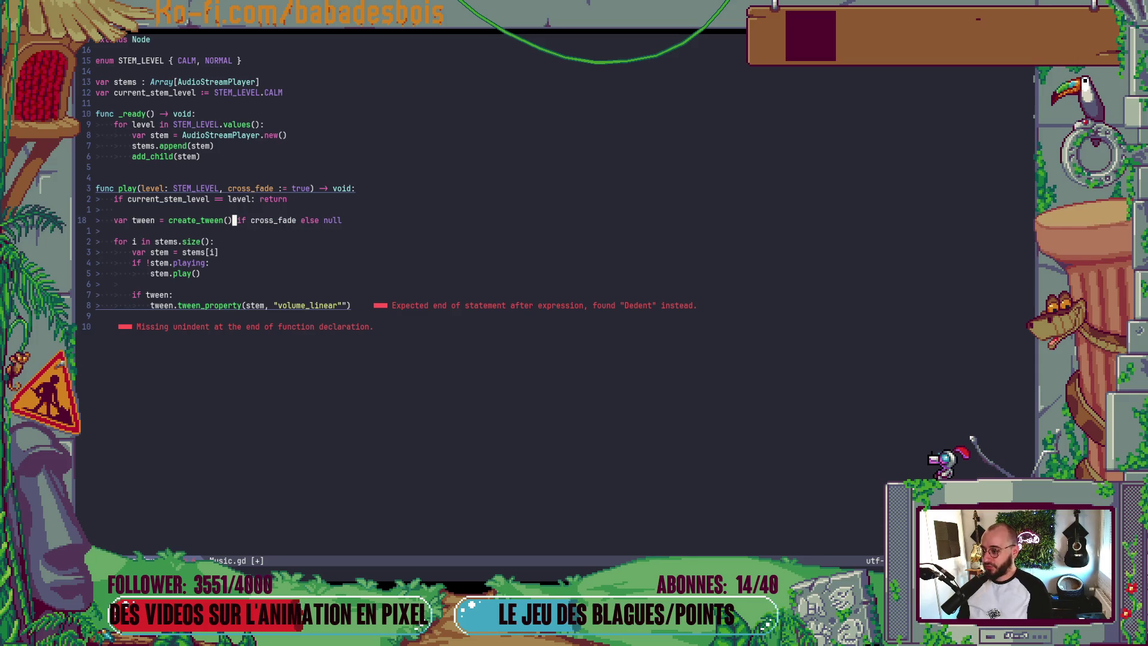
Step: Remove the stray quote after "volume_linear" and append a comma for the next argument
key("j")
key("j")
key("j")
key("j")
key("t")
key("parenright")
key("x")
key("h")
key("h")
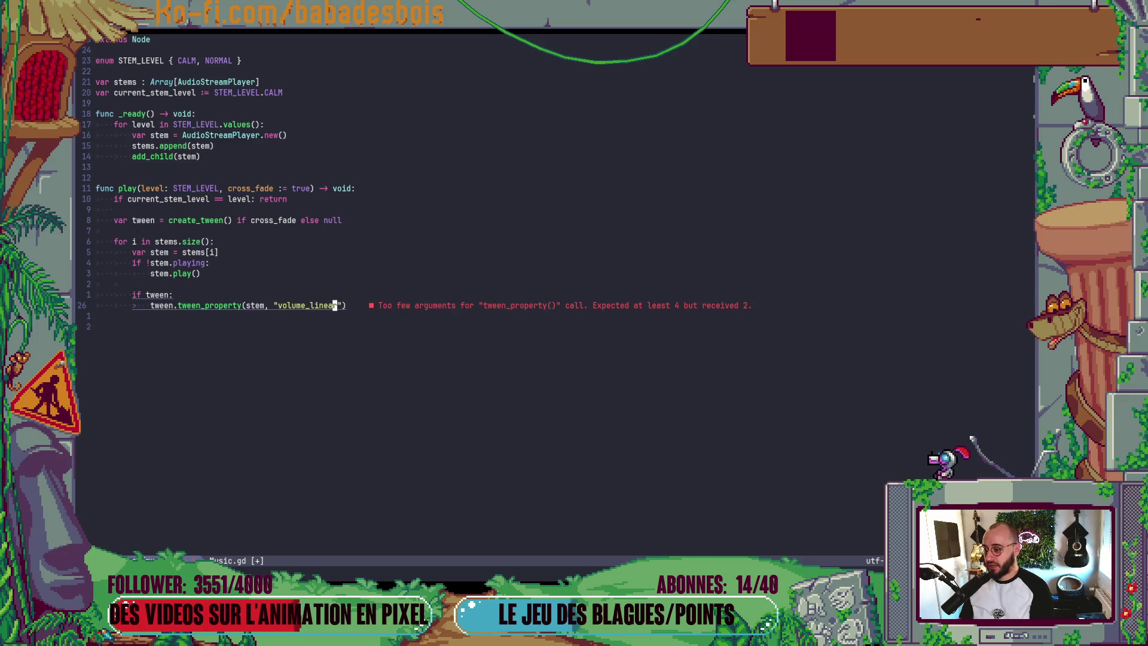
type("la")
type(",")
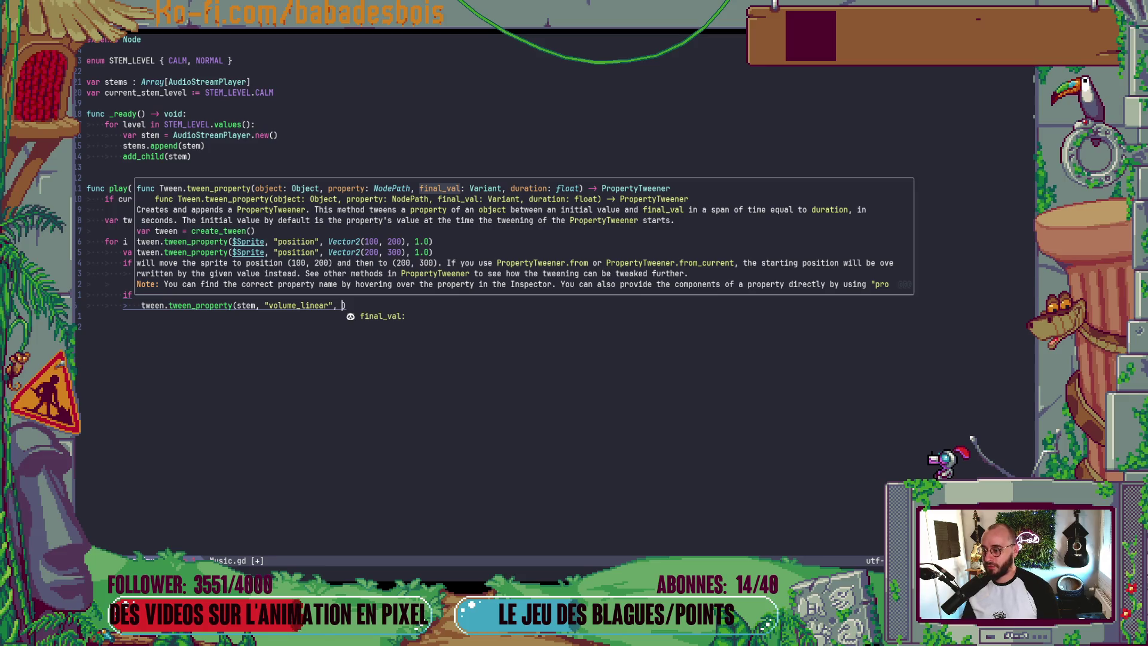
key("alt+Tab")
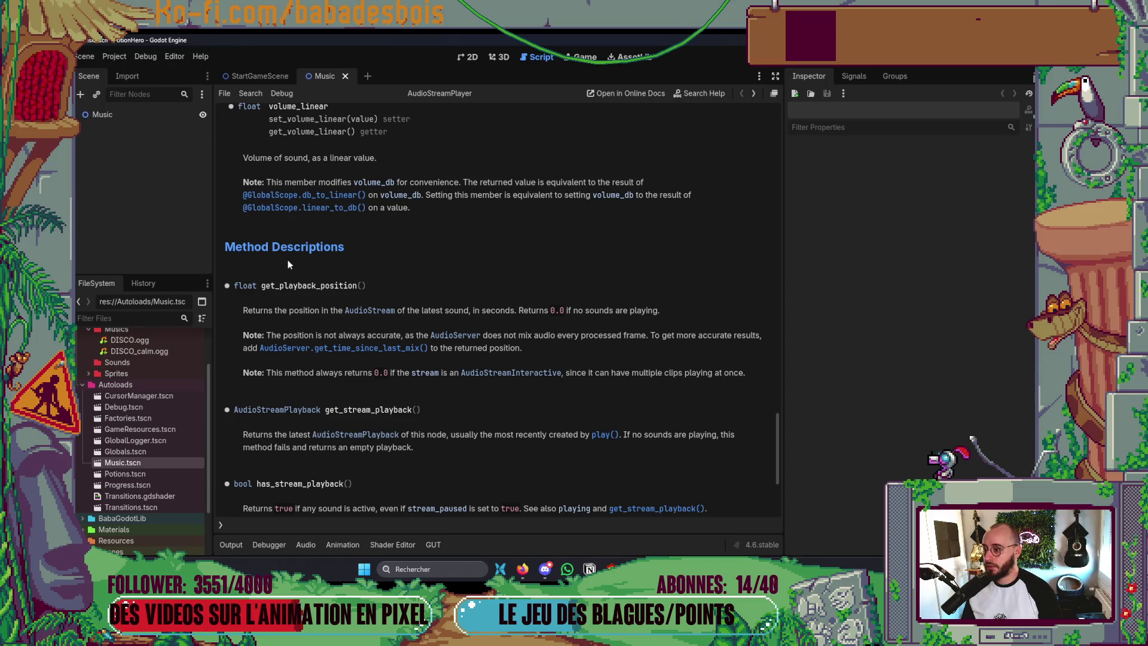
scroll(289, 260, "up", 3)
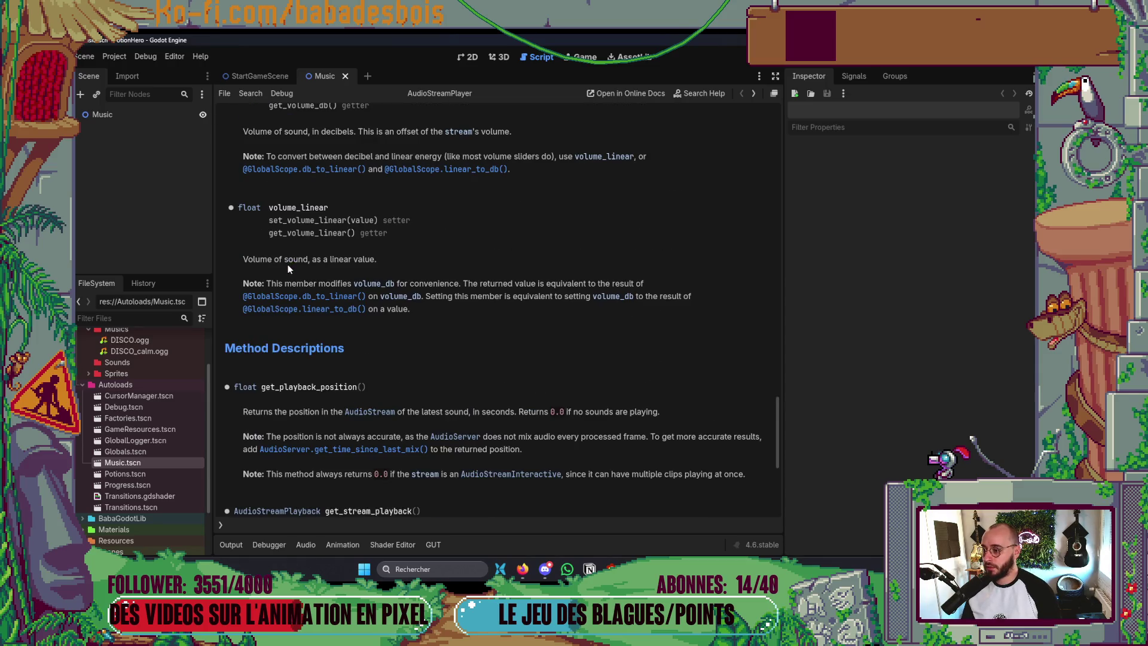
left_click(317, 297)
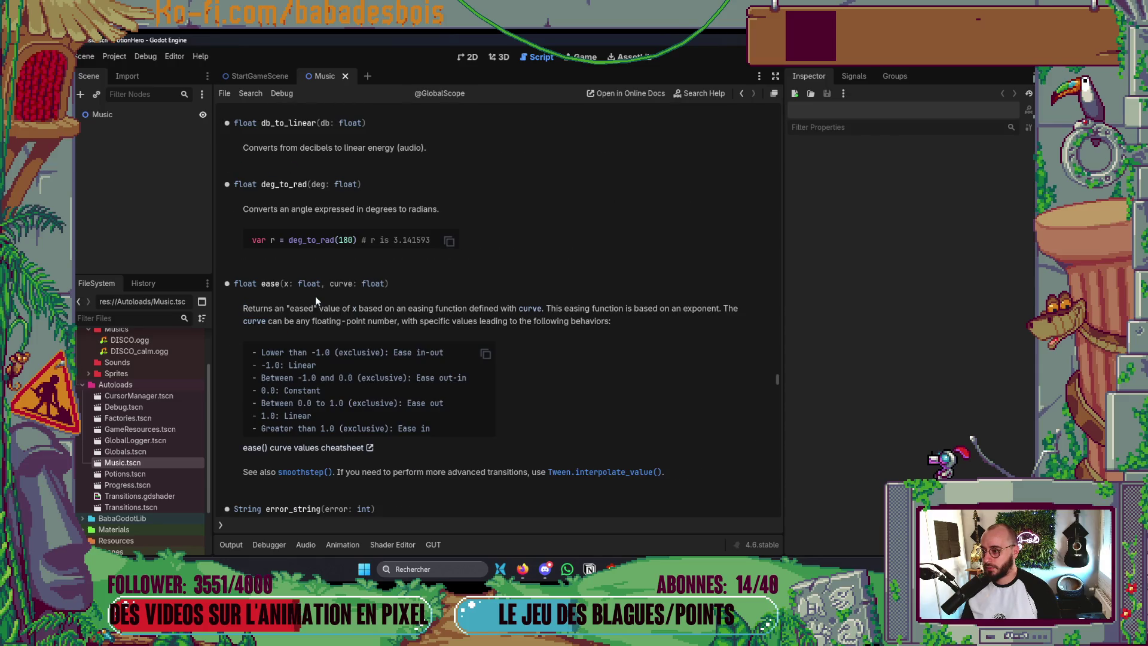
key("alt+Tab")
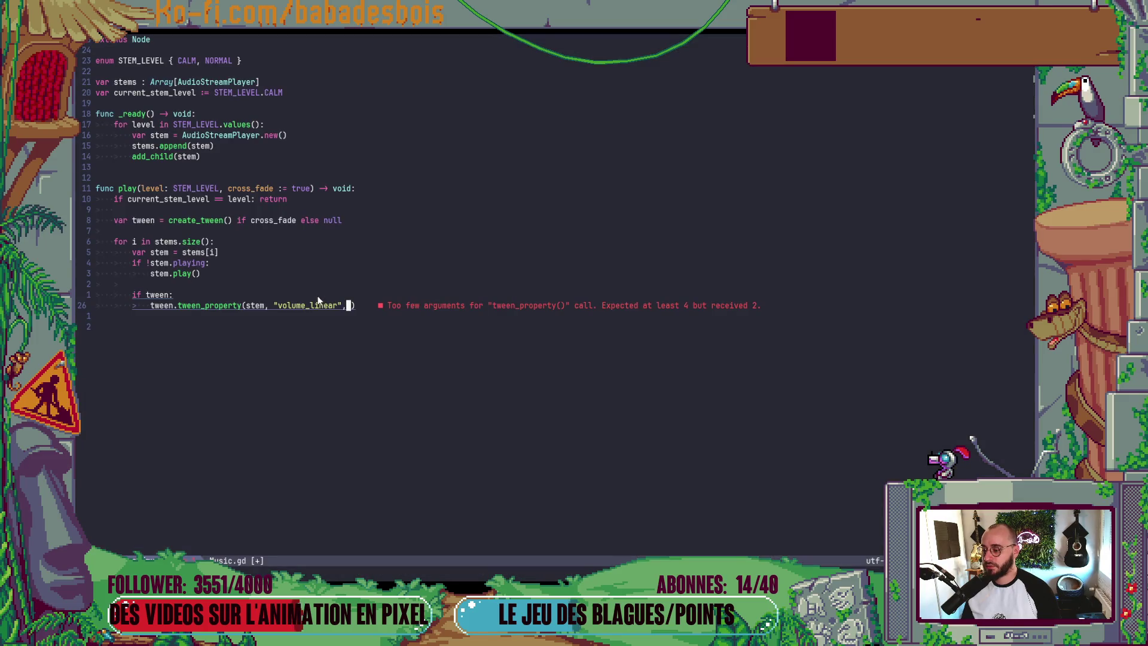
key("alt+Tab")
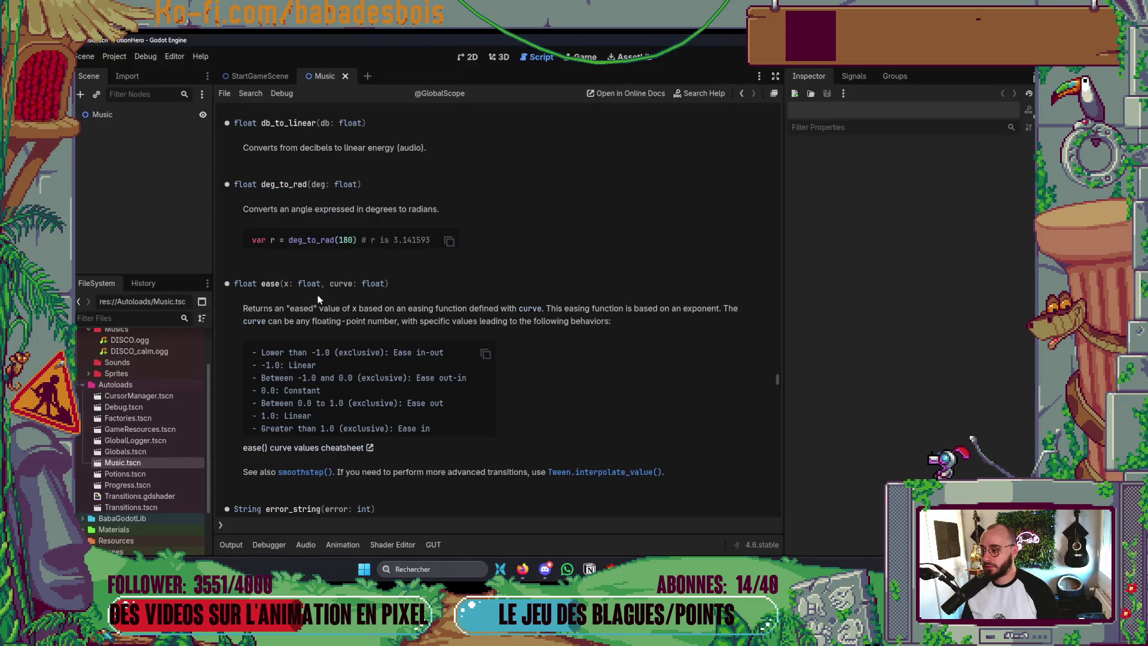
scroll(317, 296, "up", 3)
key("alt+Tab")
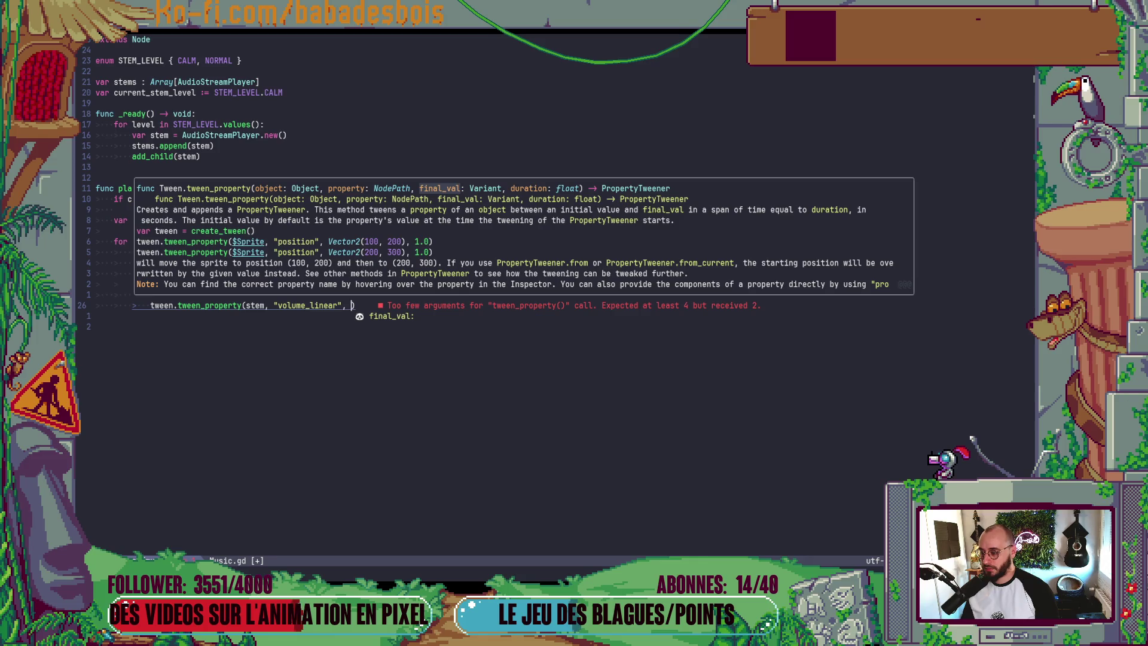
Step: In the stems loop, declare var to = 1.0 if i == int(level) else 0.0 and save
key("Escape")
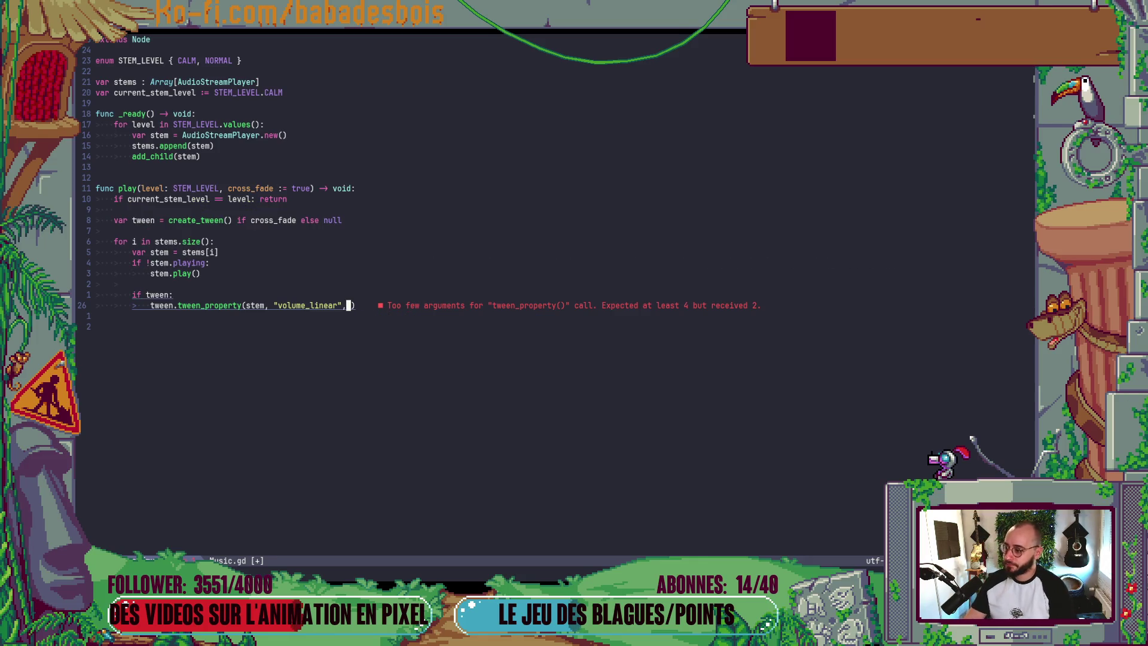
key("j")
key("k")
key("k")
key("k")
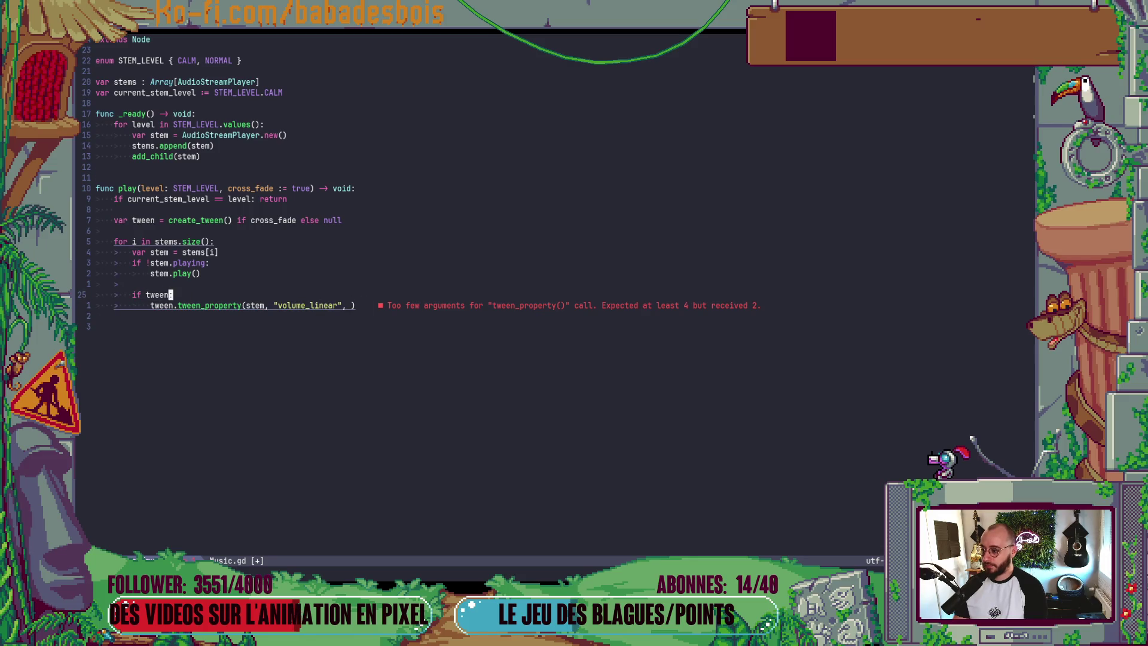
key("shift+o")
type("var to")
key("BackSpace")
type("o = ")
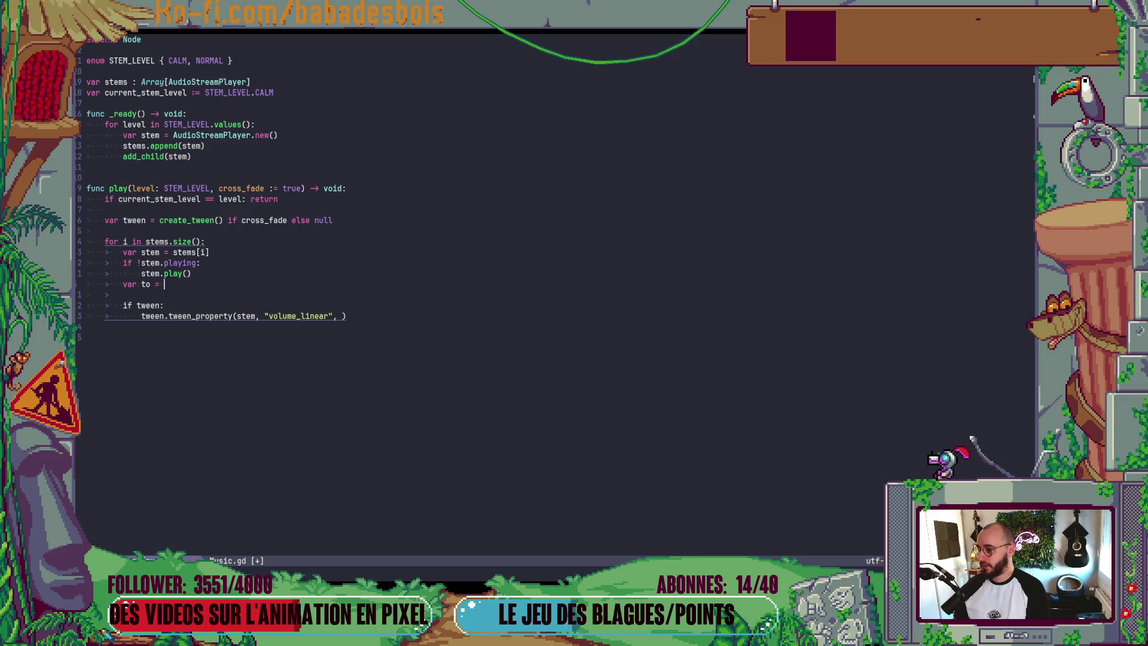
type("1.0 if ")
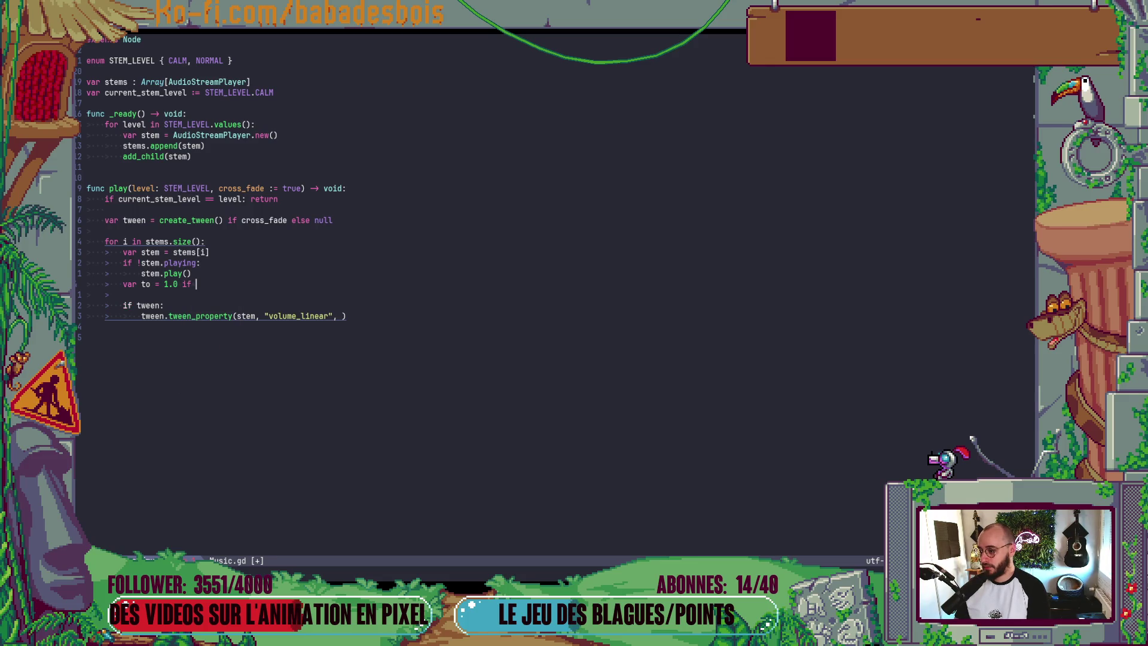
type("i == ")
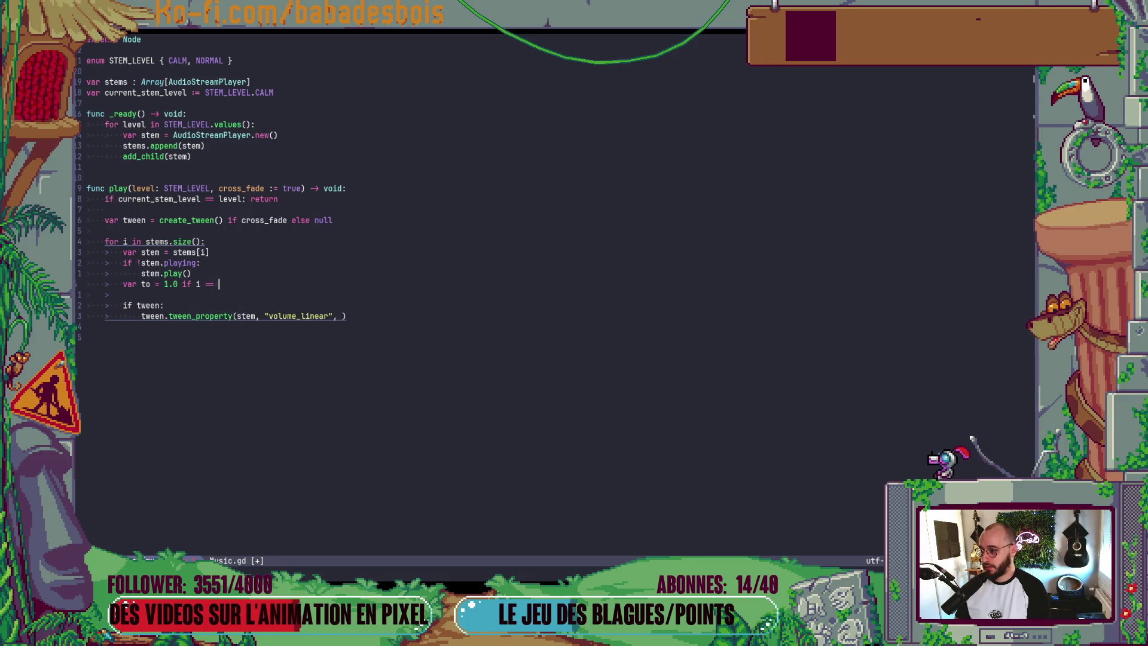
type("in(")
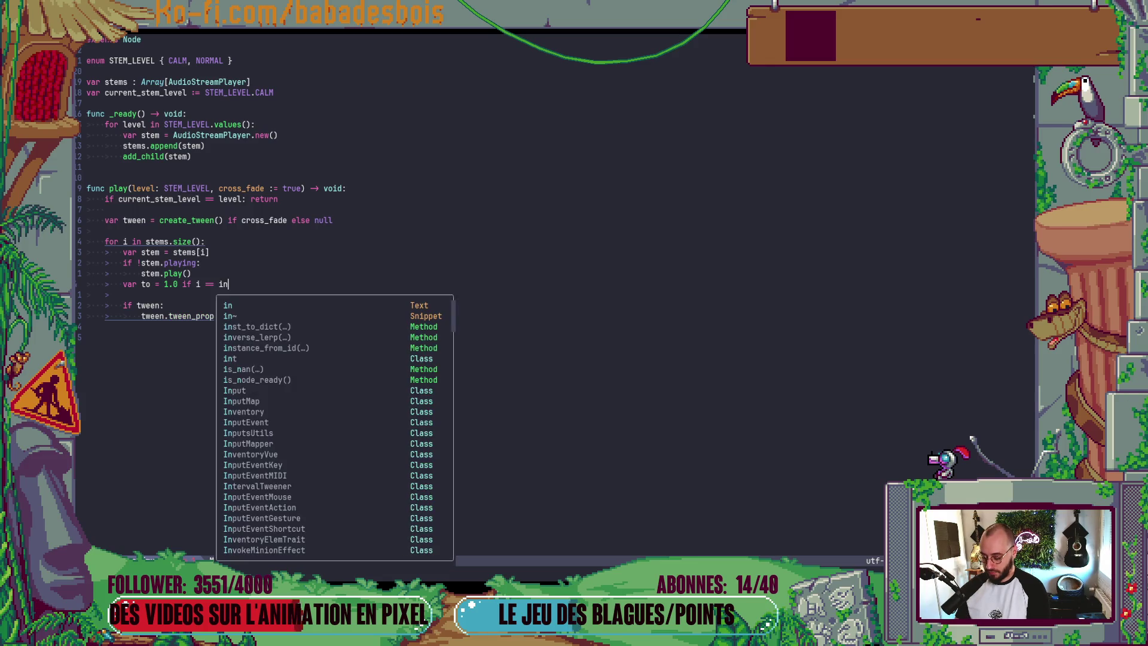
key("BackSpace")
type("t(")
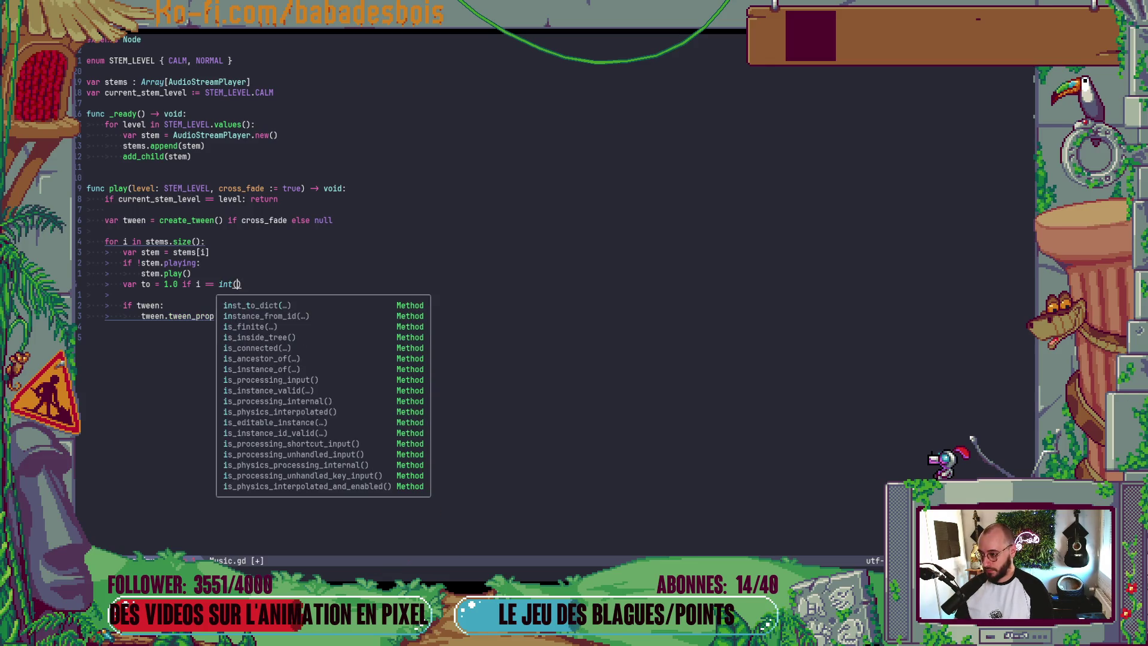
type("leve")
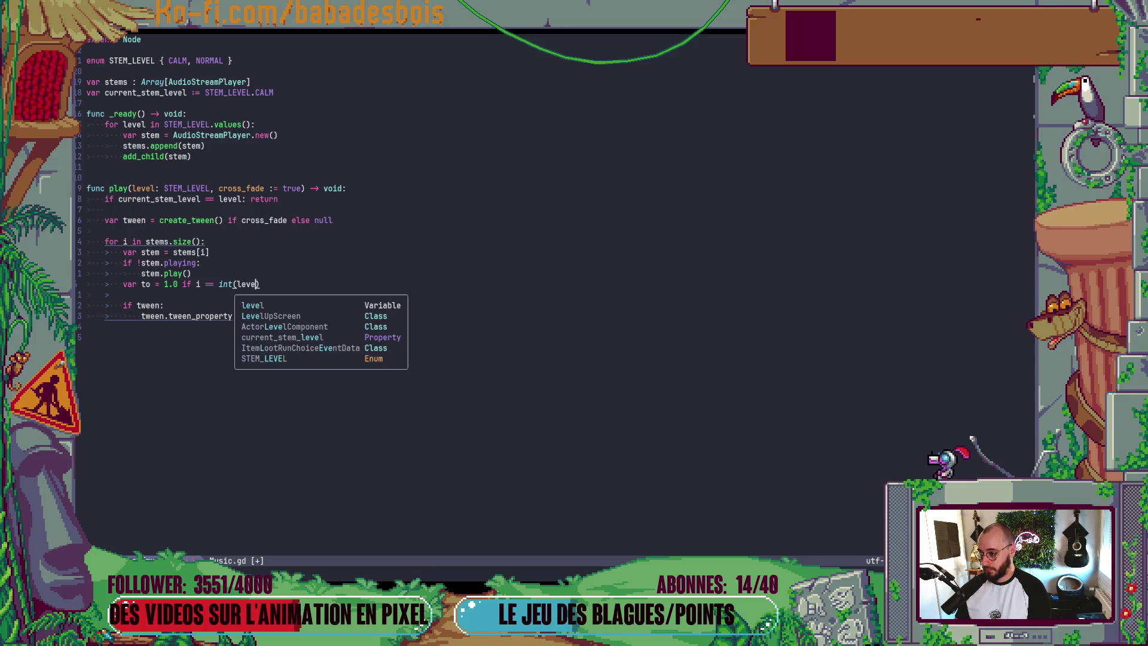
type("l")
key("Escape")
key("shift+a")
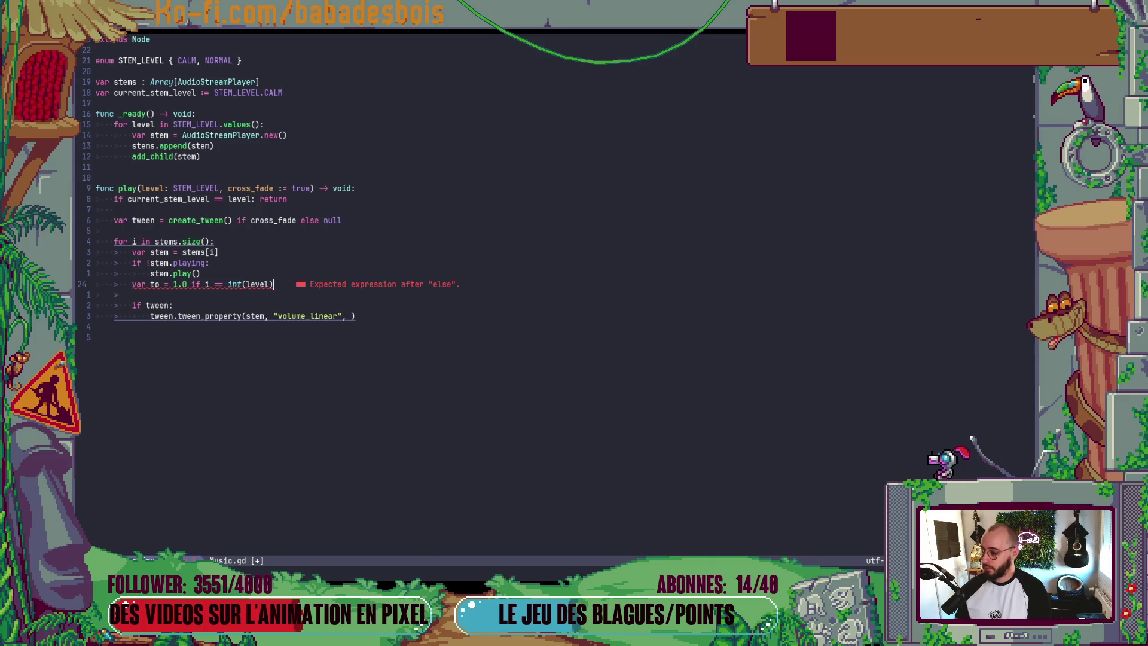
type("else 0.0")
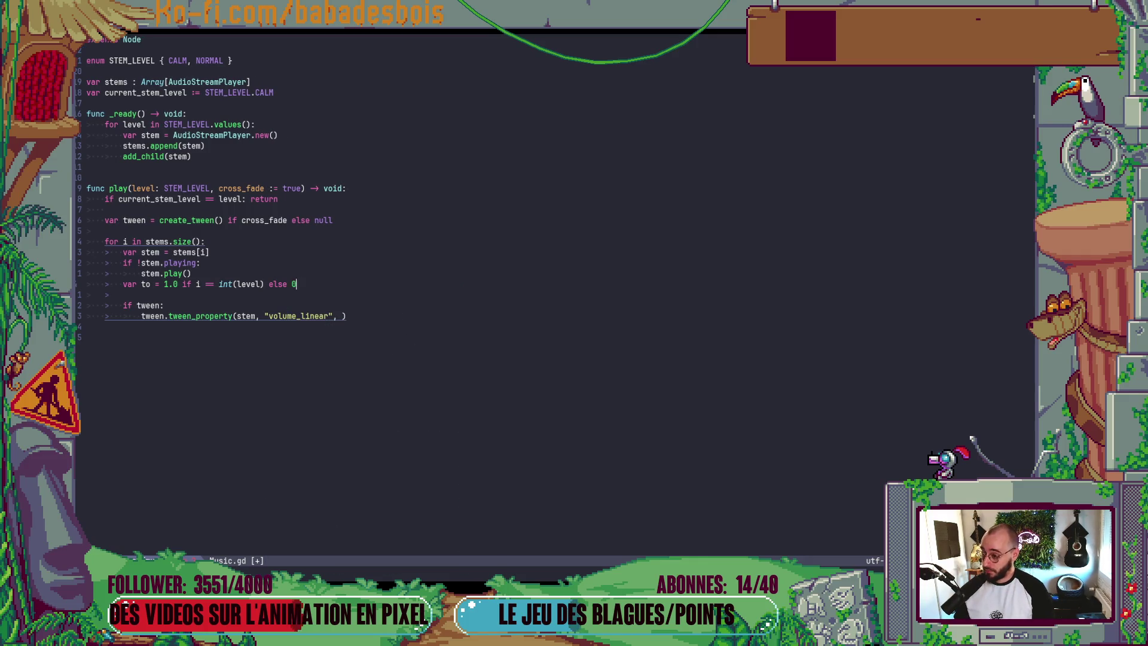
key("Escape")
type(":w")
key("Return")
key("j")
key("j")
key("$")
key("i")
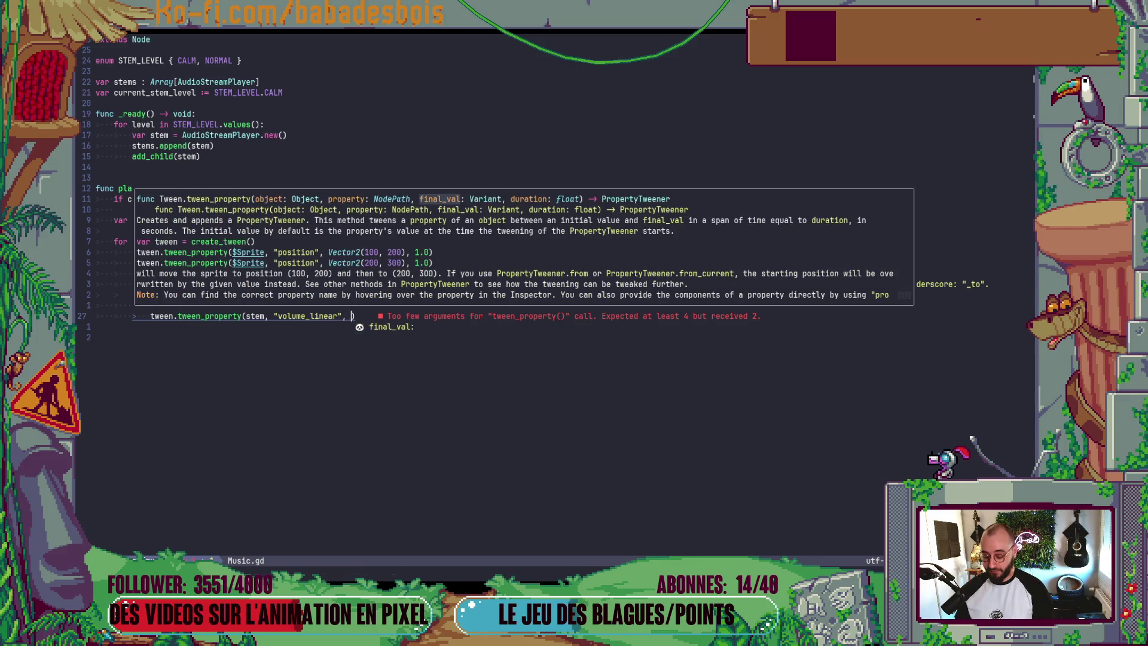
type("to,")
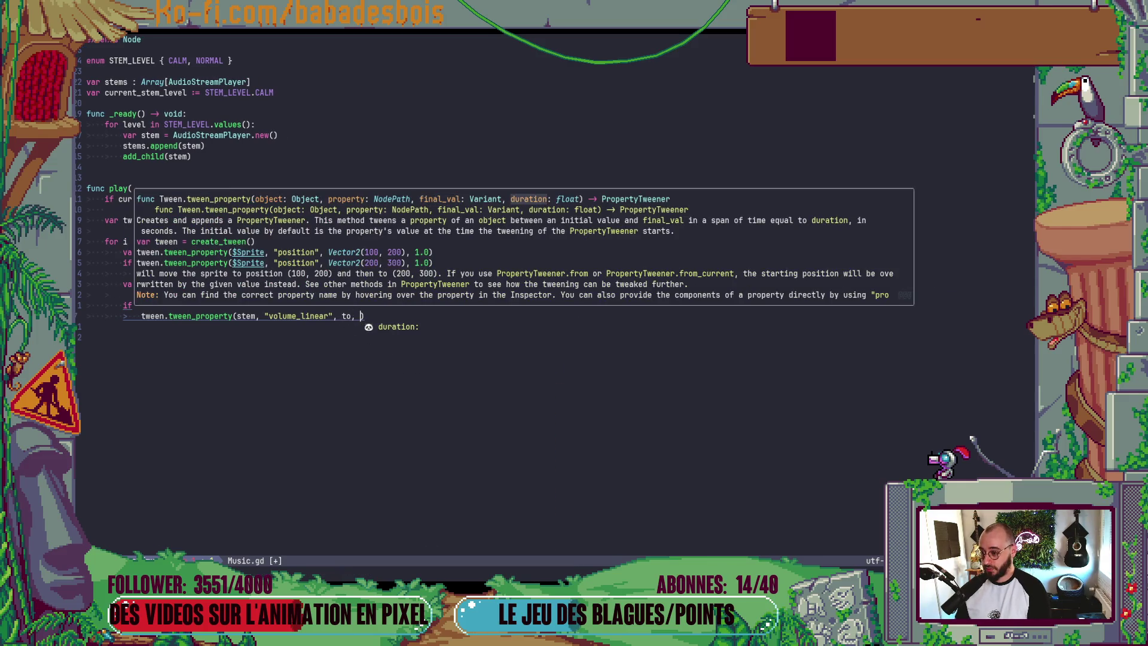
key("Escape")
key("k")
key("k")
key("k")
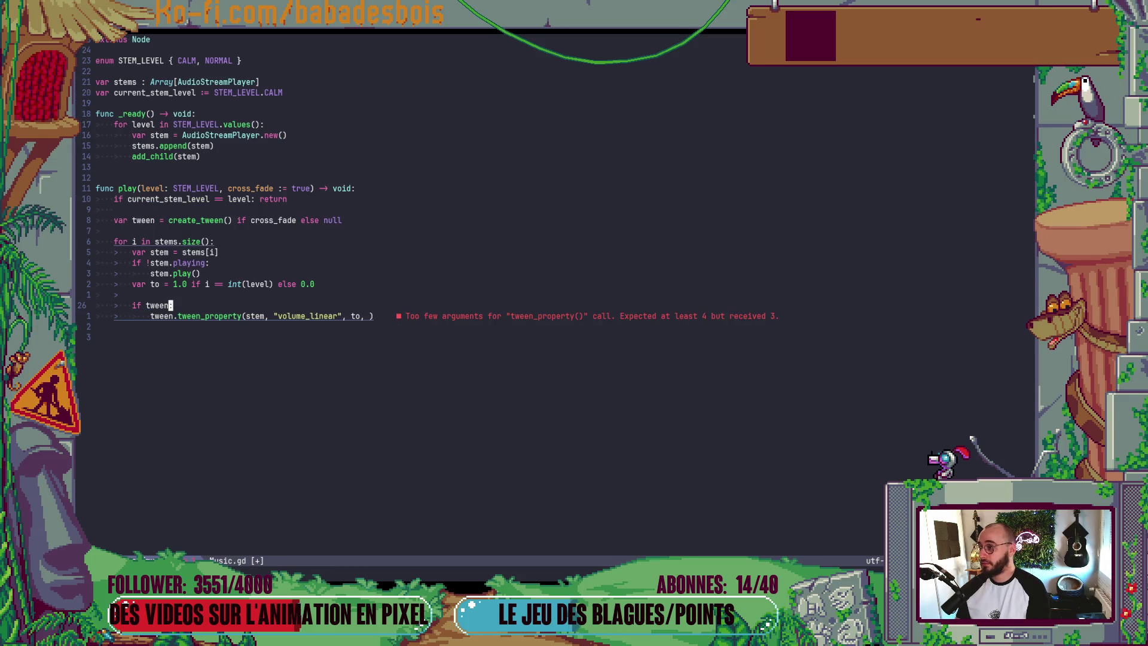
type("k")
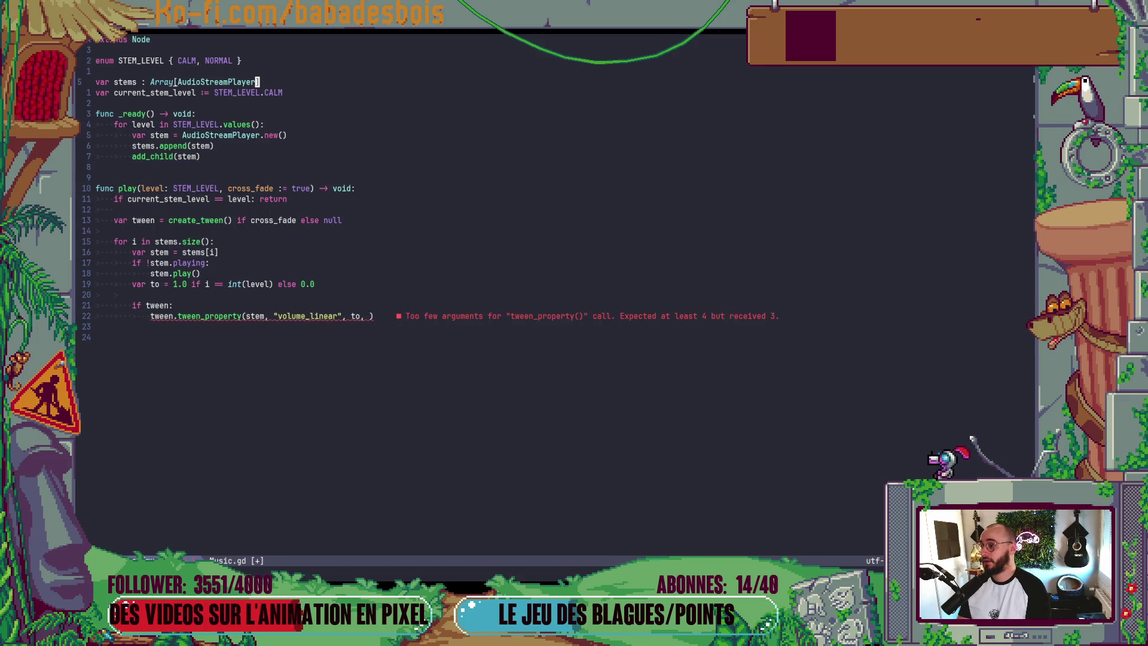
type("O")
type("@export var ")
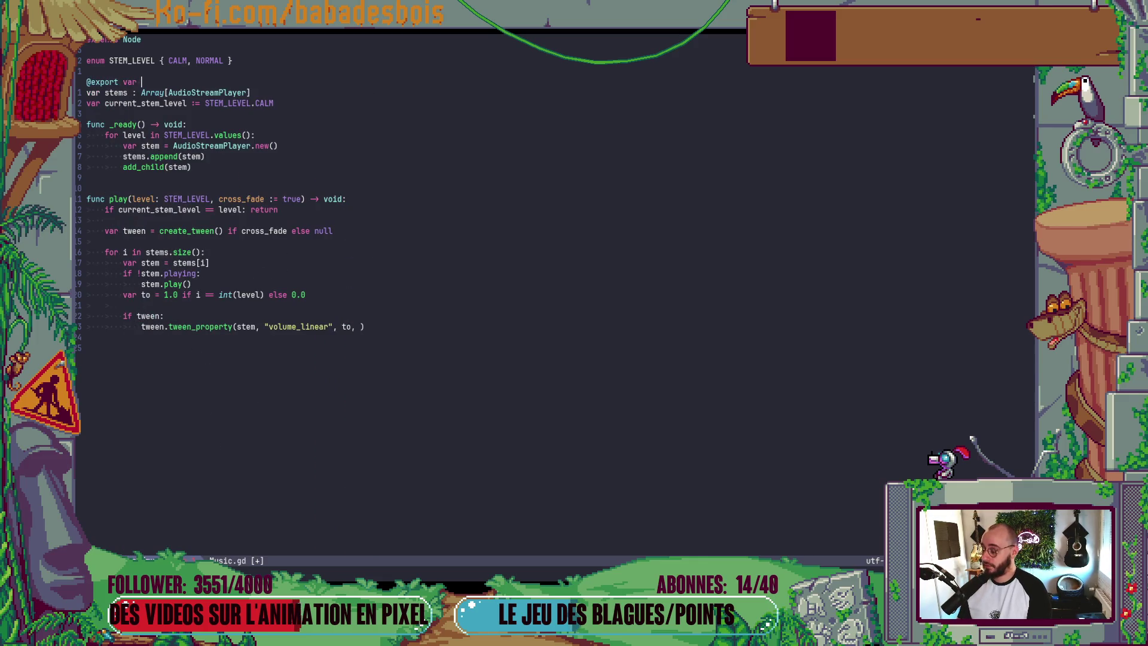
type("fad")
key("BackSpace")
key("BackSpace")
key("BackSpace")
type("cross_f")
key("BackSpace")
type("fadse")
key("BackSpace")
key("BackSpace")
type("e_duration :")
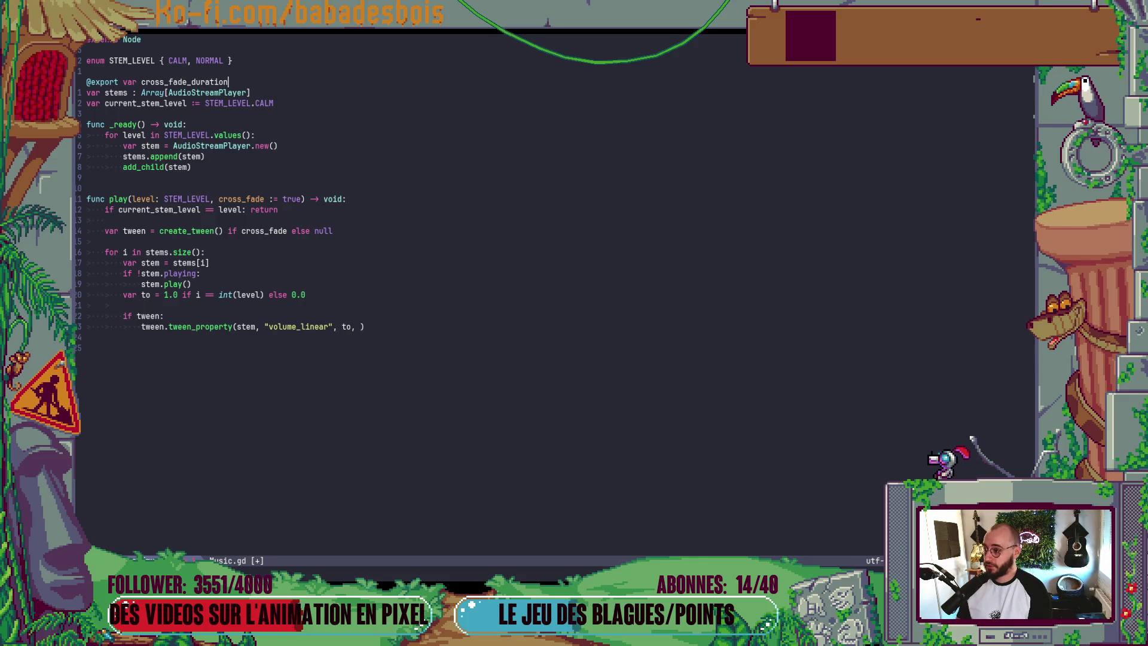
type("= ")
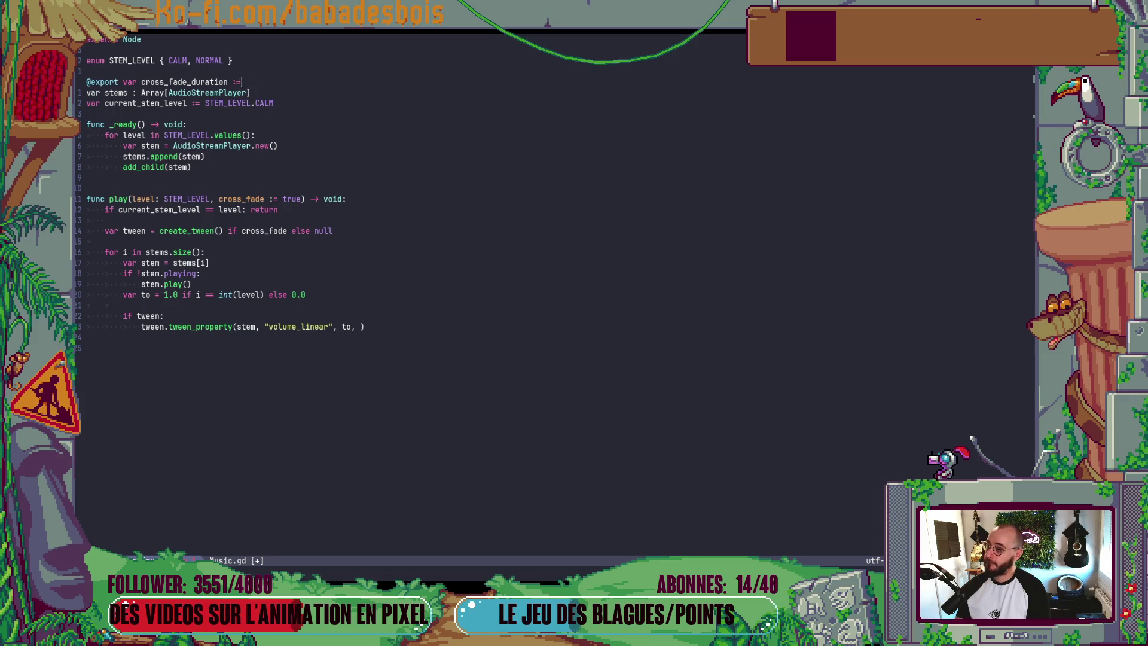
type("0.0")
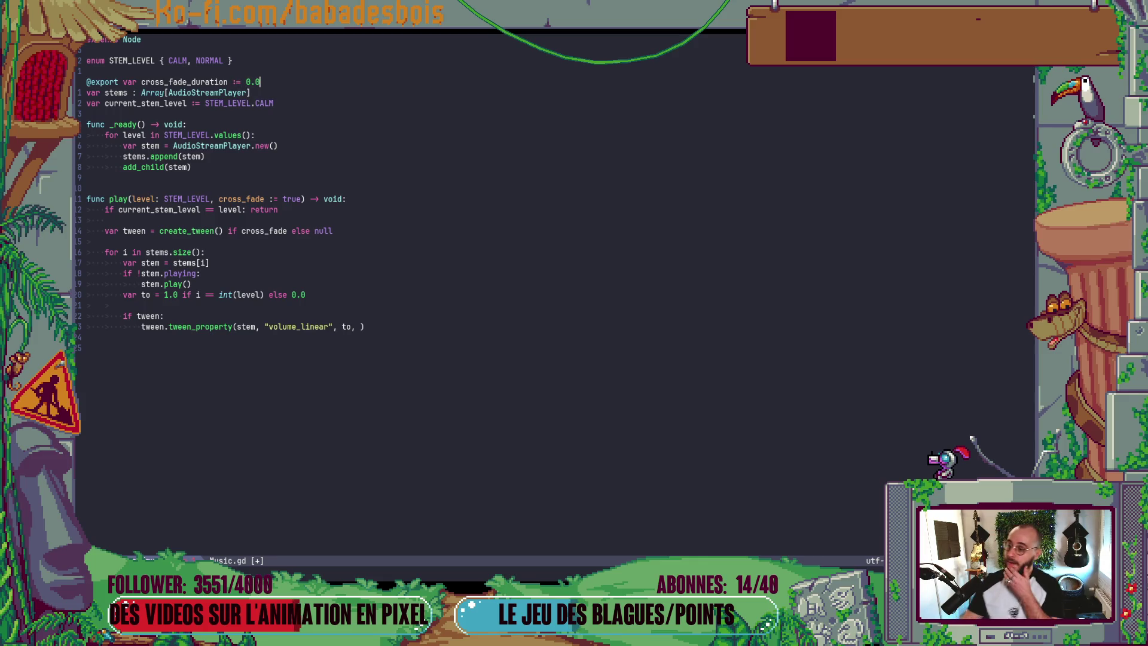
key("BackSpace")
key("BackSpace")
key("BackSpace")
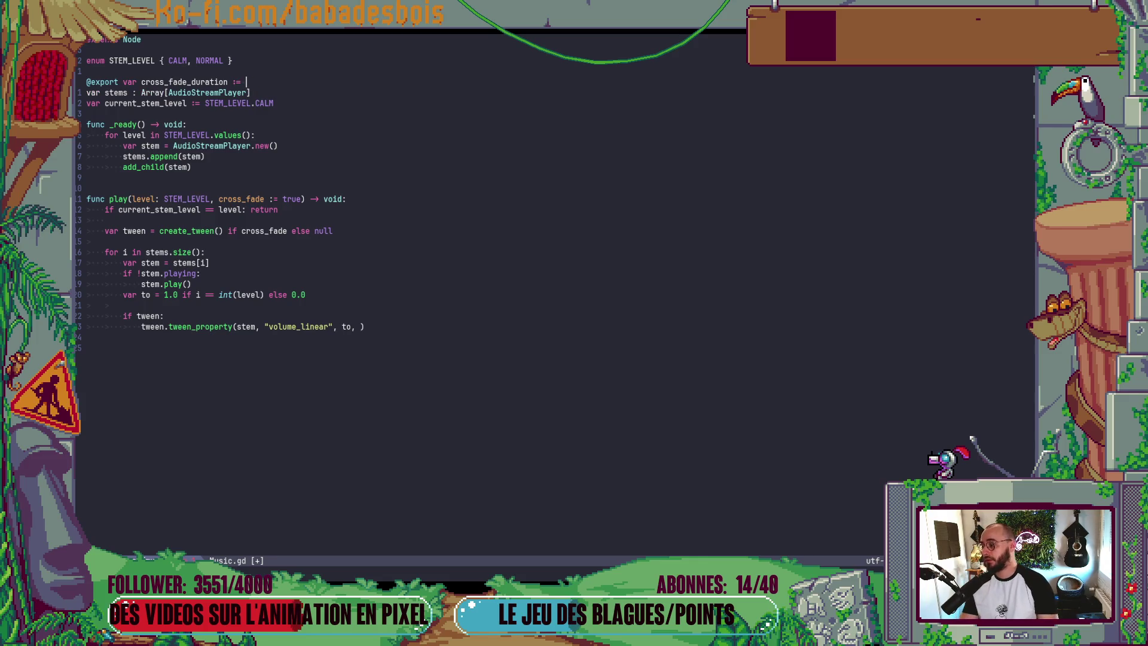
type("2.0")
key("Escape")
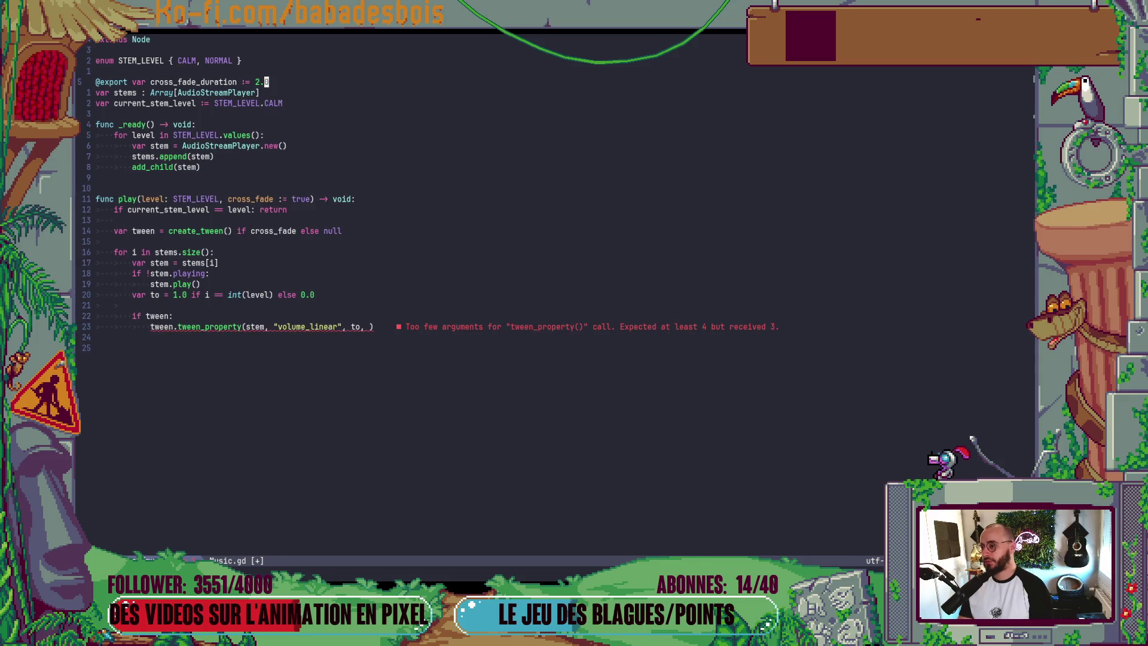
key("o")
key("Escape")
type(":w")
key("Return")
key("j")
key("j")
key("j")
Step: Move the cursor to the closing parenthesis of the tween_property call
left_click(267, 242)
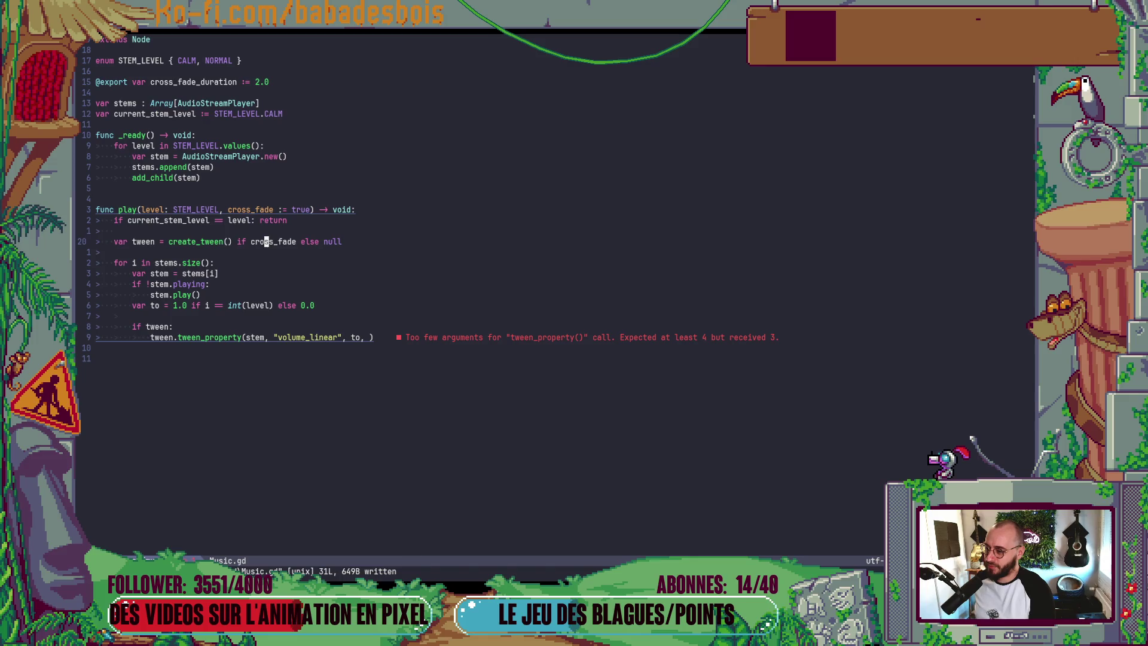
key("j")
key("j")
key("j")
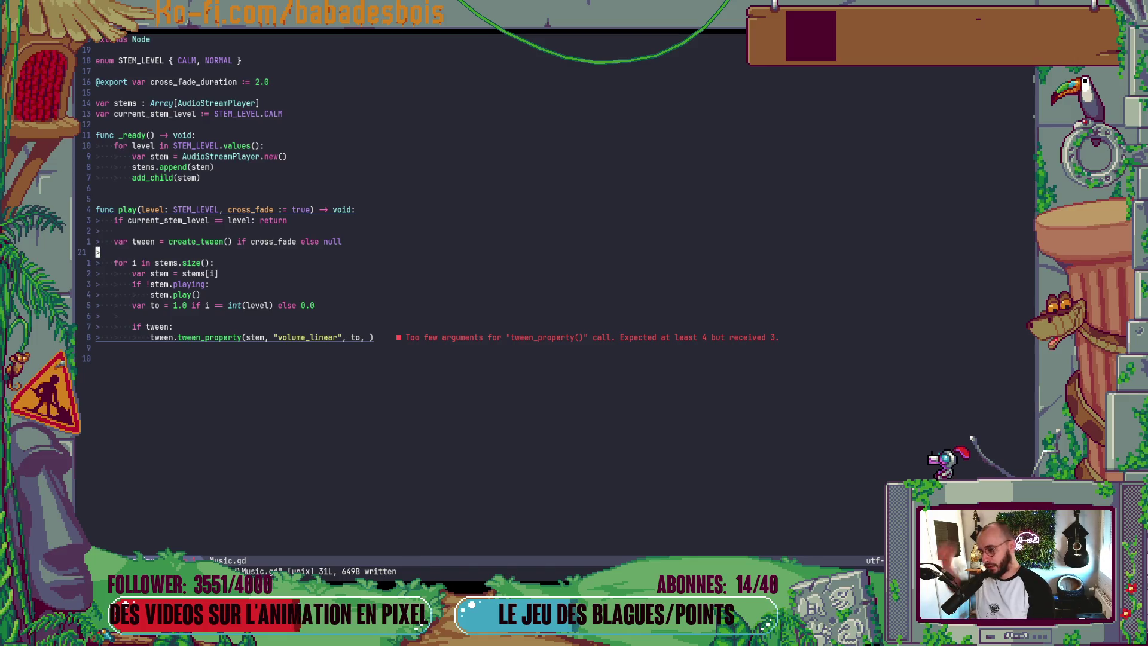
key("$")
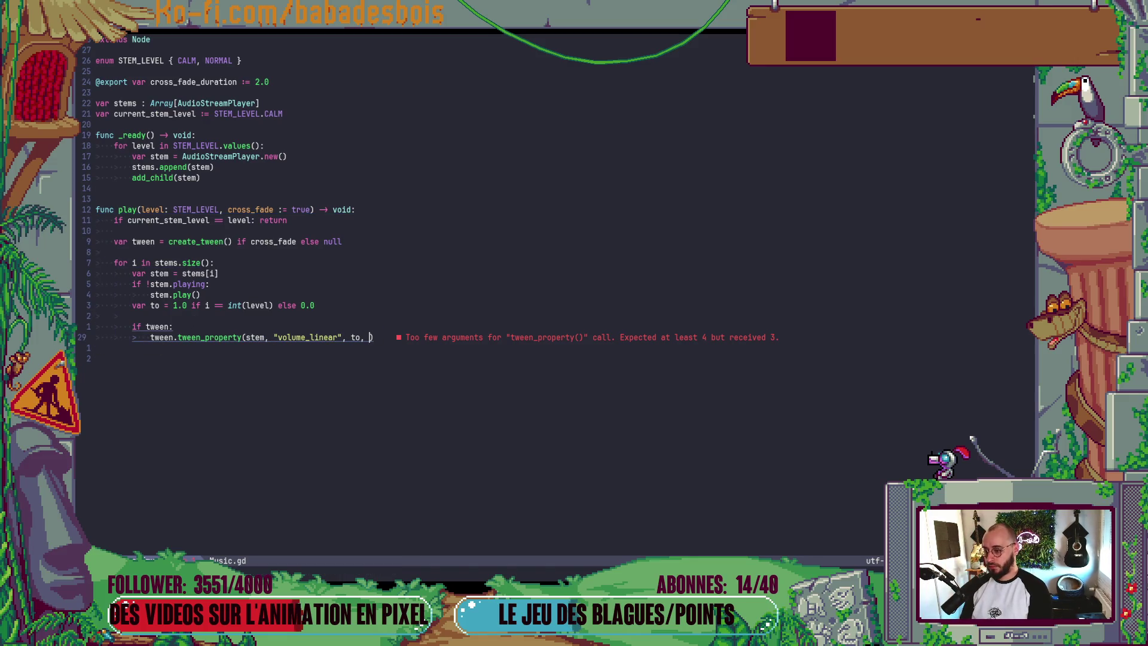
Step: Insert cross_fade_duration as the tween_property duration argument and save
key("i")
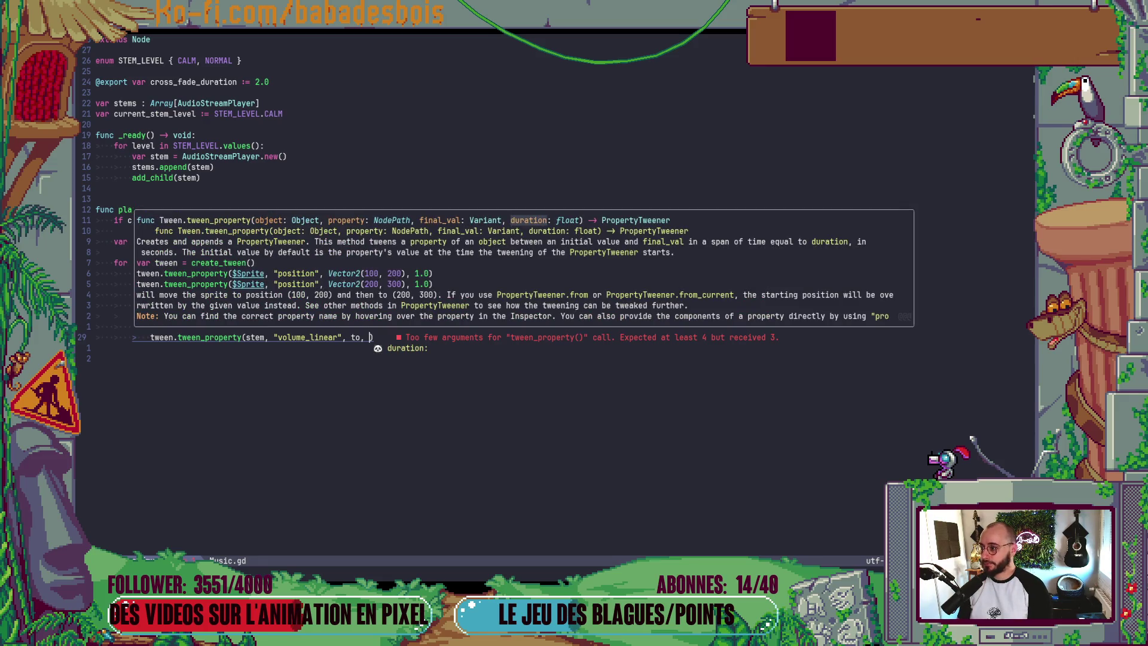
type("cross_fade_duration")
key("Escape")
type(":w")
key("Return")
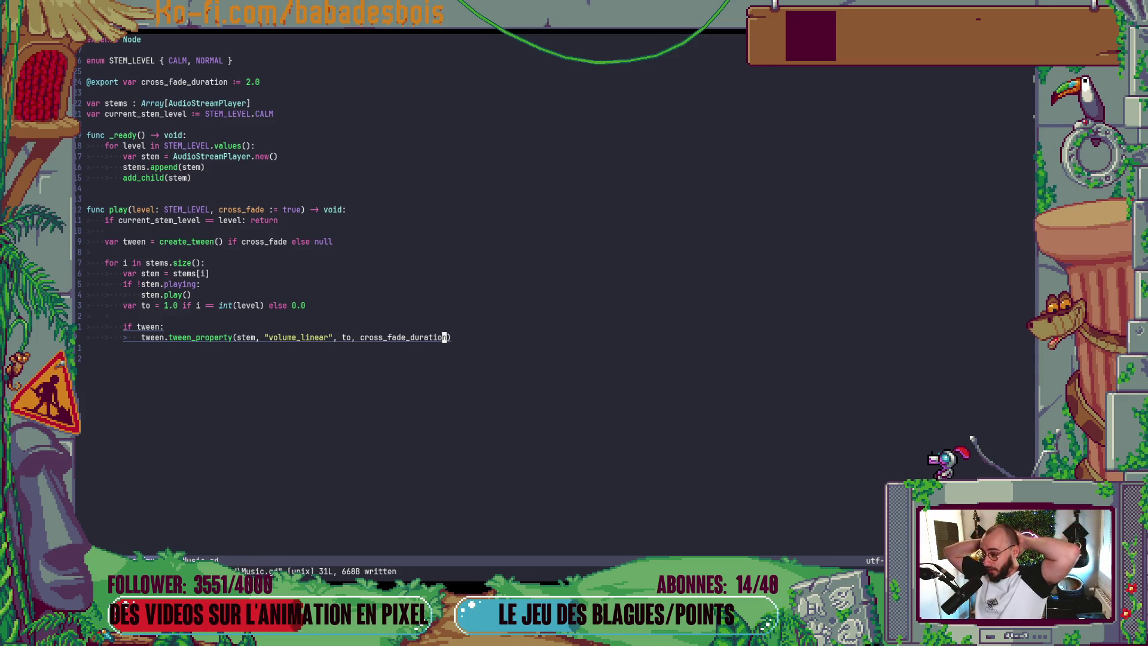
Step: Add an else branch setting stem.volume_linear = to directly, then save Music.gd
type("o")
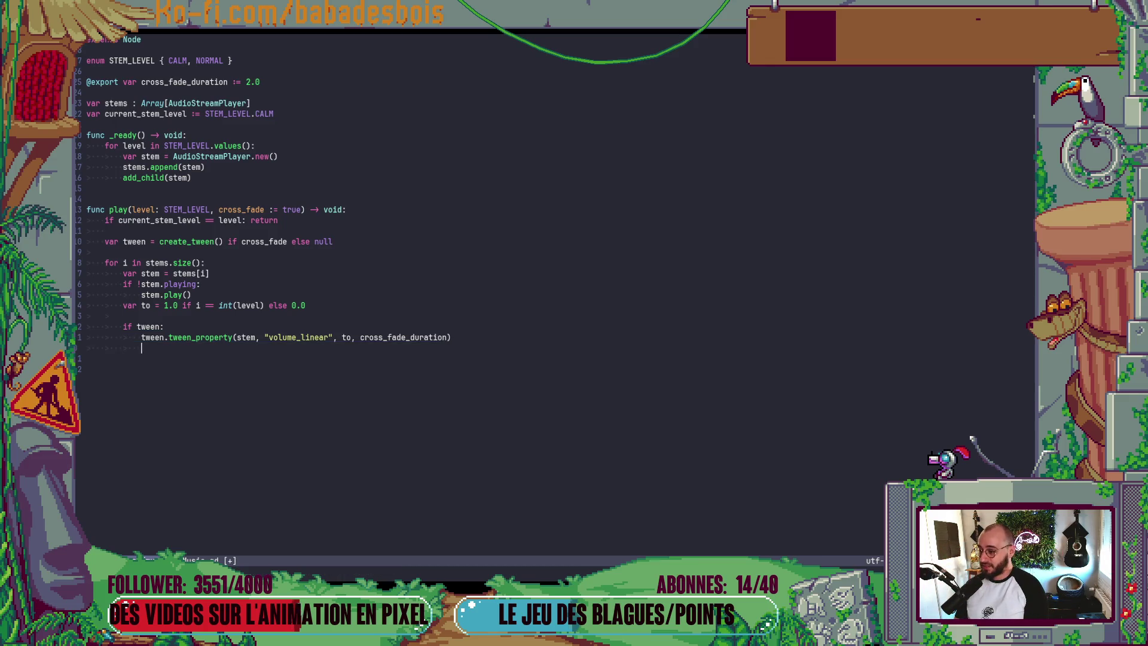
type("else:")
key("Return")
type("stg")
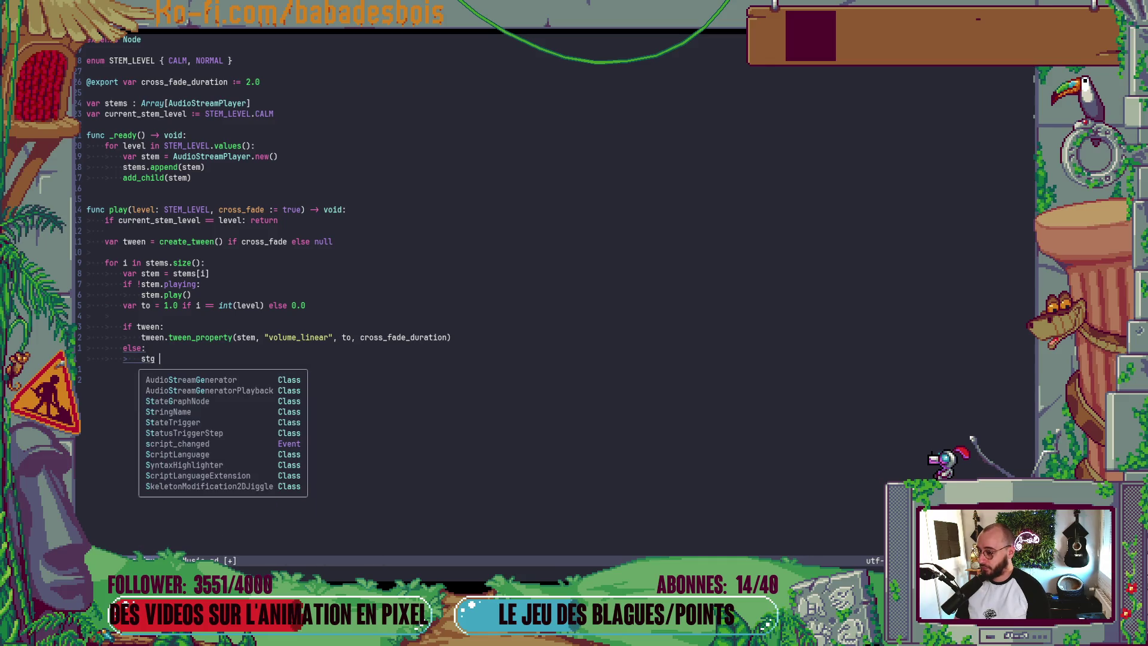
key("BackSpace")
key("BackSpace")
type("em.vol")
key("Return")
type("= to")
key("Escape")
type(":w")
key("Return")
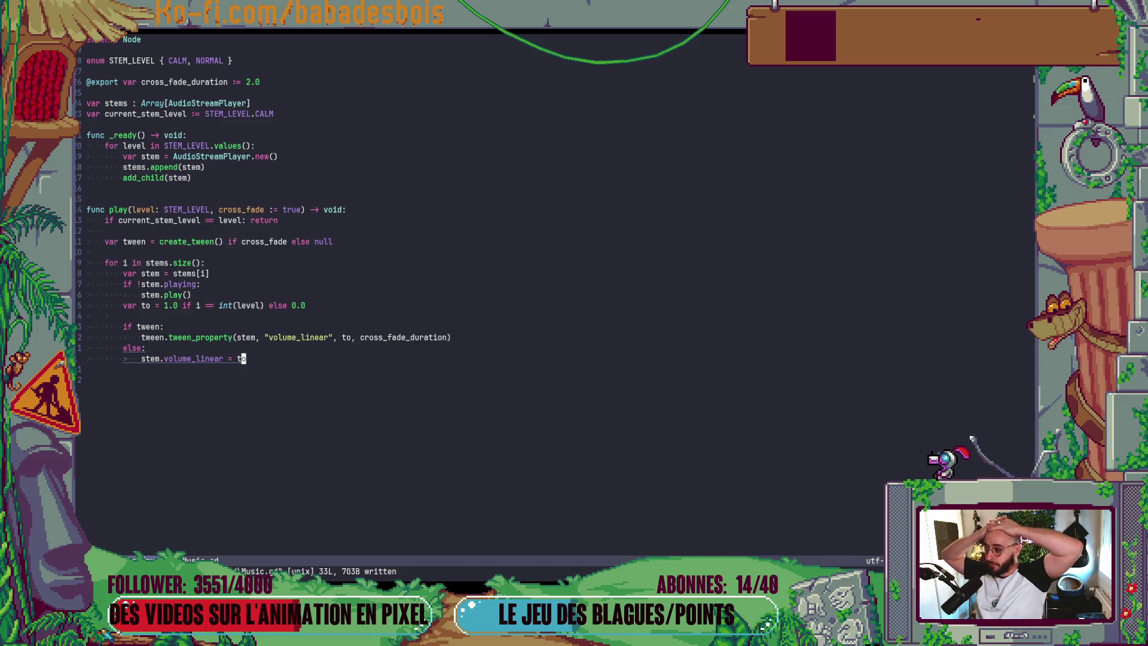
Step: Below the stem lookup line, write an if stem.stream condition using completion
key("k")
key("k")
key("k")
type("oif stem.")
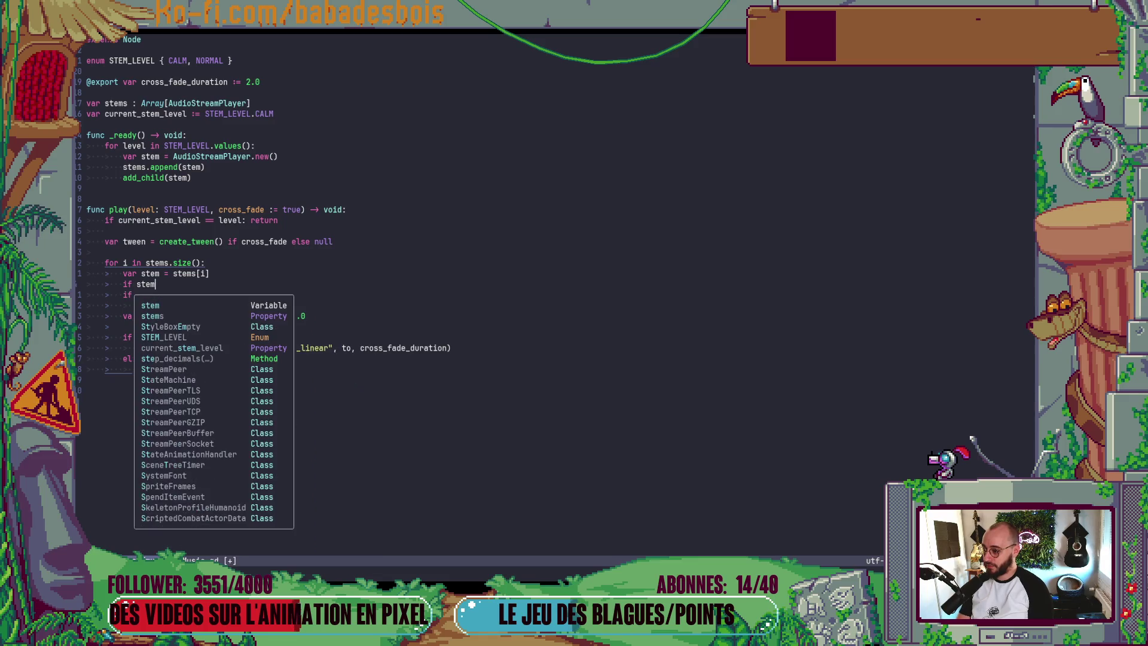
type("a")
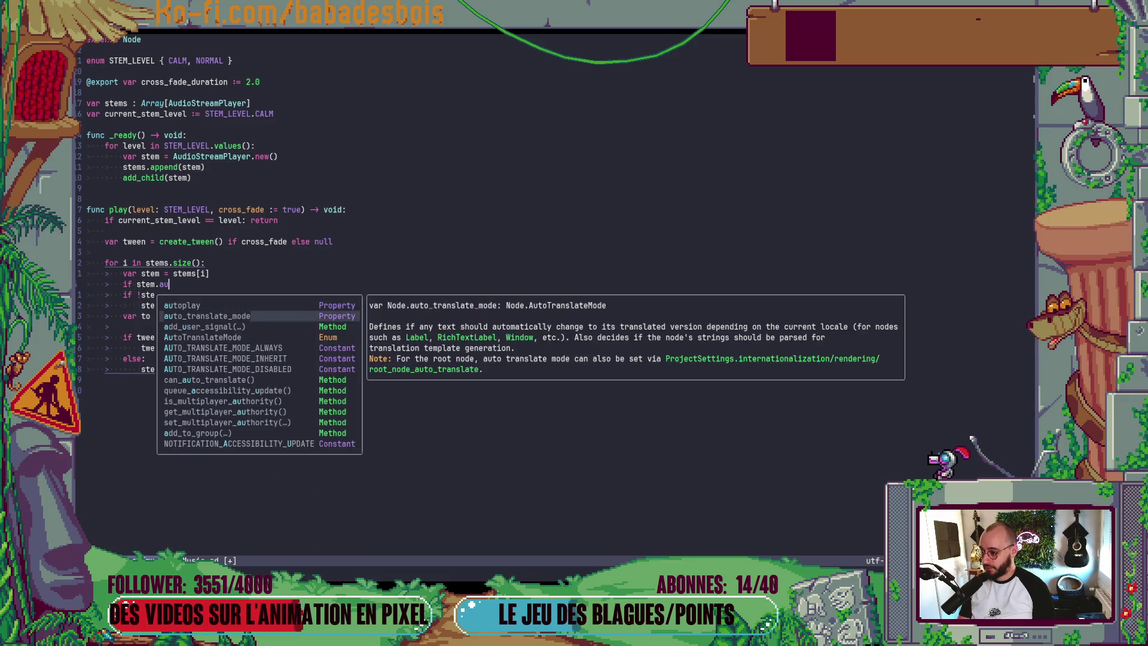
key("BackSpace")
type("str")
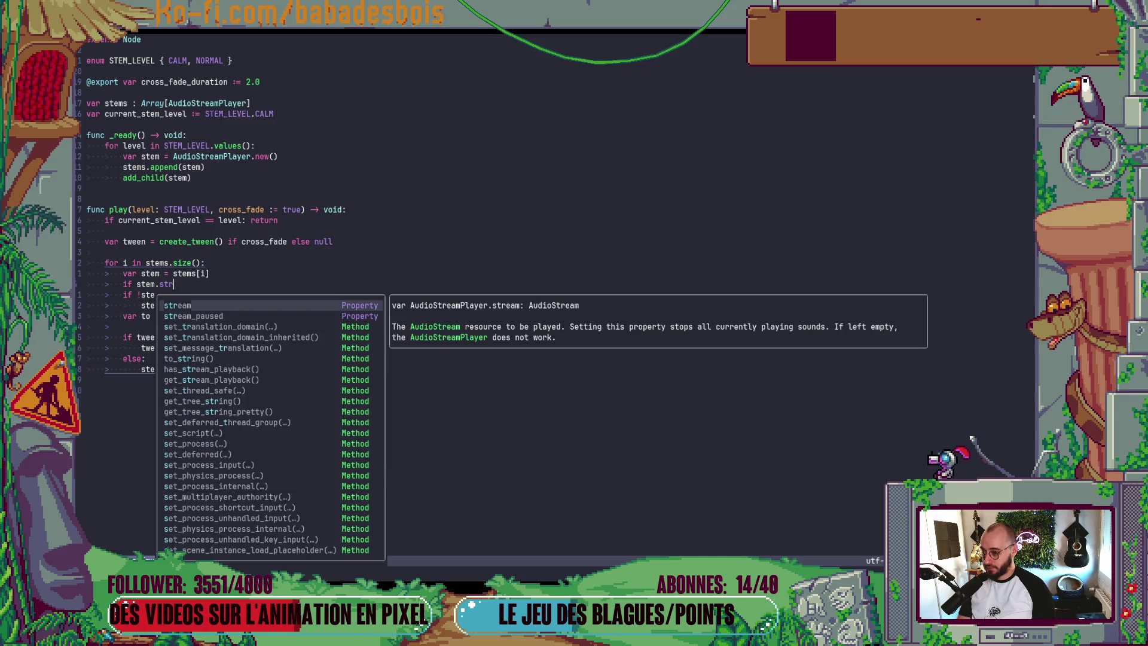
key("Return")
key("Escape")
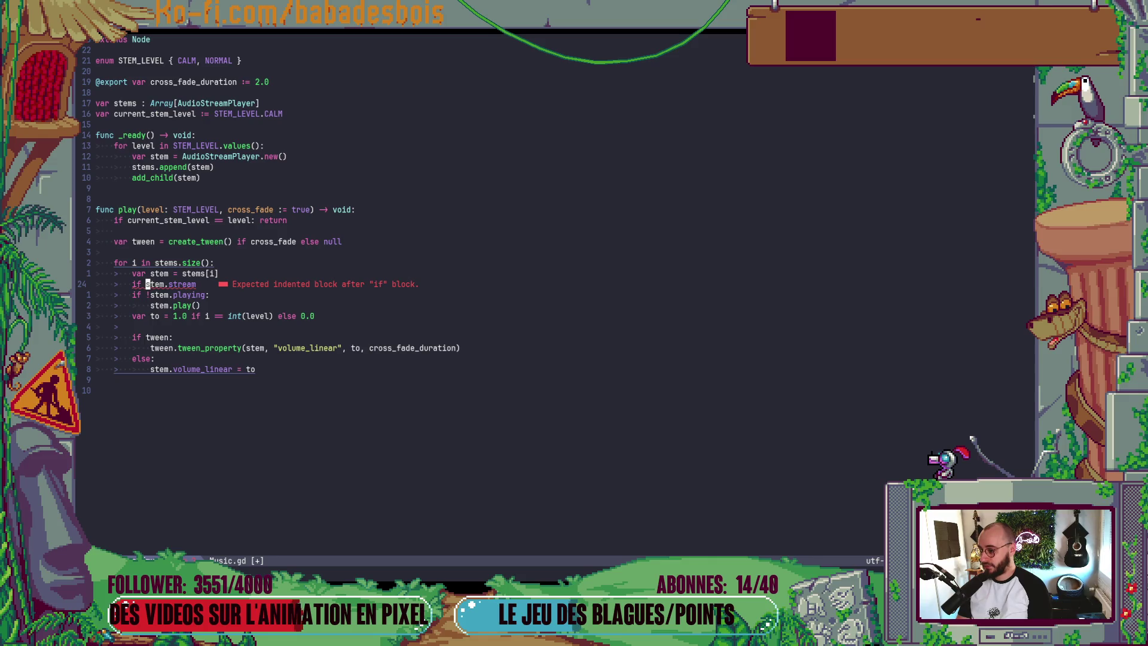
Step: Turn it into if !stem.stream: continue and save Music.gd
type("if !")
key("End")
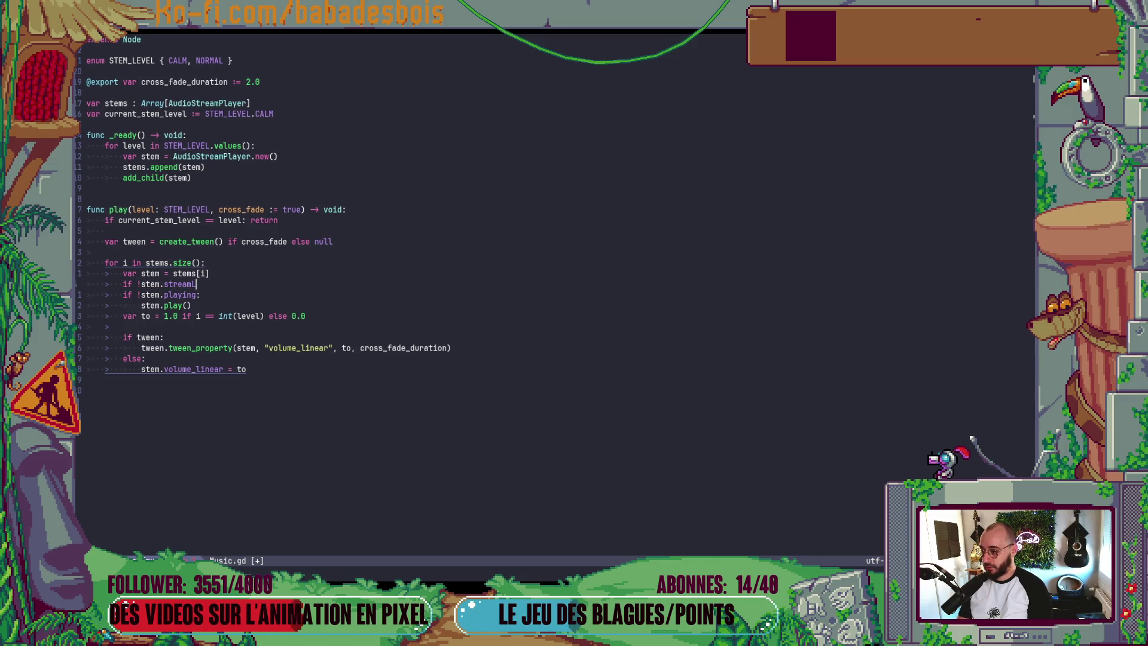
type(":co")
key("Down")
key("Down")
key("Down")
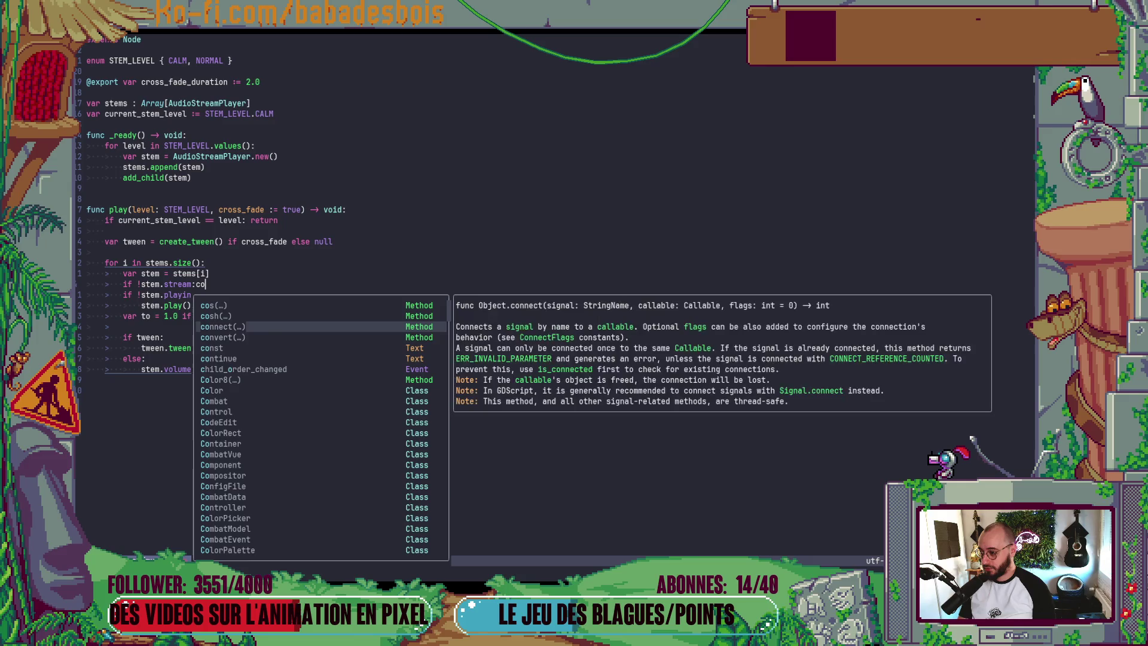
key("Down")
key("Return")
left_click(196, 284)
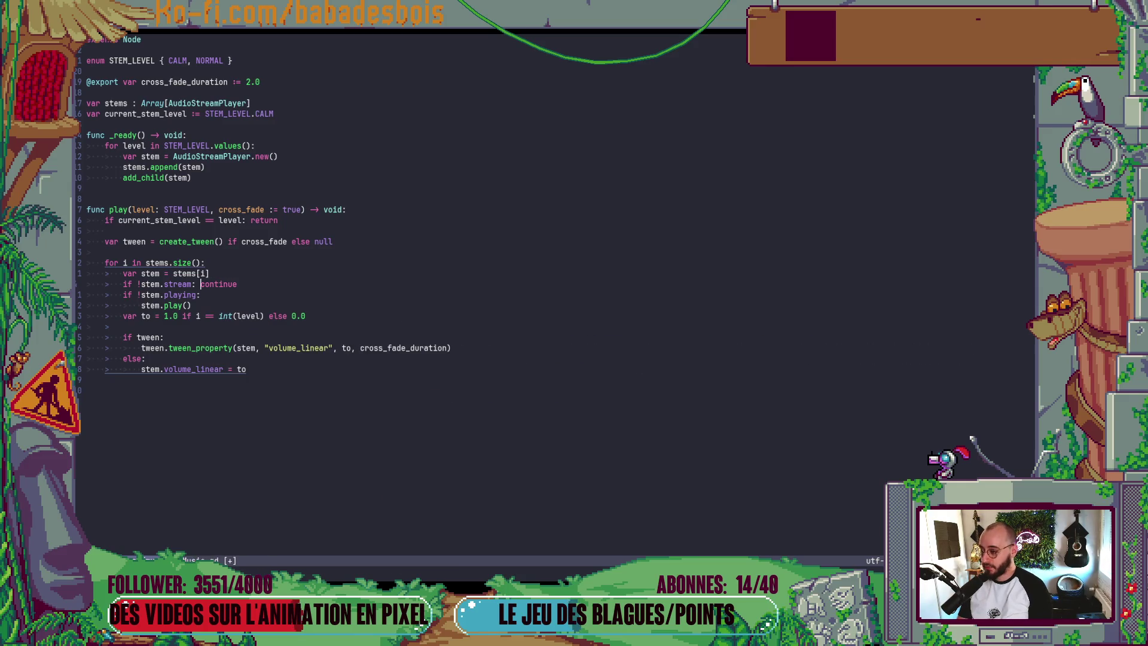
key("Escape")
type(":w")
key("Return")
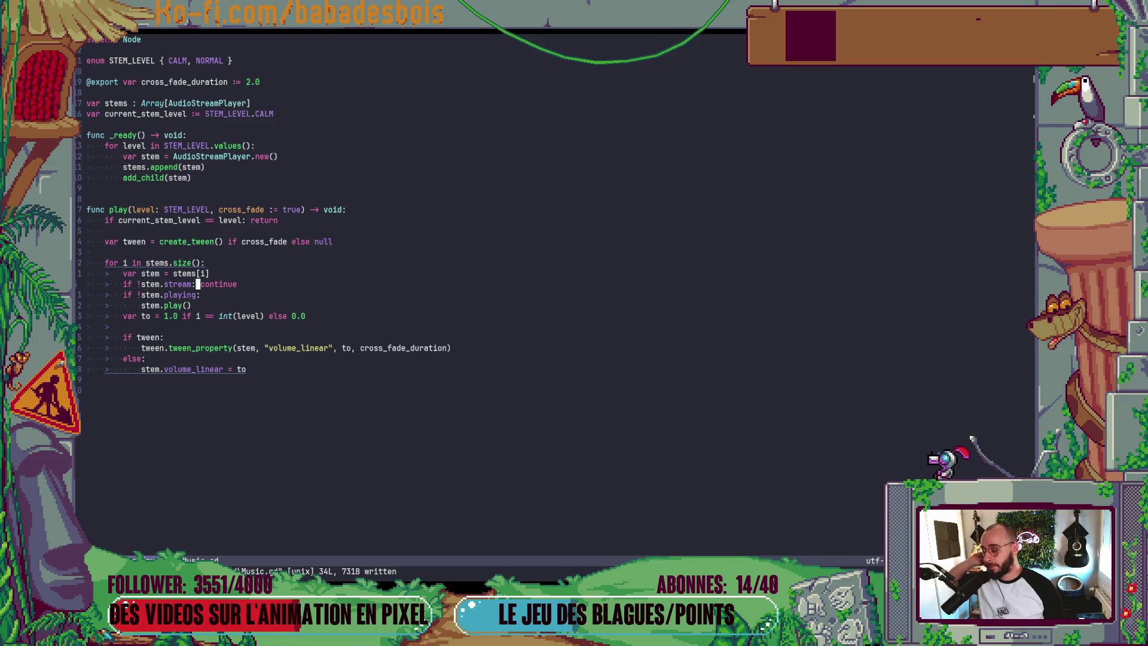
Step: Duplicate the entire play() function below the original
key("j")
key("j")
key("j")
key("w")
key("1")
key("0")
key("k")
key("j")
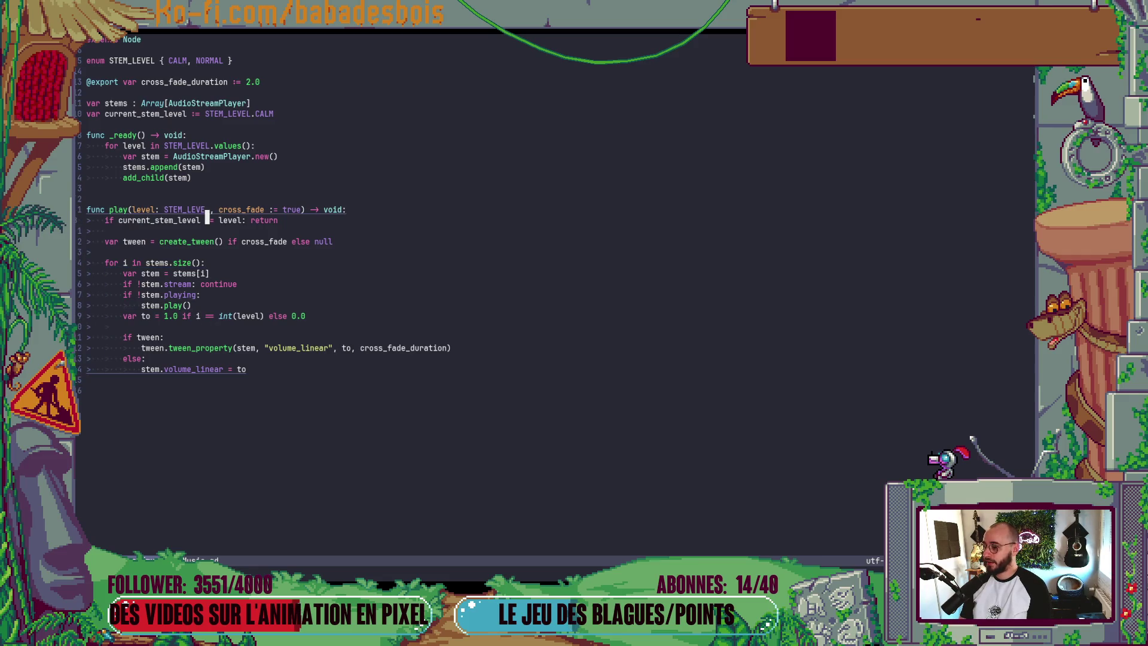
key("shift+v")
key("k")
key("1")
key("2")
key("j")
key("y")
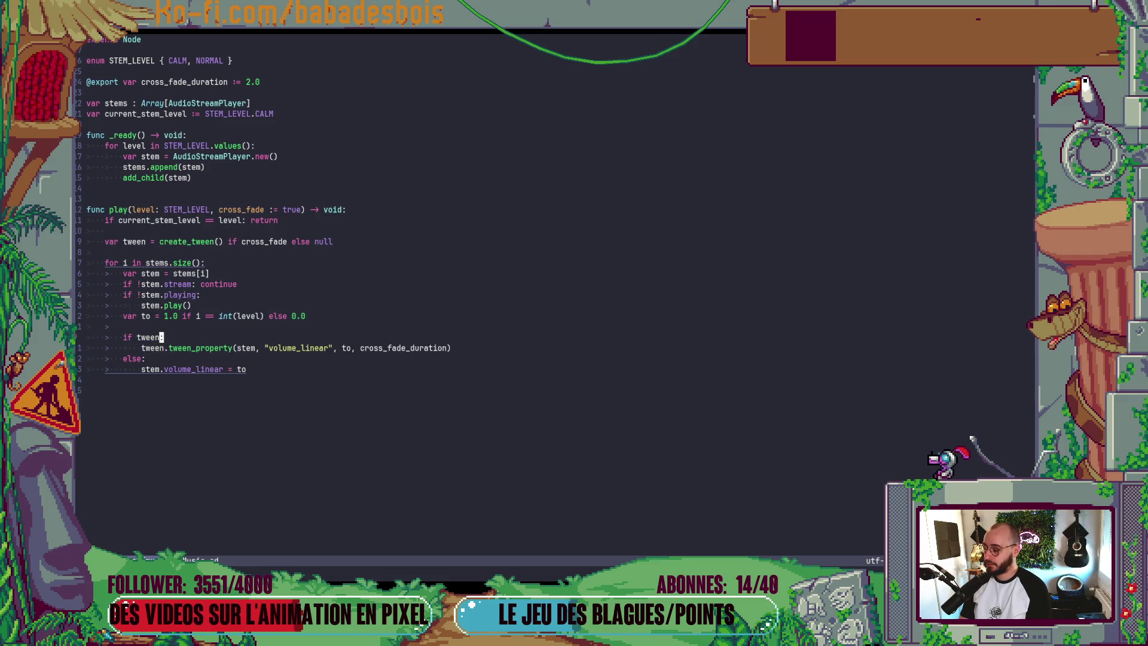
key("shift+v")
key("j")
key("j")
key("j")
key("y")
key("}")
key("j")
key("p")
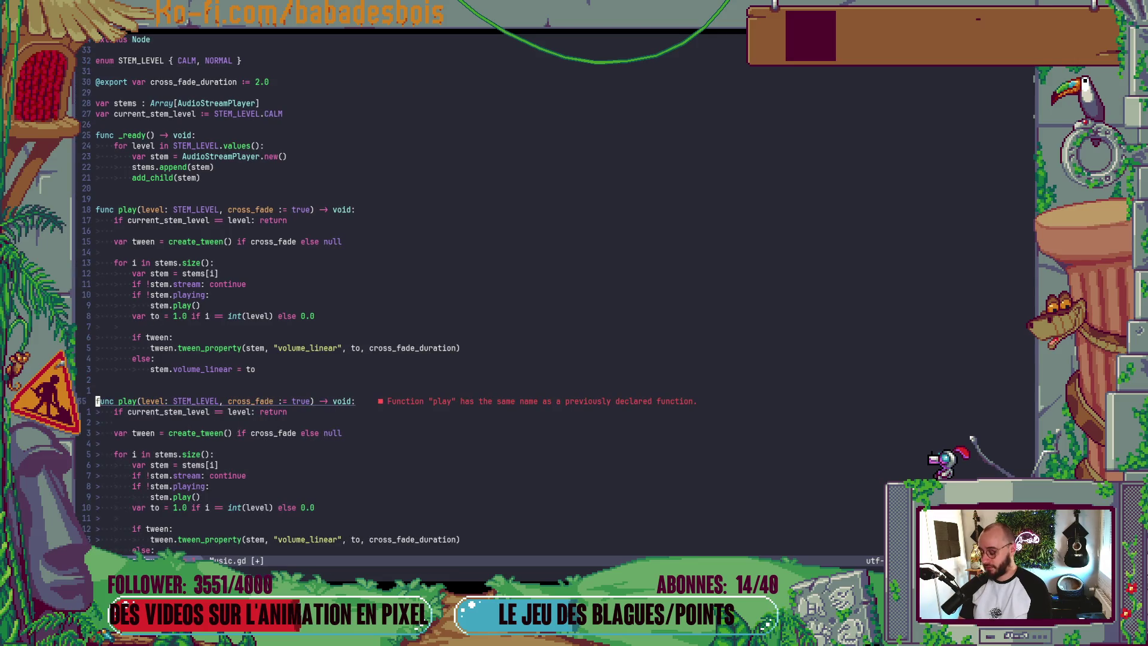
Step: Replace the copy's parameter list with fade_out := true and save
key("f")
key("parenleft")
key("c")
key("i")
key("parenleft")
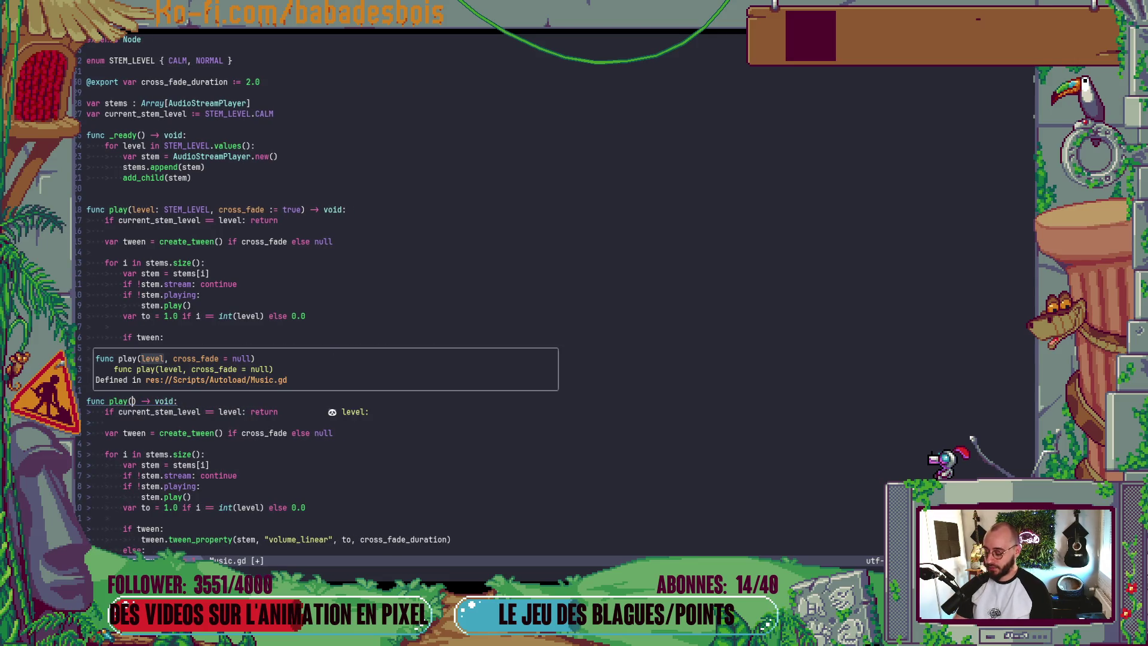
type("fade_o")
type("ut:=")
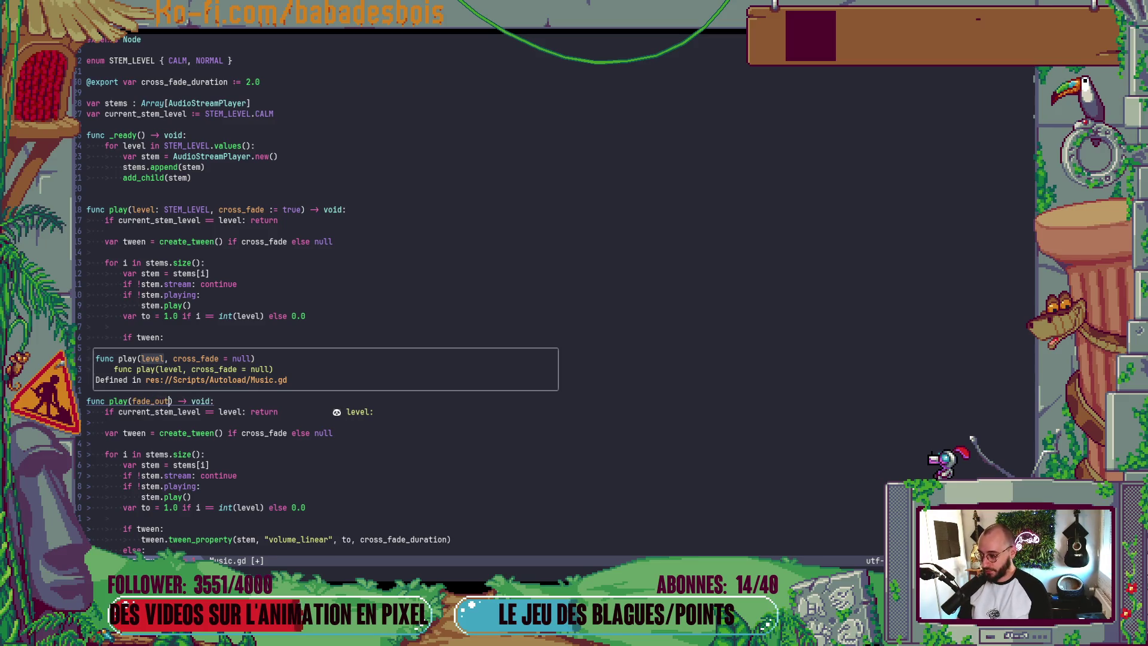
key("BackSpace")
key("BackSpace")
type(":= true")
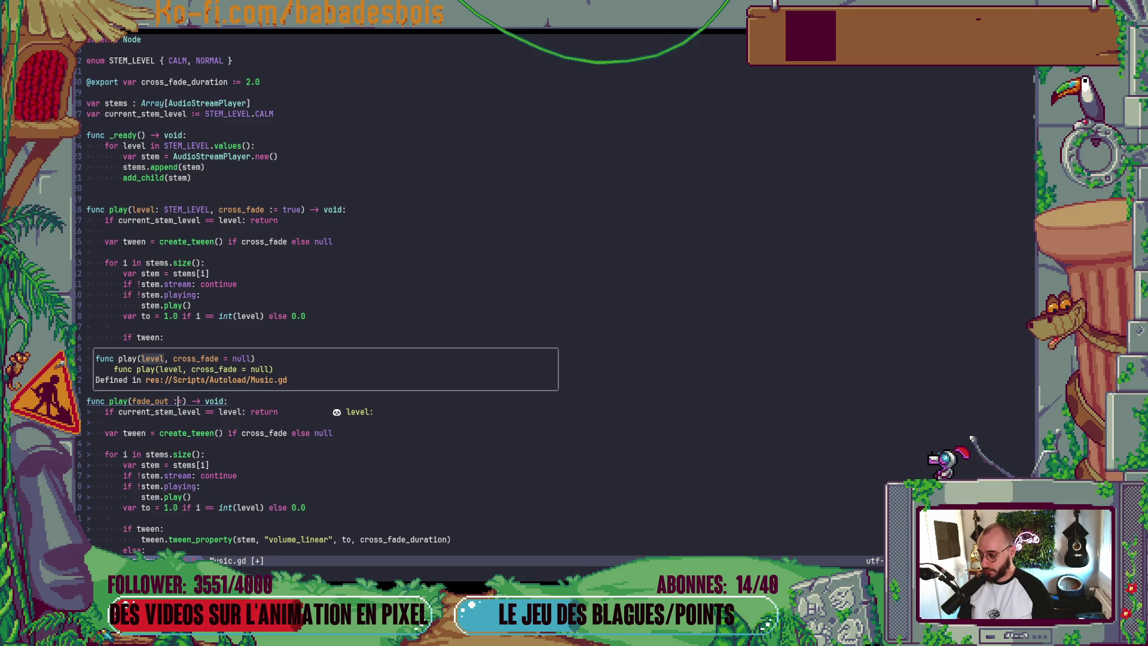
key("Escape")
type(":w")
key("Return")
left_click(272, 83)
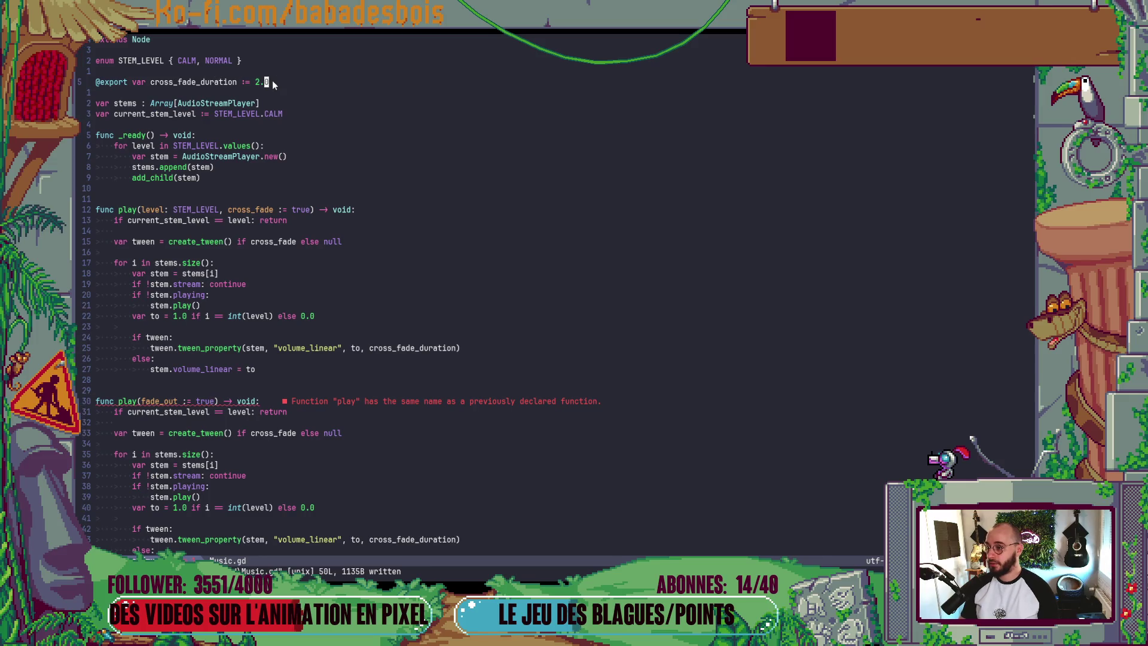
key("y")
key("y")
key("p")
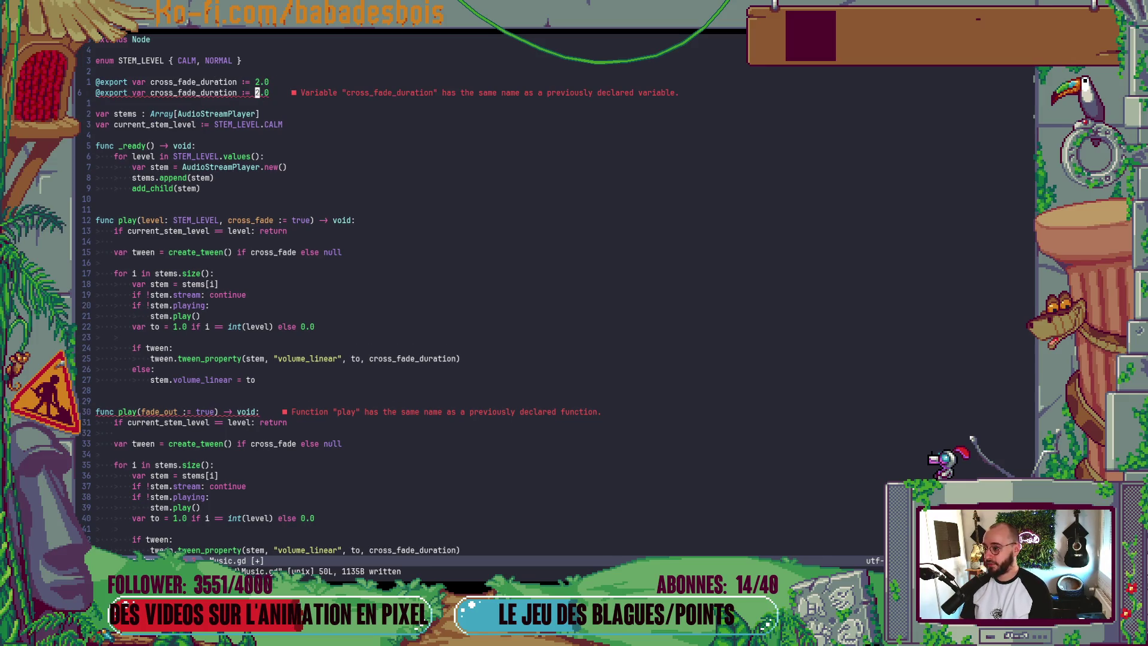
left_click(152, 93)
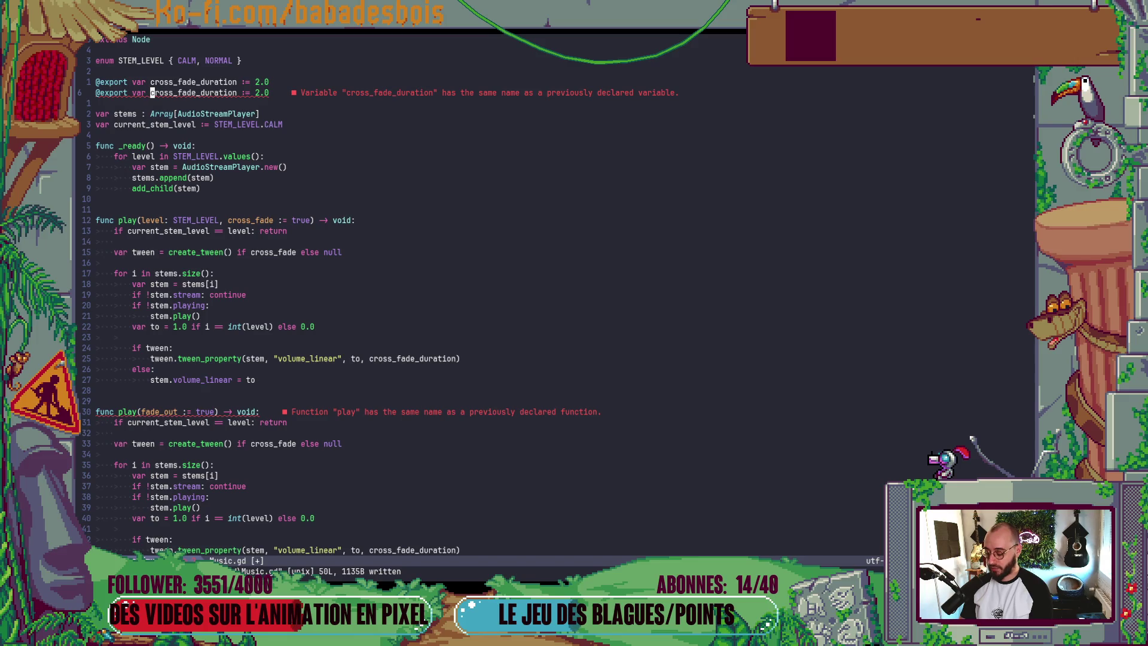
key("i")
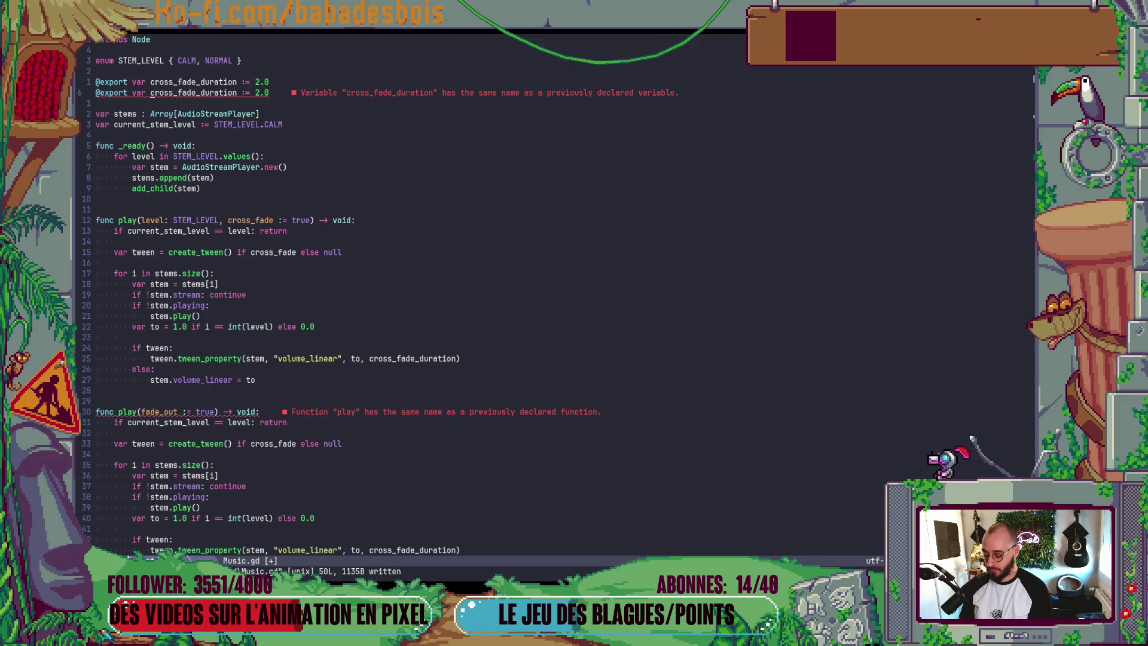
key("ctrl+w")
type("fade_out")
key("Escape")
type(":w")
key("Return")
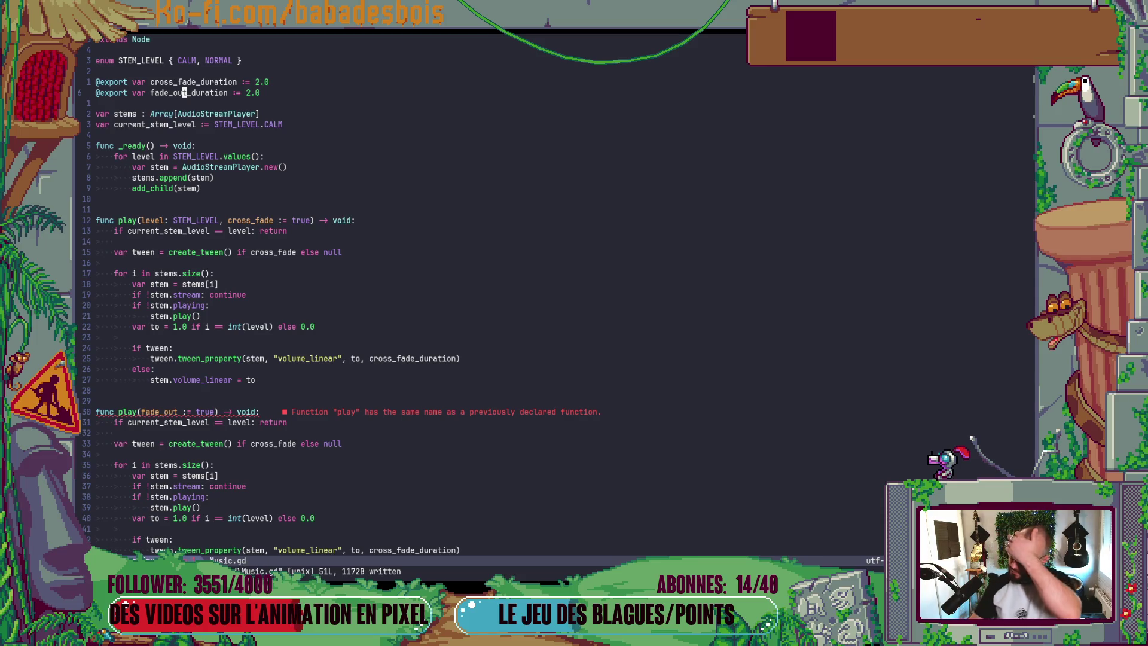
scroll(313, 265, "down", 6)
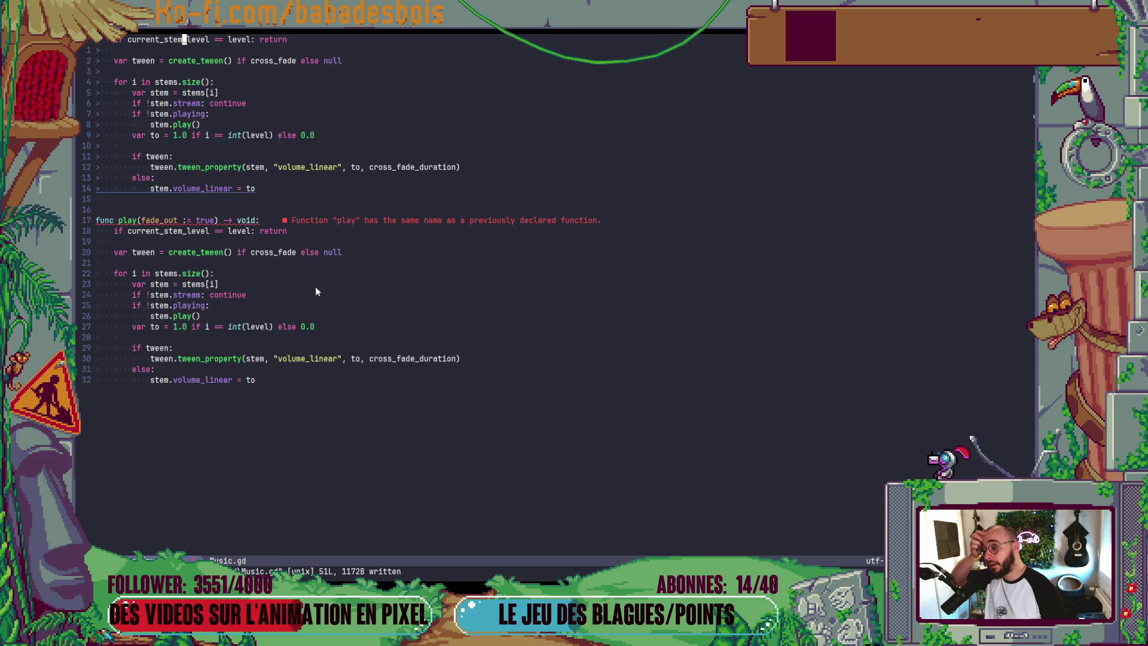
Step: Delete the level guard and its blank line from the copied function
left_click(252, 231)
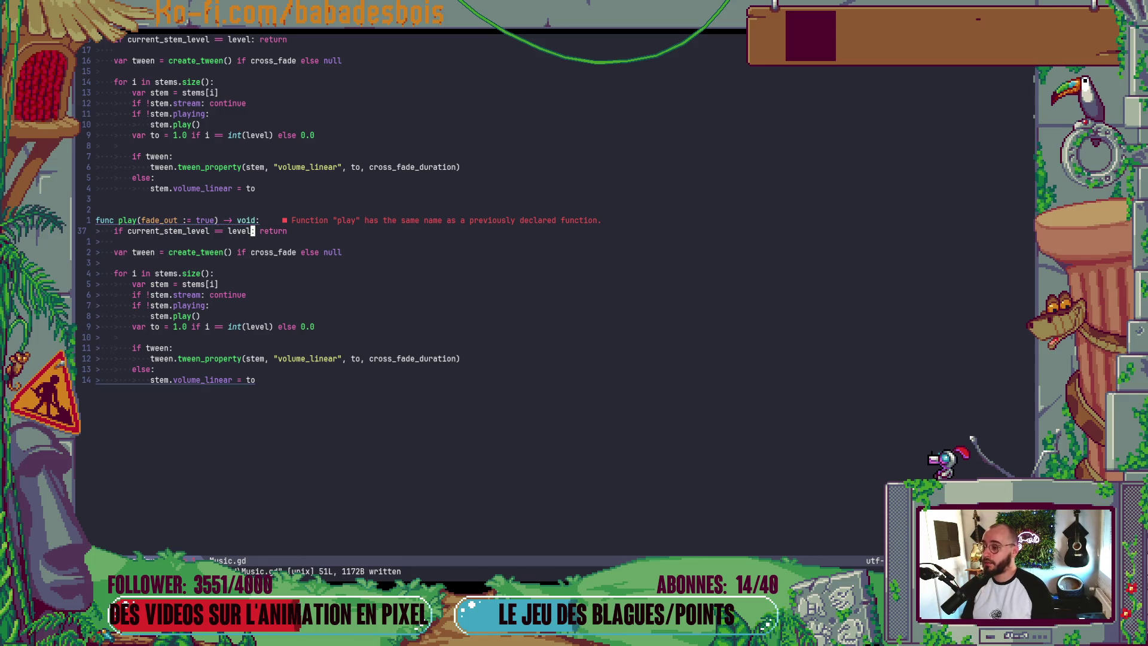
key("shift+v")
key("d")
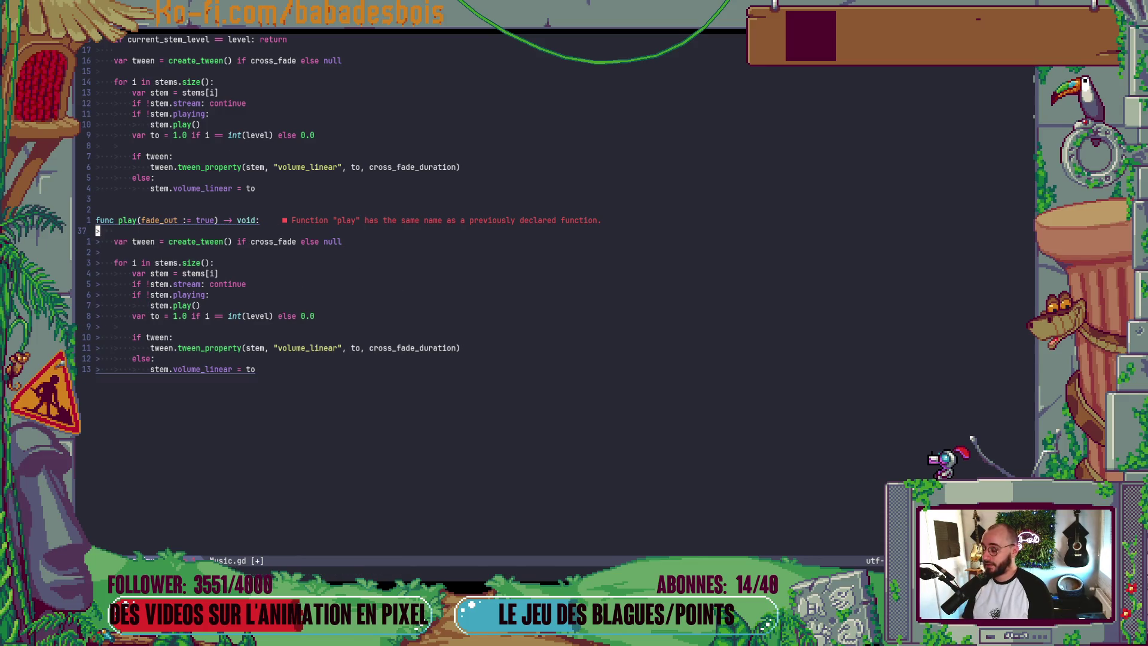
key("d")
key("d")
Step: Change the tween condition from cross_fade to fade_out and save
key("j")
key("j")
key("k")
key("k")
key("$")
key("b")
key("b")
key("b")
type("w")
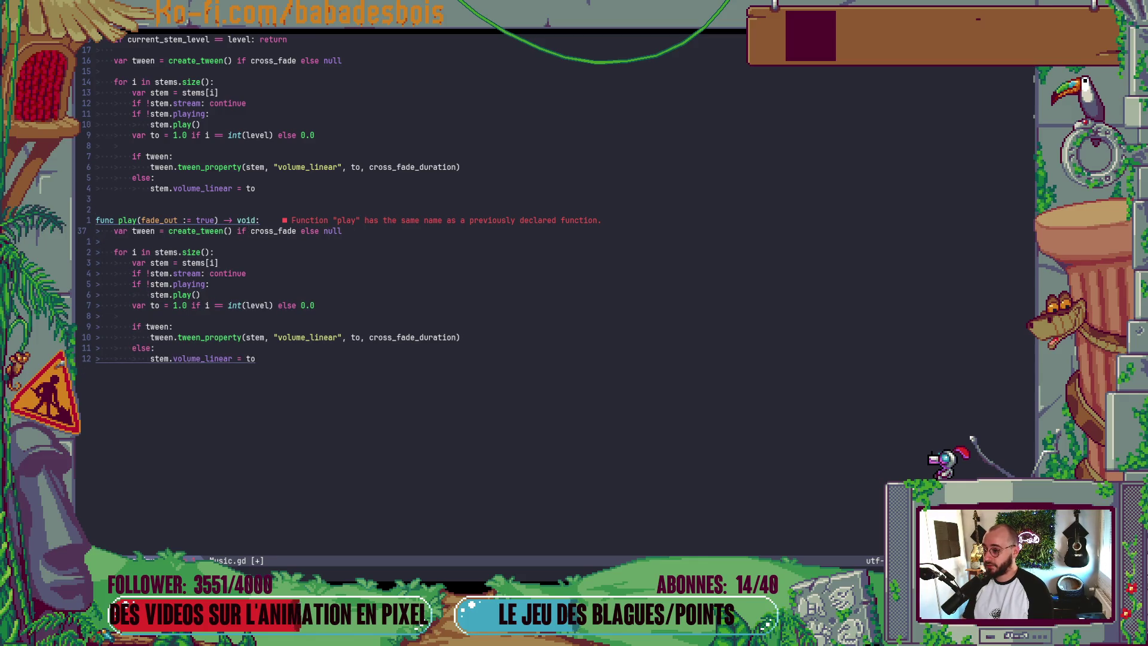
type("cw")
type("fa")
key("Return")
key("Escape")
type(":w")
key("Return")
Step: Remove the start-if-not-playing lines and the target volume line from the stem loop
key("j")
key("j")
key("j")
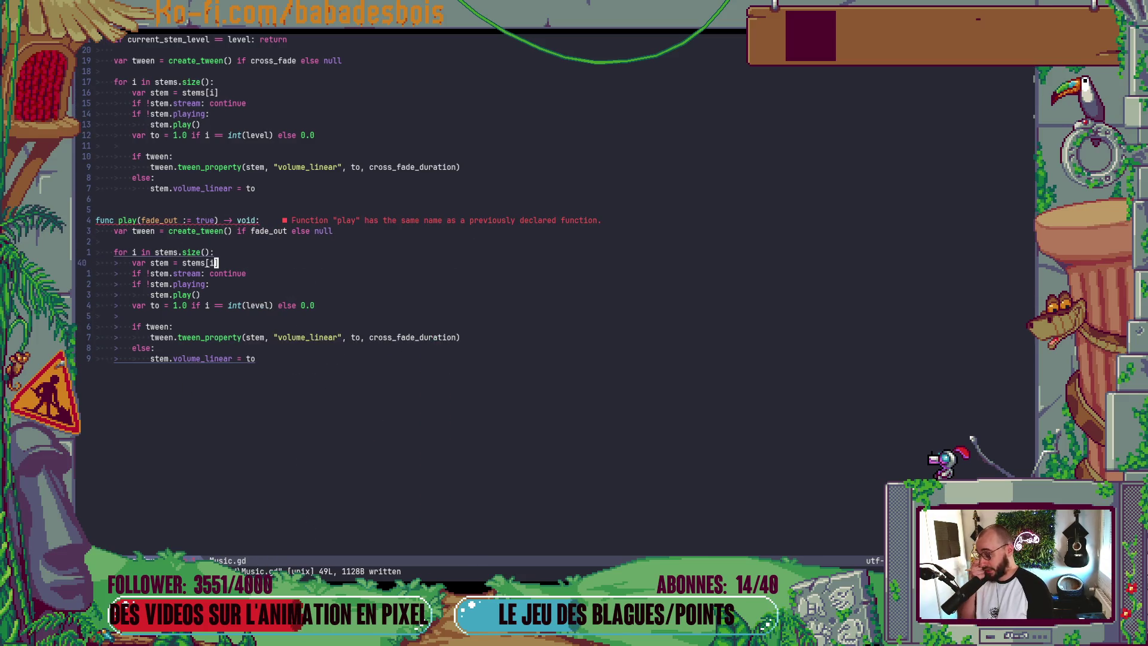
key("j")
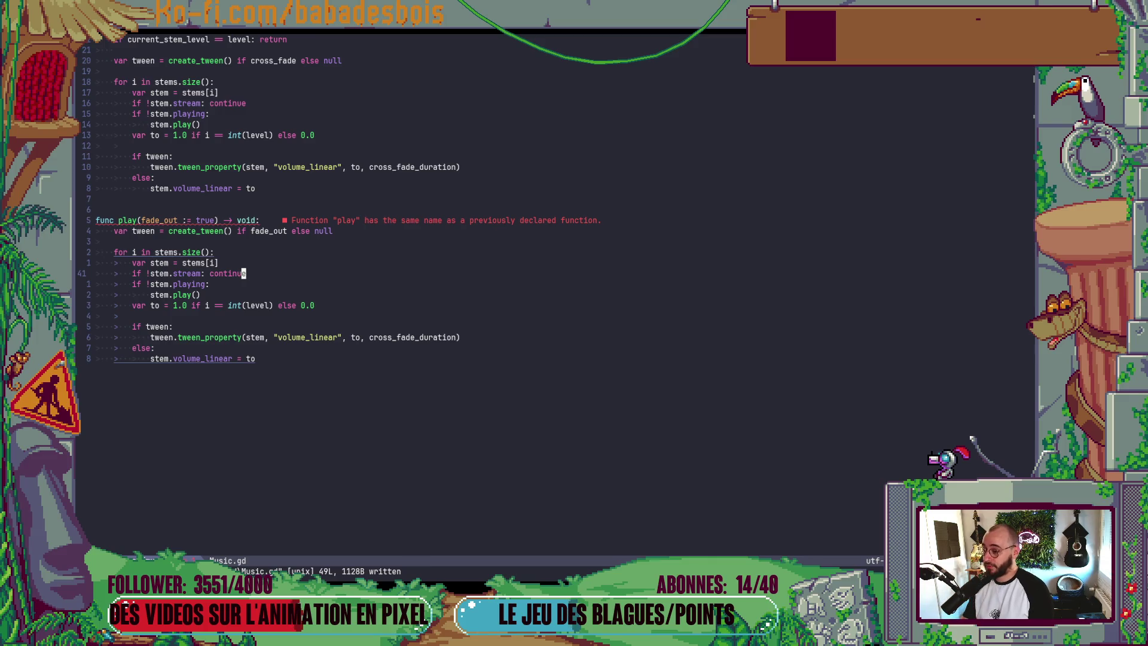
key("j")
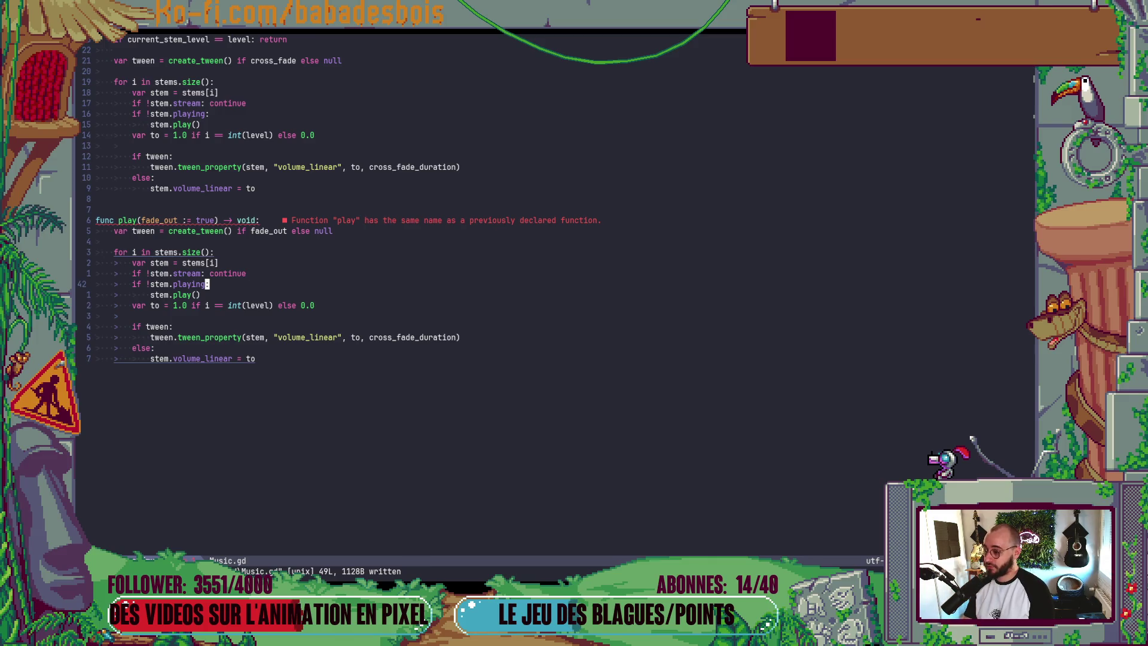
key("j")
key("asciicircum")
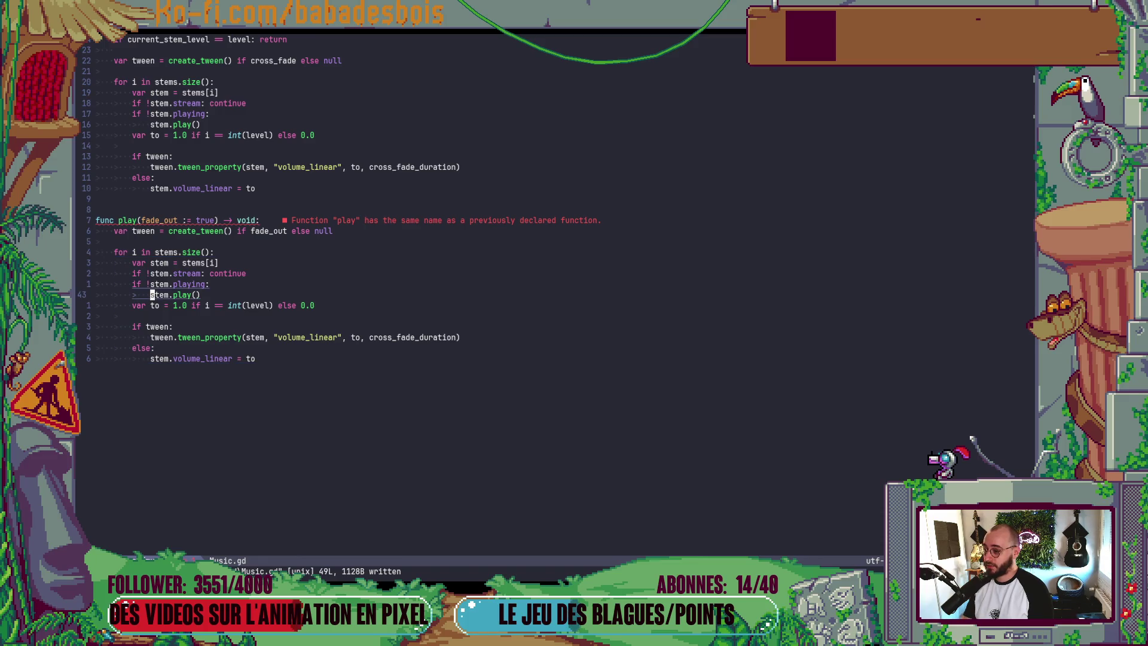
key("l")
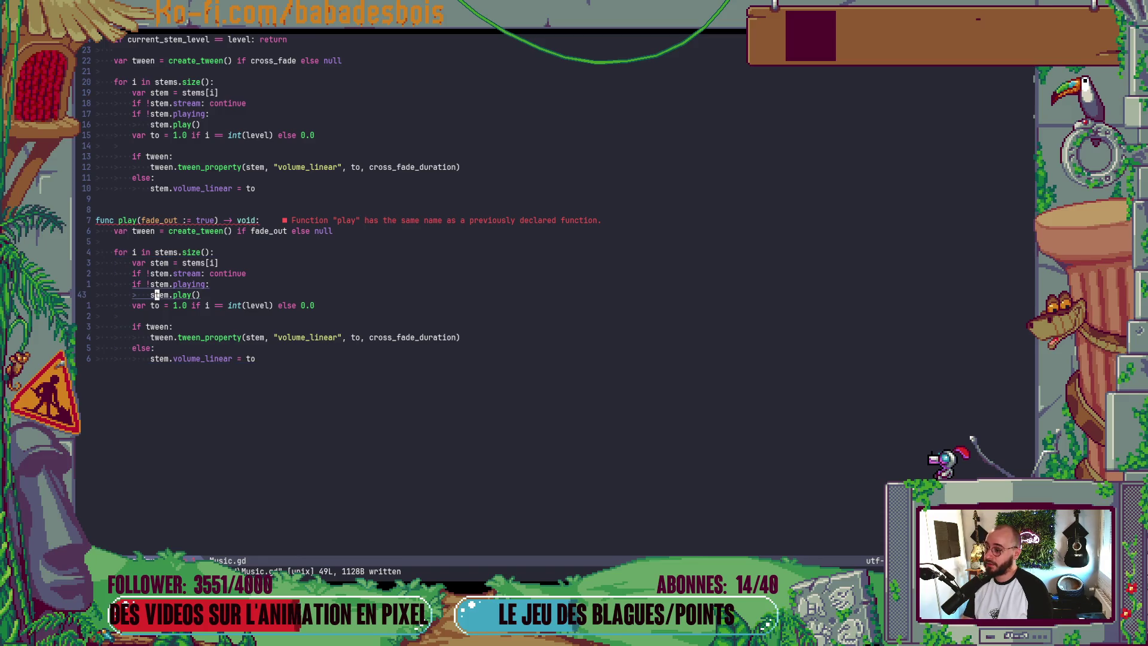
key("d")
key("k")
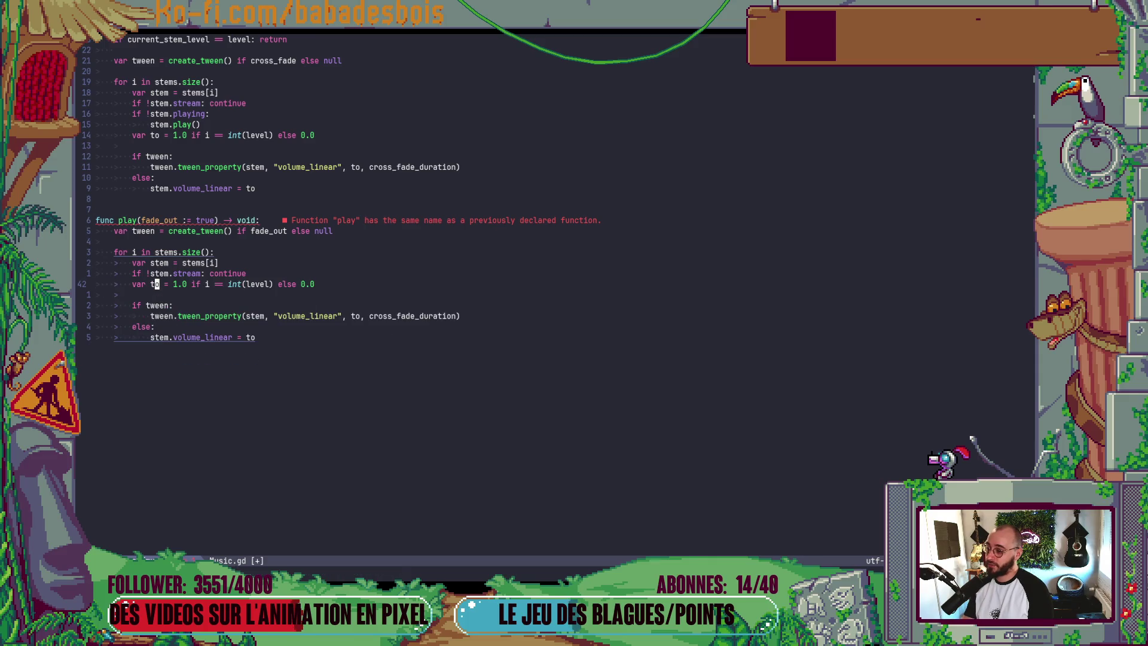
key("w")
key("w")
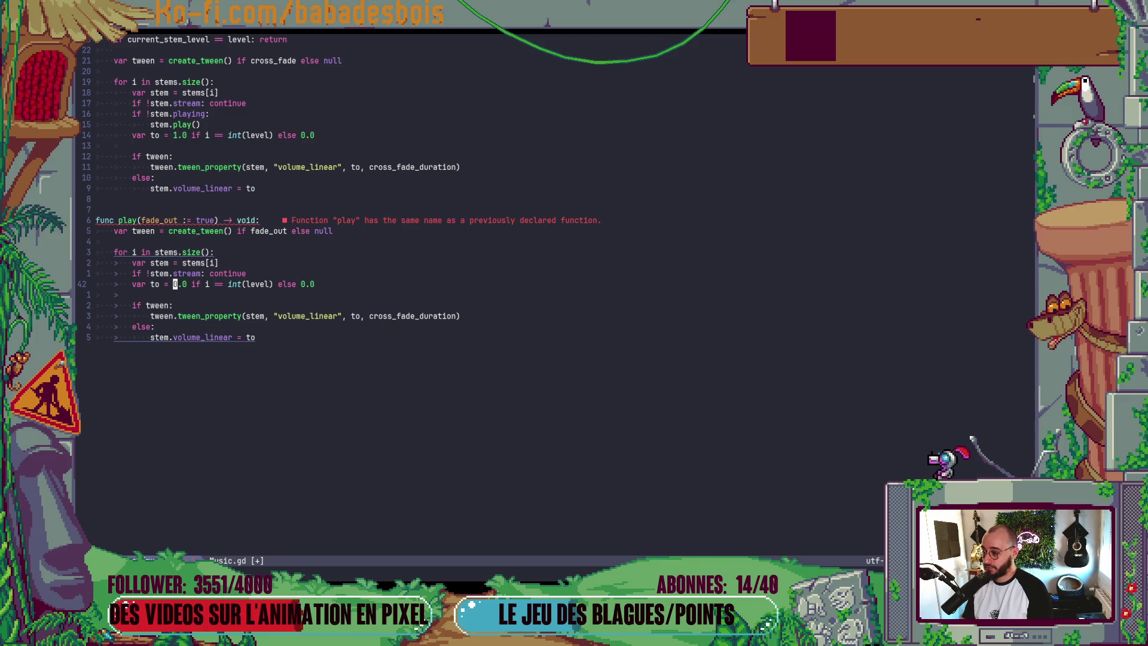
key("d")
key("d")
key("d")
key("d")
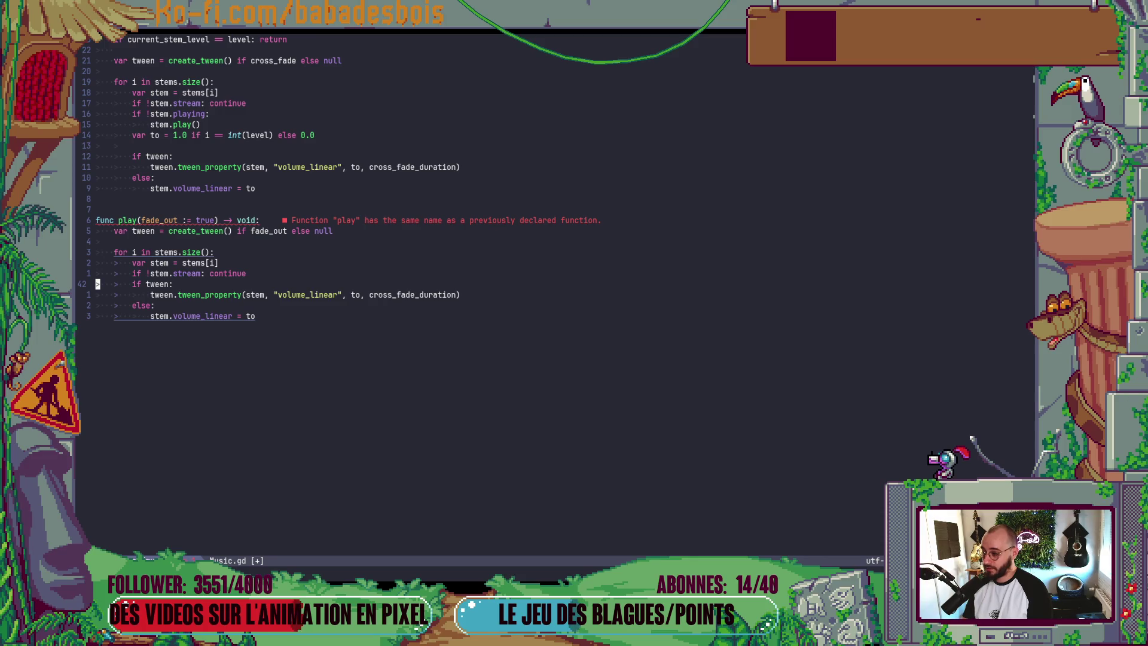
Step: Set both the tween target and the direct volume_linear assignment to 0.0, then save
key("j")
key("$")
key("b")
key("b")
key("b")
type("cw0.0")
key("Escape")
key("j")
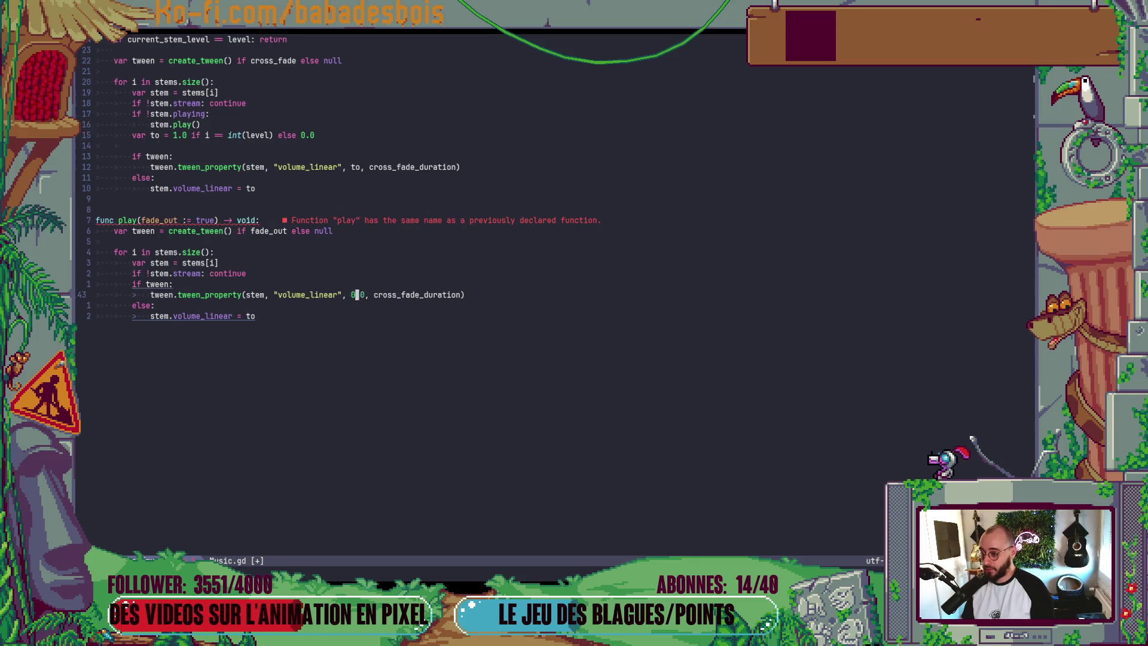
key("asciicircum")
type("j$b")
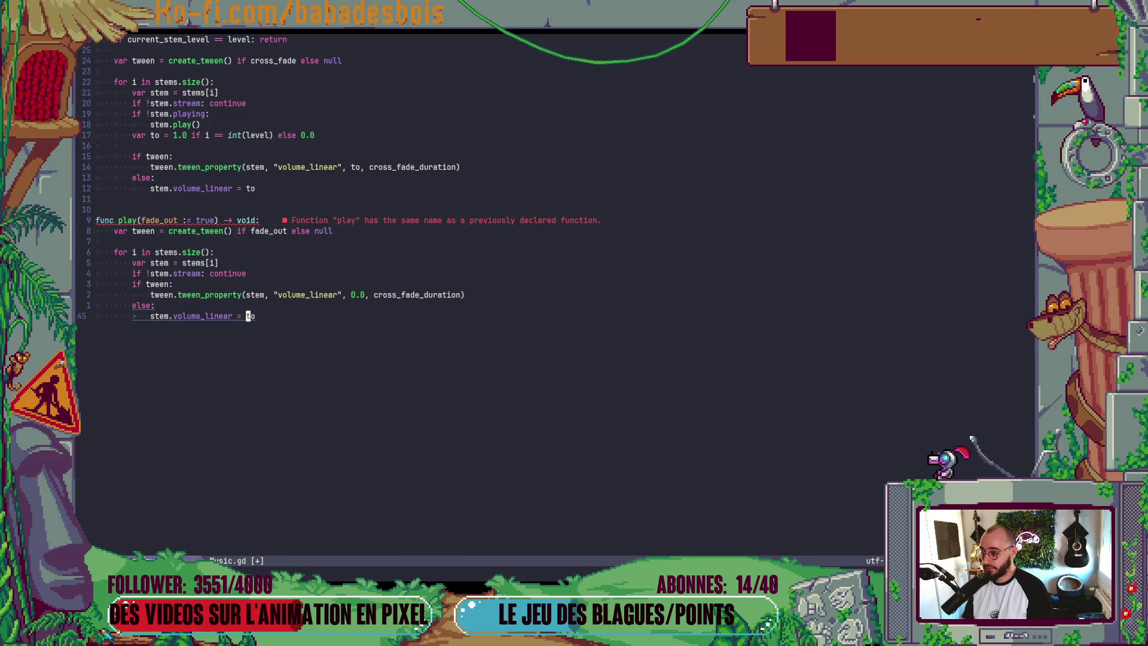
type("cw0.0")
key("Escape")
type(":w")
key("Return")
Step: Rename the copied function from play to stop and save Music.gd
key("k")
key("k")
key("braceleft")
key("braceleft")
key("j")
key("dollar")
key("b")
key("b")
key("b")
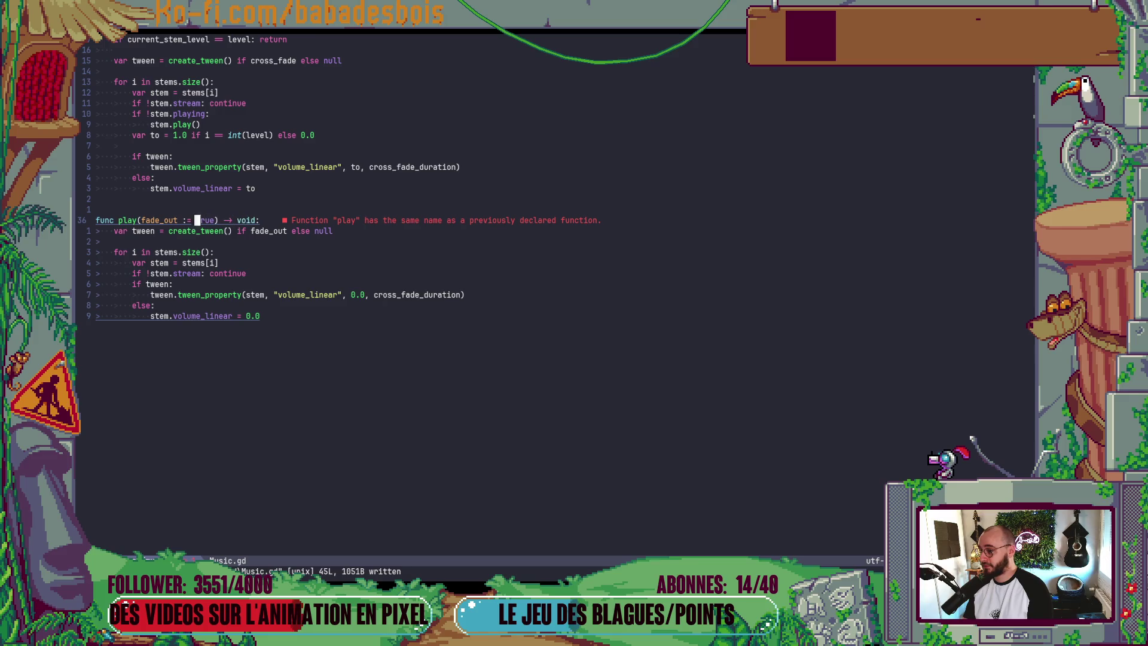
type("cwt")
key("BackSpace")
type("stop")
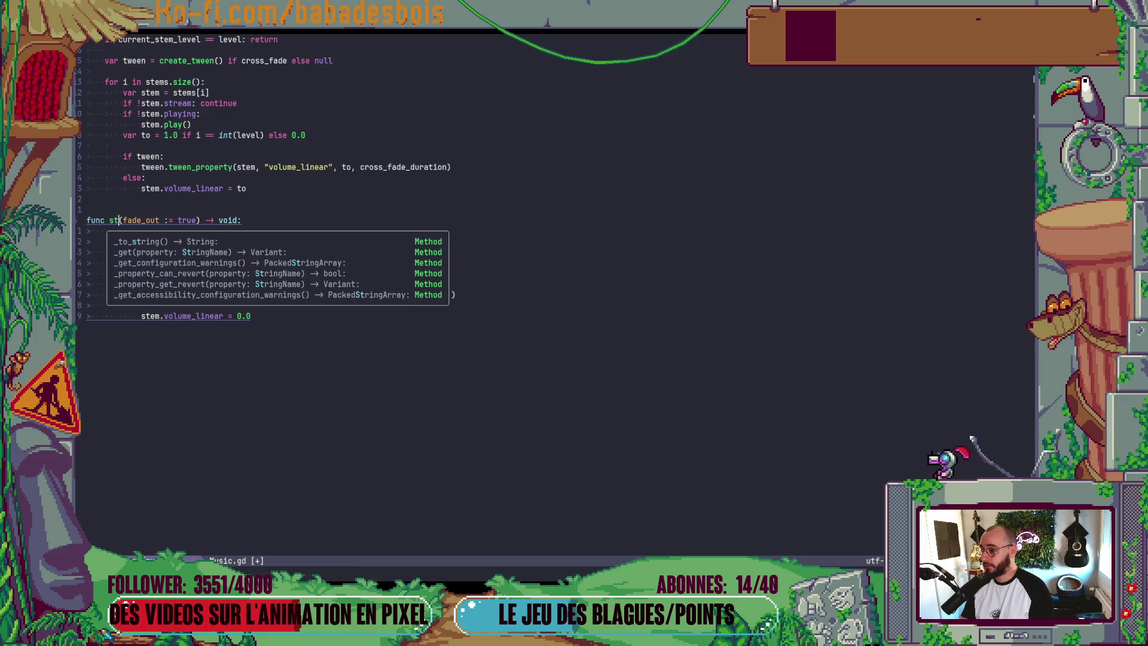
key("Escape")
type(":w")
key("Return")
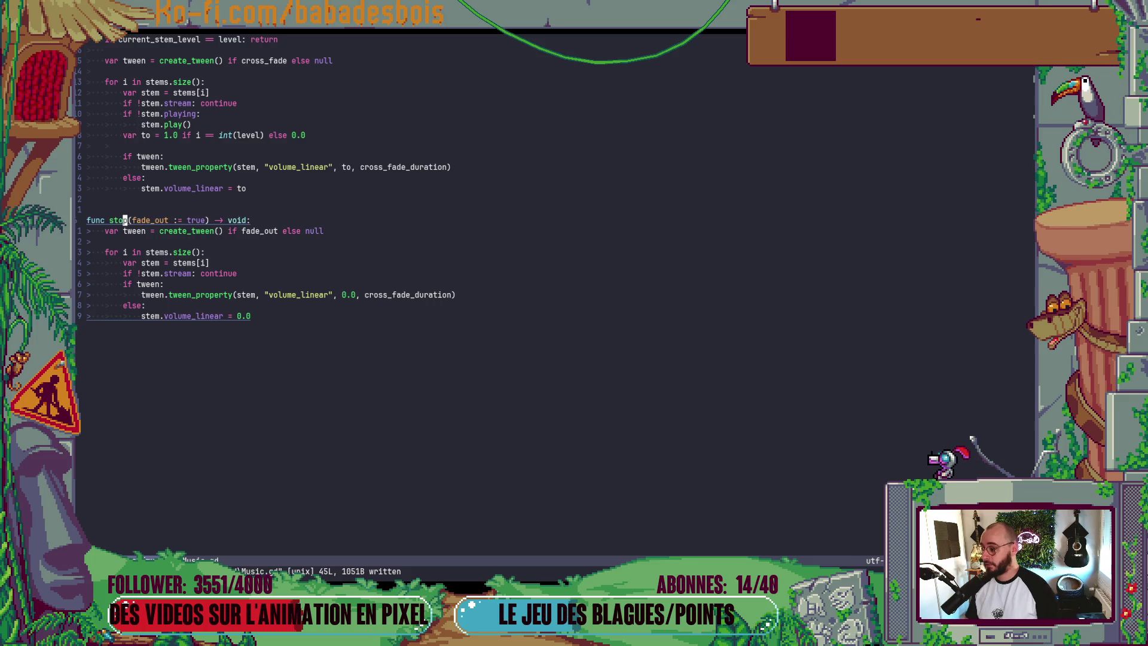
scroll(382, 299, "up", 5)
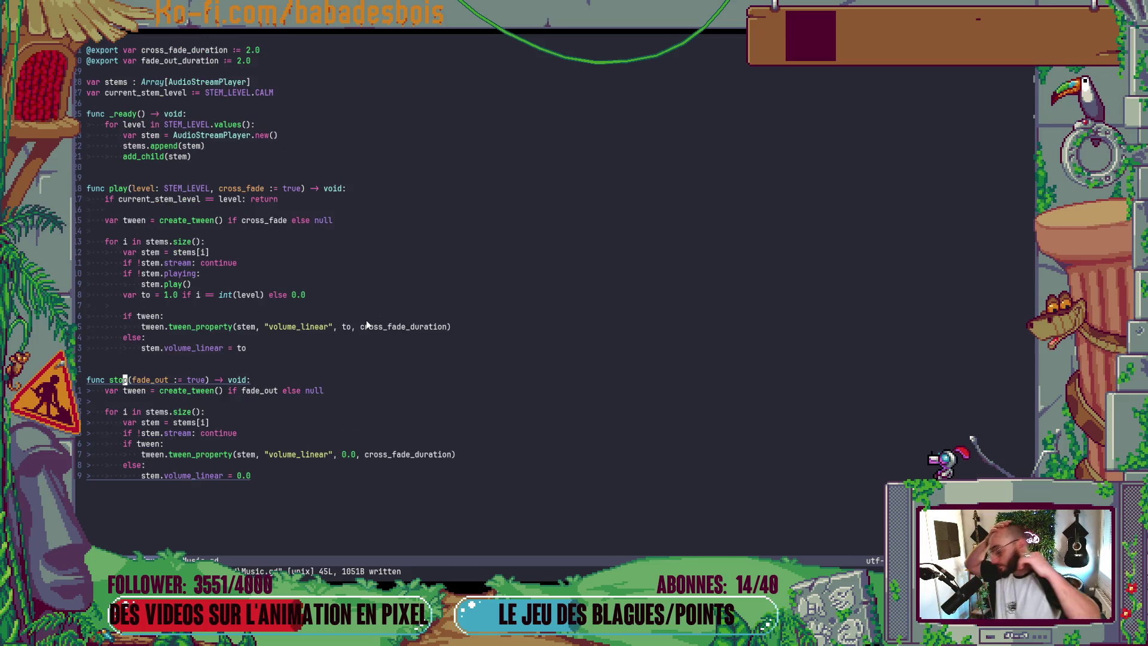
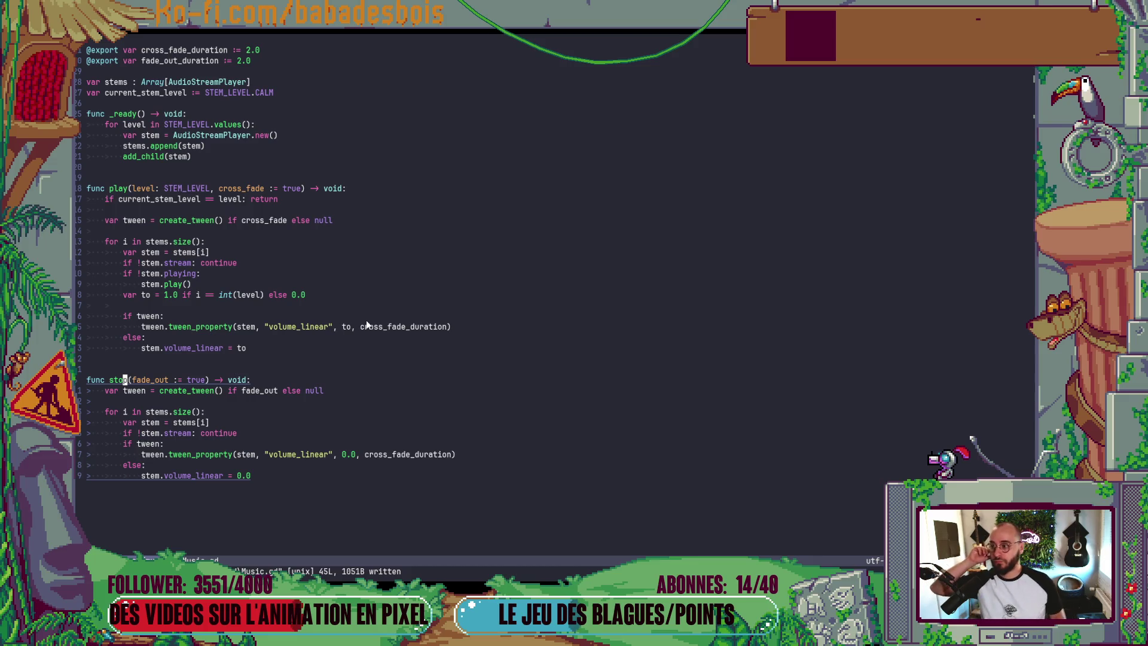
Step: Insert a `func change_music()` declaration on new blank lines below _ready's add_child call
scroll(368, 329, "up", 1)
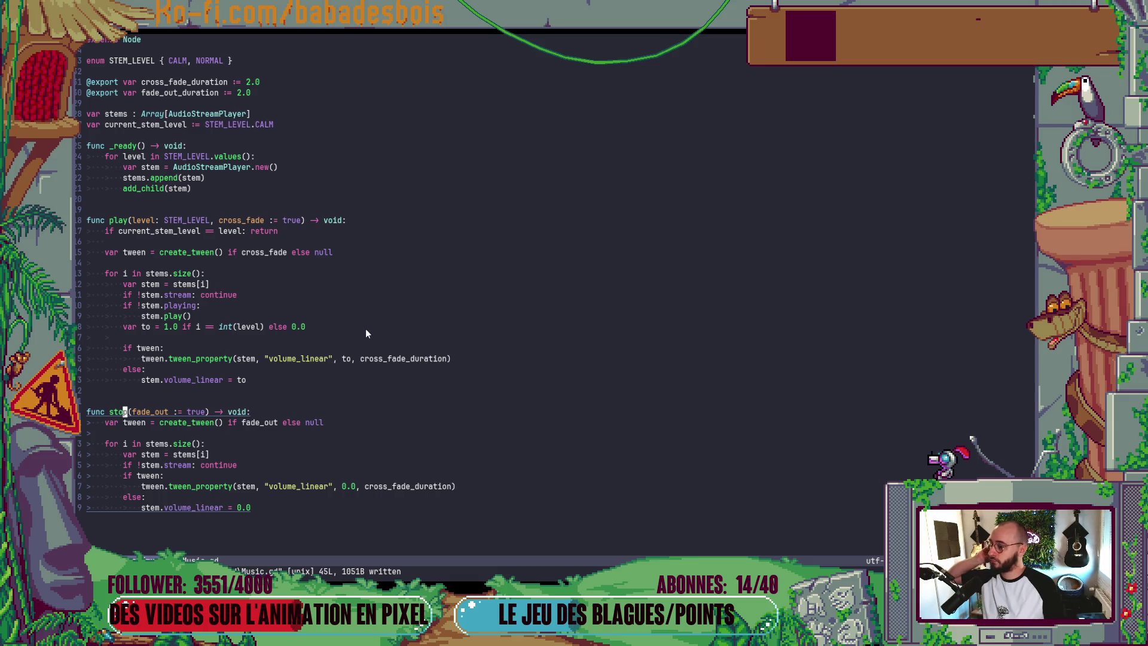
left_click(162, 189)
left_click(212, 201)
key("i")
key("Return")
key("Return")
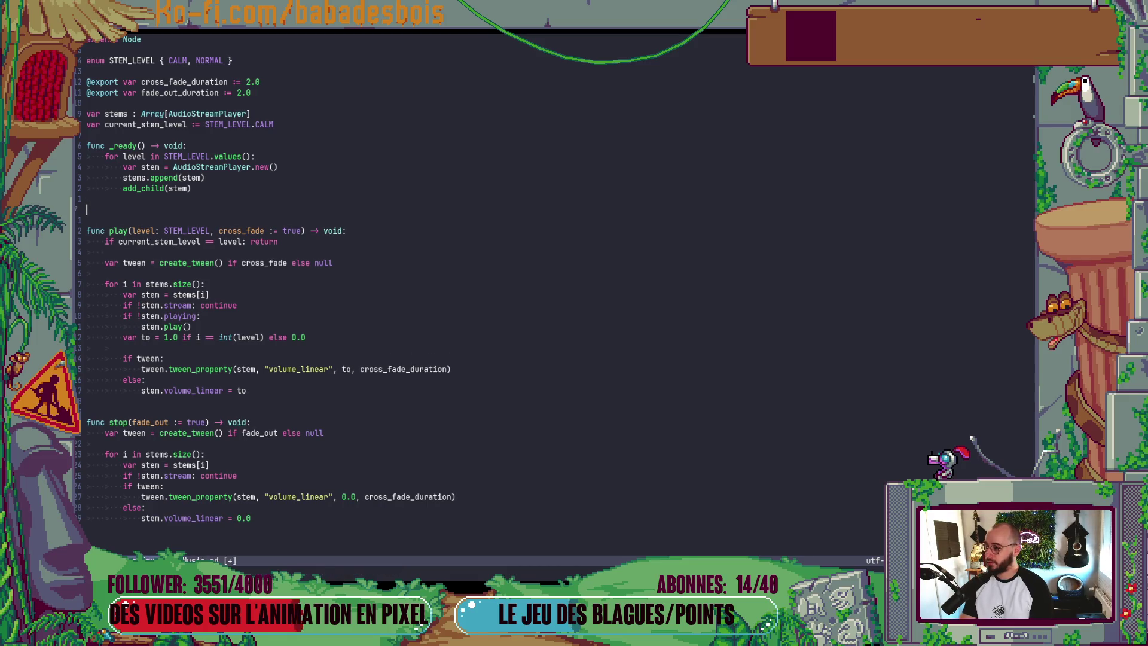
key("Up")
key("Return")
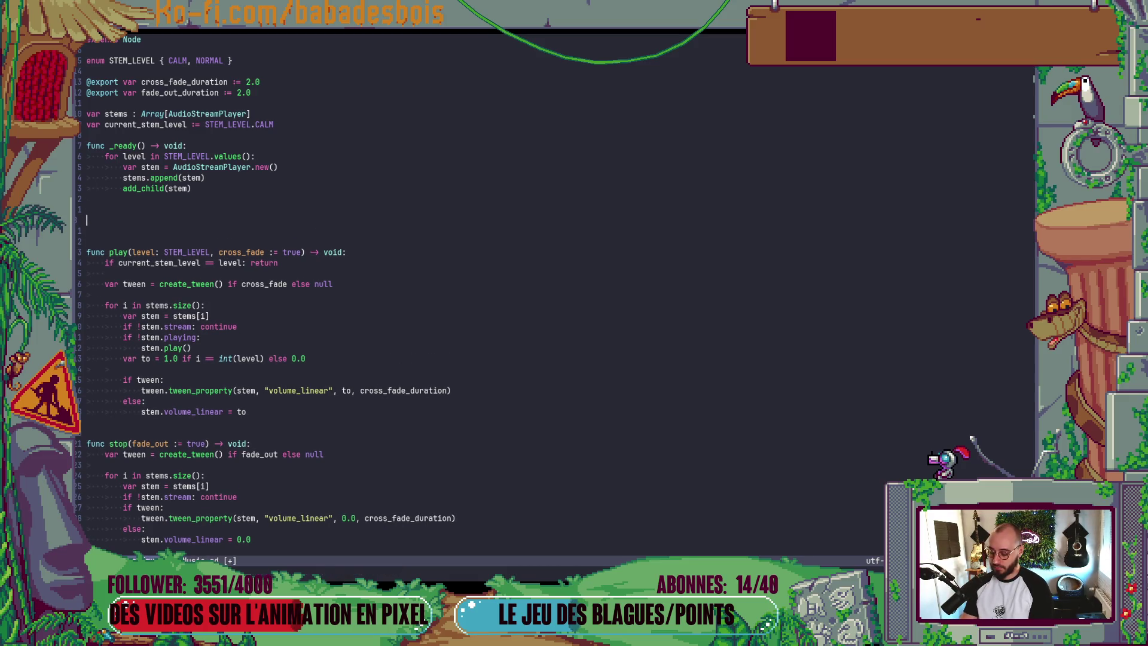
type("func changer")
key("BackSpace")
type("_music()")
key("Escape")
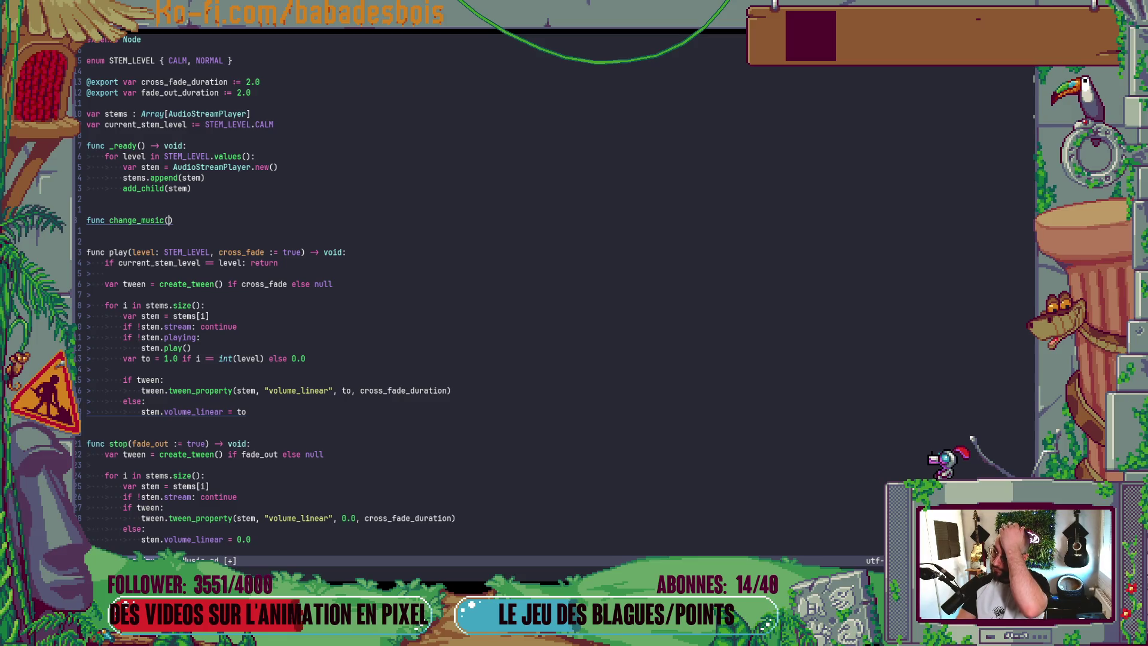
Step: Give change_music a `streams: Array[AudioStream]` parameter, `-> void:` return and a `pass` body
type("ic(stream")
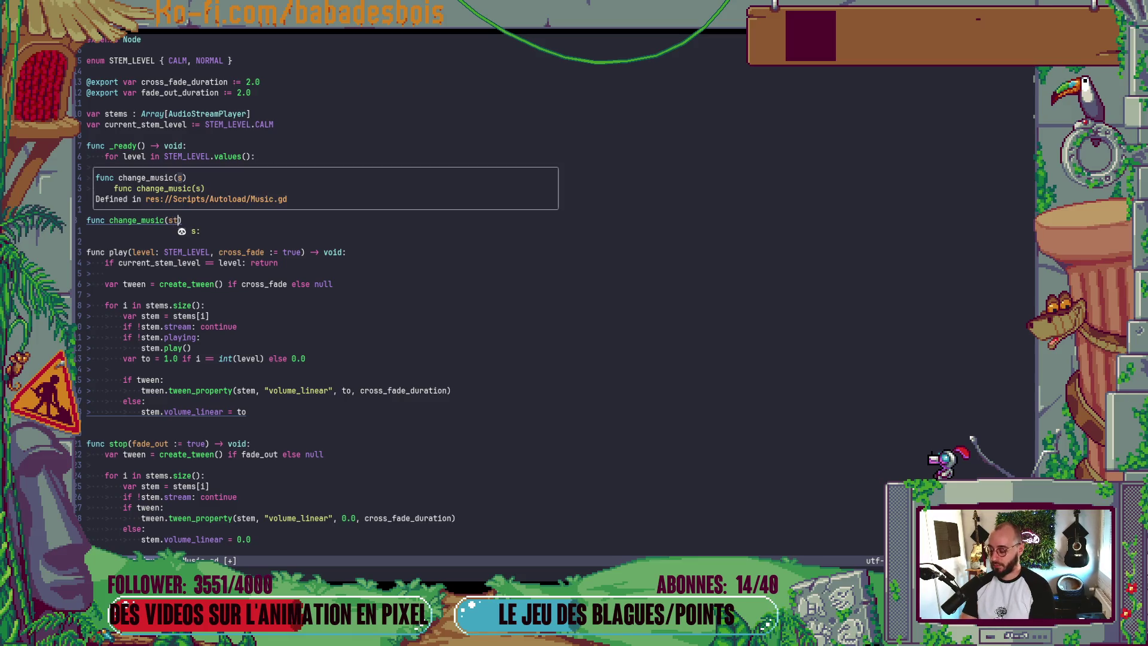
type("s: Array")
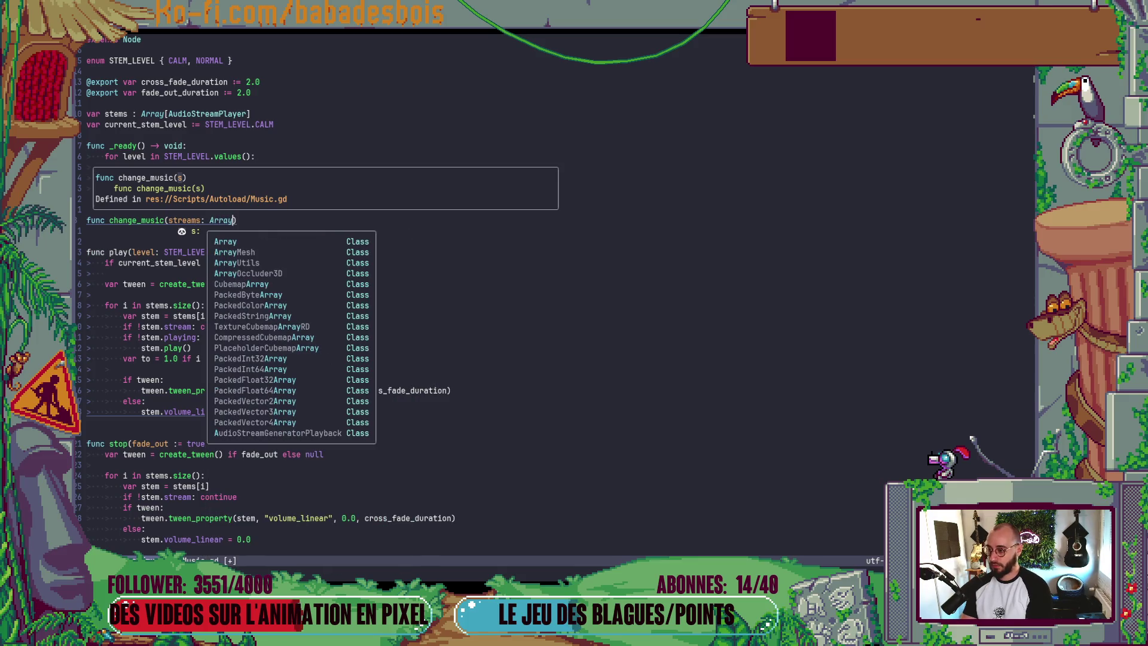
type("[Au")
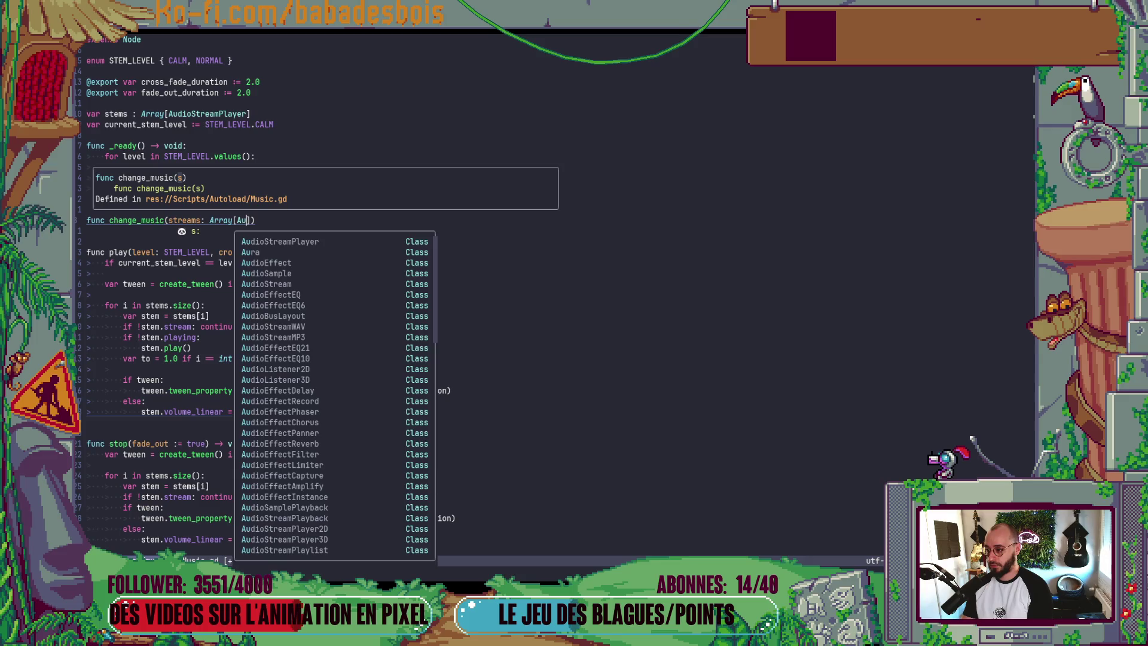
type("dioSt")
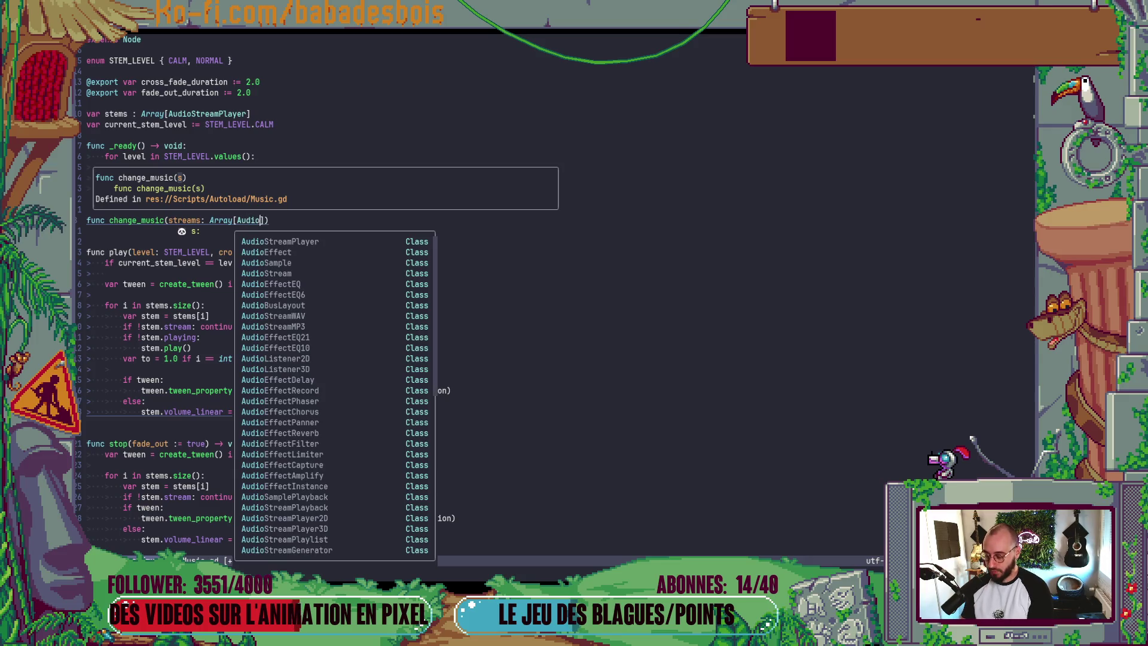
key("Down")
key("Down")
key("Return")
type("-> void:")
key("Return")
type("pass")
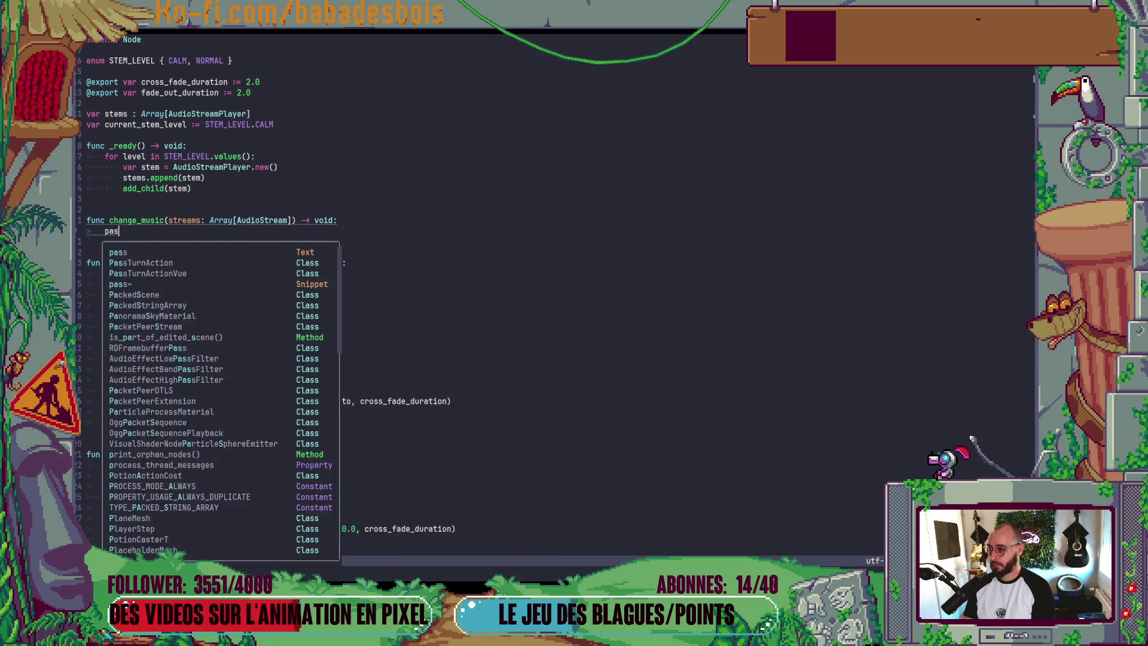
Step: Save Music.gd, then start replacing `pass` with a for loop over streams
key("Escape")
type(":w")
key("Return")
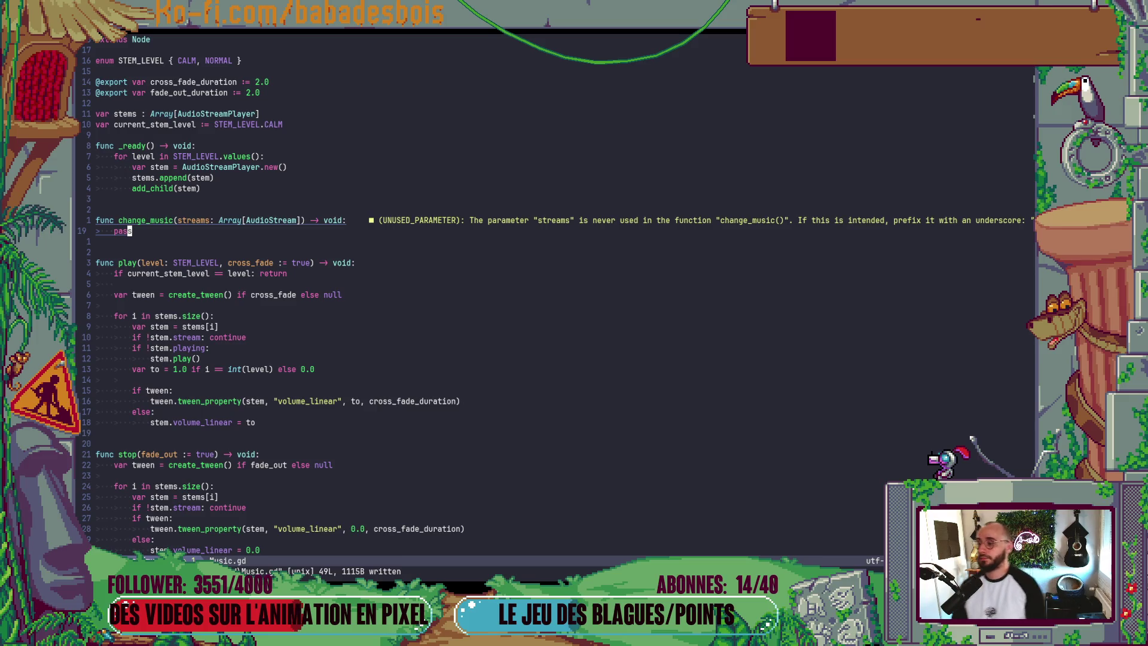
type("b")
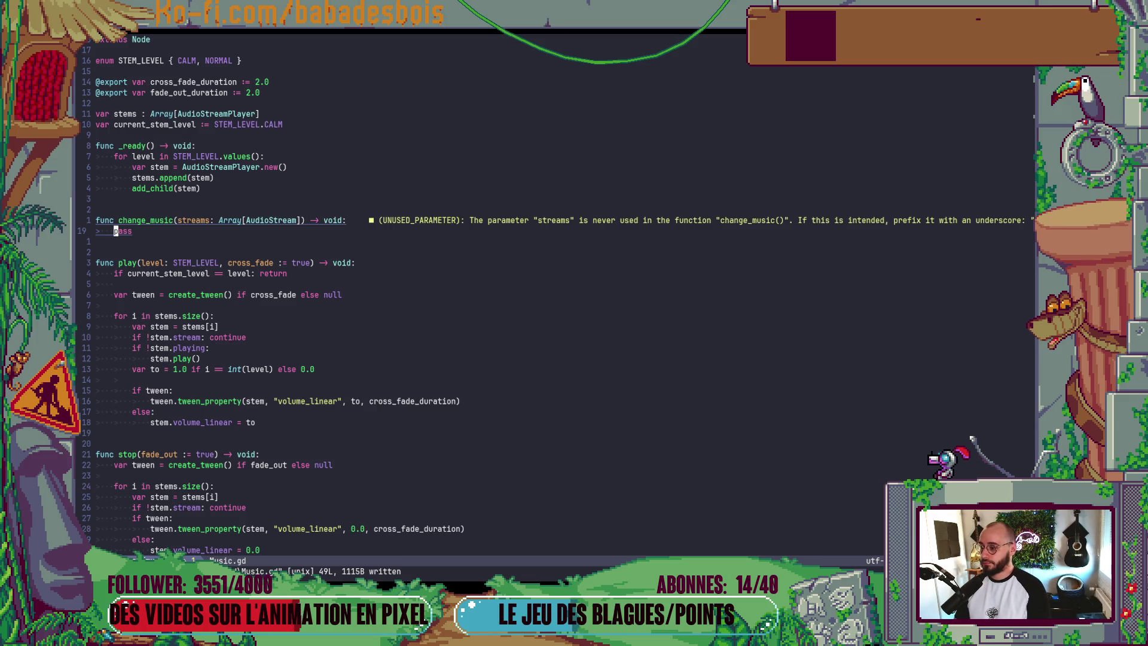
type("cwfor st")
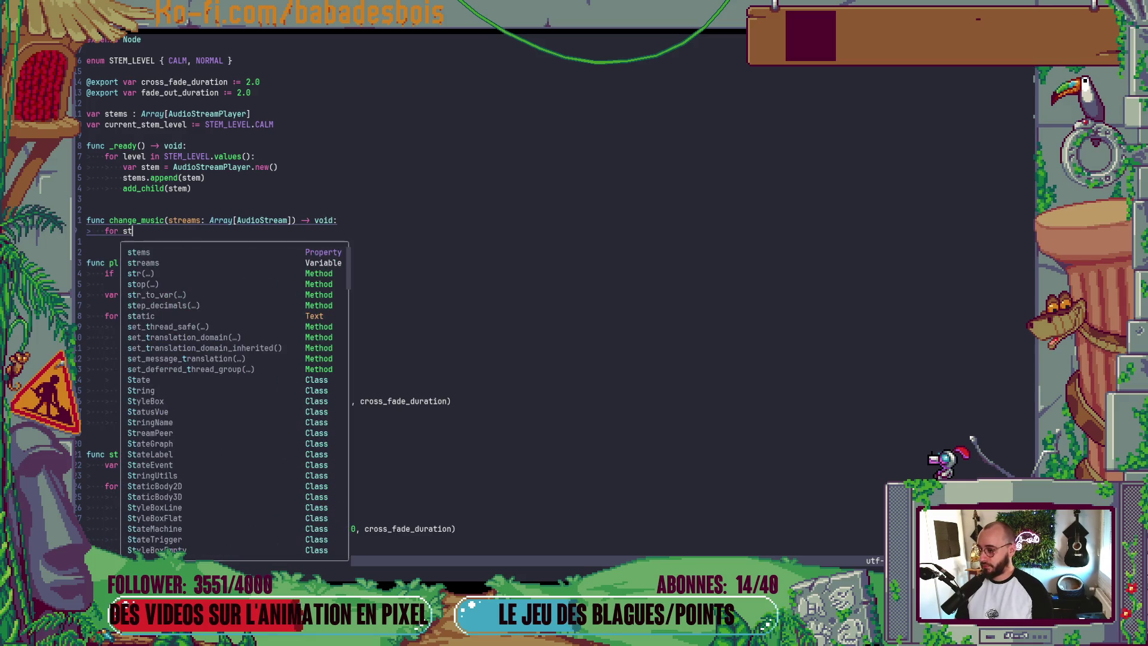
type("ream in s")
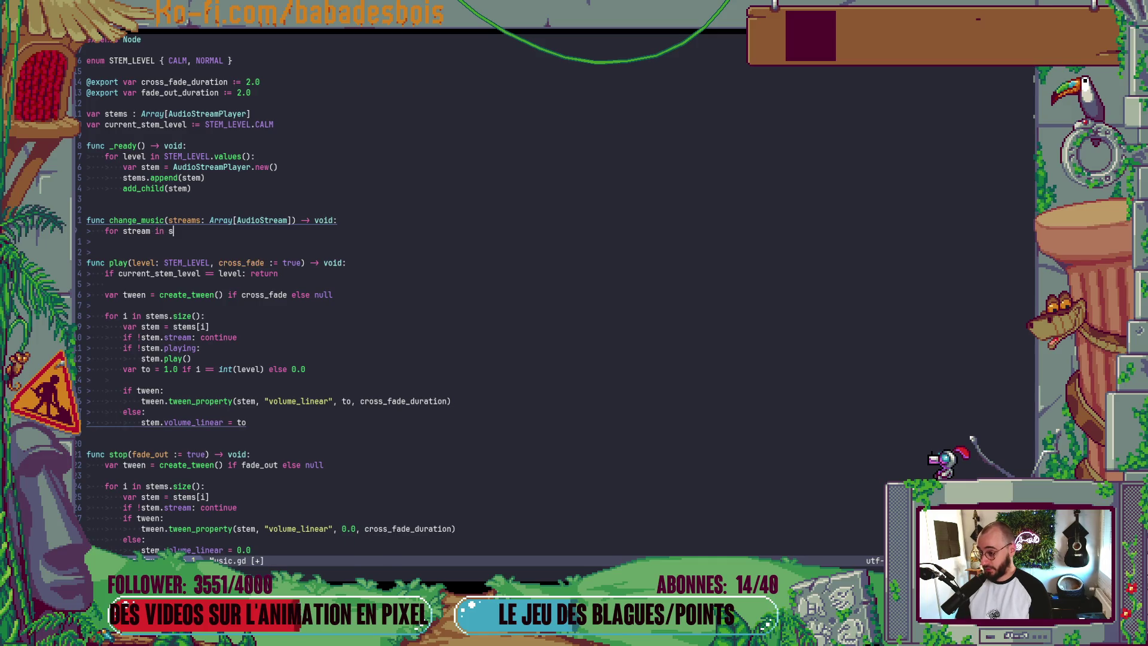
type("te")
Step: Make the loop header `for i in streams.size():`
key("Down")
key("Down")
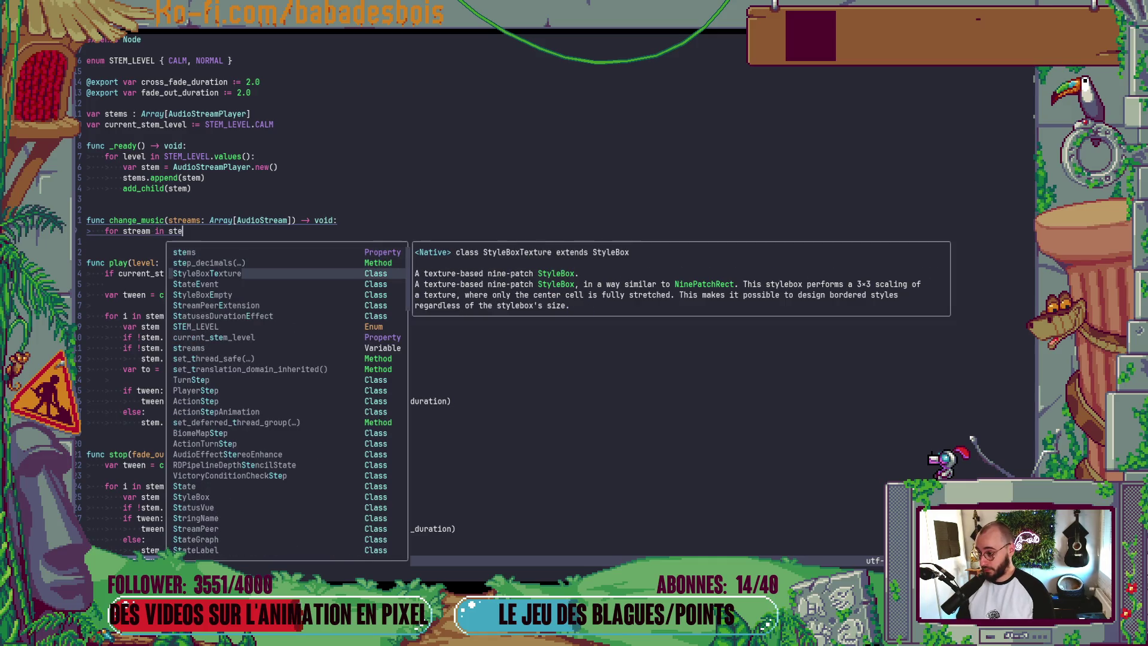
key("BackSpace")
key("BackSpace")
key("BackSpace")
key("BackSpace")
key("BackSpace")
key("BackSpace")
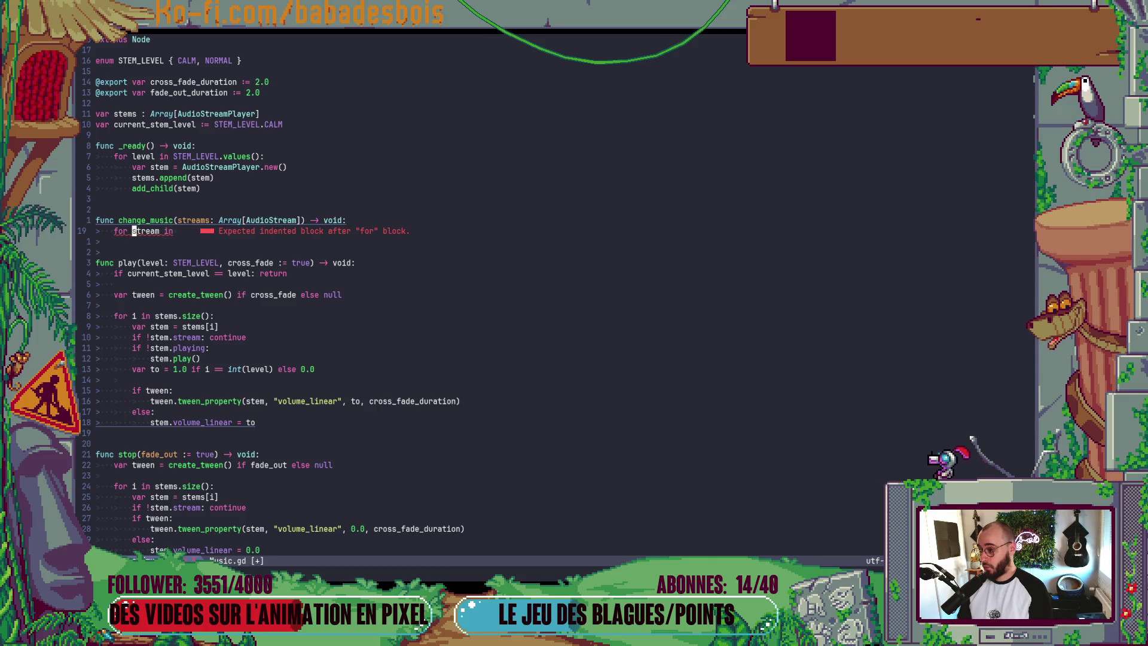
type("i in stre")
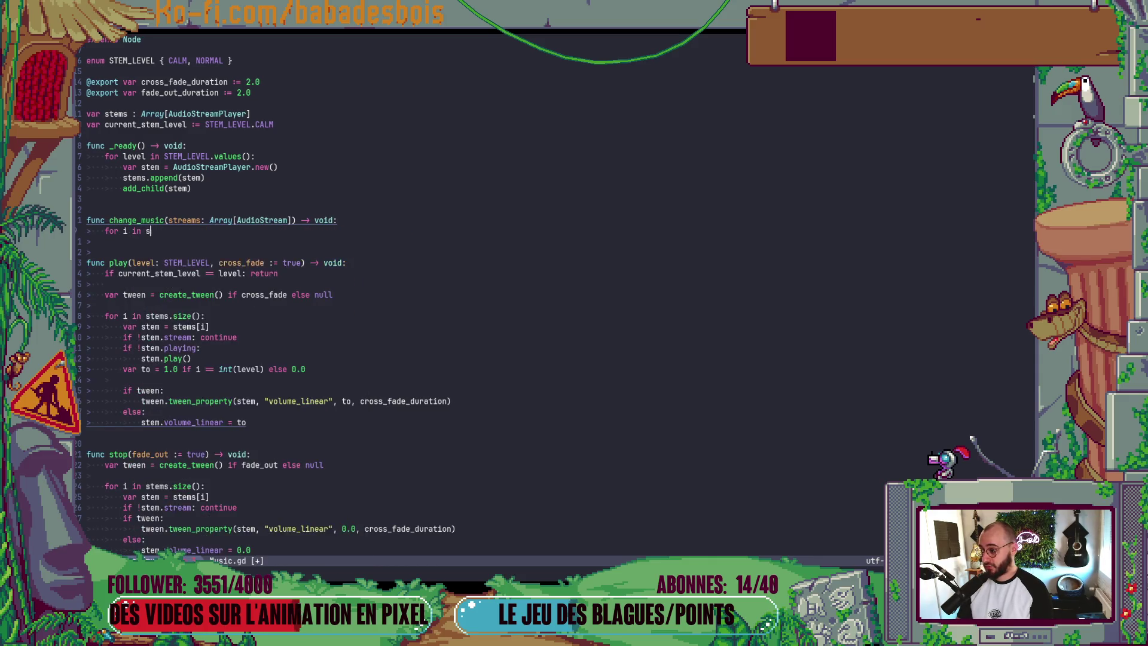
key("Return")
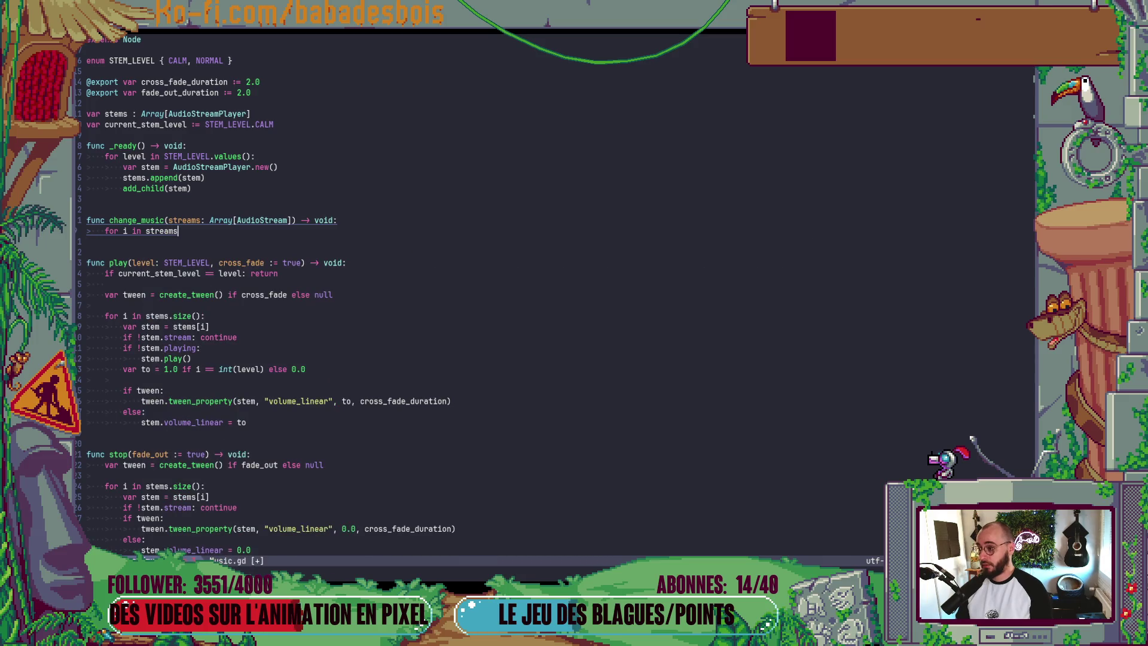
type(".size():")
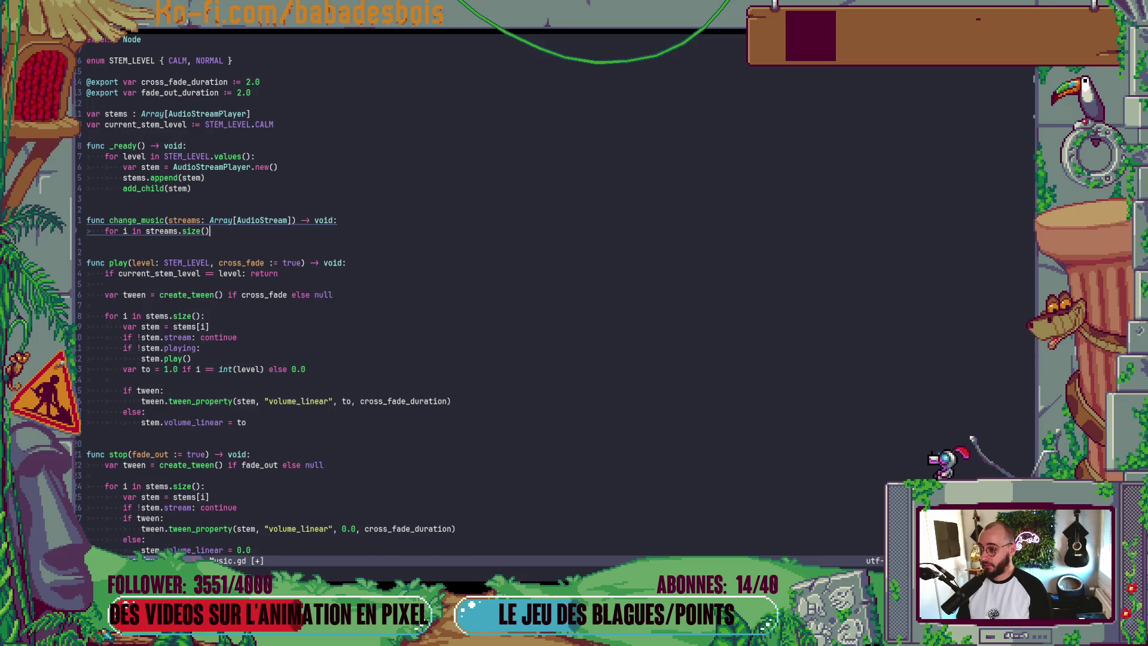
key("Return")
Step: Add `if i > stems.size() - 1:` with a `break` inside the loop body
type("if ")
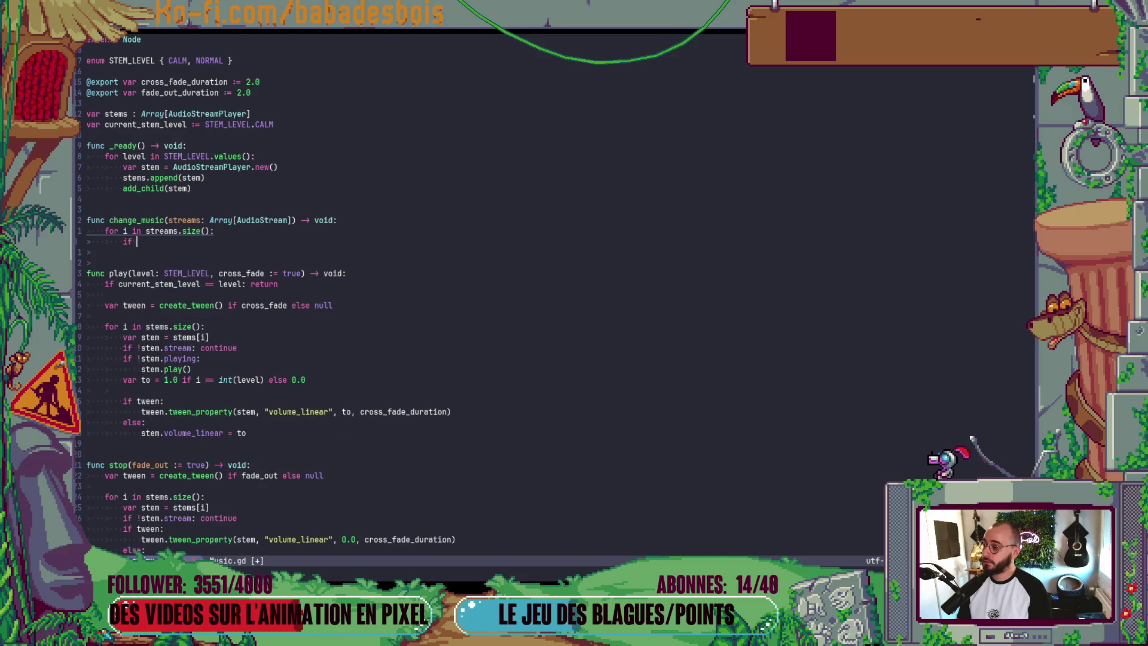
type("i ")
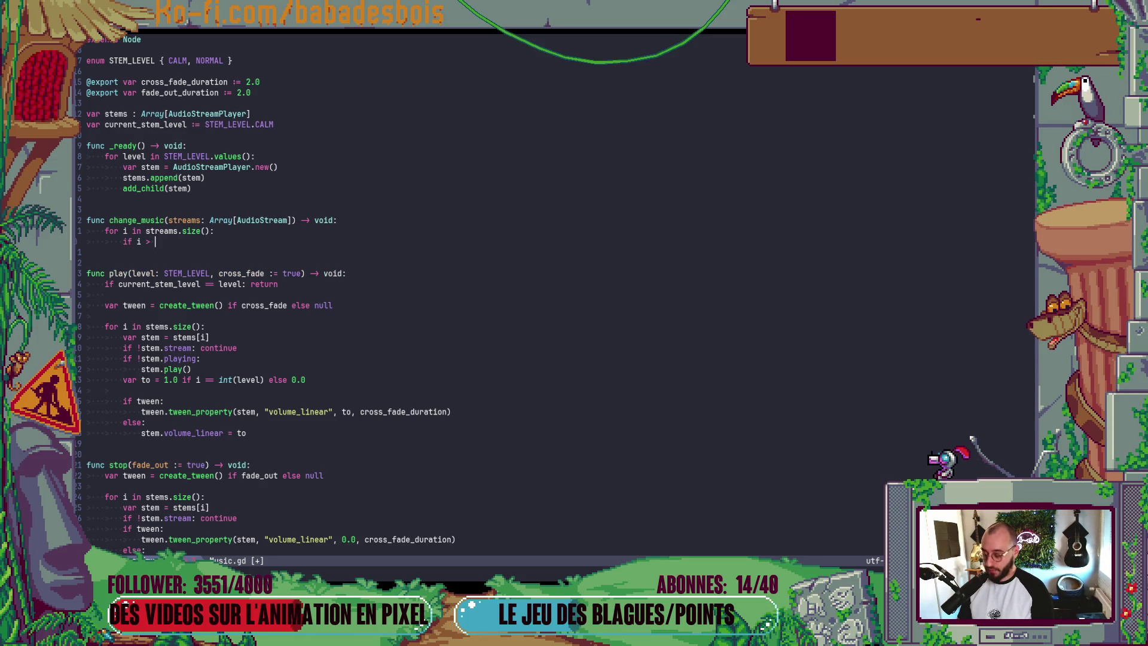
type("> ")
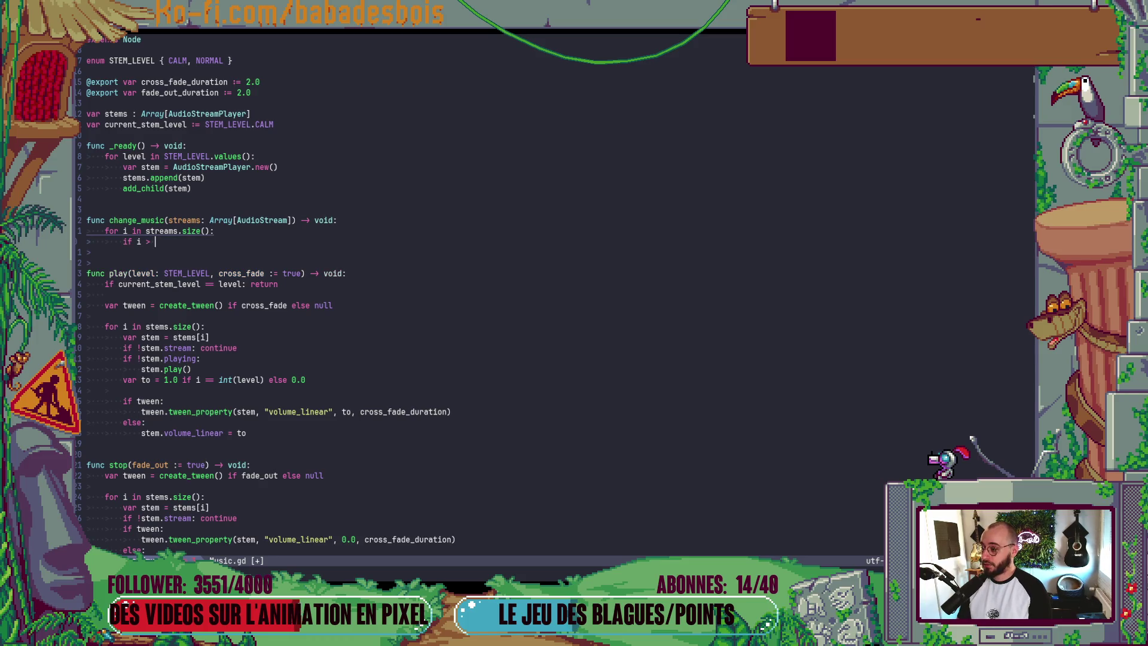
type("stems.s")
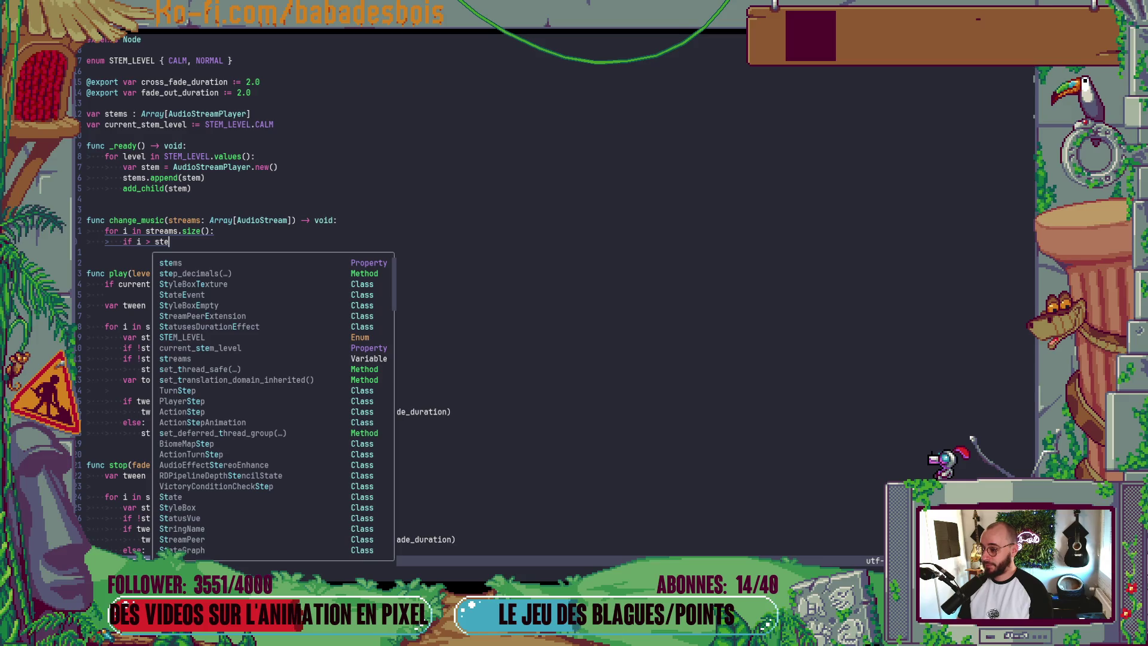
key("Return")
type("- 1")
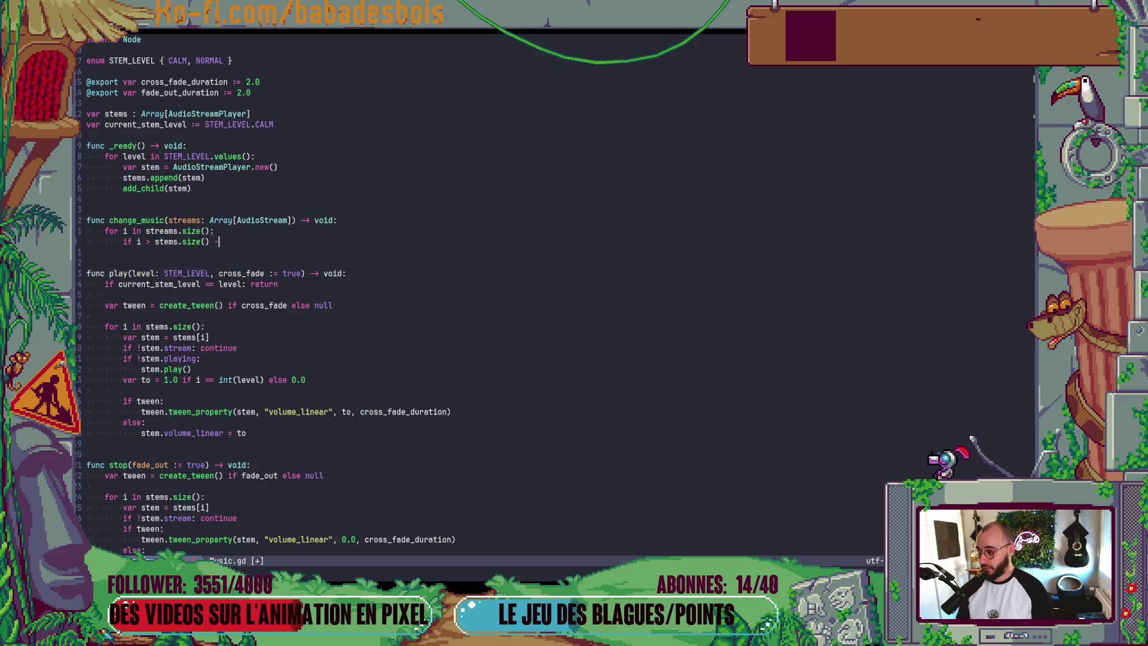
type(":")
key("Return")
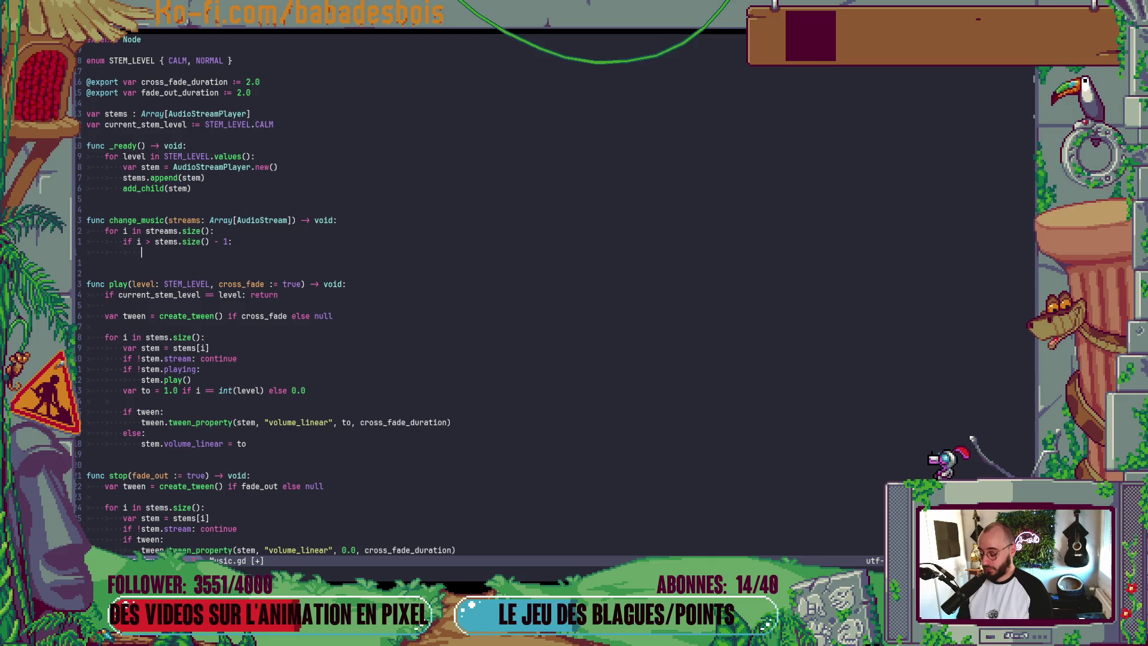
type("break")
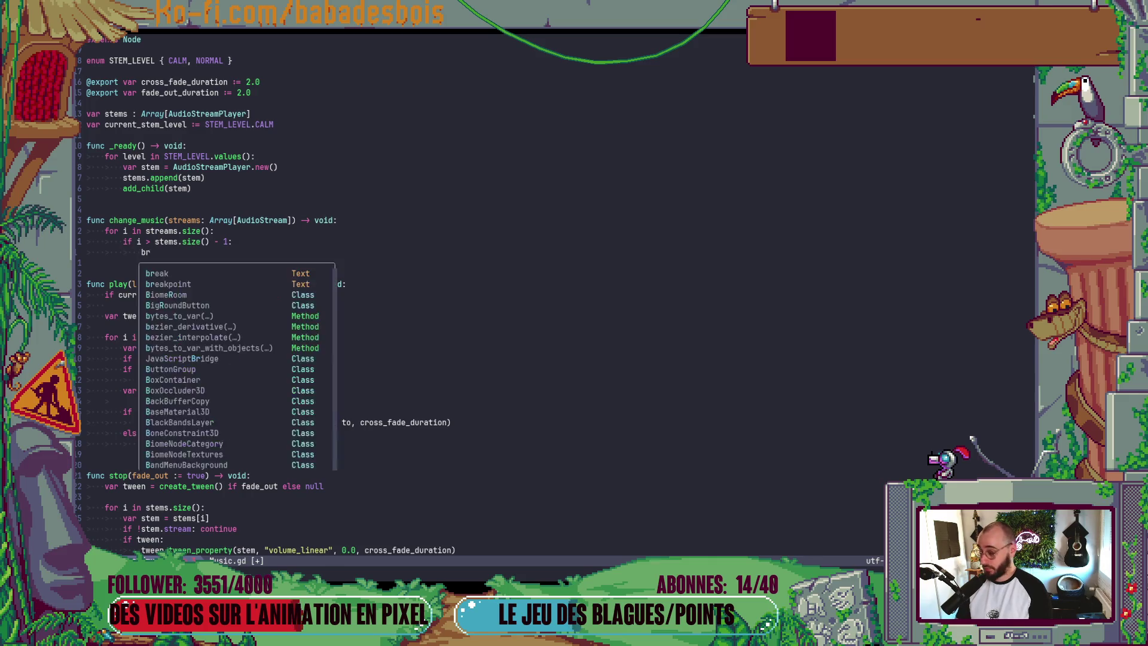
key("Return")
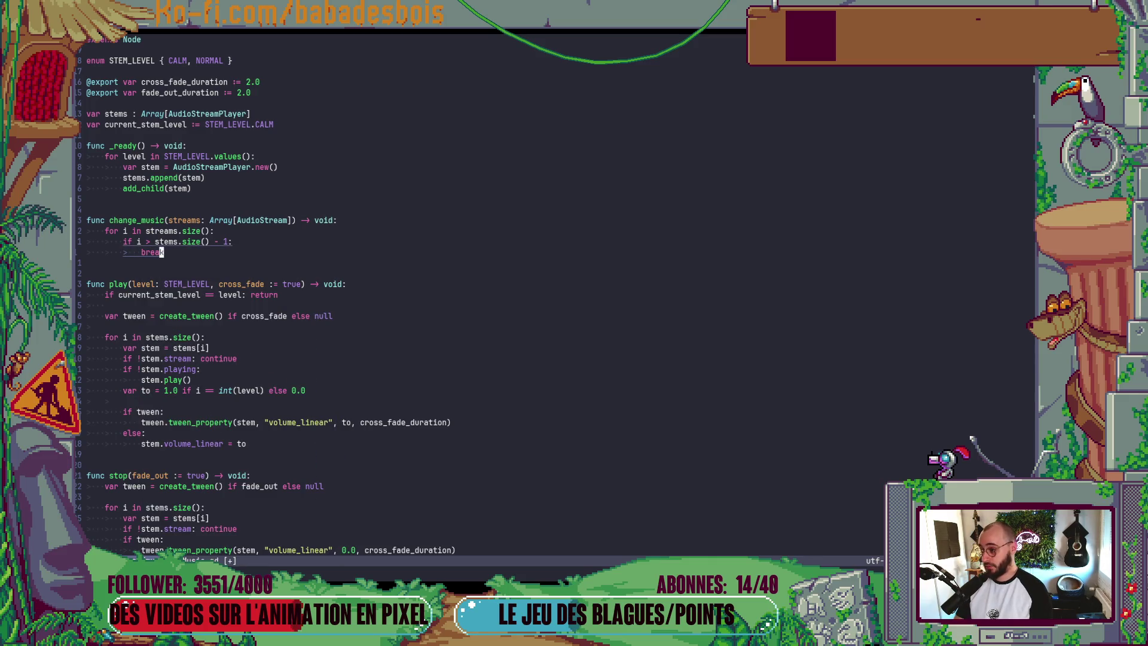
key("Return")
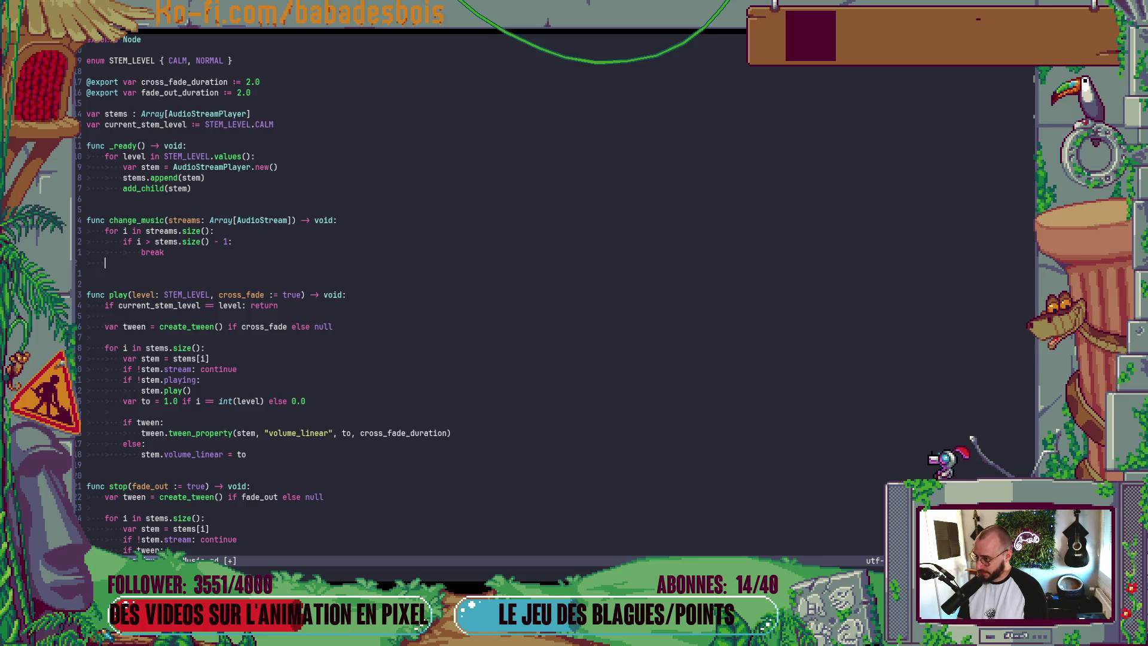
Step: Declare `var stem = stems[i]` below the break block
key("Return")
type("ste")
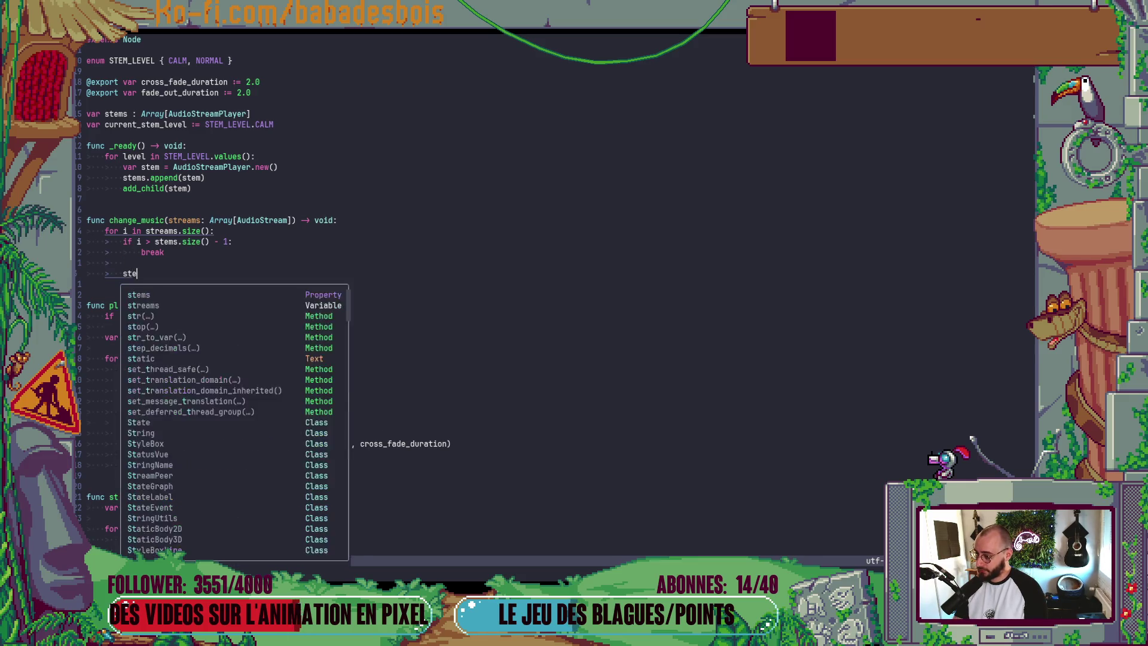
key("BackSpace")
key("BackSpace")
key("BackSpace")
type("var ste")
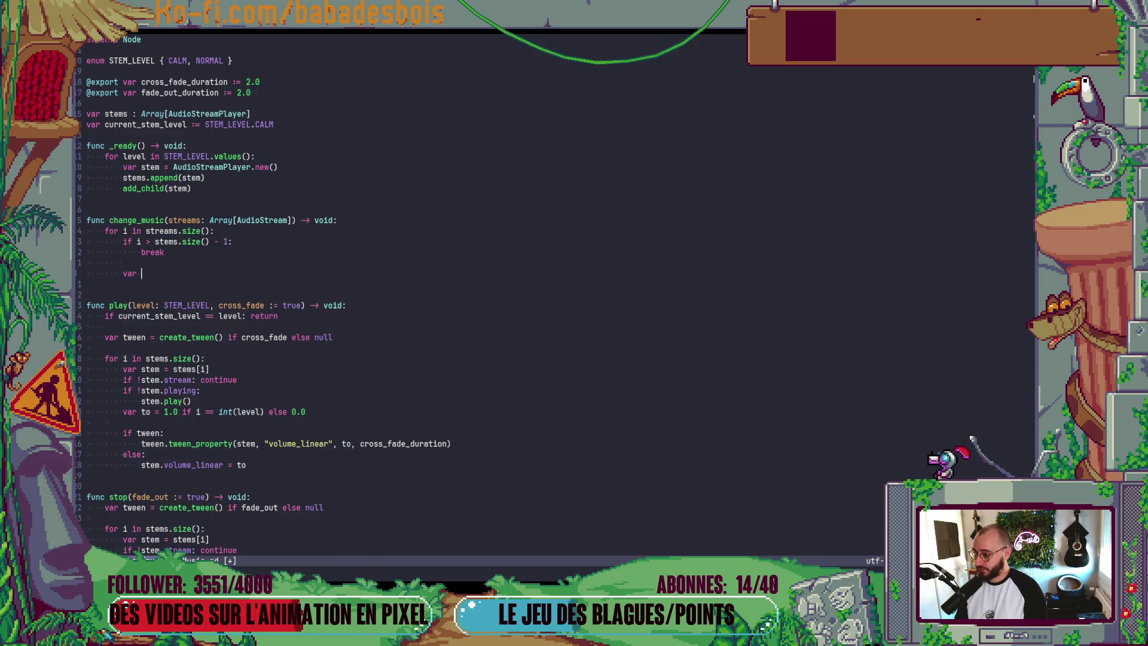
type("m = ")
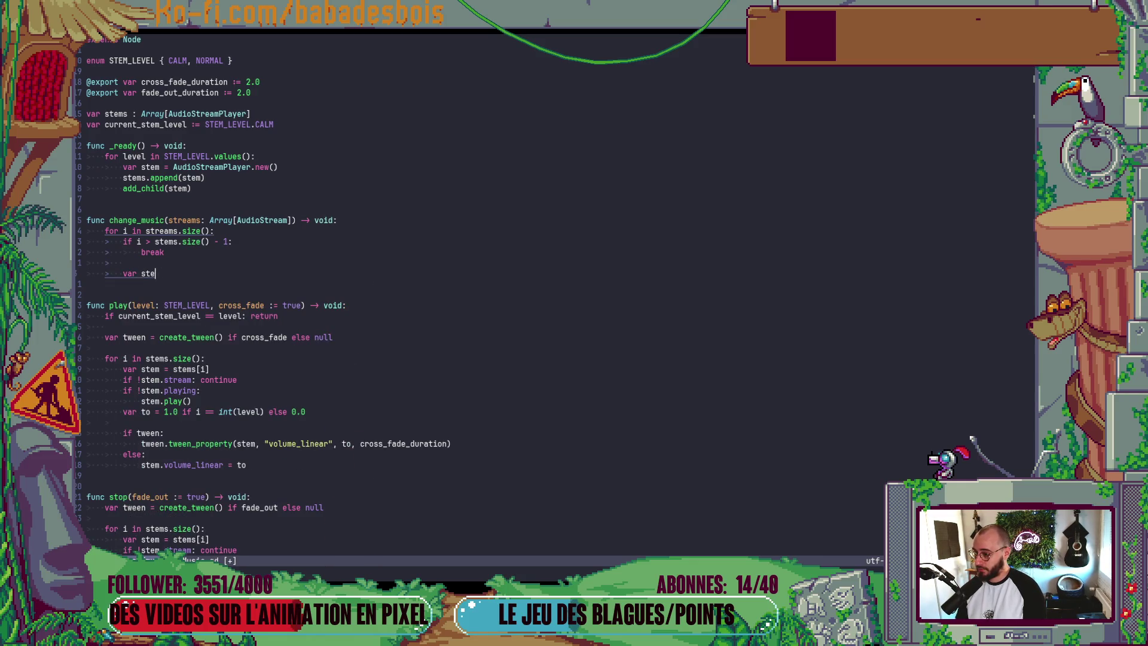
type("stems.si")
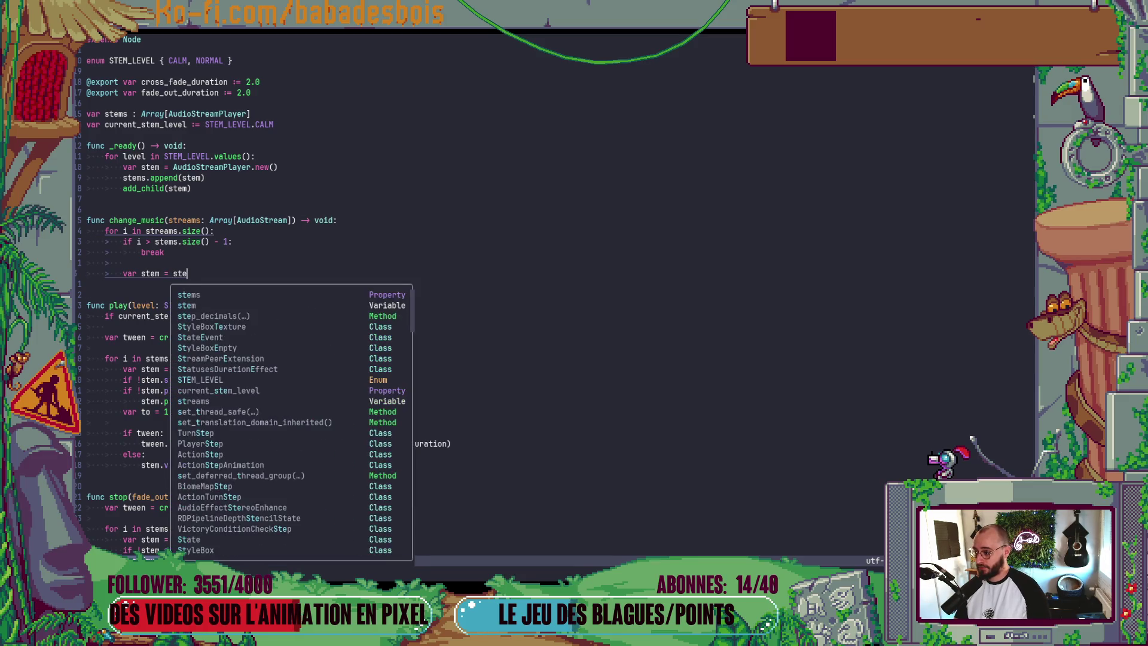
key("BackSpace")
key("BackSpace")
type("[i")
key("Escape")
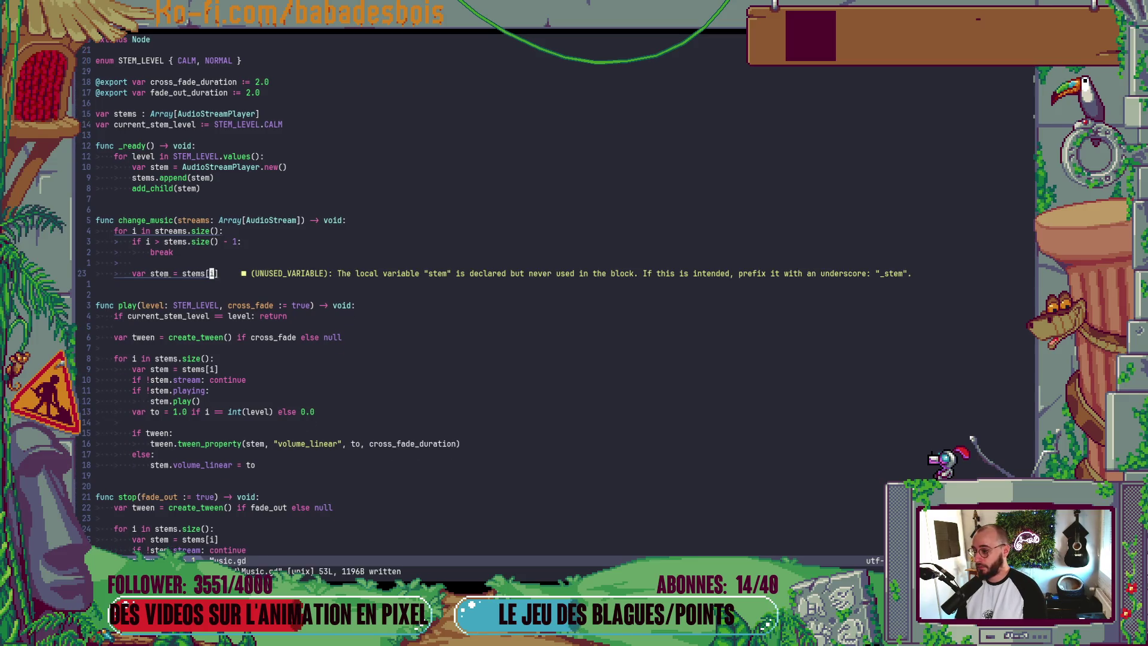
Step: Add `stem.stream = stream` on the next line and save Music.gd
type("ostem")
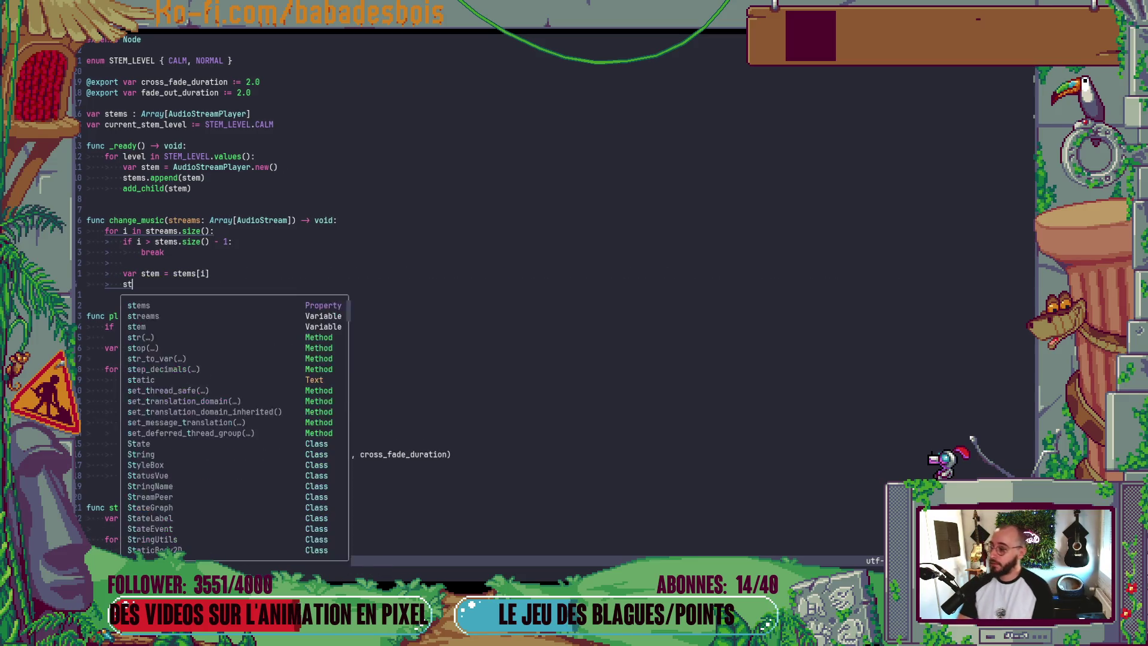
type(".")
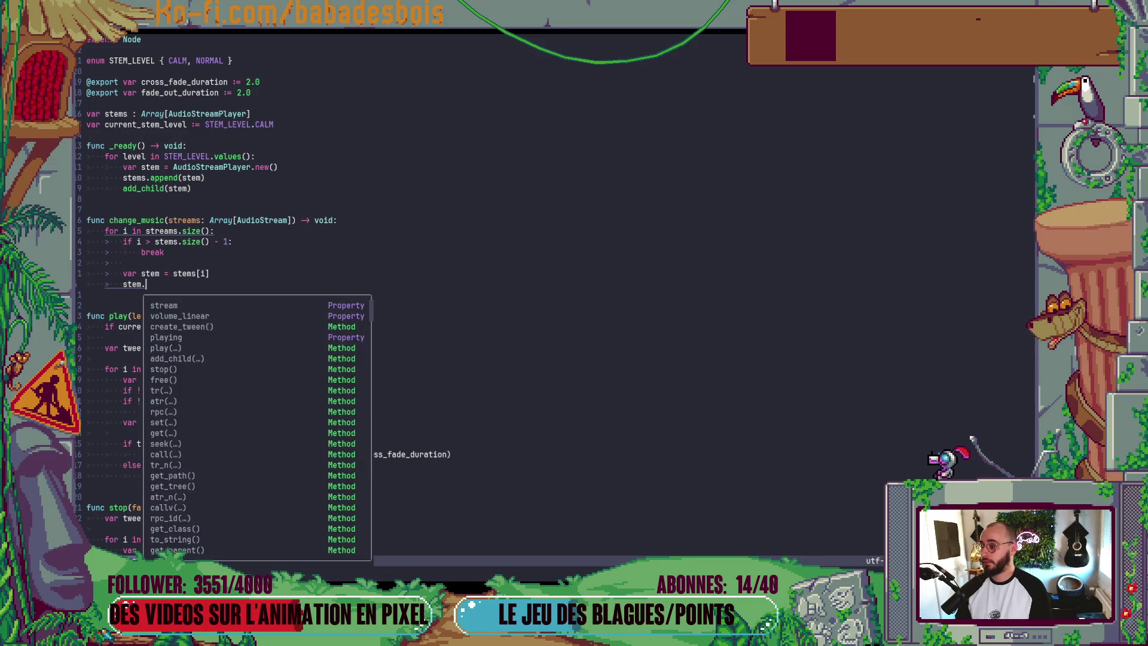
key("Return")
type("= stream")
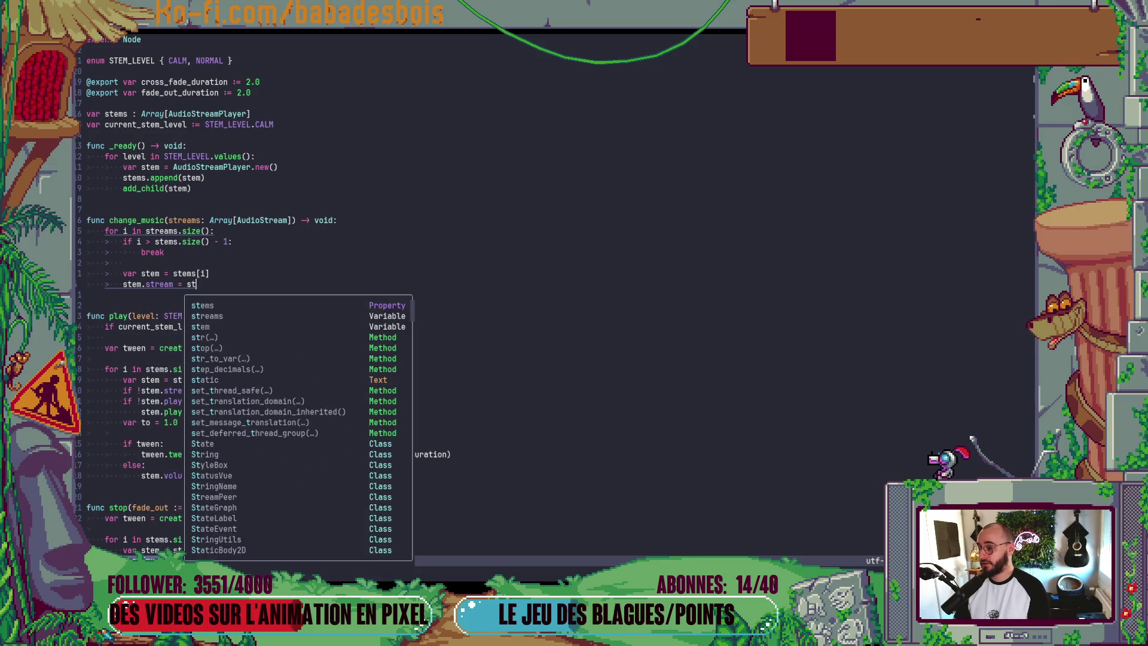
key("Escape")
type(":w")
key("Return")
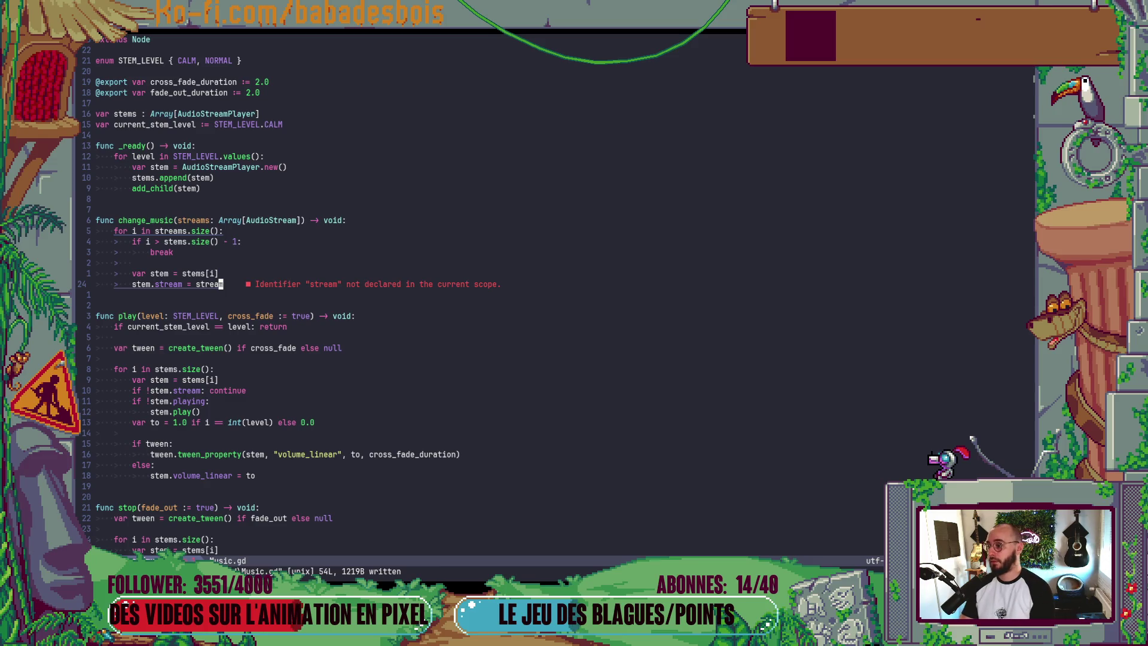
Step: Correct the assignment to `stem.stream = streams[i]` and save again
key("k")
key("k")
key("k")
key("k")
key("k")
key("j")
key("j")
key("j")
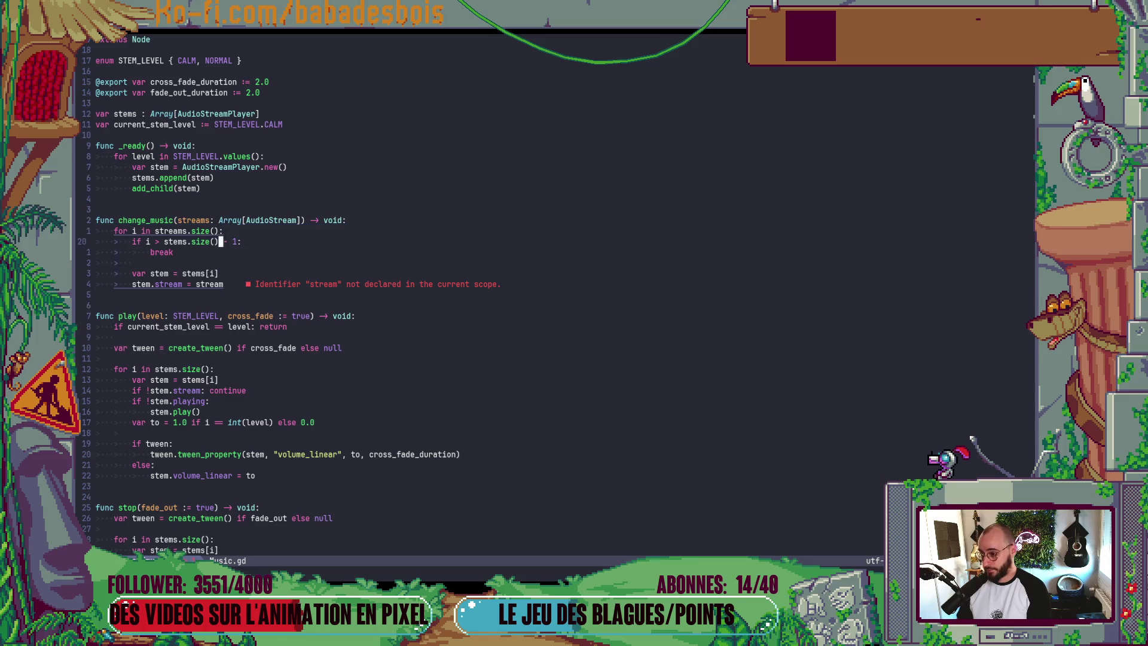
key("k")
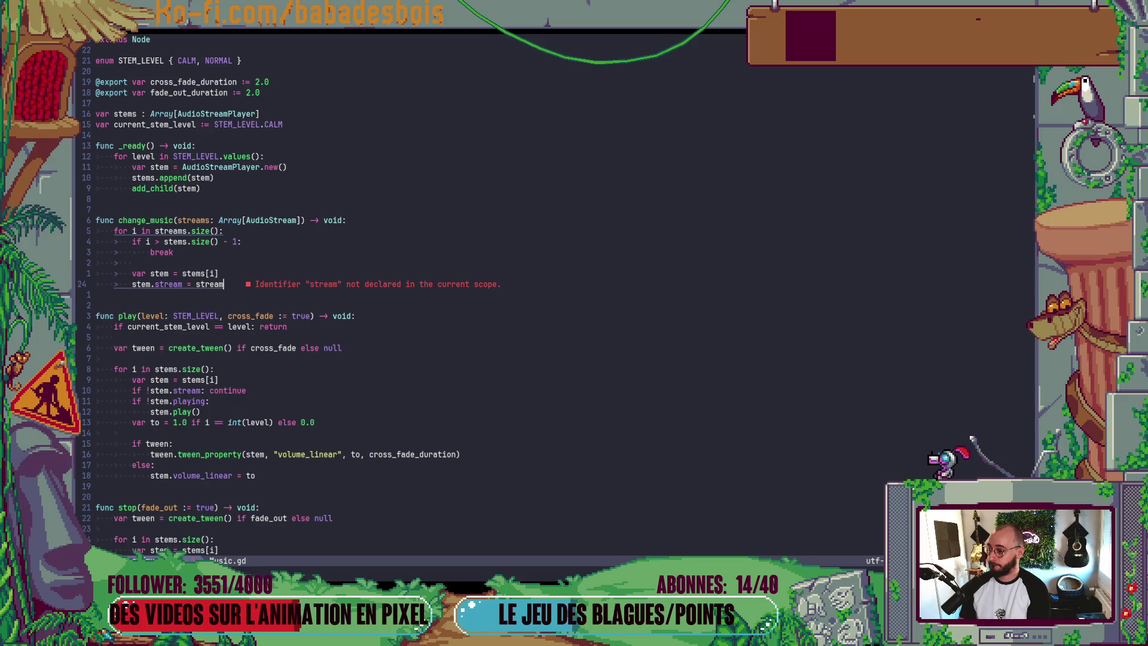
type("s[i")
key("Escape")
type(":w")
key("Return")
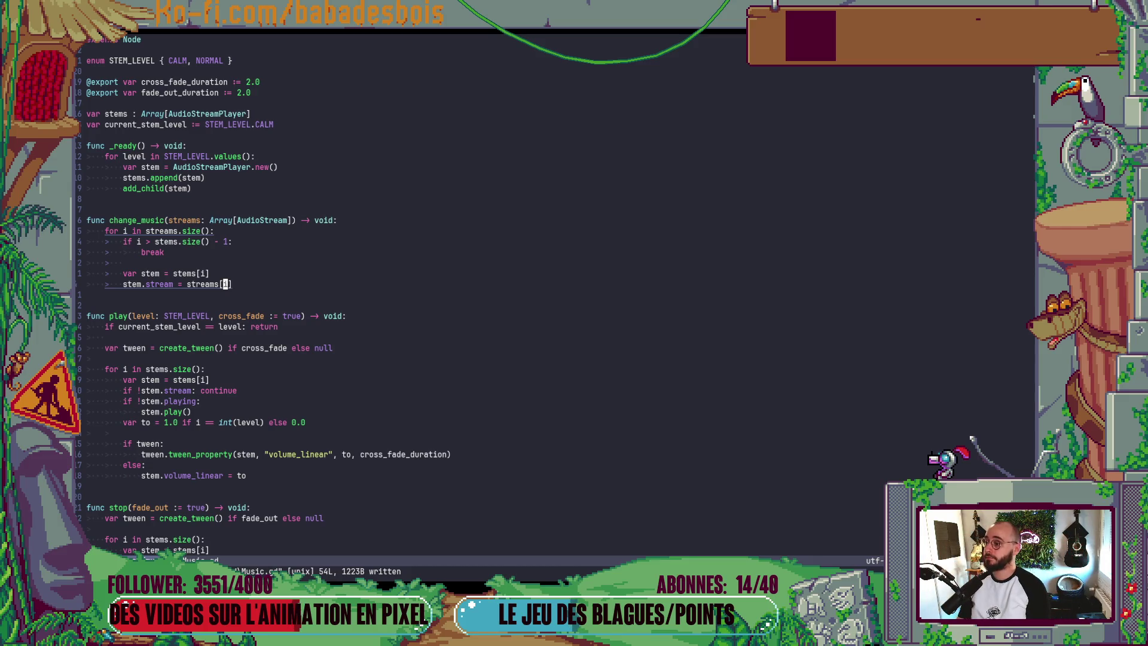
Step: Duplicate the whole change_music function, with a blank line between the copies
key("k")
key("k")
key("k")
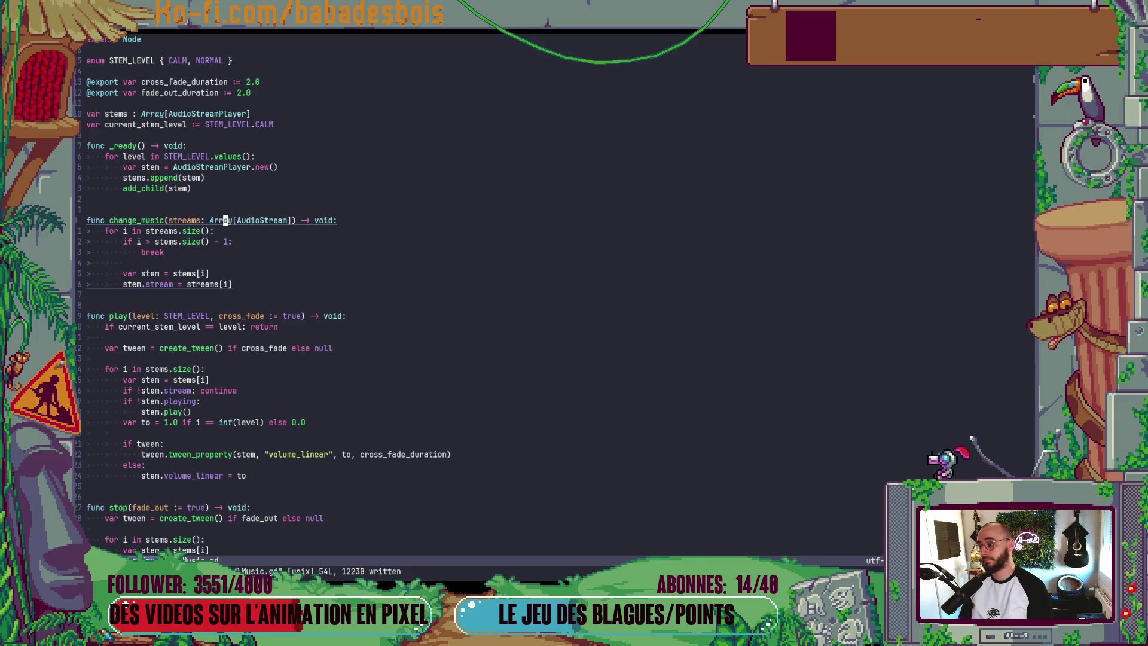
key("V")
key("j")
key("j")
key("j")
key("k")
key("k")
key("y")
key("P")
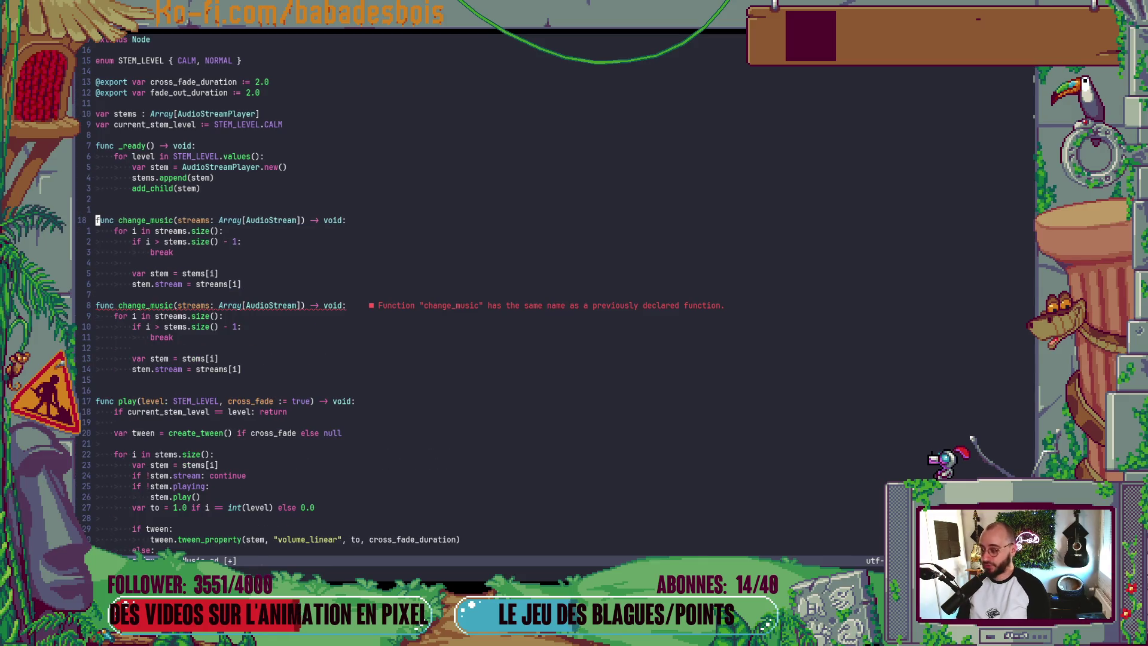
key("j")
key("V")
key("j")
key("j")
key("j")
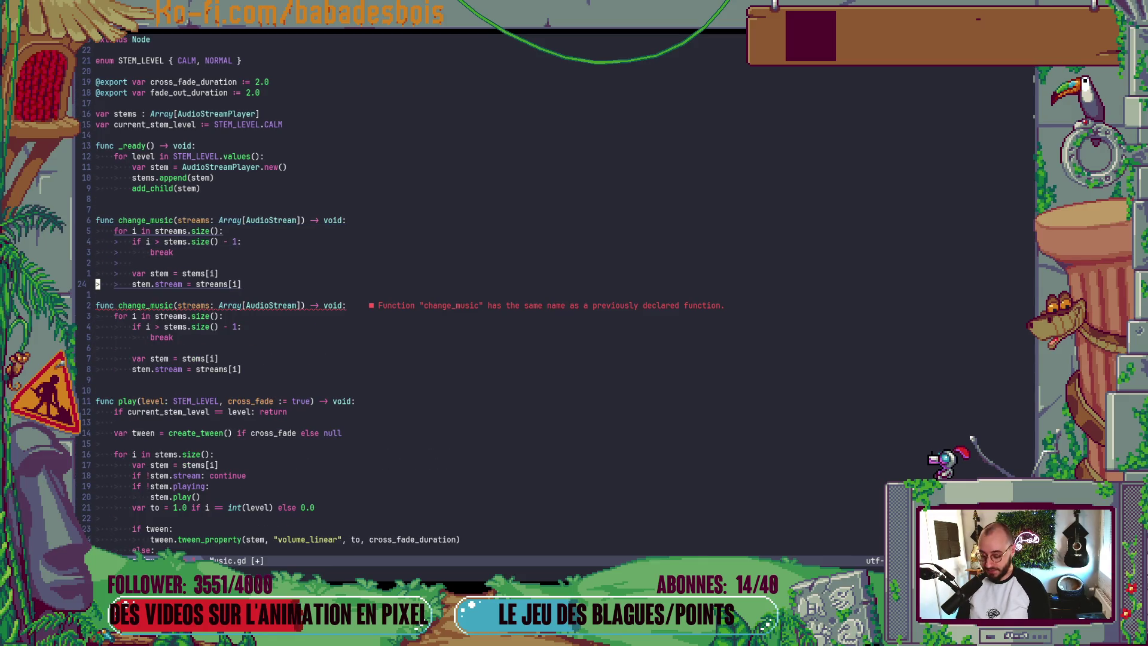
key("Escape")
Step: Rename the copy `change_music_and_play` and add `level: STEM_LEVEL, cross` parameters
key("o")
key("Escape")
key("k")
key("k")
key("k")
key("w")
type("w")
type("i_and_pla")
type("y")
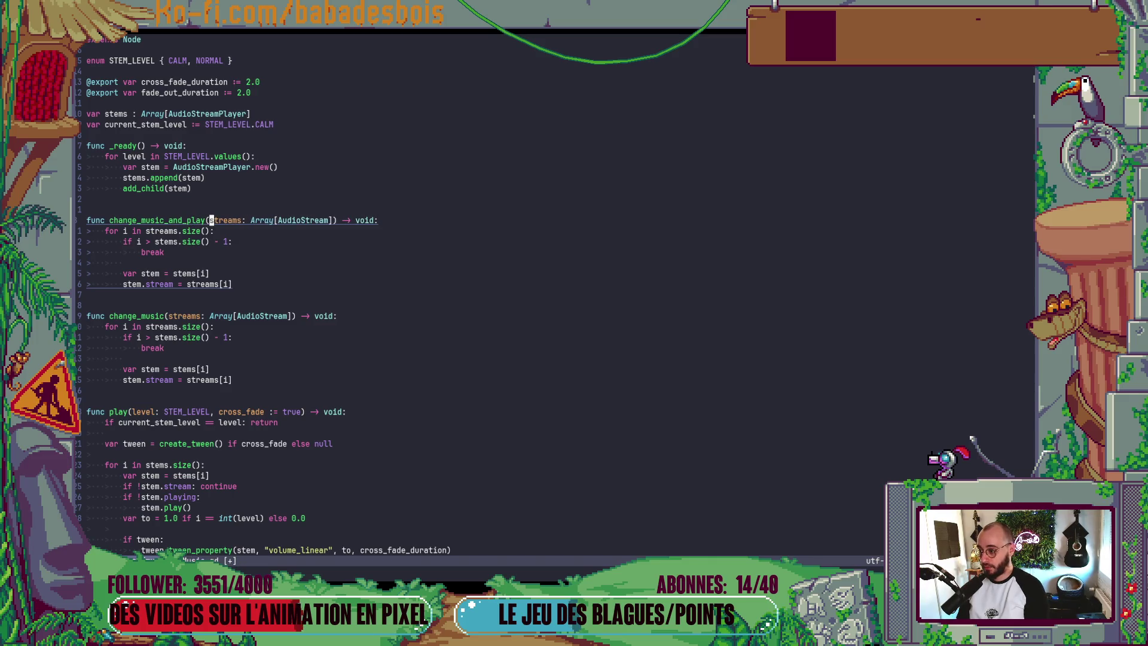
key("f]")
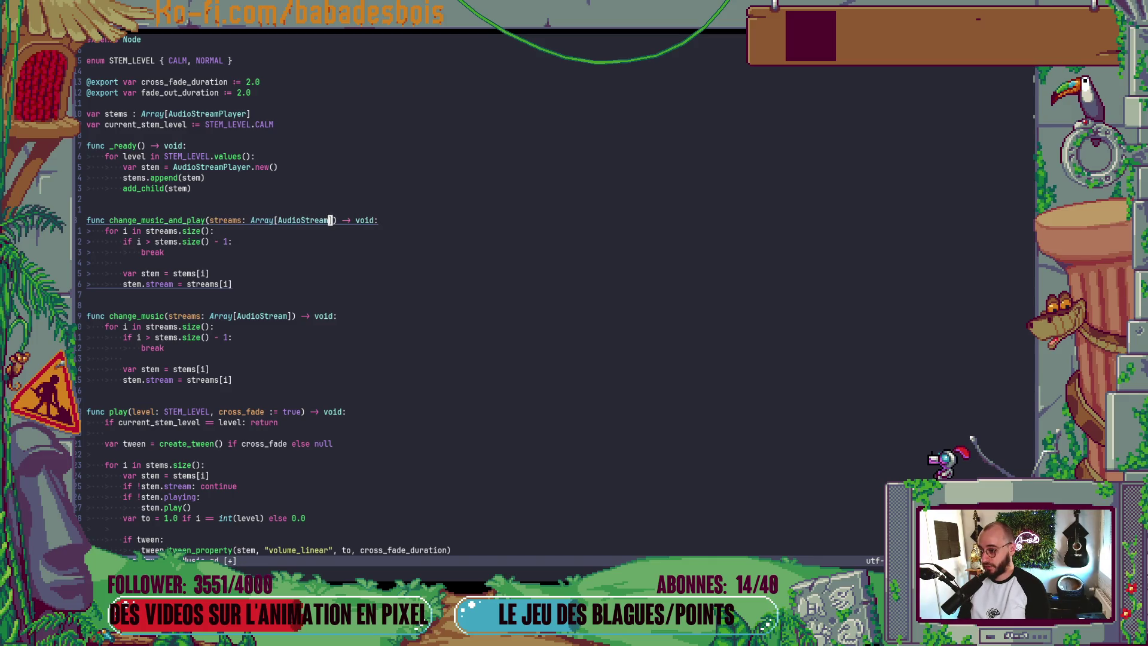
type("am], ")
type("level:")
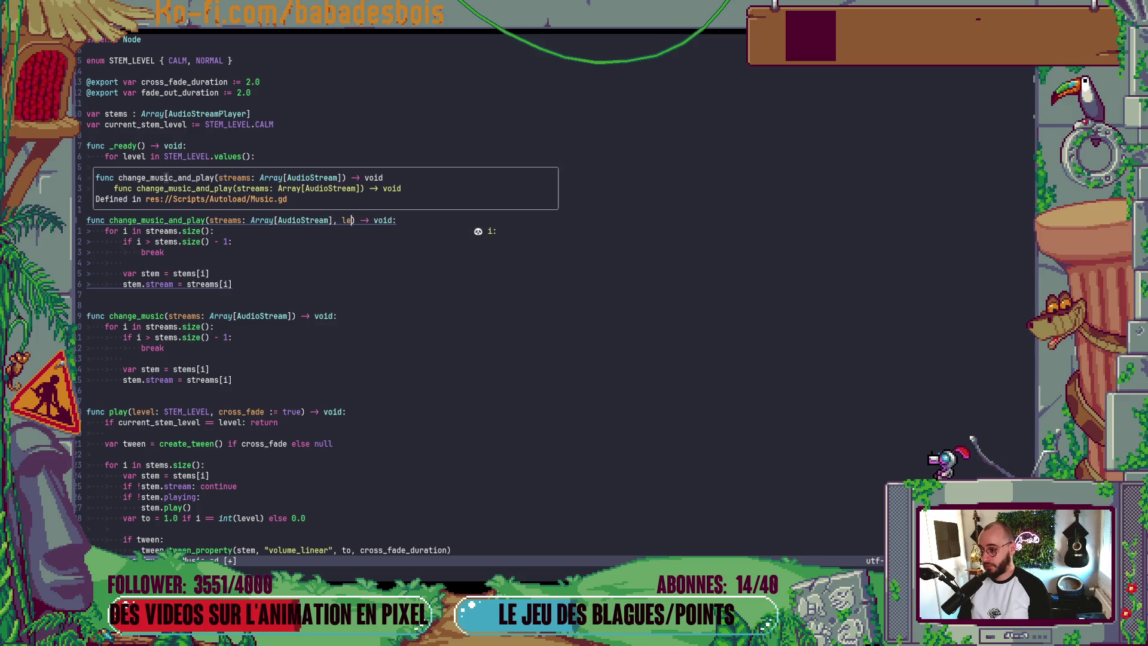
type(" ST")
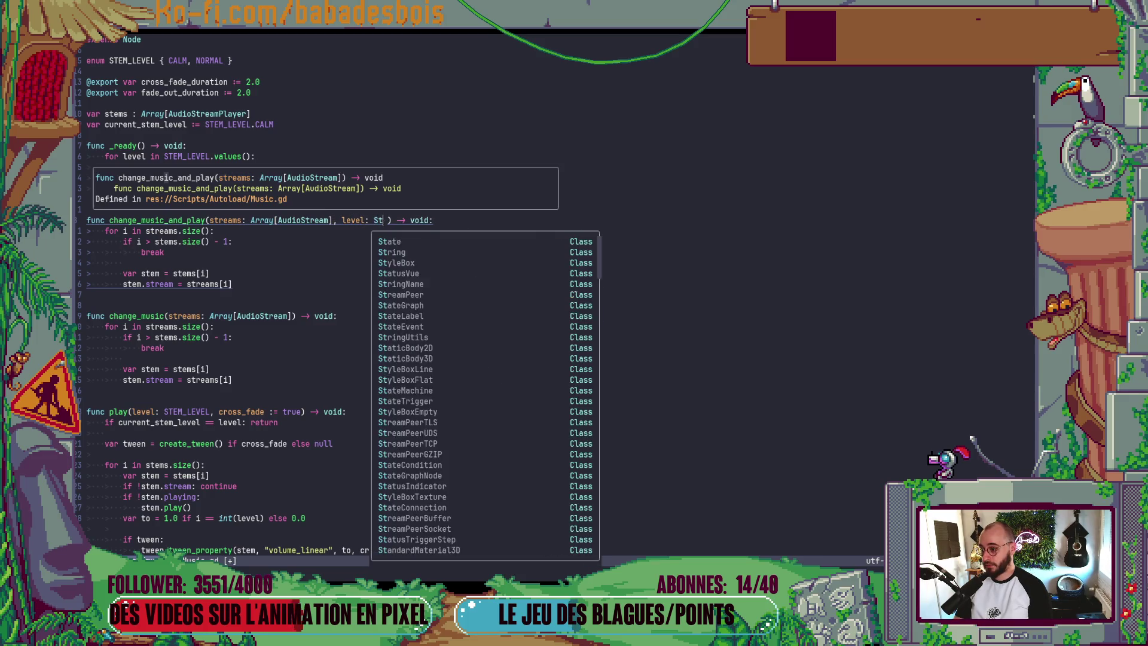
key("Tab")
type(", c")
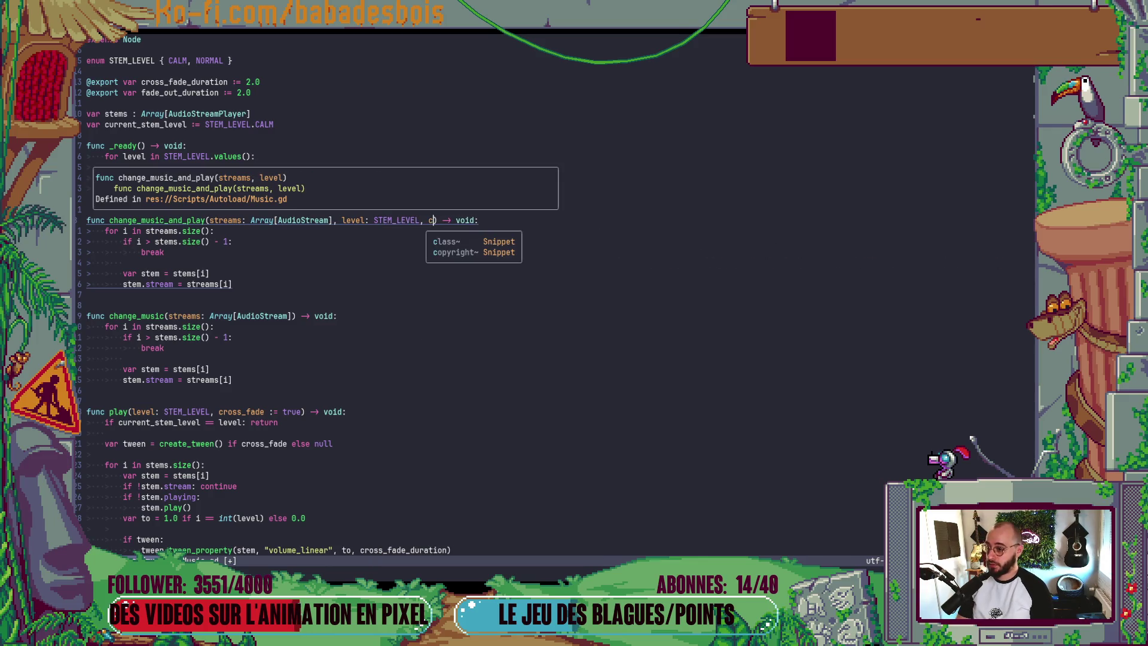
type("ross")
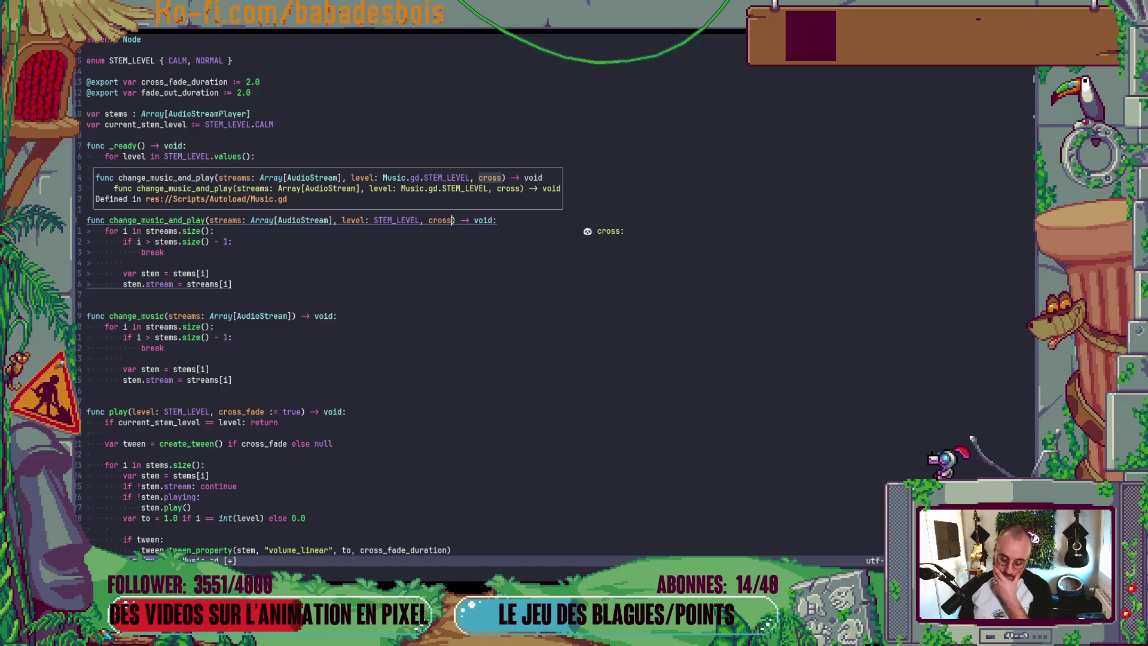
key("Escape")
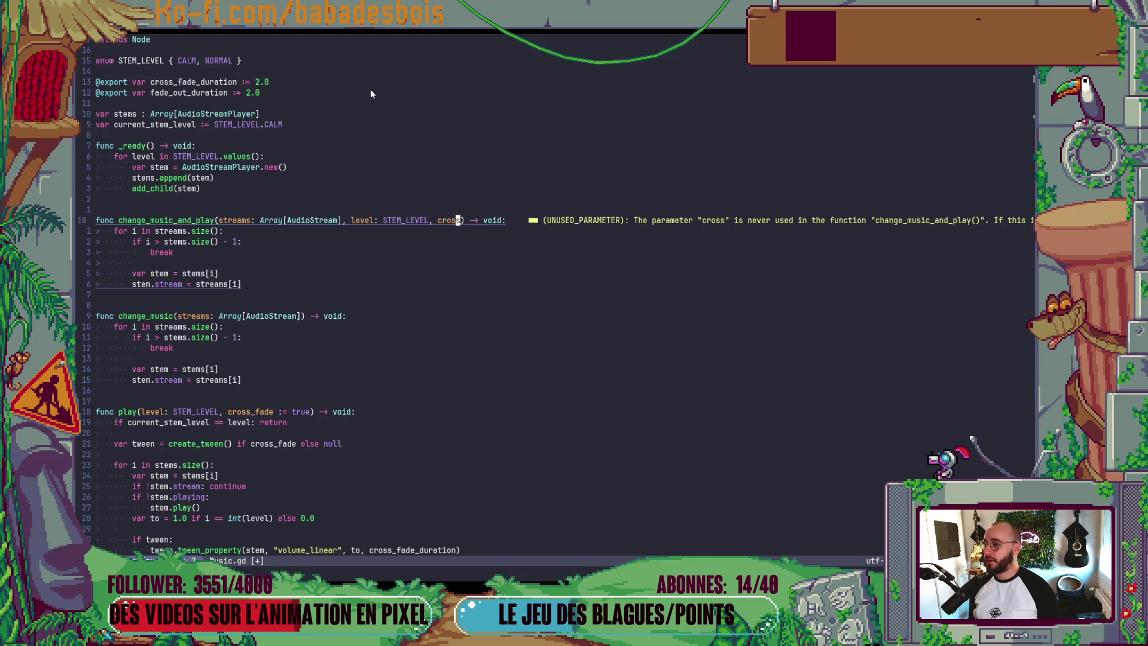
scroll(289, 519, "down", 3)
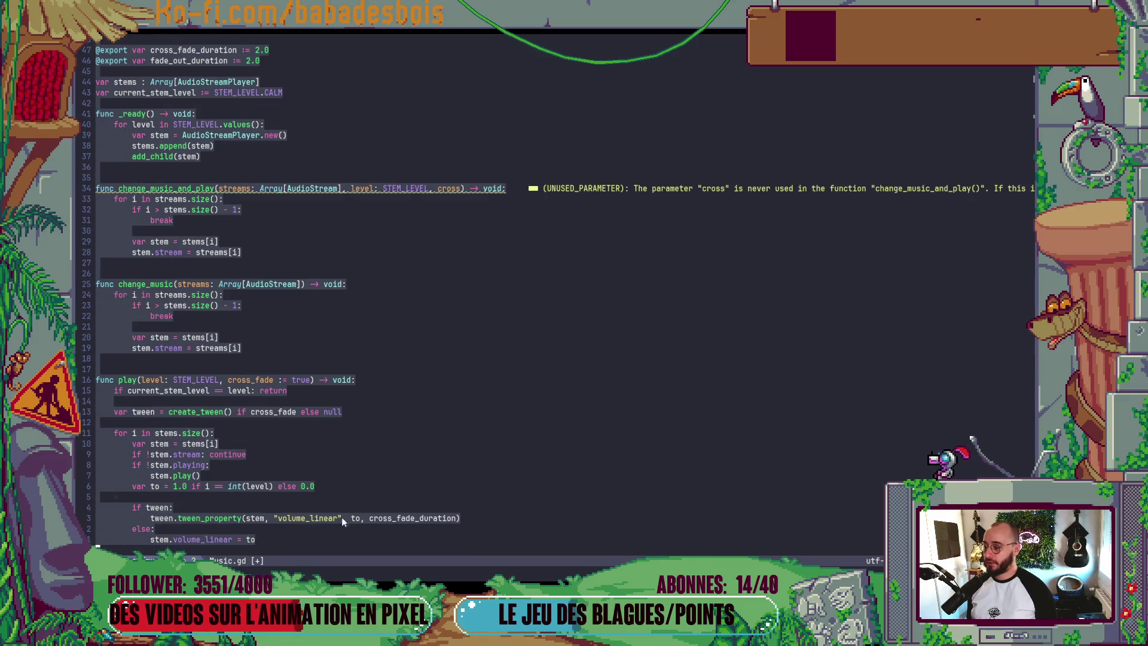
left_click(379, 483)
scroll(380, 483, "up", 3)
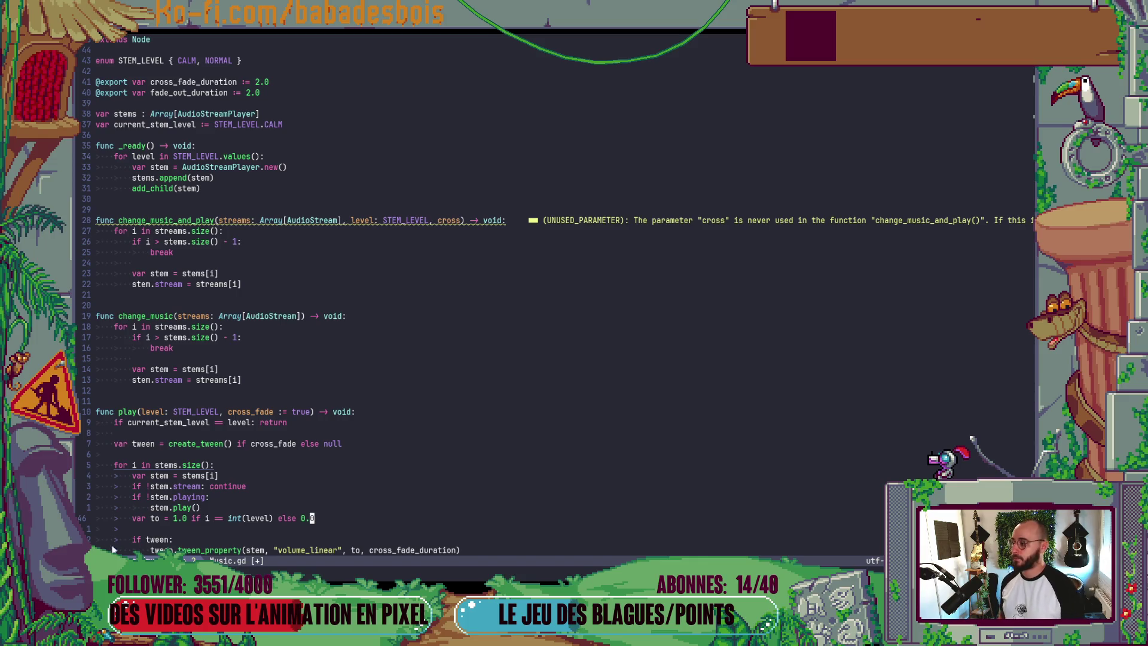
scroll(113, 549, "down", 6)
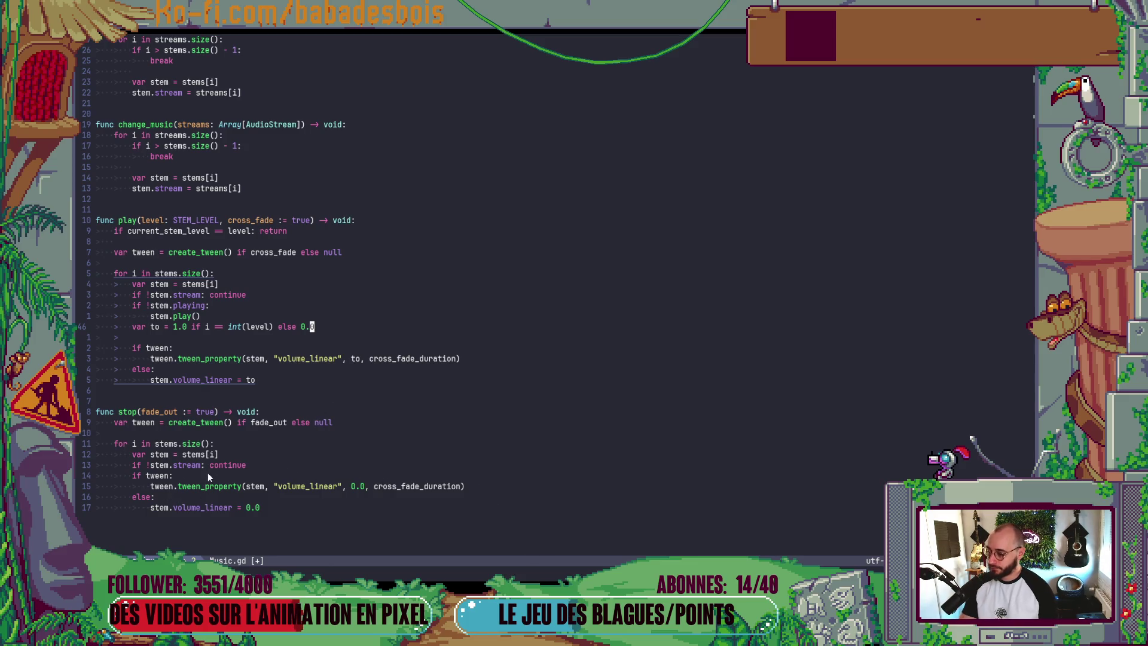
left_click(174, 487)
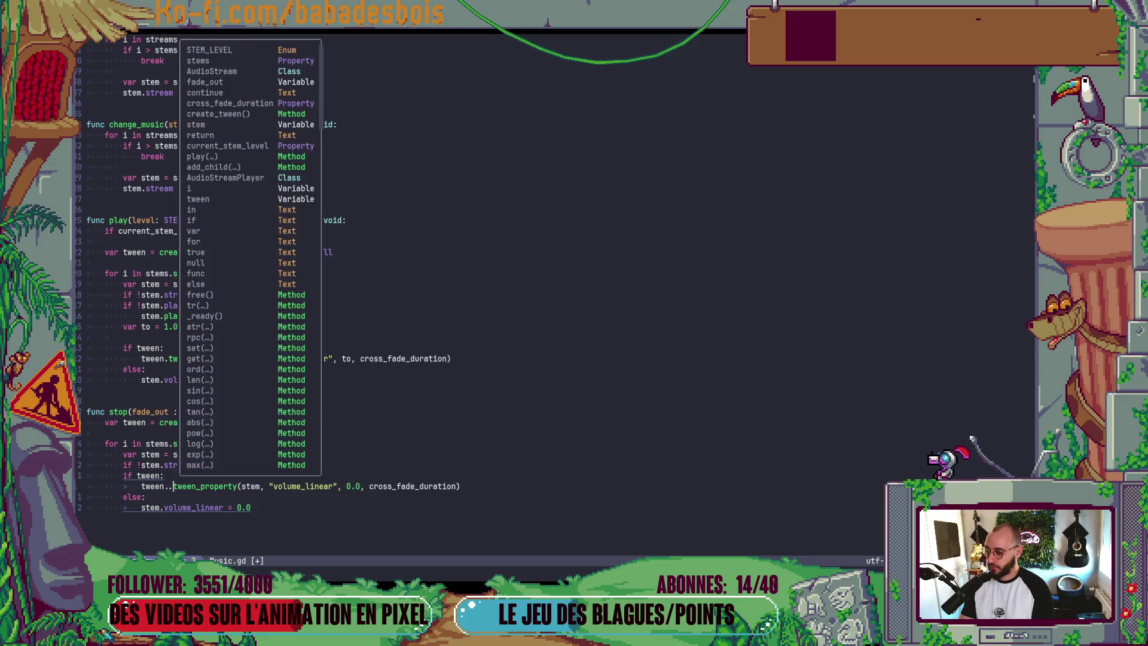
Step: Run play()'s volume_linear tweens through `tween.parallel()` and save Music.gd
type("pa")
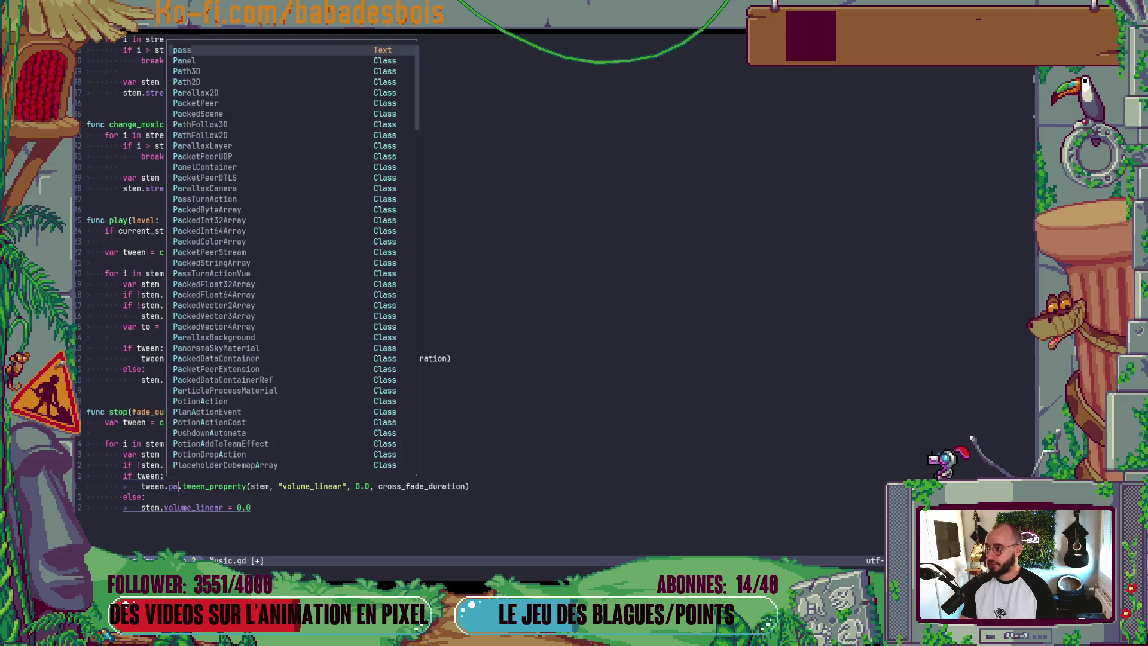
type("rallel")
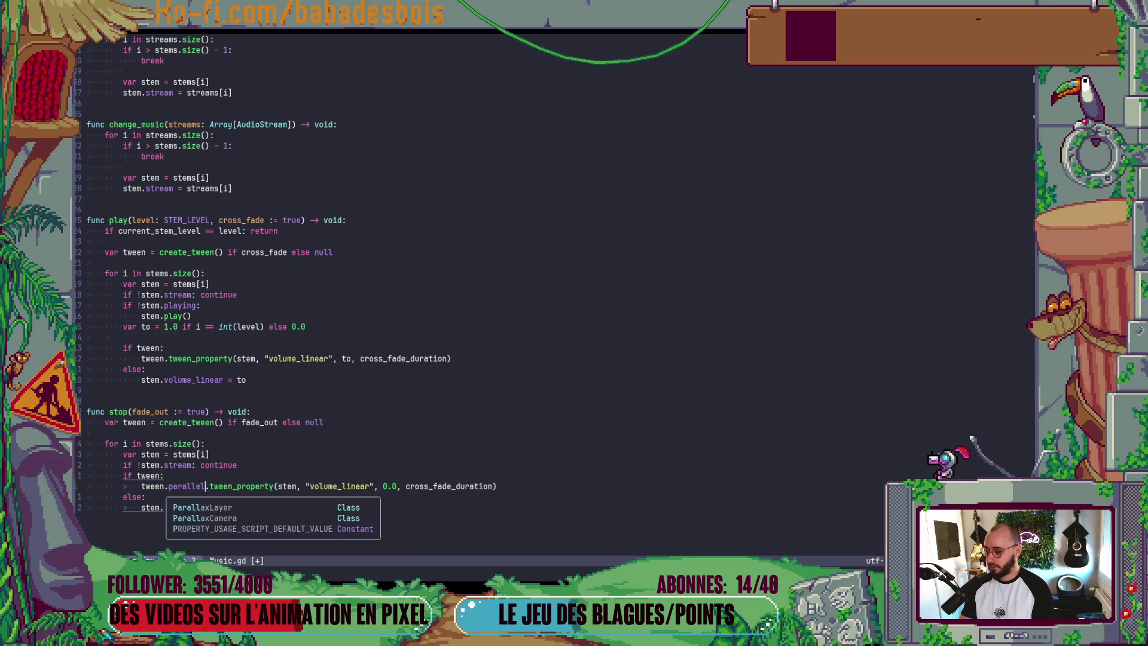
type("()")
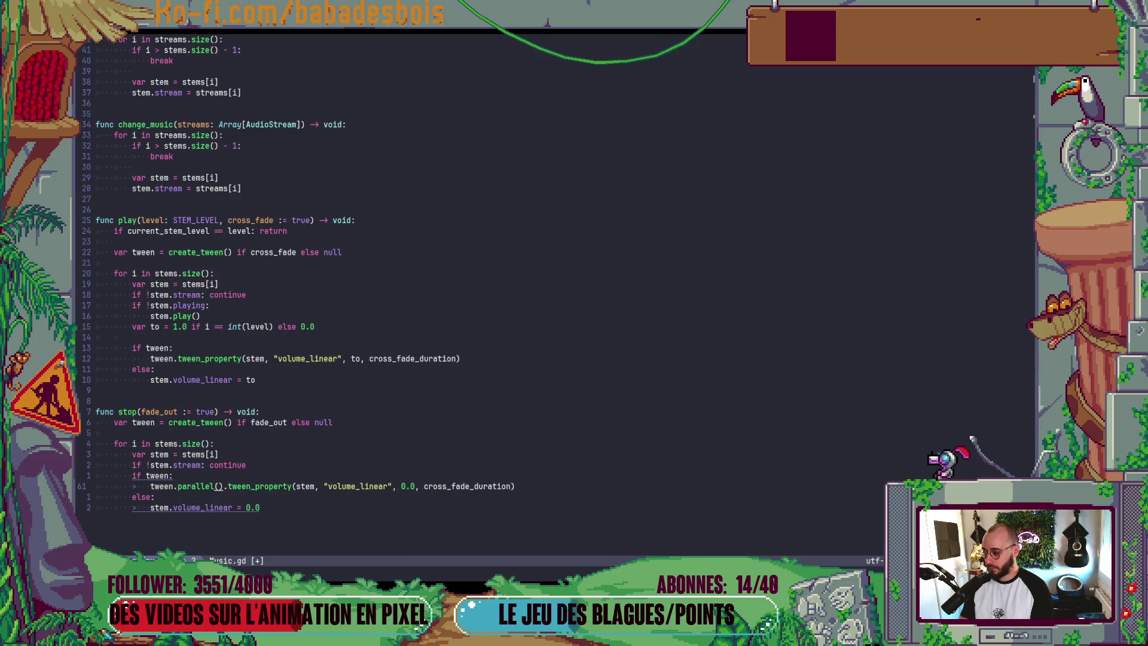
key("Escape")
key("k")
key("k")
key("k")
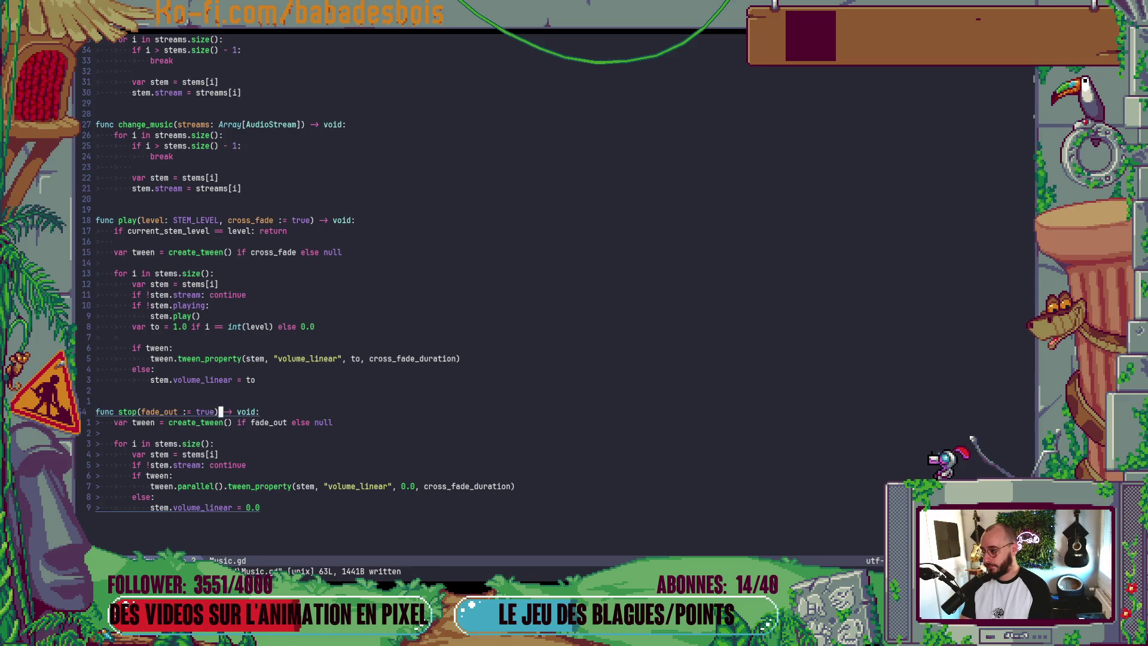
type("kbi.")
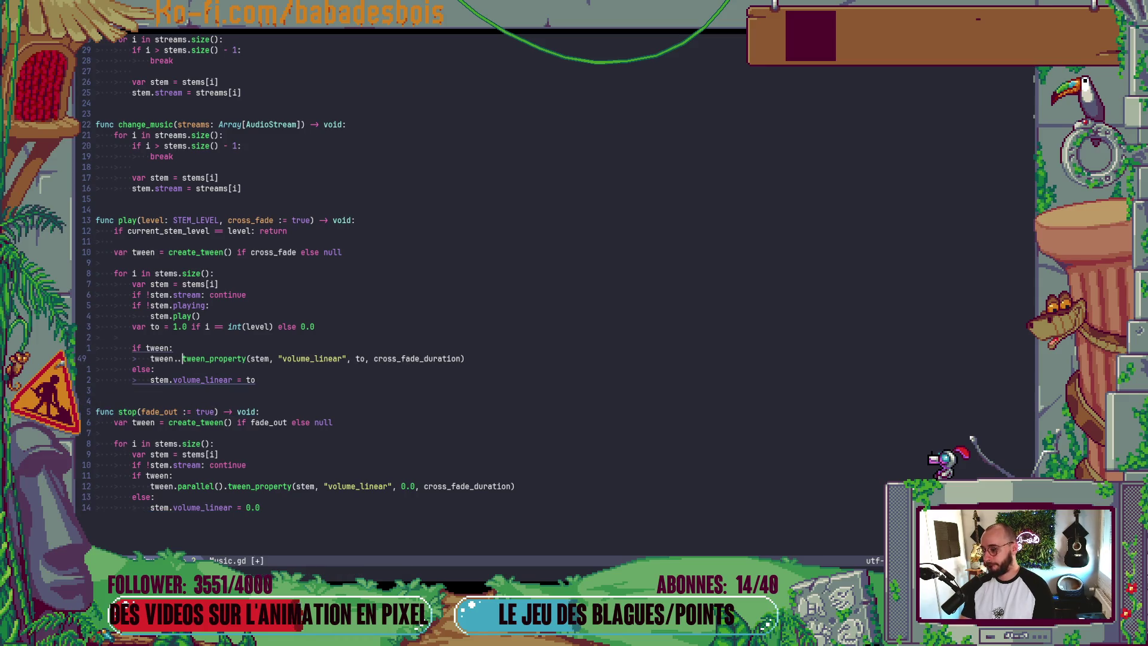
type("parallel")
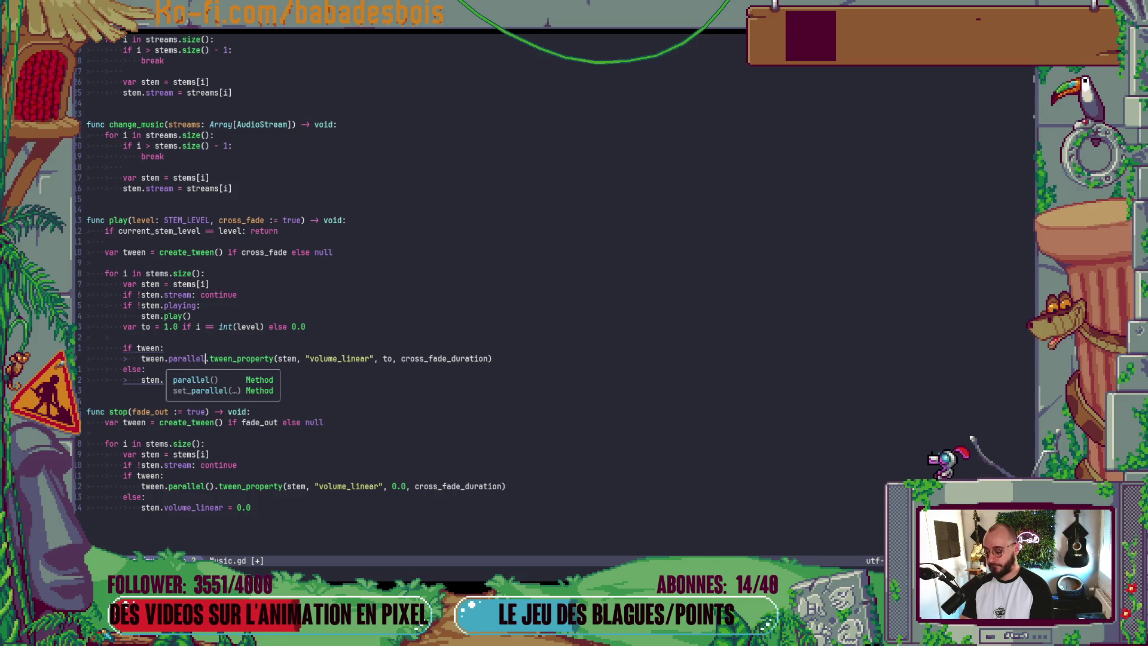
type("()")
key("Escape")
type(":w")
key("Return")
Step: Scroll through change_music_and_play and play to review them, ending on the cross parameter
scroll(207, 462, "up", 6)
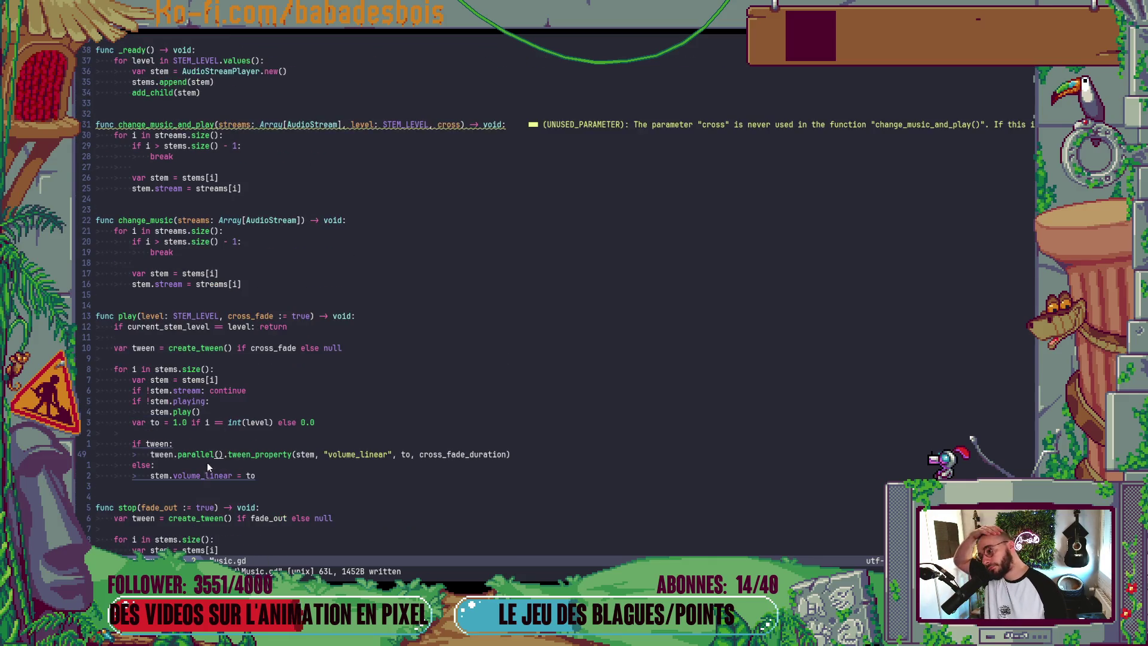
scroll(221, 447, "down", 4)
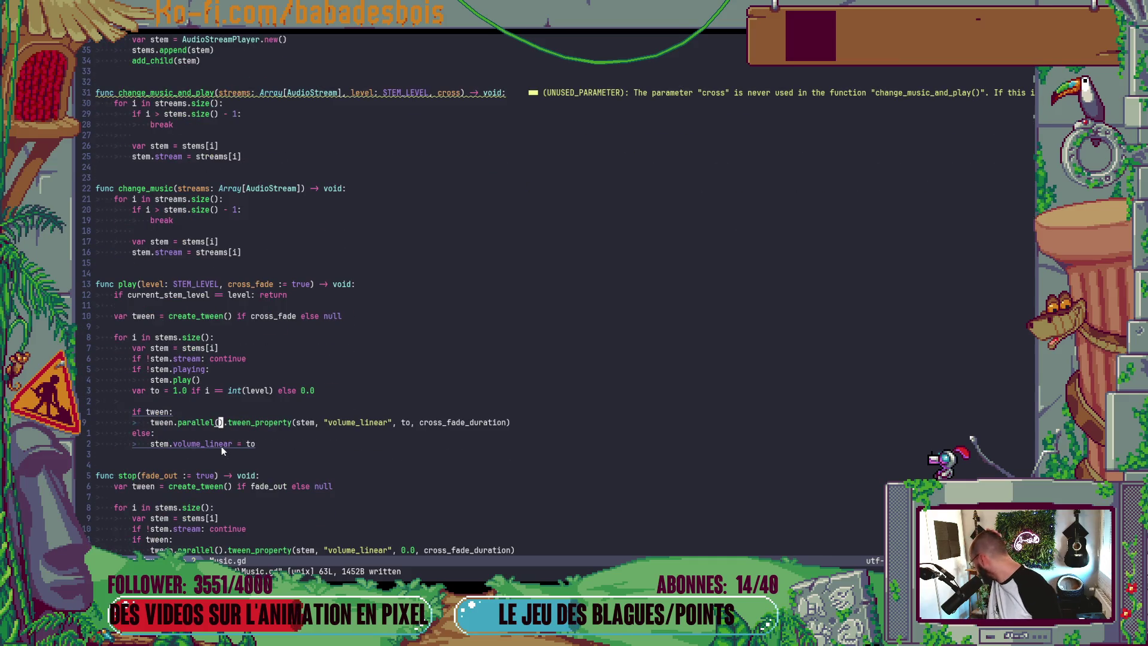
scroll(221, 446, "down", 2)
scroll(221, 446, "up", 5)
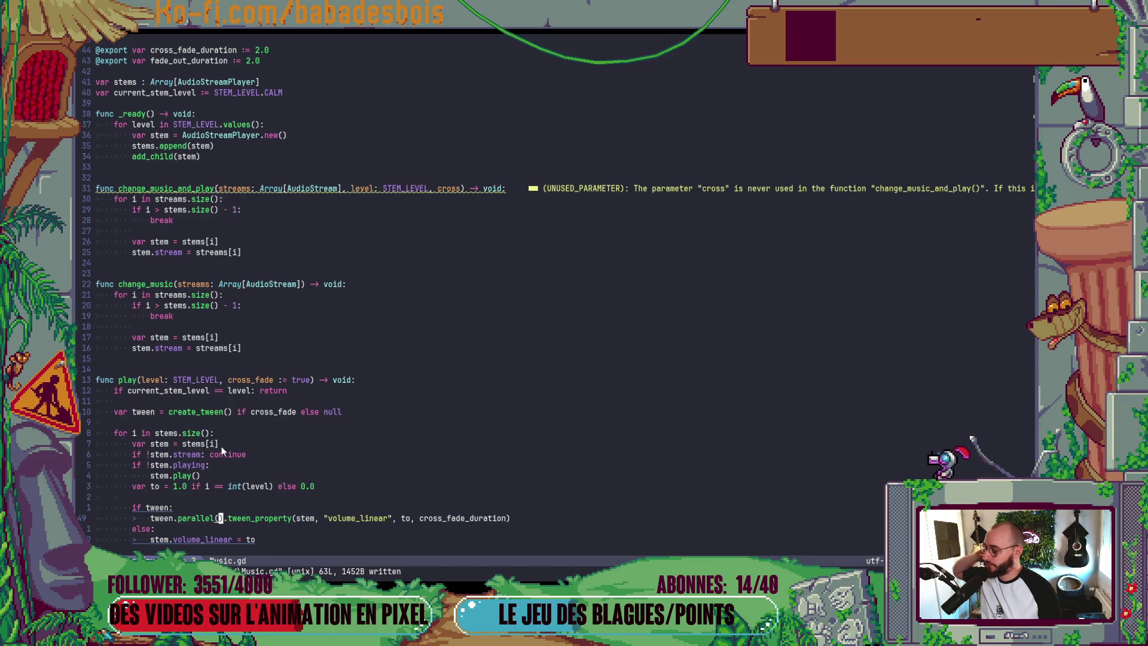
scroll(222, 446, "down", 5)
scroll(222, 447, "up", 6)
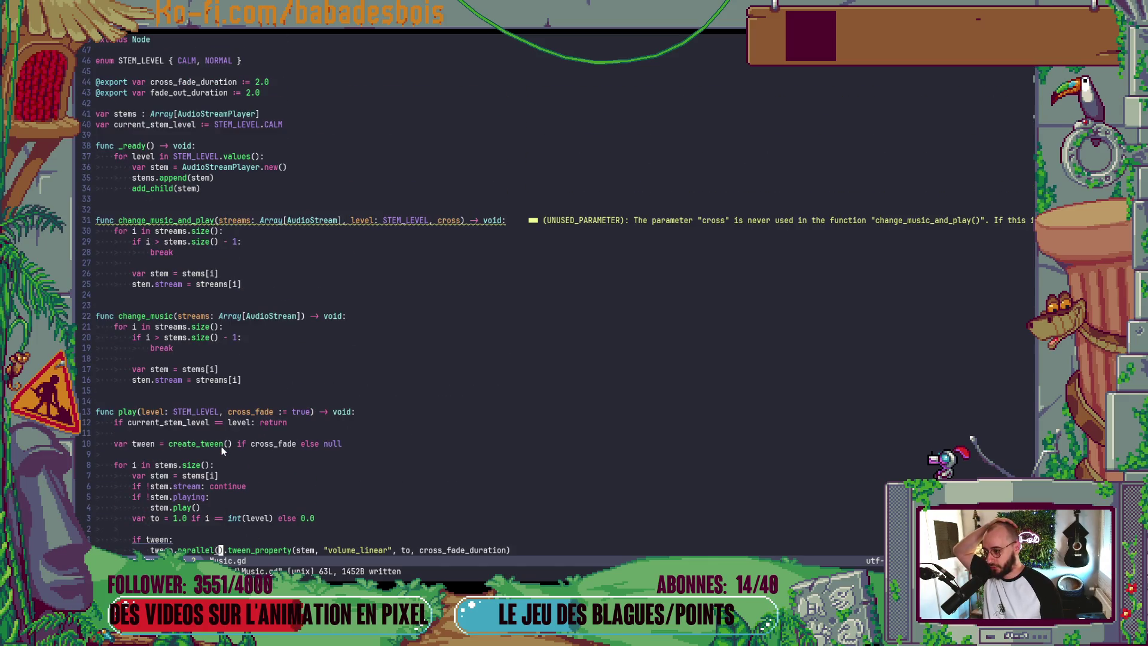
left_click(461, 220)
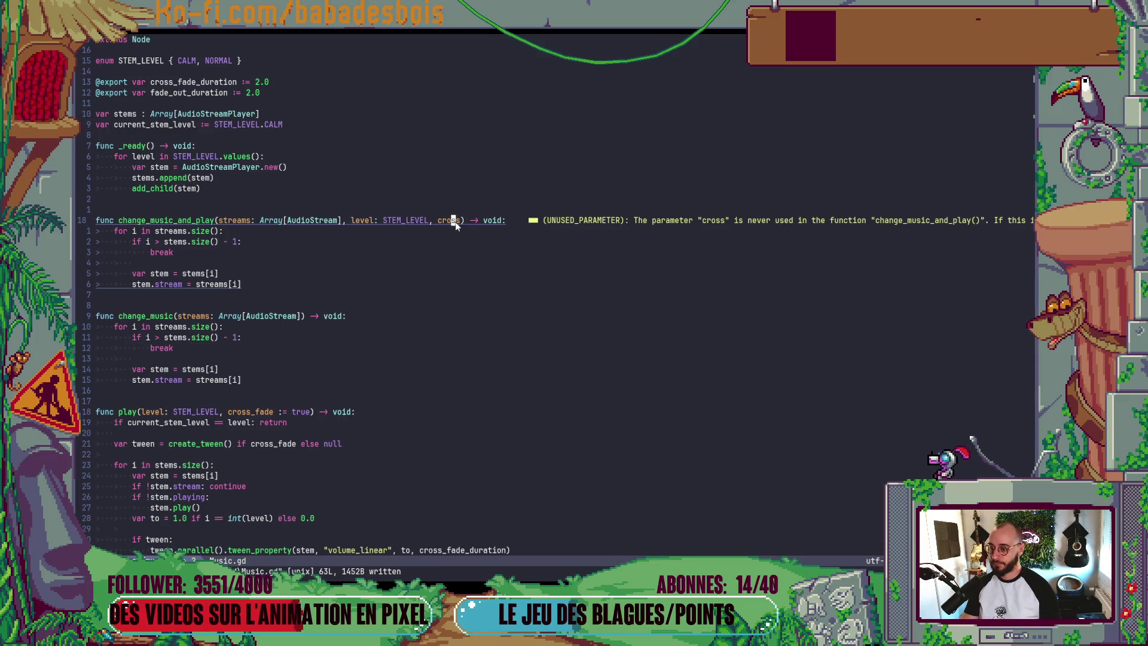
Step: Change the `cross` parameter to `cross_fade := true` and save Music.gd
type("a")
type("_fad")
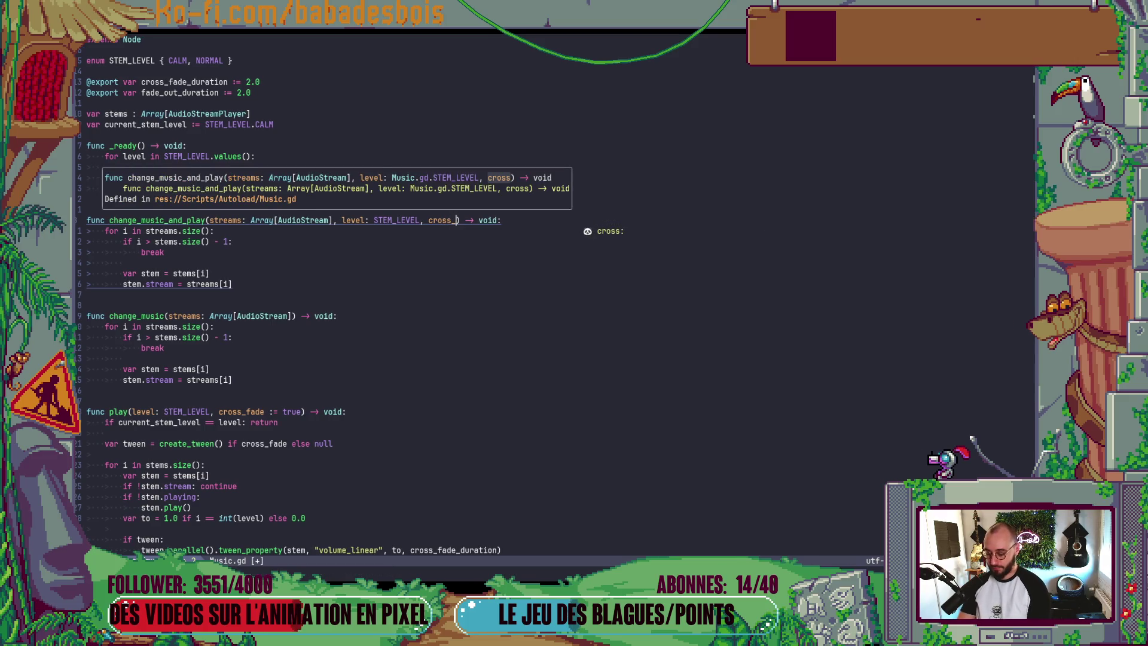
type("t")
type(" := ")
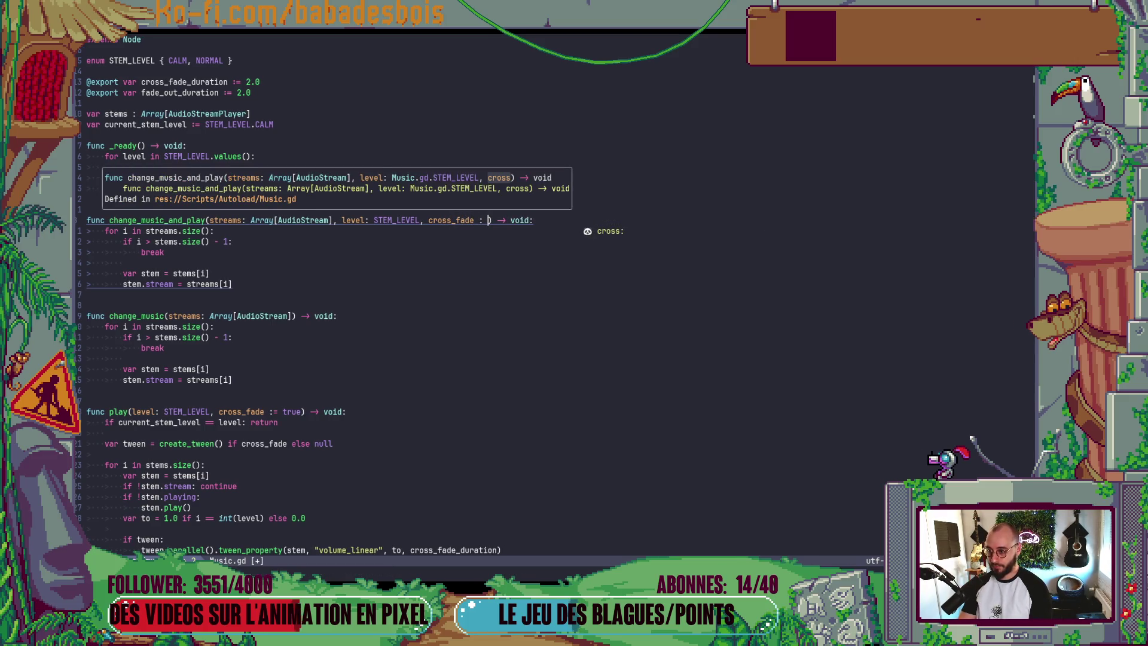
type("true")
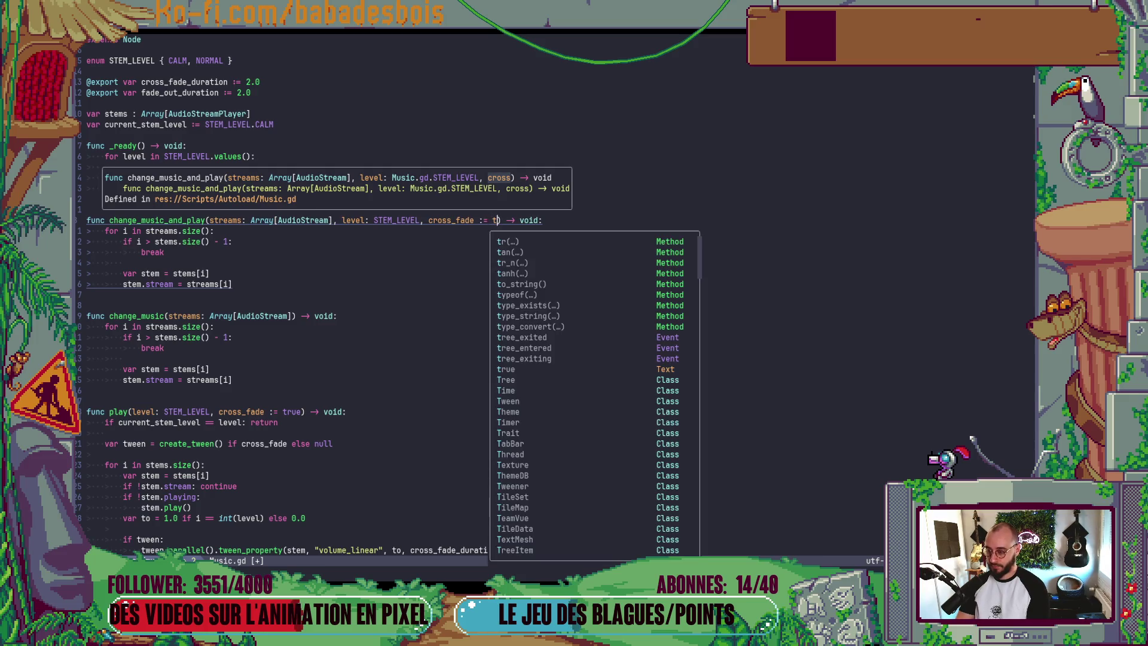
key("Escape")
type(":w")
key("Return")
Step: Review change_music_and_play and change_music with line selections, then open the folder listing
key("3j")
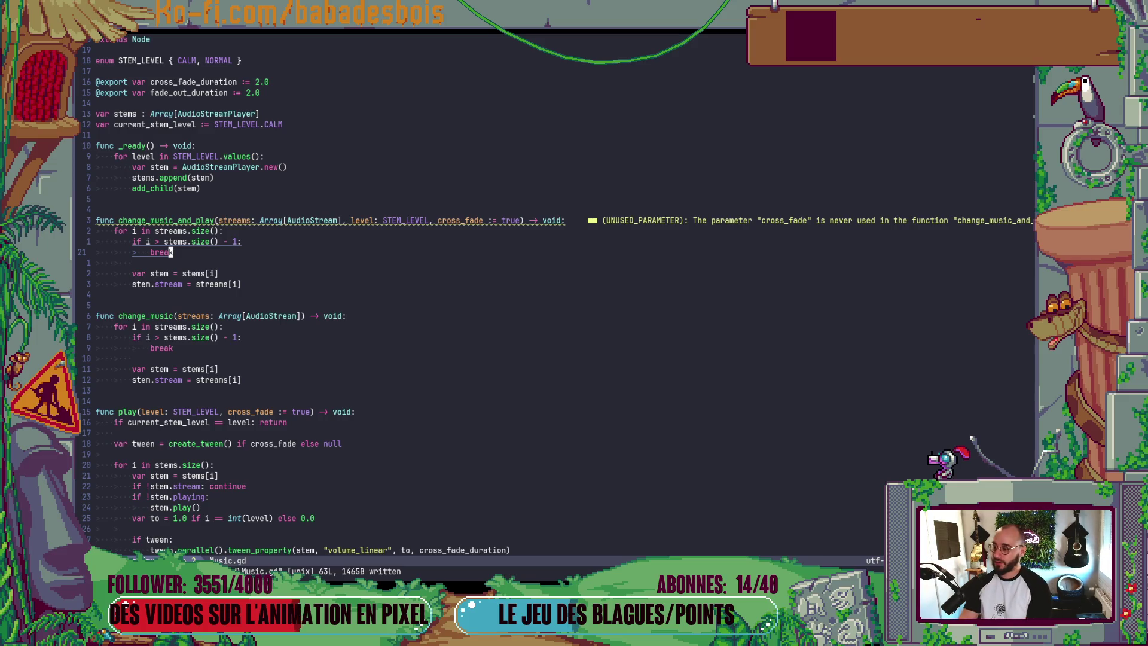
key("k")
key("k")
key("k")
key("V")
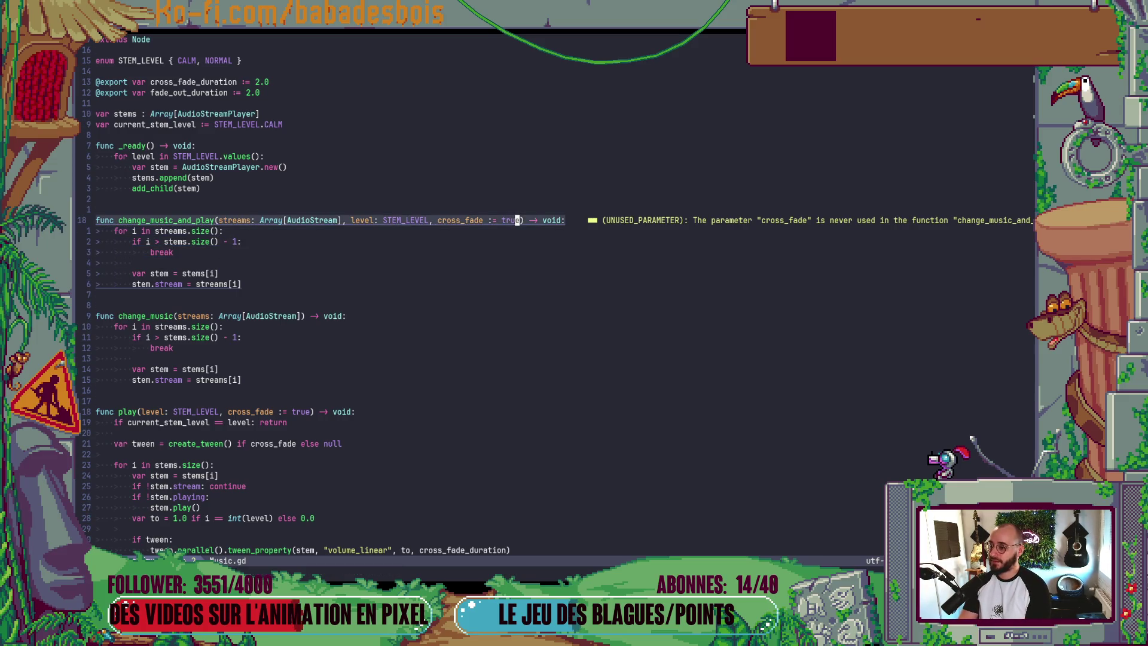
key("j")
key("j")
key("j")
key("j")
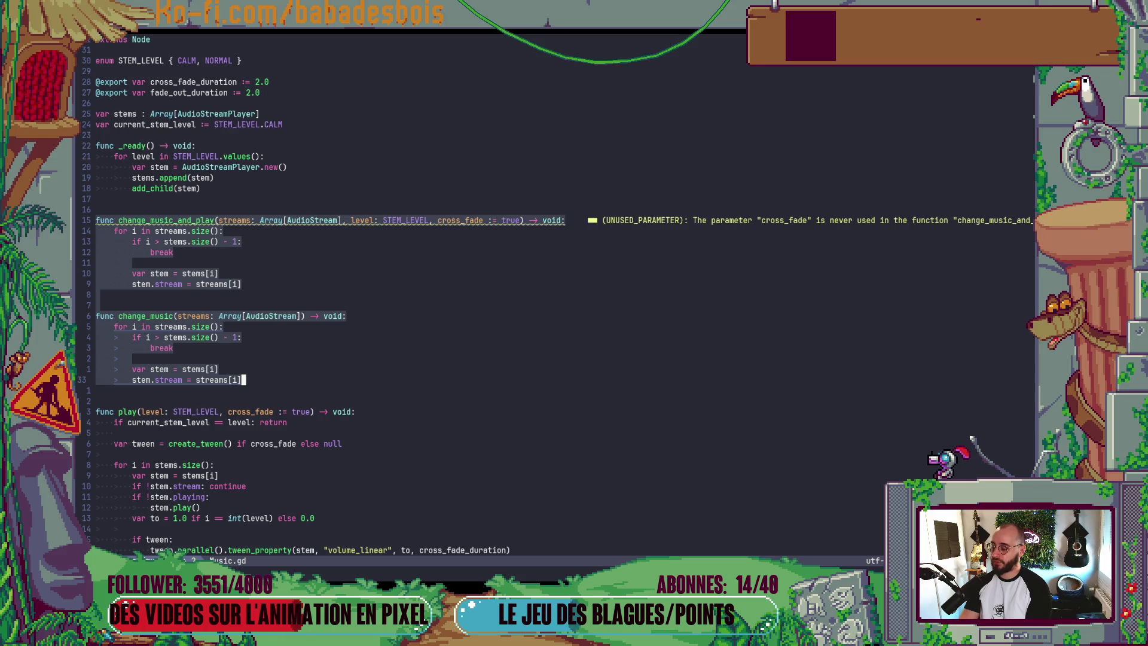
key("Escape")
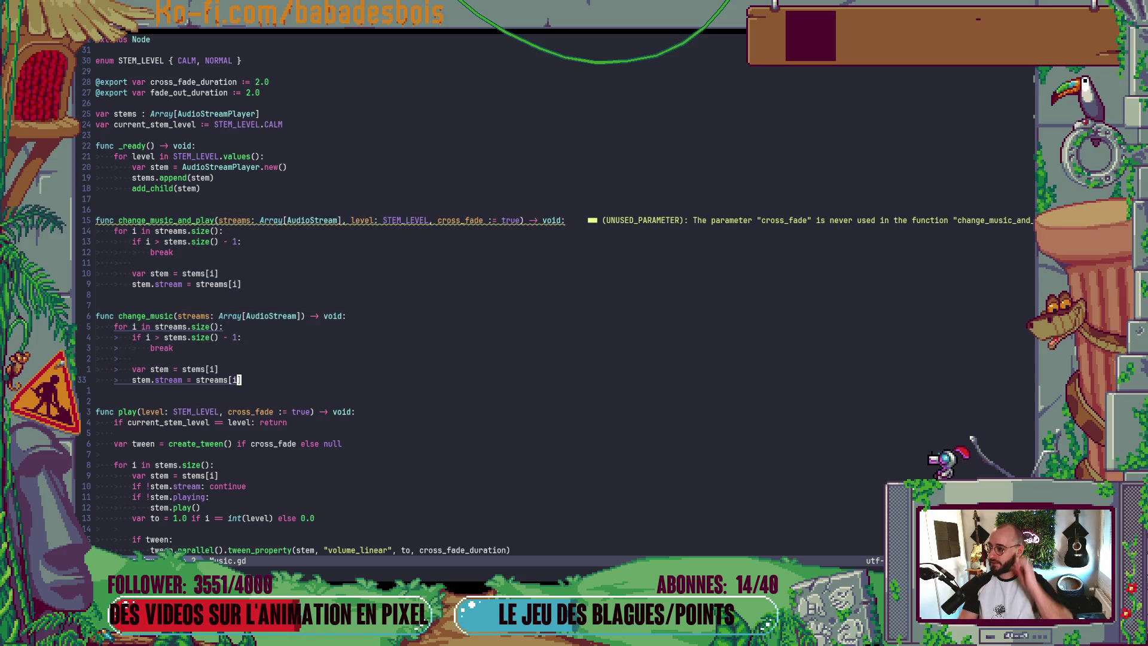
scroll(413, 245, "down", 6)
left_click_drag(292, 203, 260, 530)
left_click(433, 436)
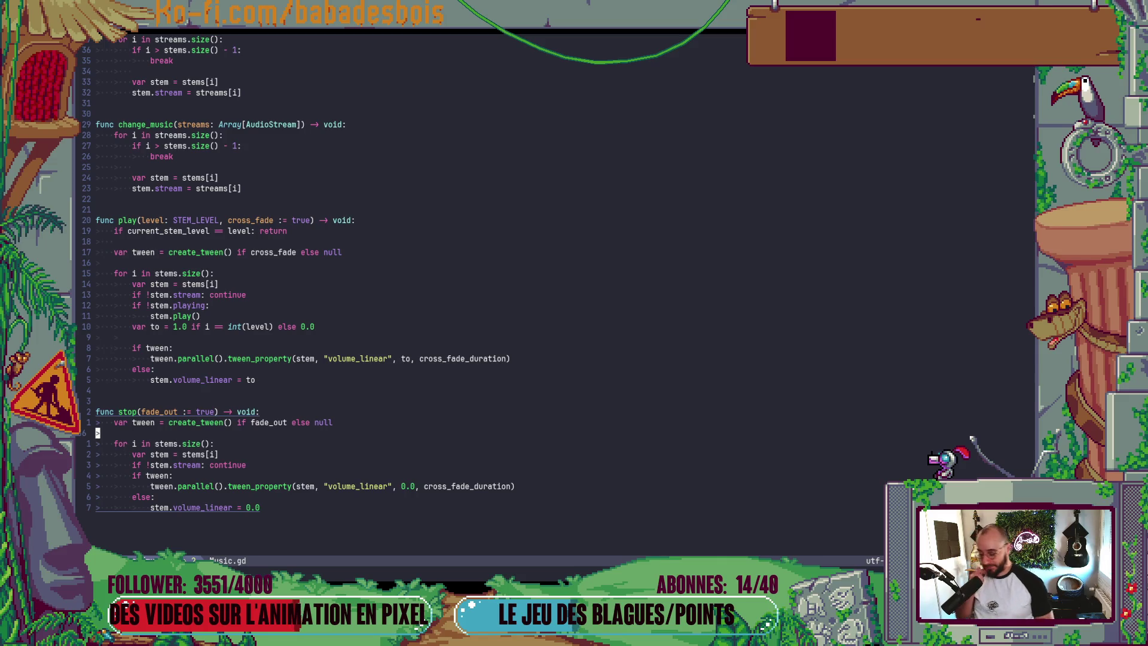
key("minus")
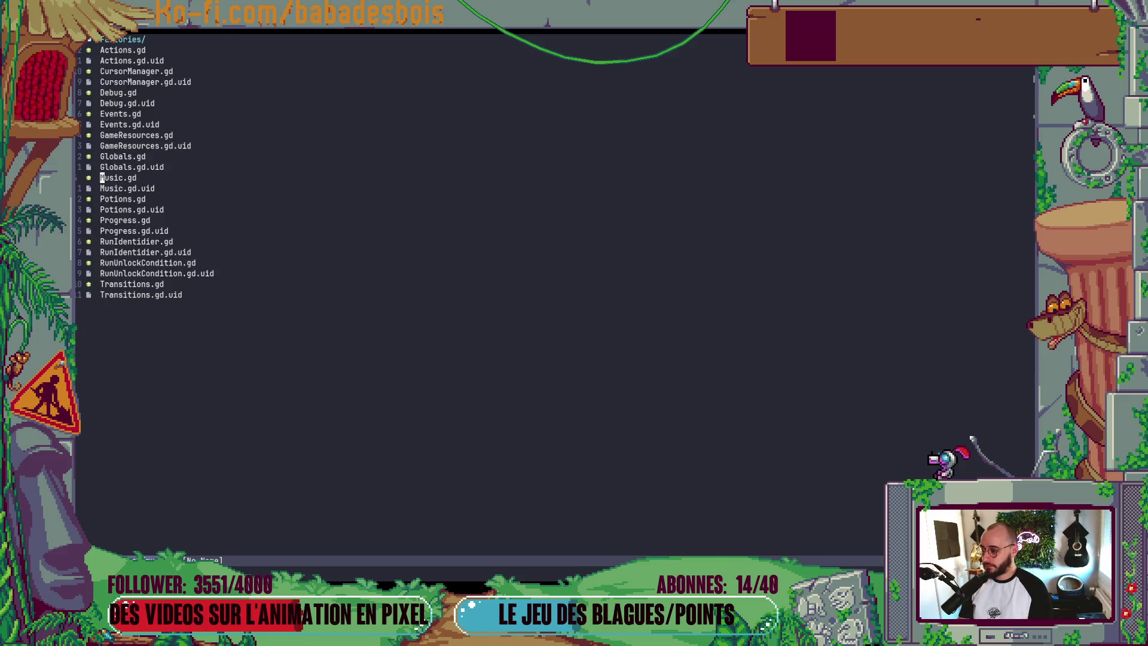
Step: Create a new `Music/` folder in the script directory listing
type("OMusic/")
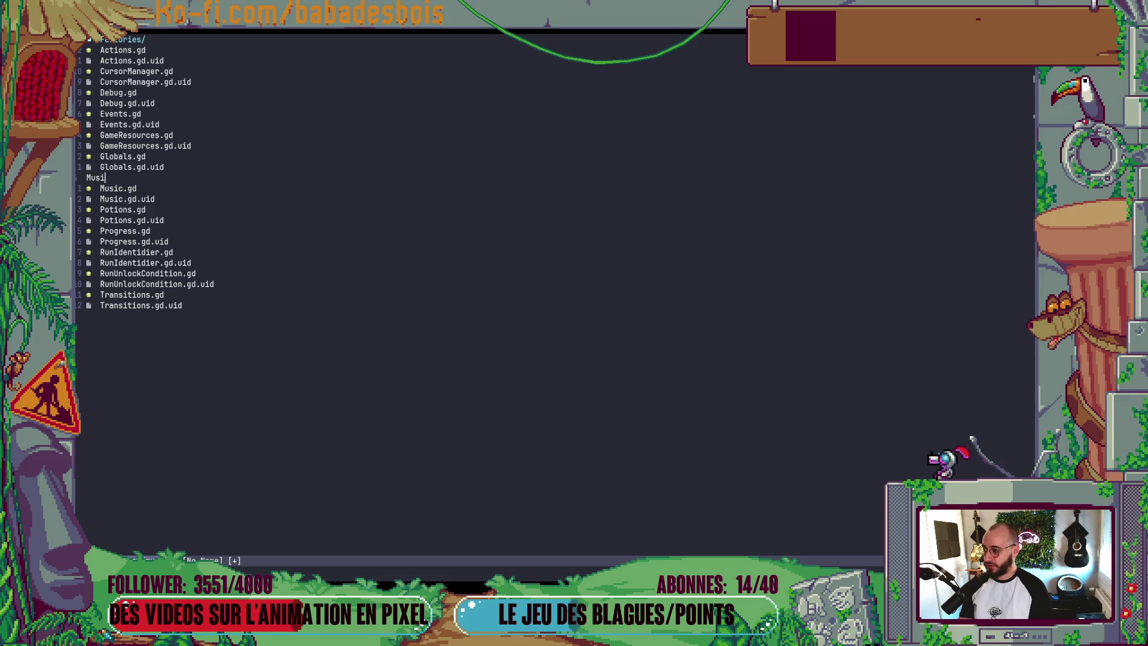
key("Escape")
type(":w")
key("Return")
key("y")
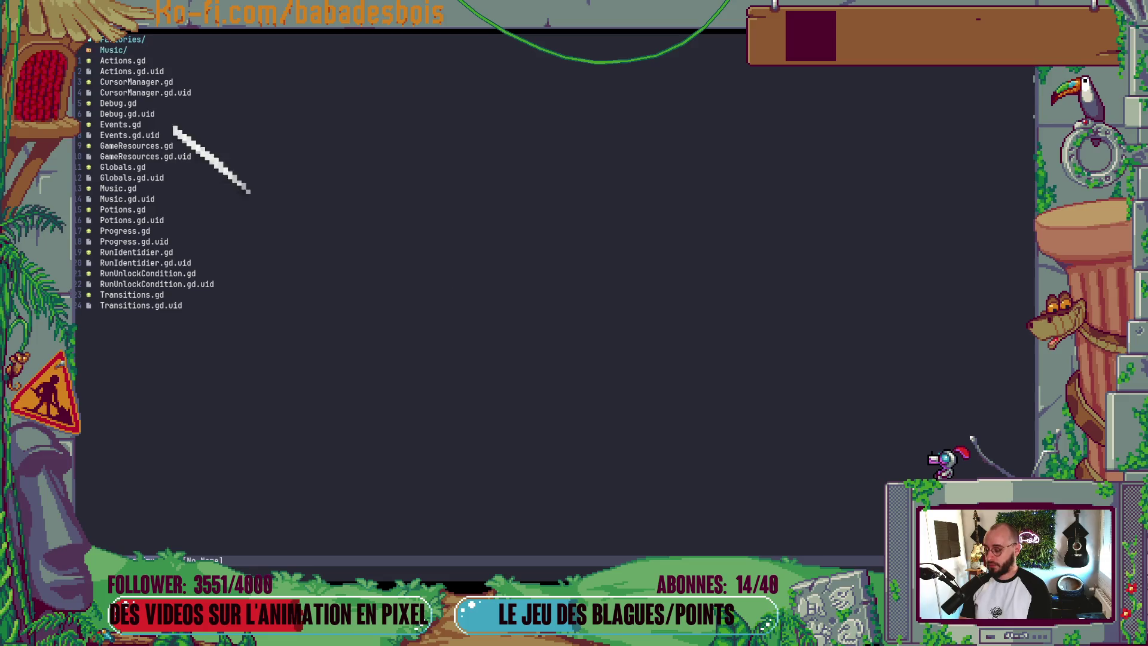
Step: Move Music.gd and Music.gd.uid into the Music folder
key("j")
key("j")
key("j")
key("j")
key("j")
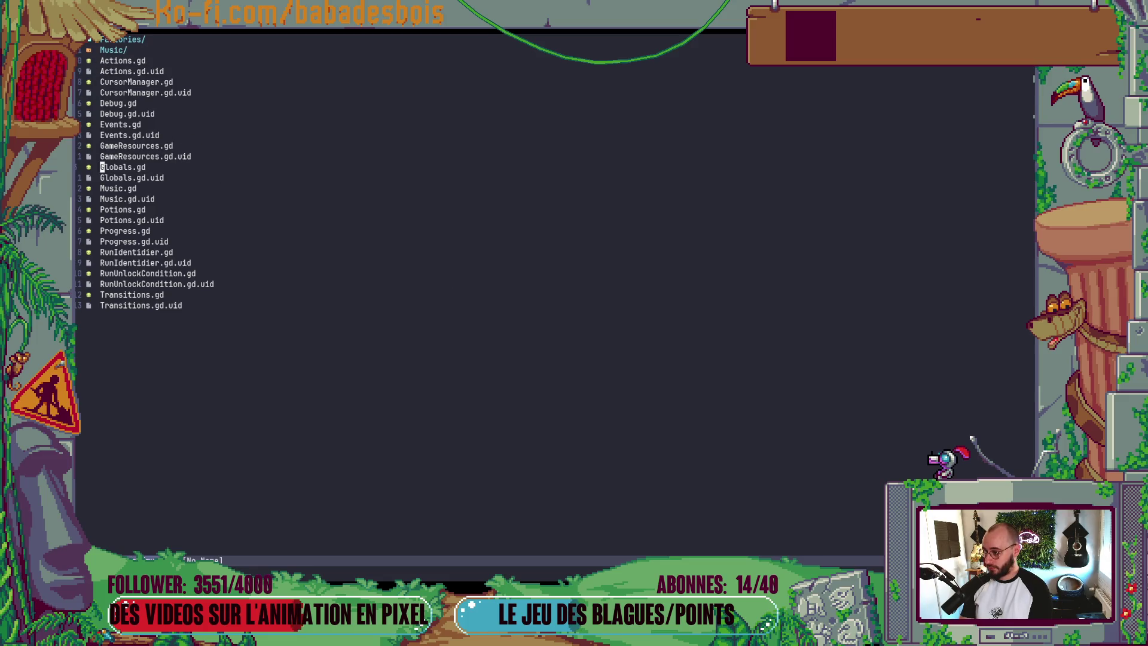
key("d")
key("d")
key("d")
key("k")
key("k")
key("k")
key("k")
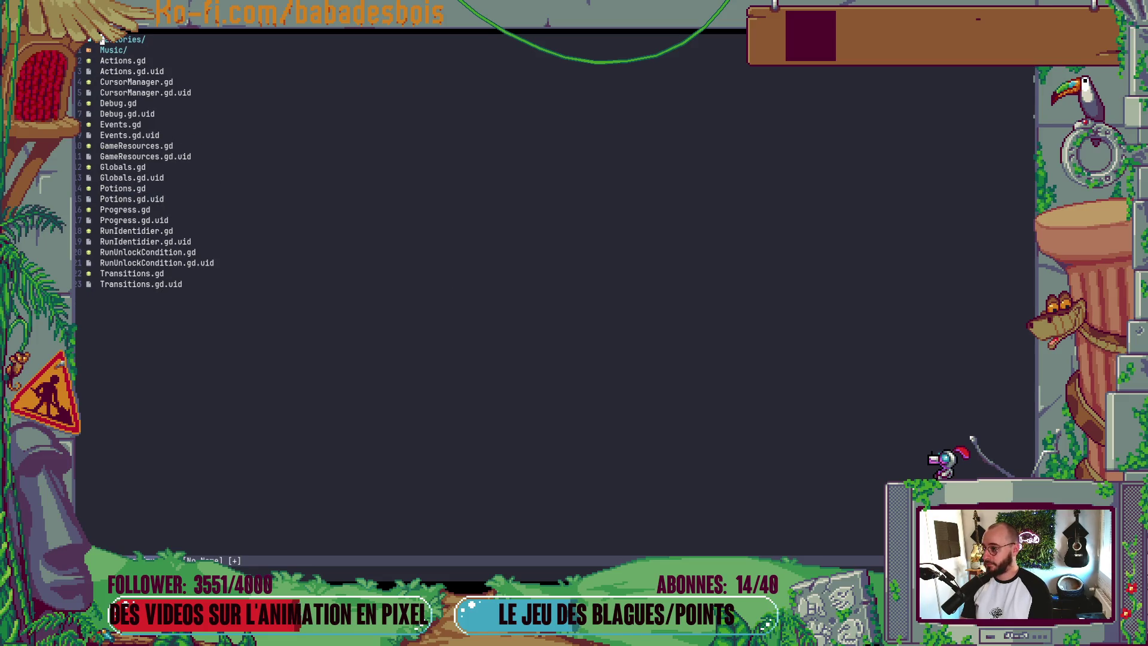
key("Return")
key("p")
key("colon")
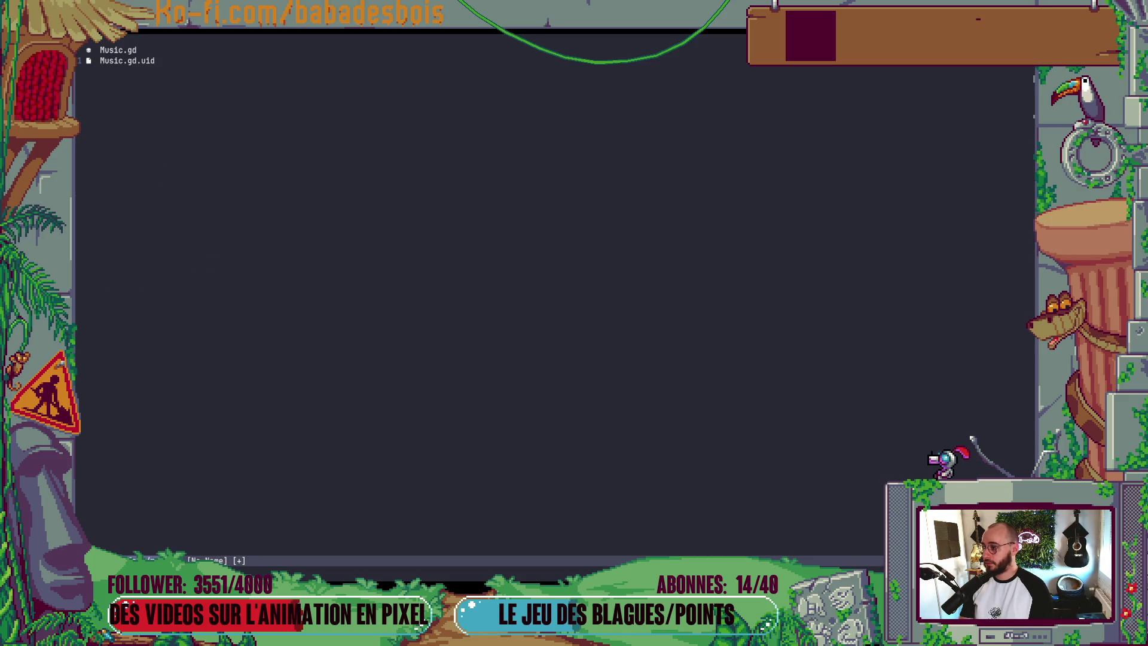
type("w")
key("Return")
Step: Create an empty MusicPlayer.gd in the Music folder and open it
type("y")
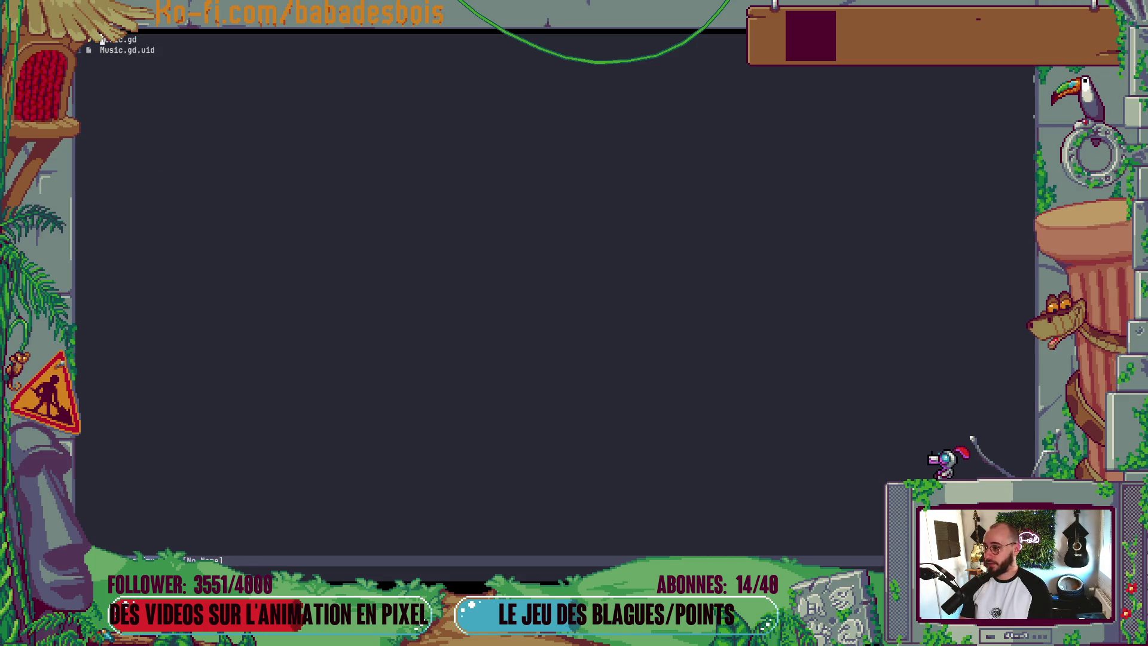
type("oMas")
key("BackSpace")
key("BackSpace")
type("usicPlayer.")
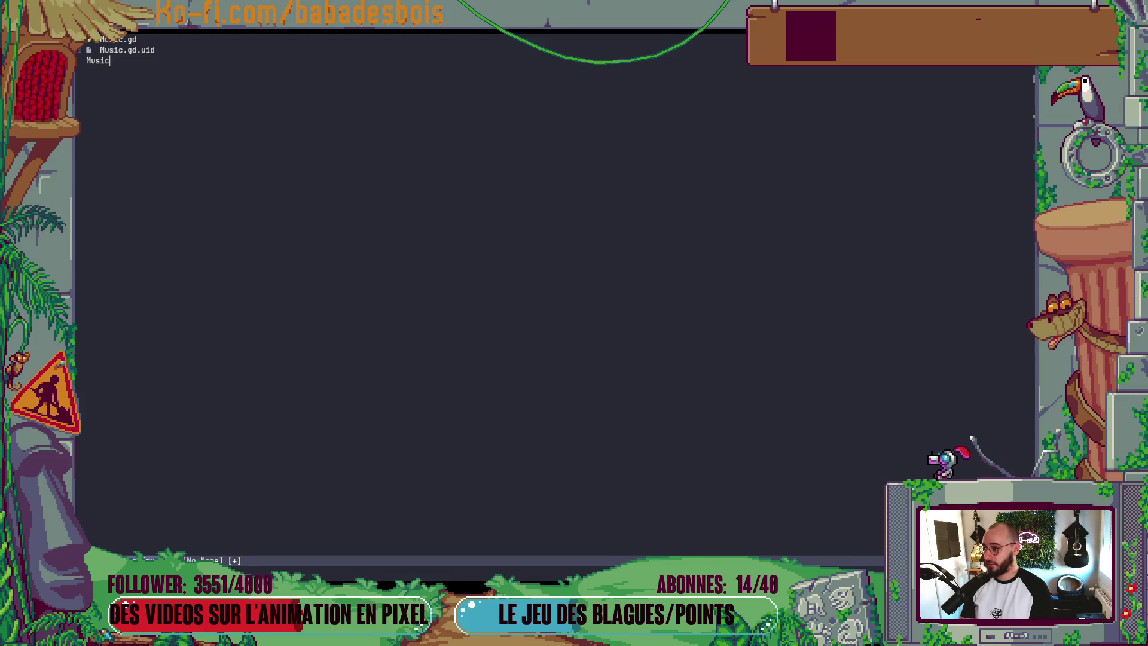
type("gd")
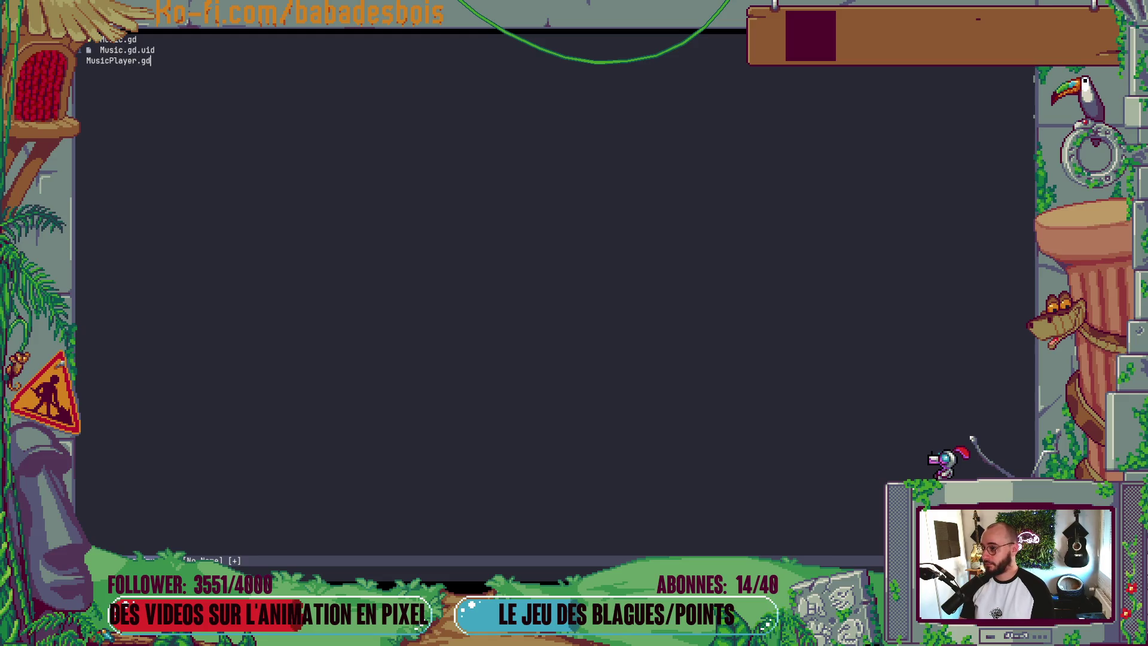
key("Escape")
type(":w")
key("Return")
key("y")
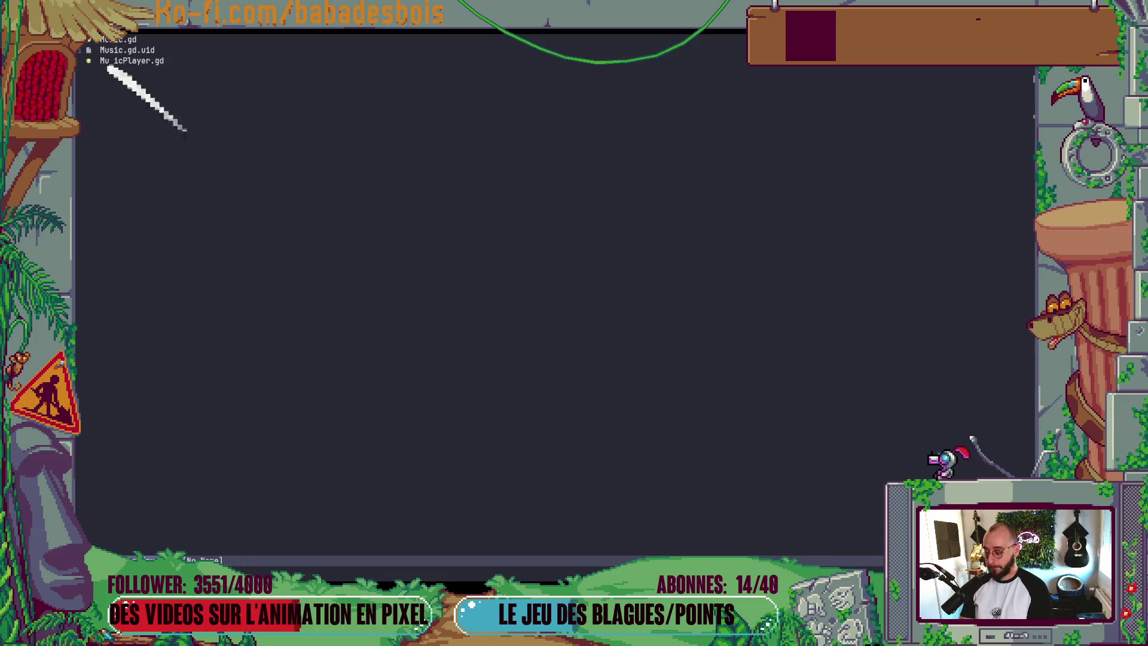
key("Return")
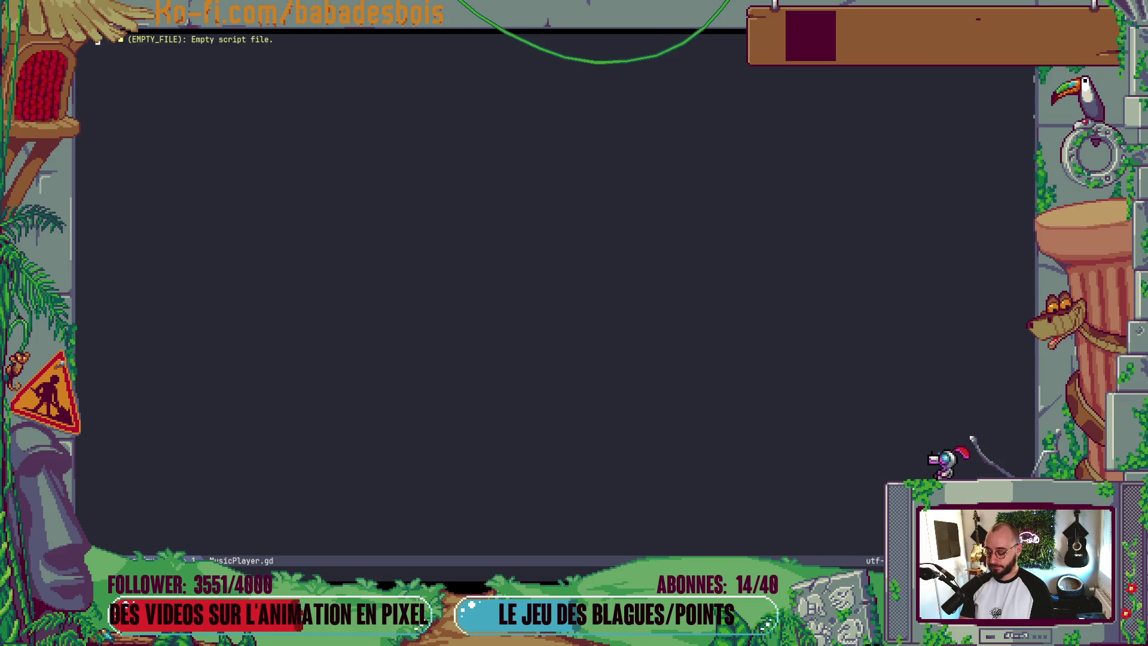
Step: Search project files for "Music" with the file finder
key("space")
key("f")
key("f")
type("Musi")
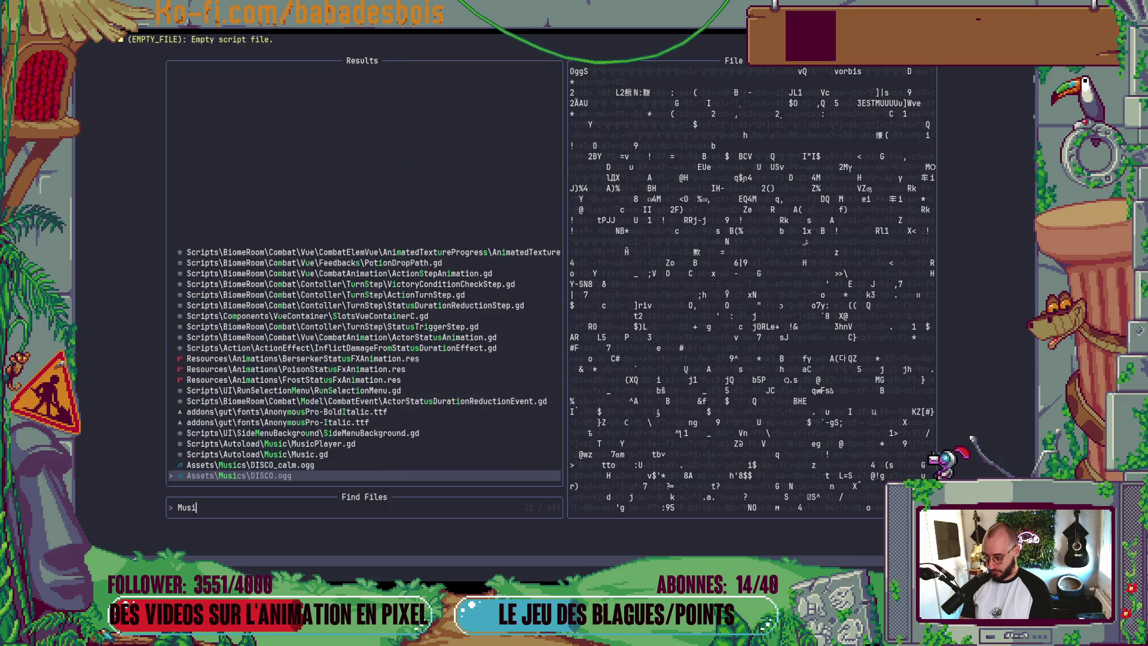
type("c")
Step: Open Music.gd in a split beside the empty MusicPlayer.gd and select the enum lines
key("Up")
key("Up")
key("Return")
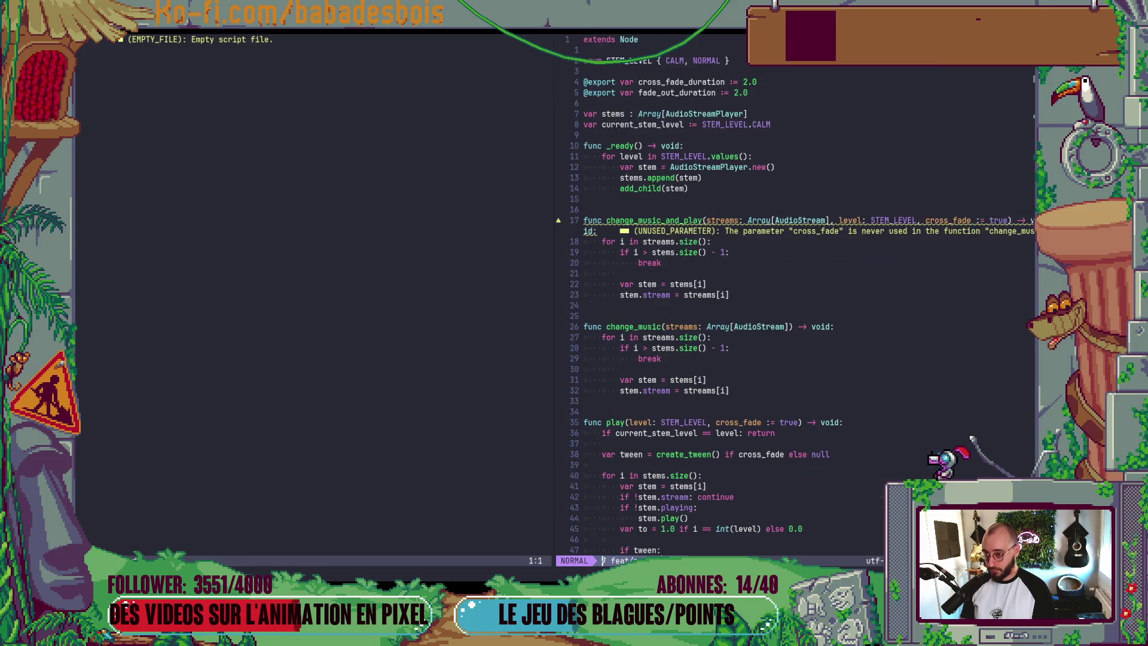
key("j")
key("j")
key("shift+v")
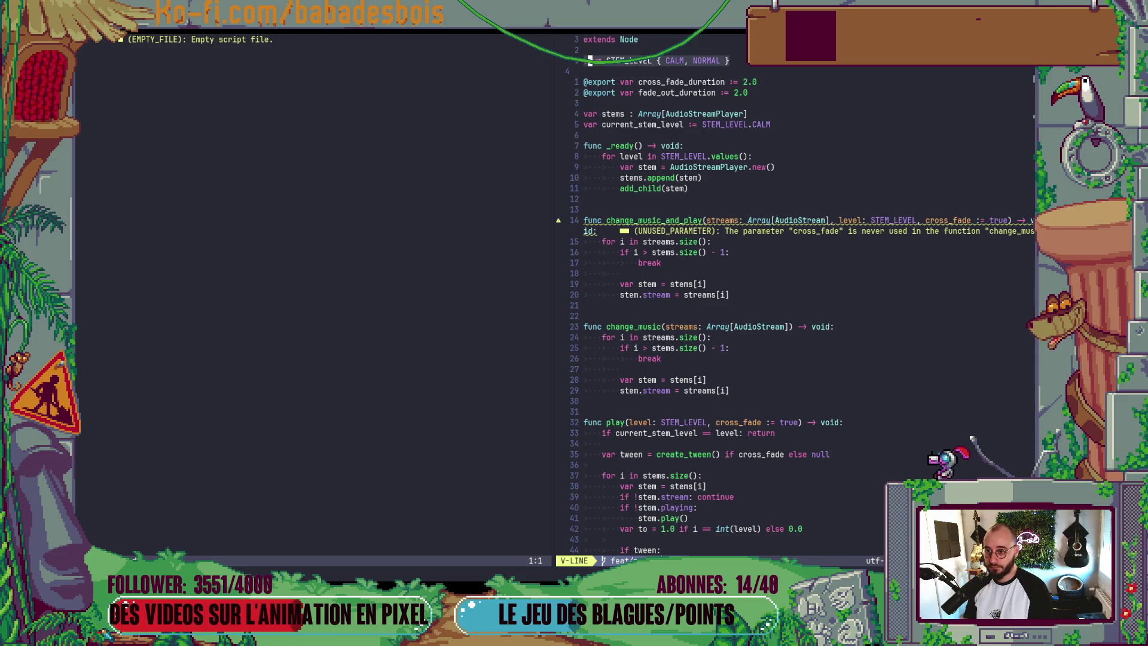
key("j")
key("j")
key("j")
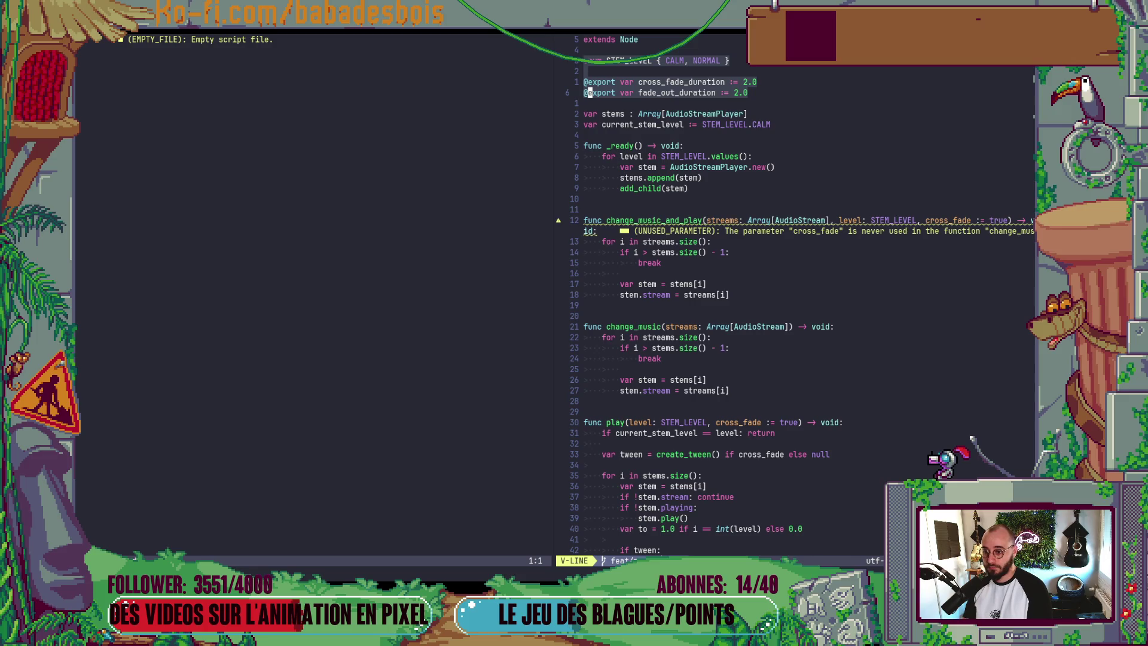
key("Escape")
Step: Move the STEM_LEVEL enum from Music.gd into MusicPlayer.gd
key("j")
key("j")
key("shift+v")
key("j")
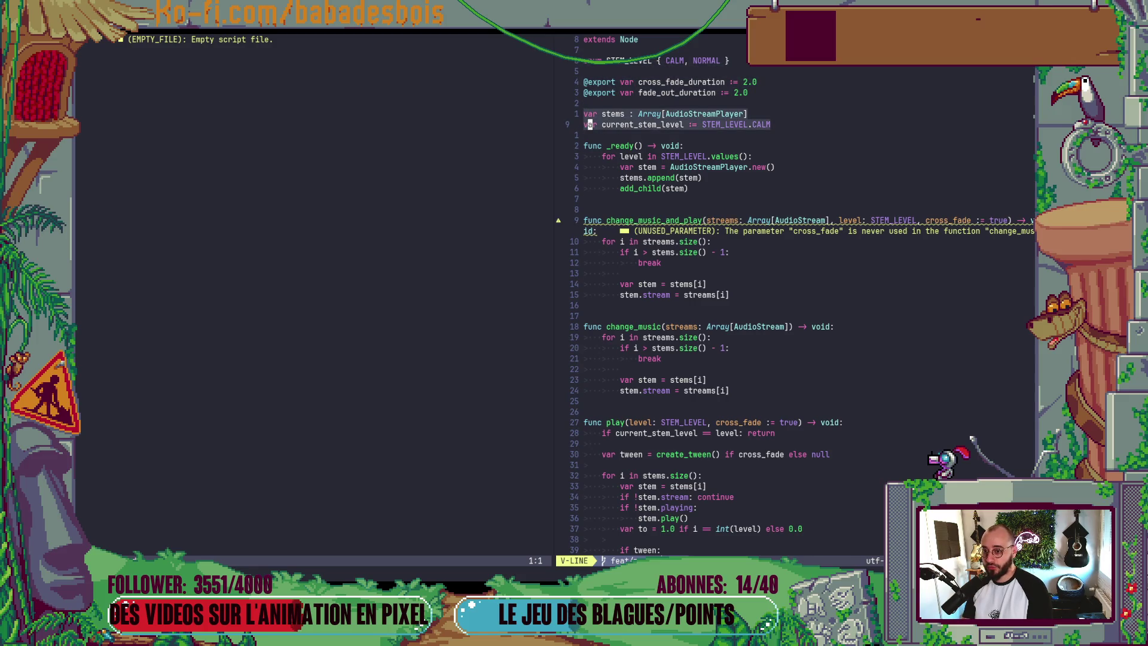
key("Escape")
key("k")
key("k")
key("k")
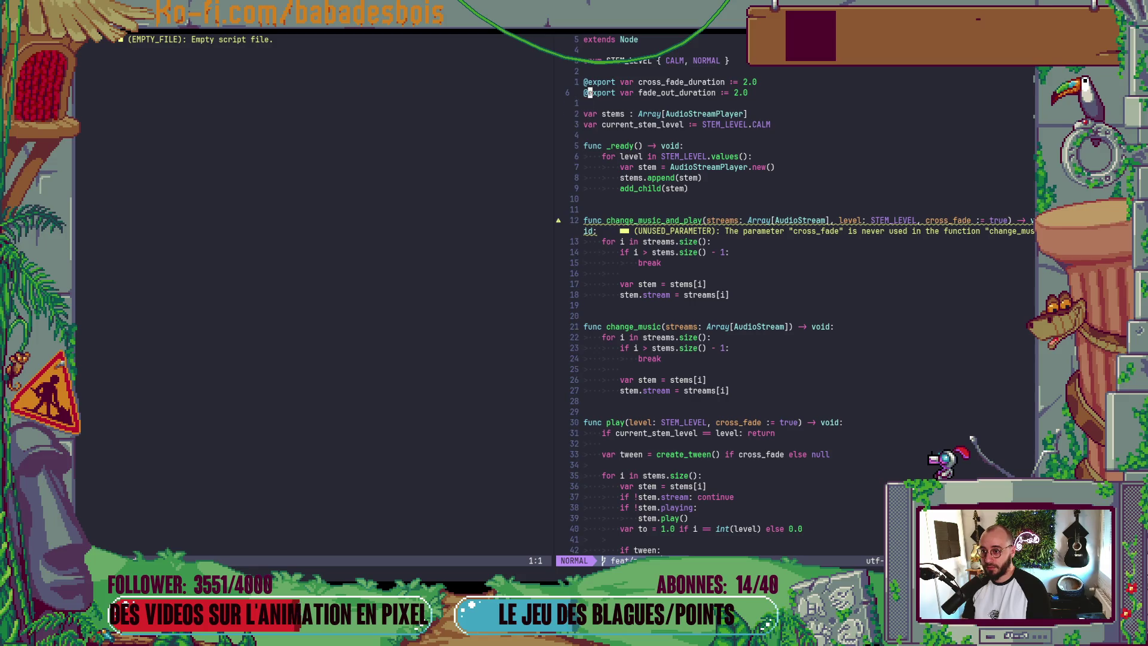
key("d")
key("d")
key("ctrl+w")
key("h")
key("p")
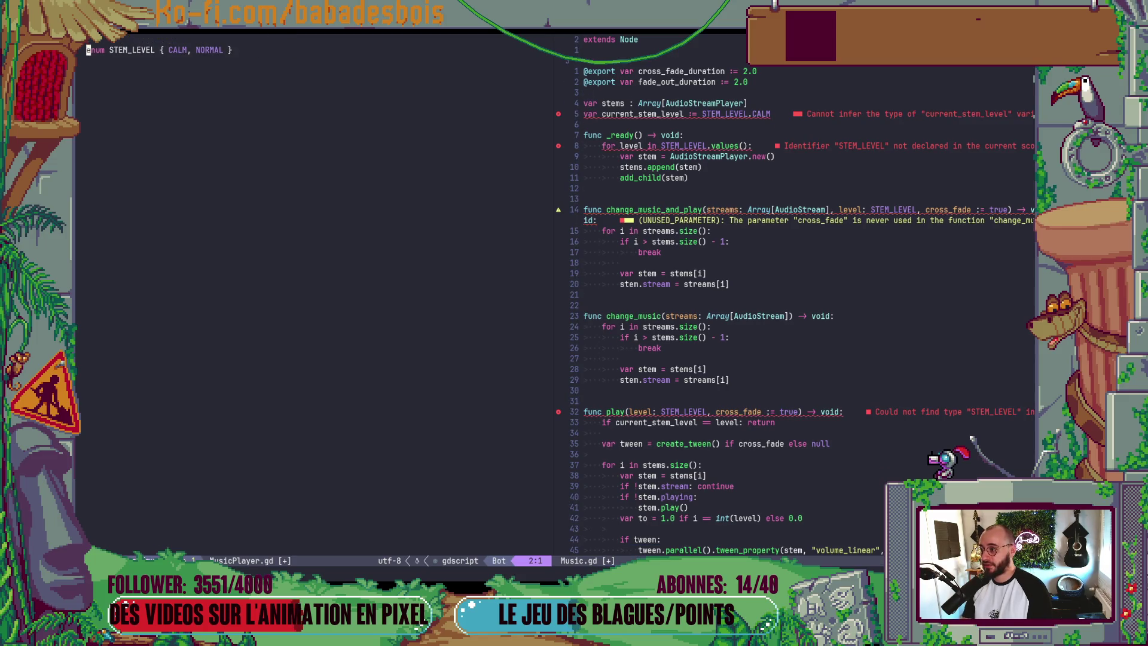
Step: Move the stems variables and _ready function from Music.gd into MusicPlayer.gd below the enum
key("ctrl+w")
key("l")
key("j")
key("j")
key("j")
key("j")
key("shift+v")
key("j")
key("j")
key("j")
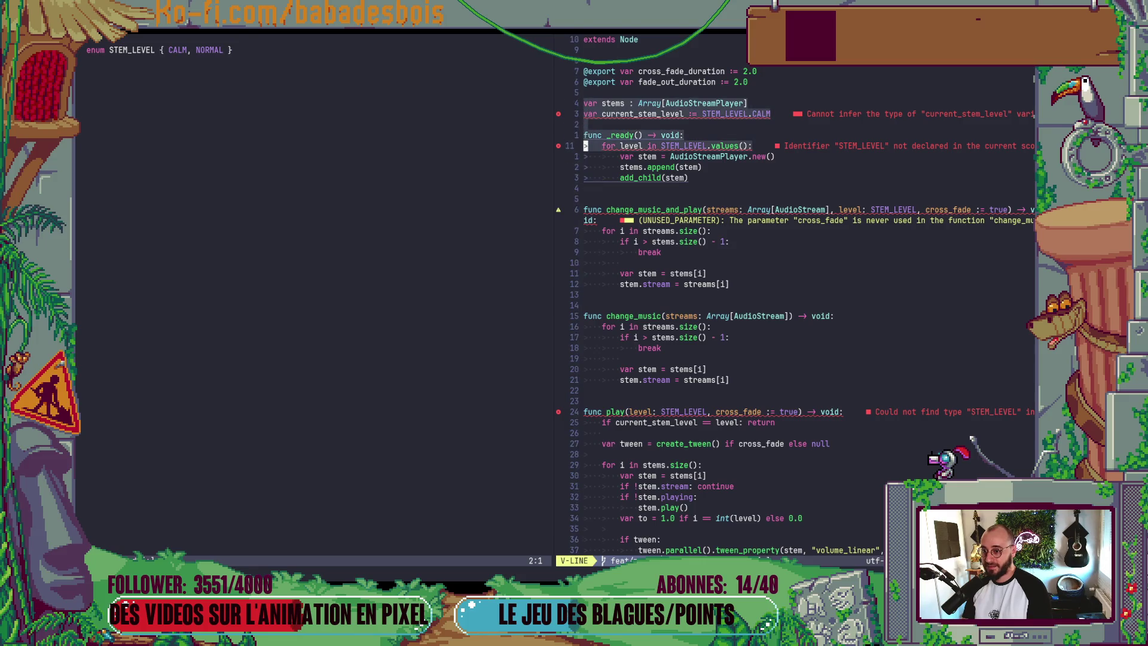
key("d")
key("ctrl+w")
key("h")
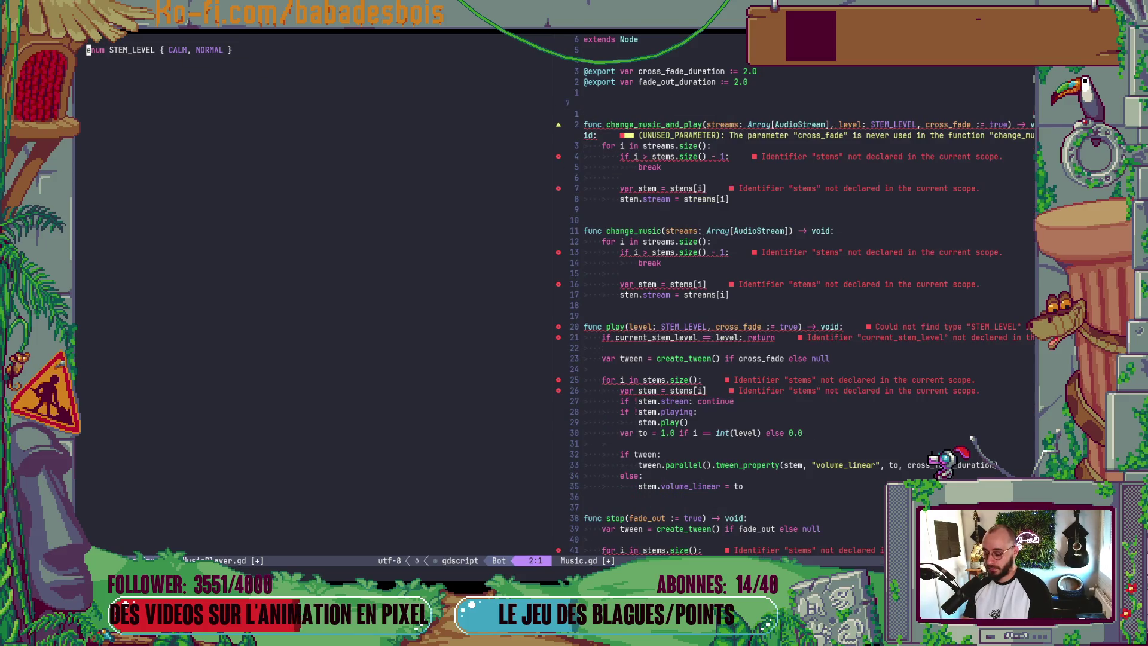
key("p")
Step: Save both Music.gd and MusicPlayer.gd with :wa
type(":wa")
key("Return")
key("j")
key("j")
key("j")
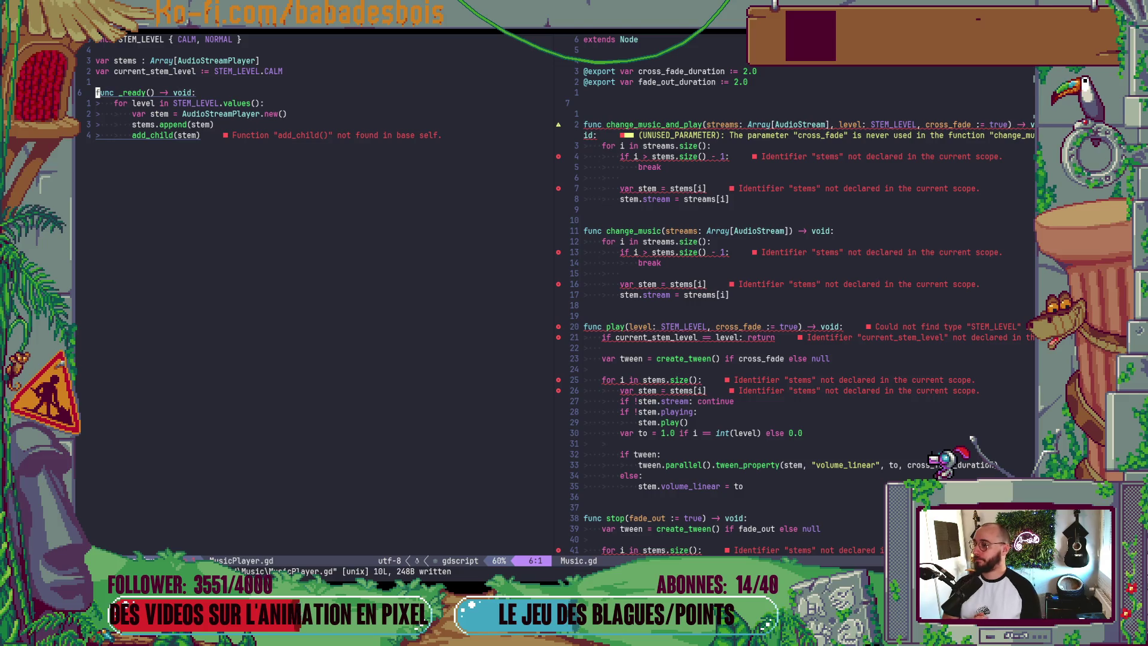
Step: Undo the stray paste and begin an 'extends Node' line at the top of the file
key("j")
key("j")
key("j")
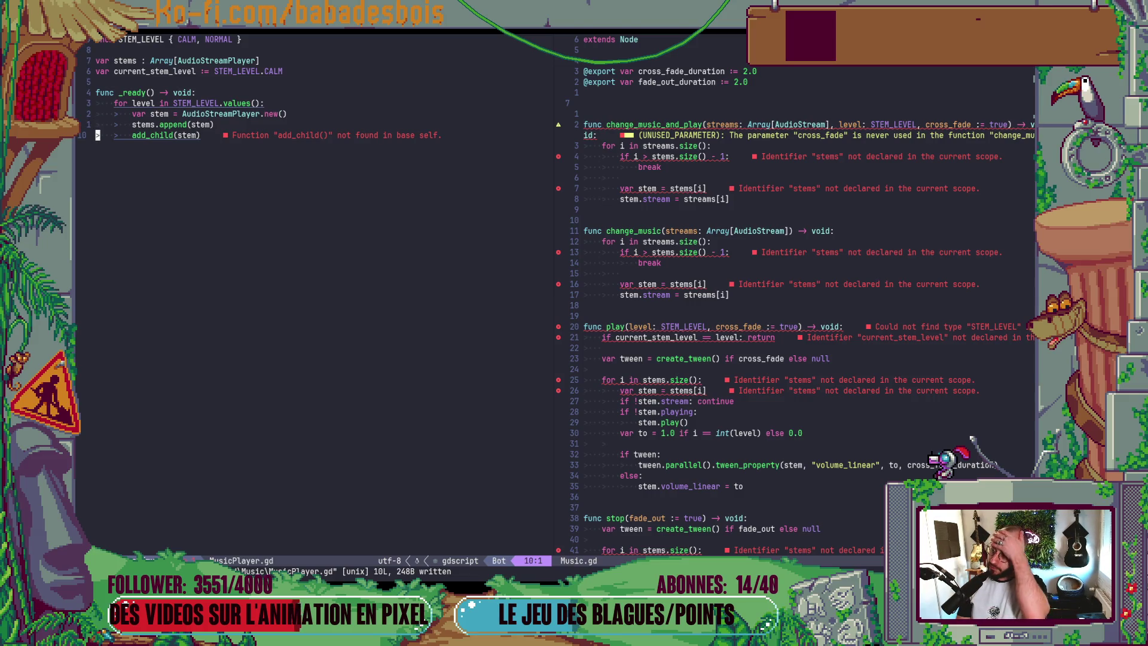
key("l")
key("l")
key("l")
key("k")
key("k")
key("k")
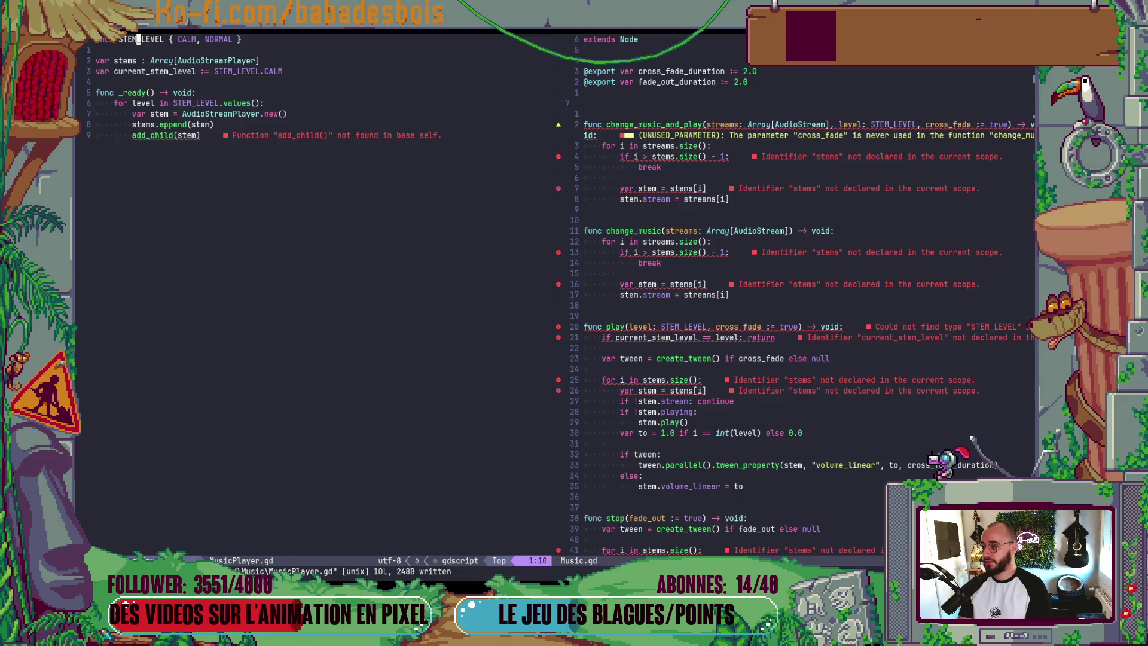
key("P")
type("u")
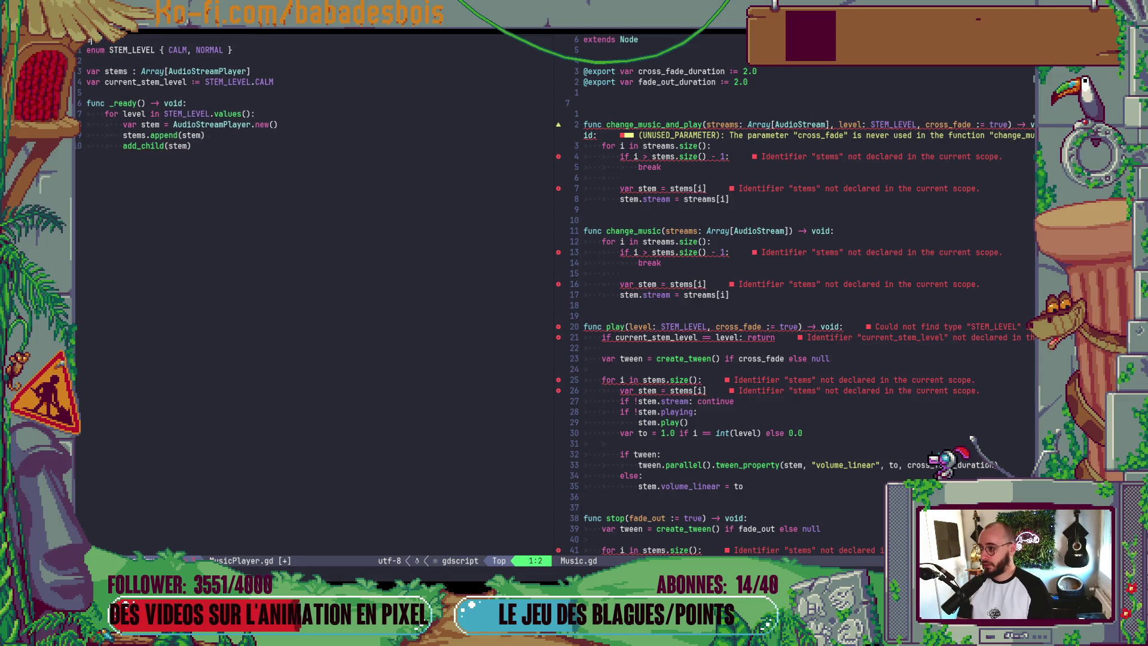
type("Oextends Mpde")
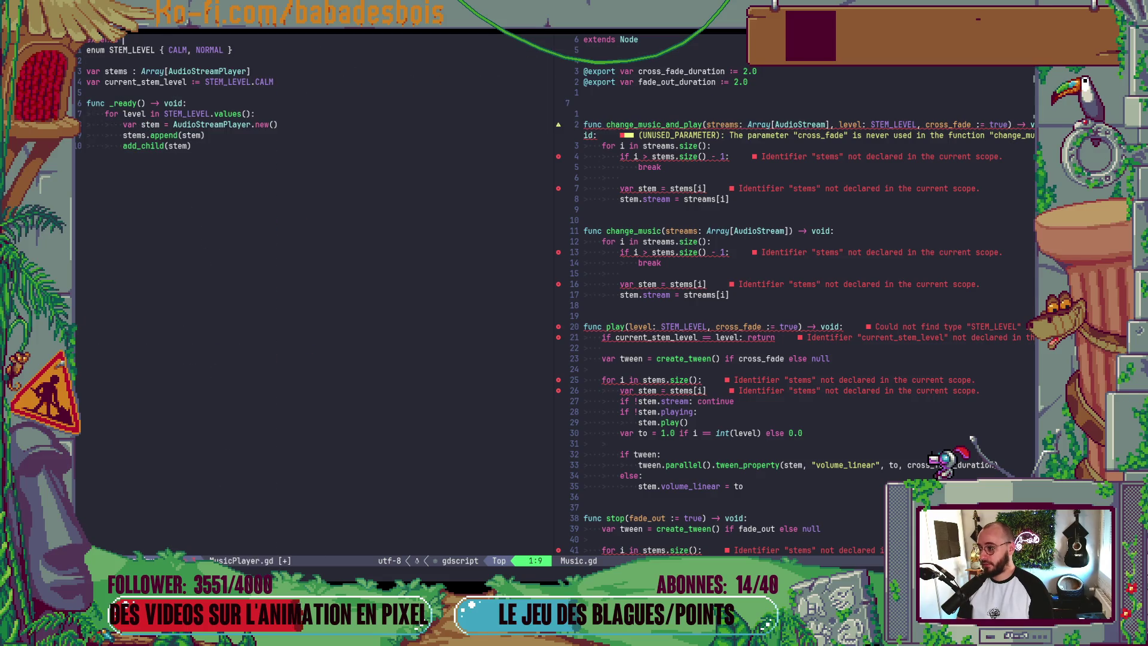
key("BackSpace")
key("BackSpace")
key("BackSpace")
Step: Complete the 'extends Node' line and save MusicPlayer.gd
type("Nod")
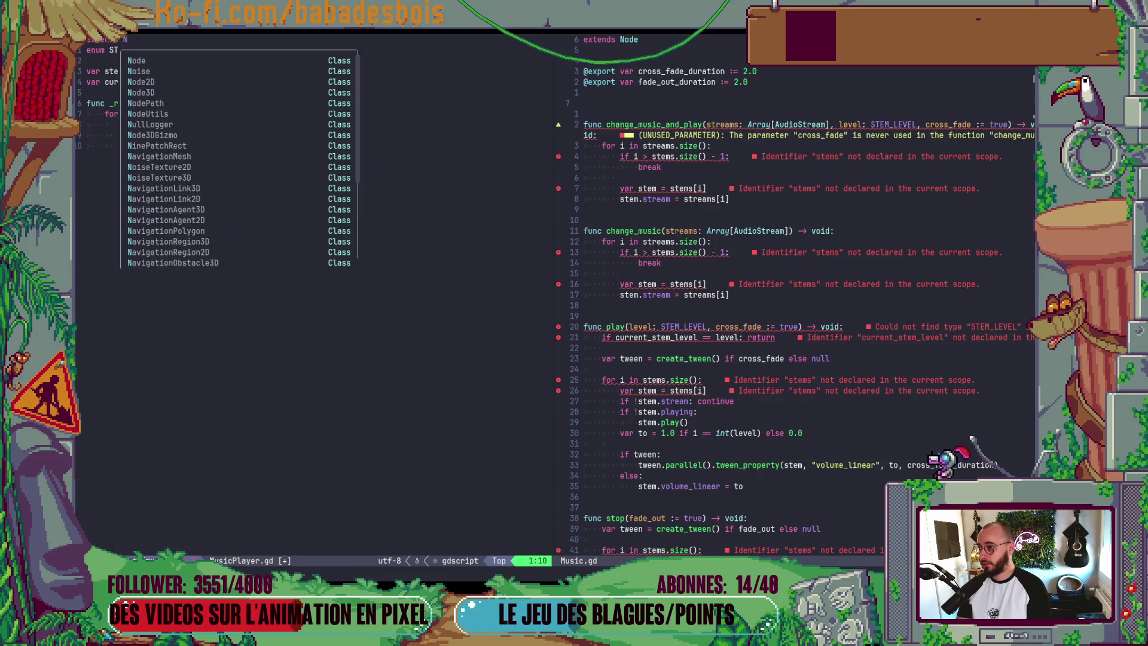
type("e")
key("Escape")
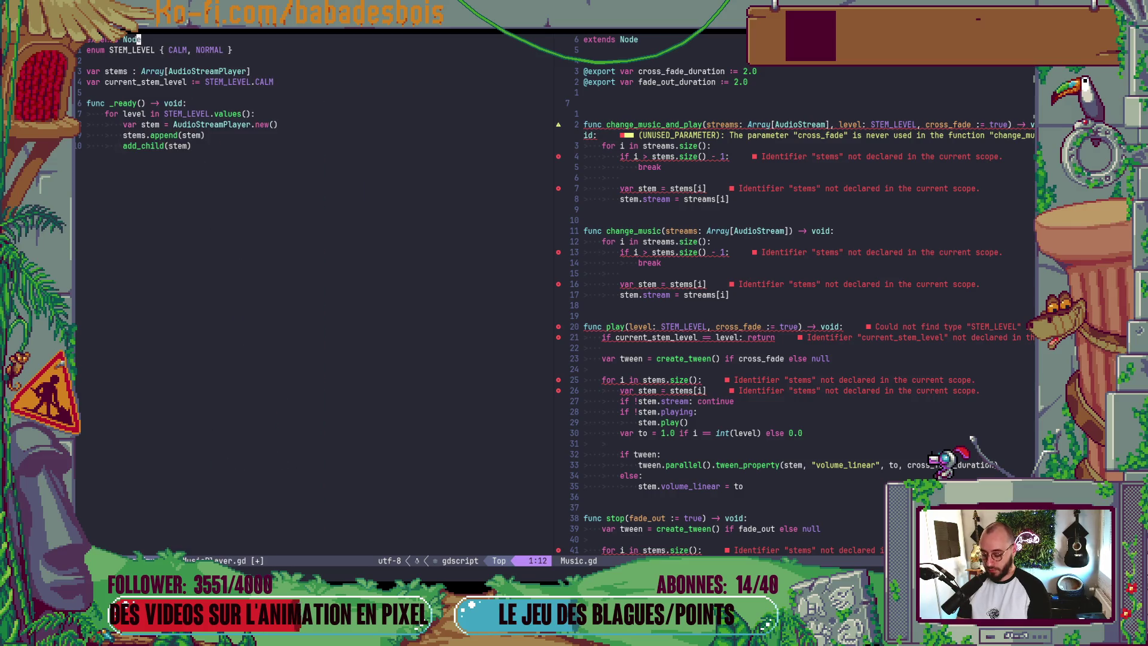
type(":w")
key("Return")
key("j")
key("j")
key("j")
Step: In Music.gd, delete the blank lines above change_music_and_play
key("j")
key("j")
key("j")
key("ctrl+w")
key("l")
key("j")
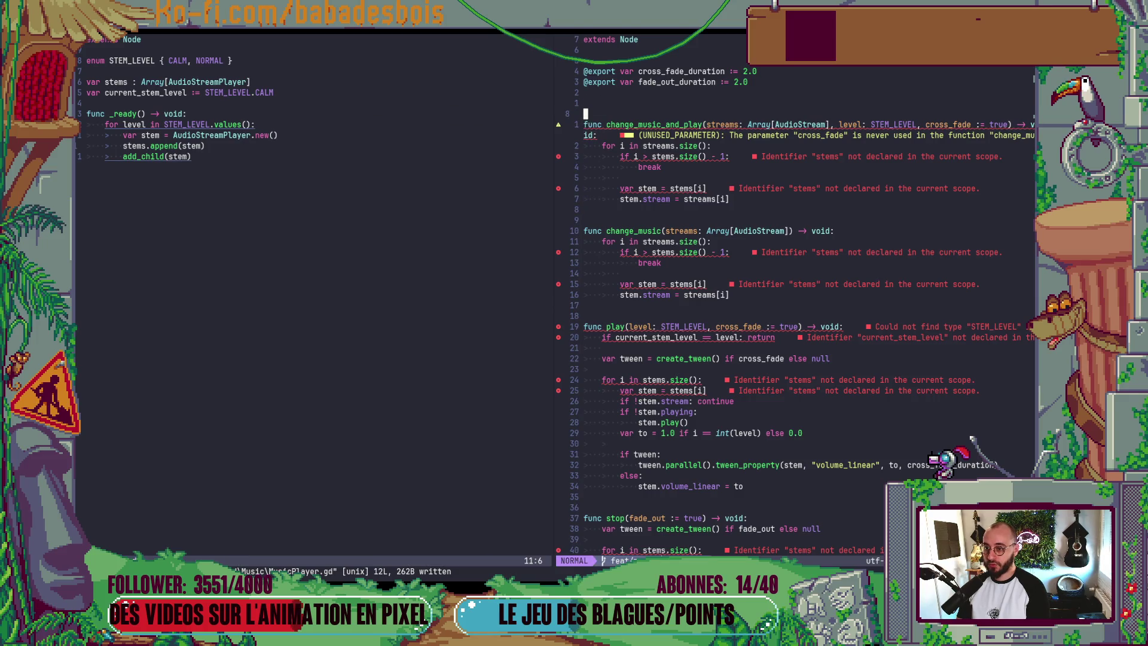
key("d")
key("d")
key("k")
key("d")
key("d")
key("j")
key("j")
key("k")
key("k")
key("k")
key("k")
key("k")
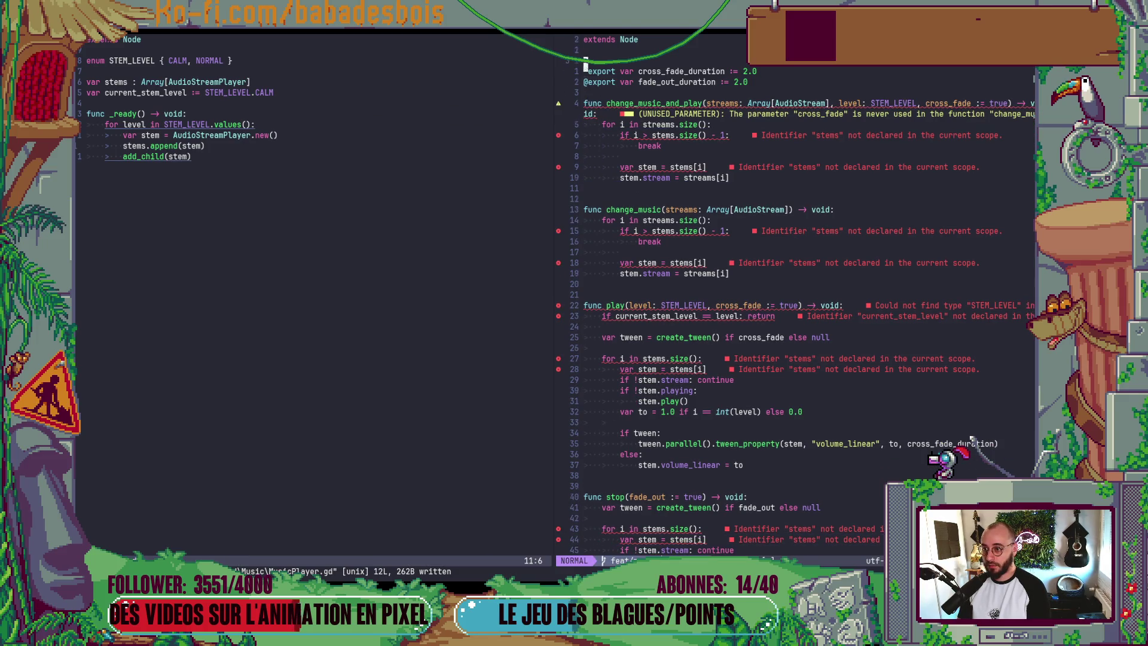
key("d")
key("d")
key("d")
key("d")
key("d")
key("d")
key("ctrl+w")
key("h")
key("k")
key("k")
key("k")
key("p")
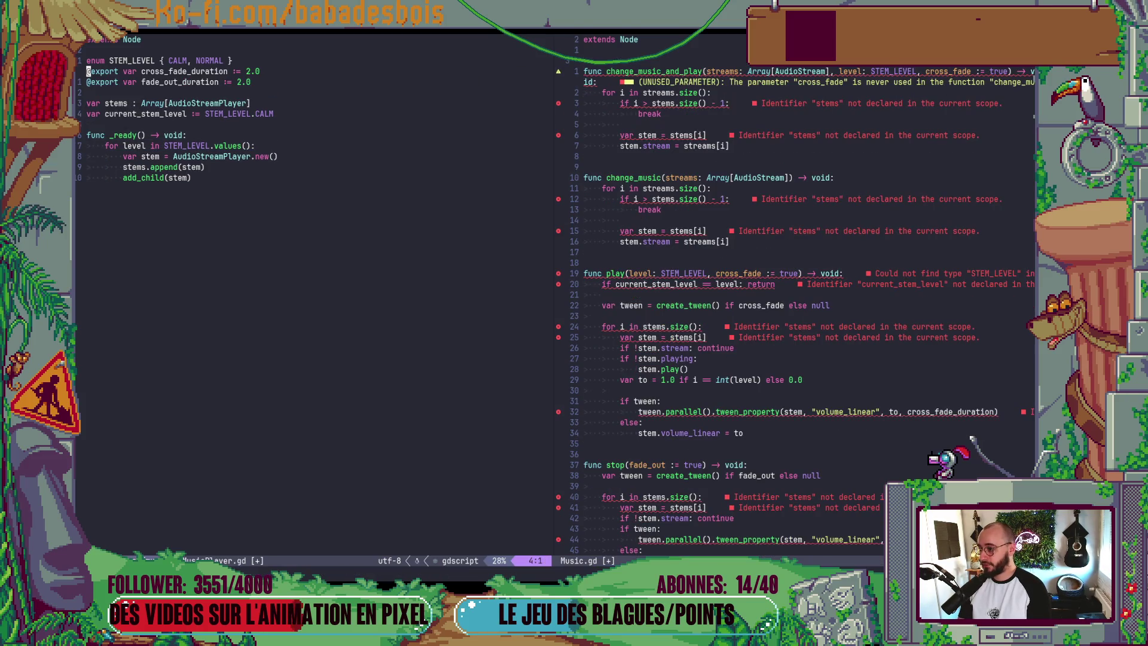
key("O")
key("Escape")
type(":w")
key("Return")
Step: Remove the leftover blank line in Music.gd and copy the change_music function lines
key("ctrl+w")
key("l")
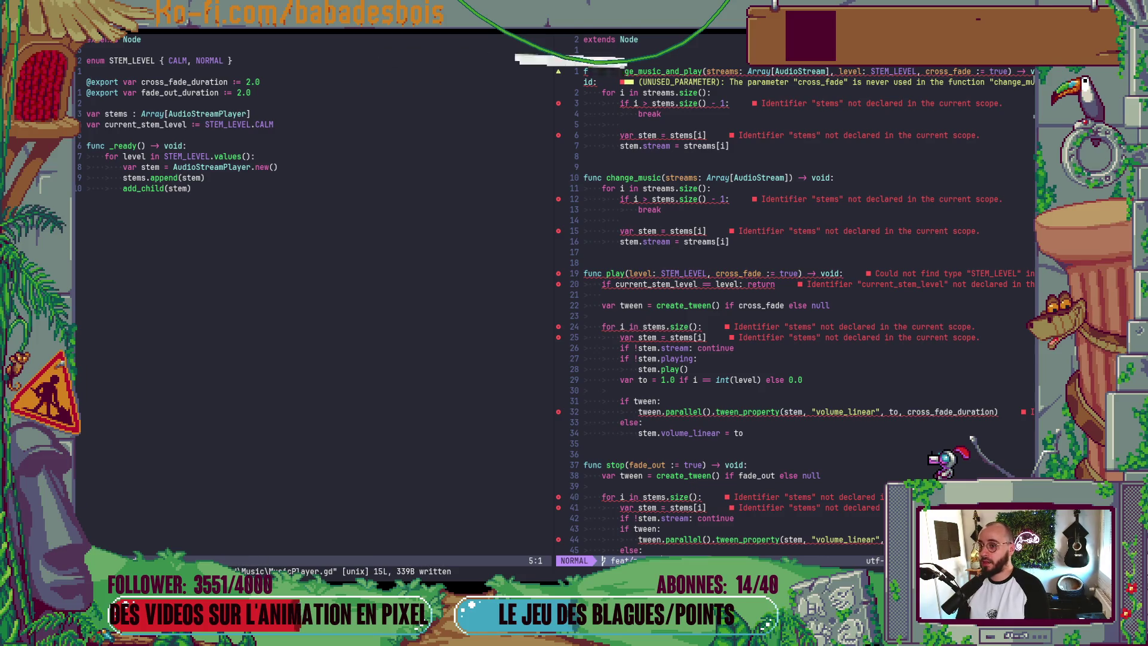
key("k")
key("d")
key("d")
key("j")
key("j")
key("j")
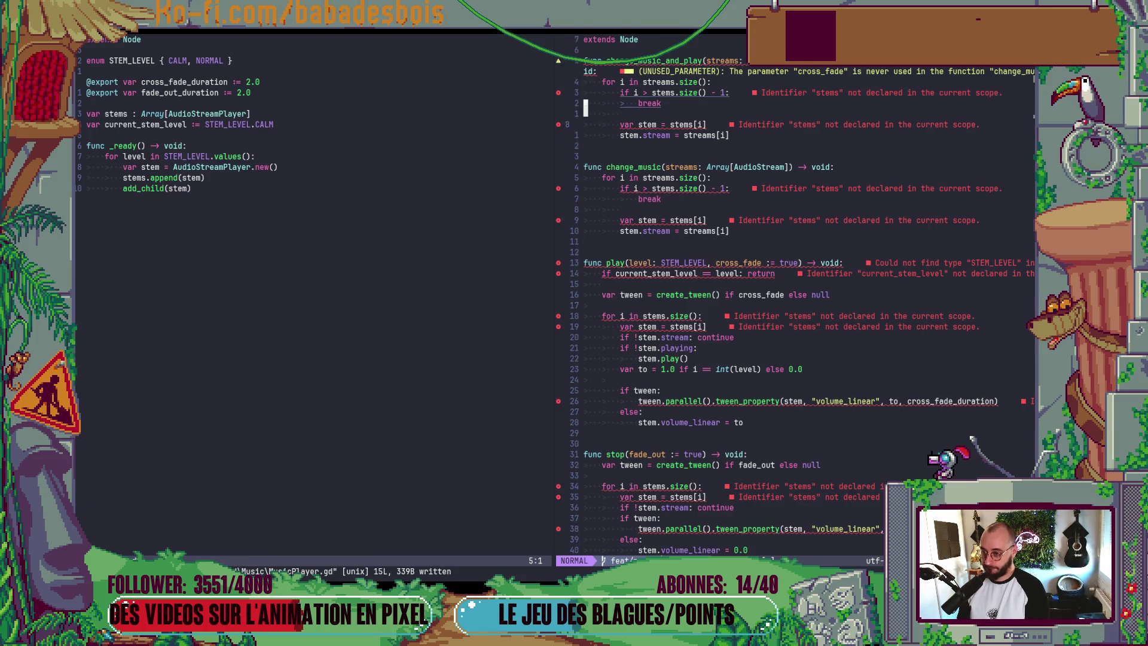
key("V")
key("k")
key("y")
key("ctrl+d")
Step: Cut the play and stop functions from Music.gd and paste them at the end of MusicPlayer.gd
key("k")
key("k")
key("k")
key("k")
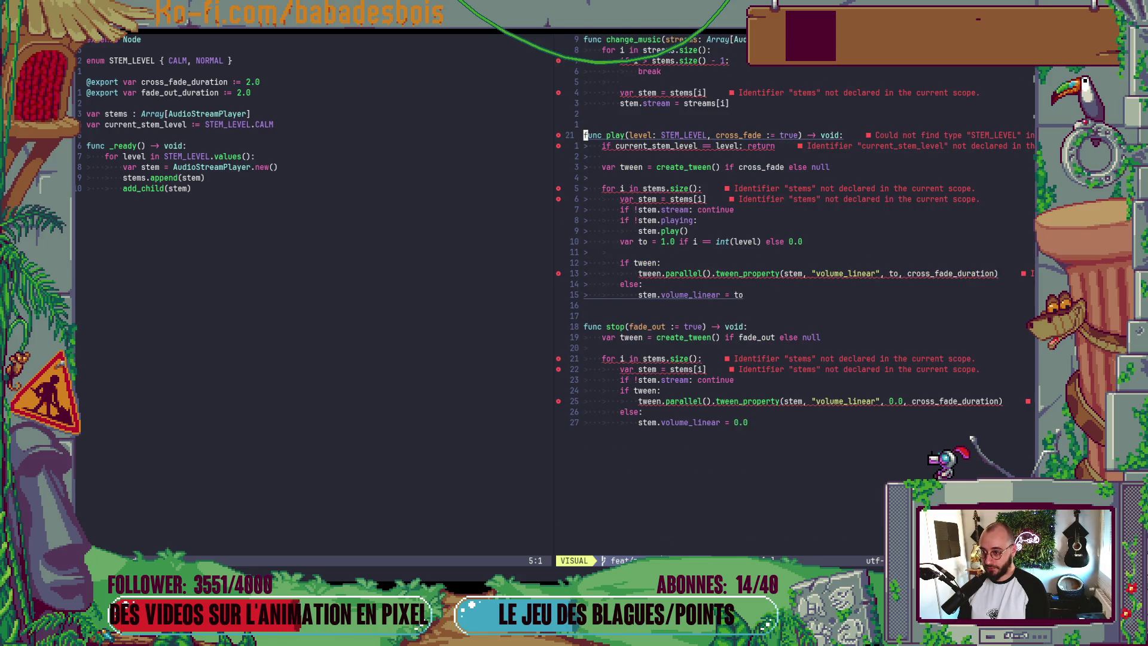
key("V")
key("G")
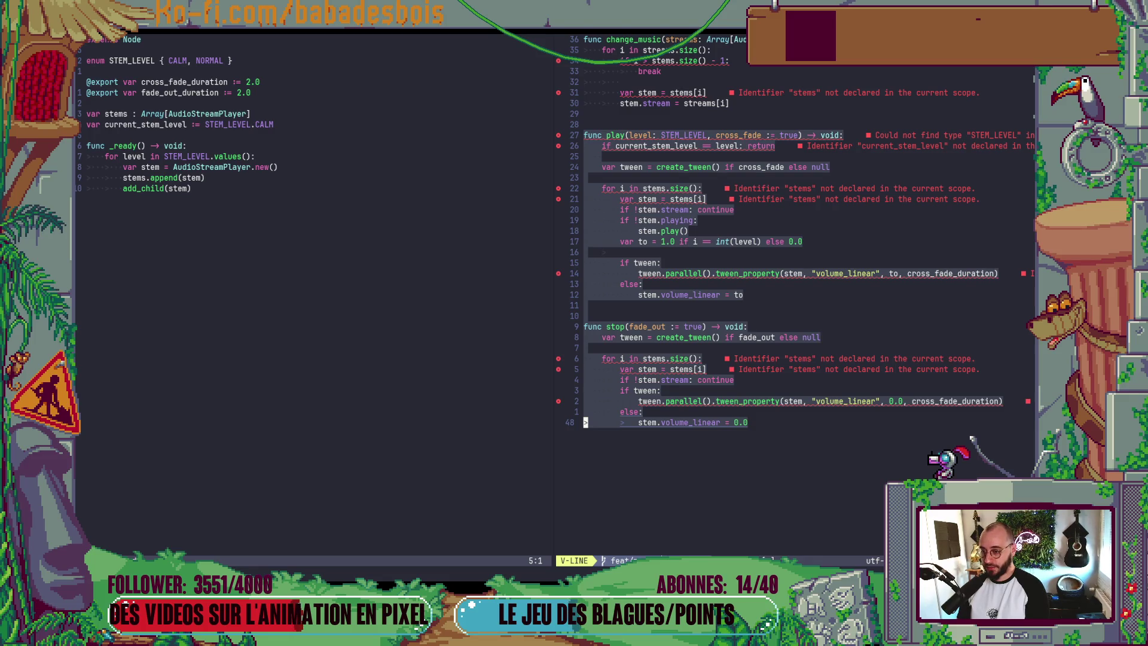
key("d")
key("ctrl+w")
key("h")
key("G")
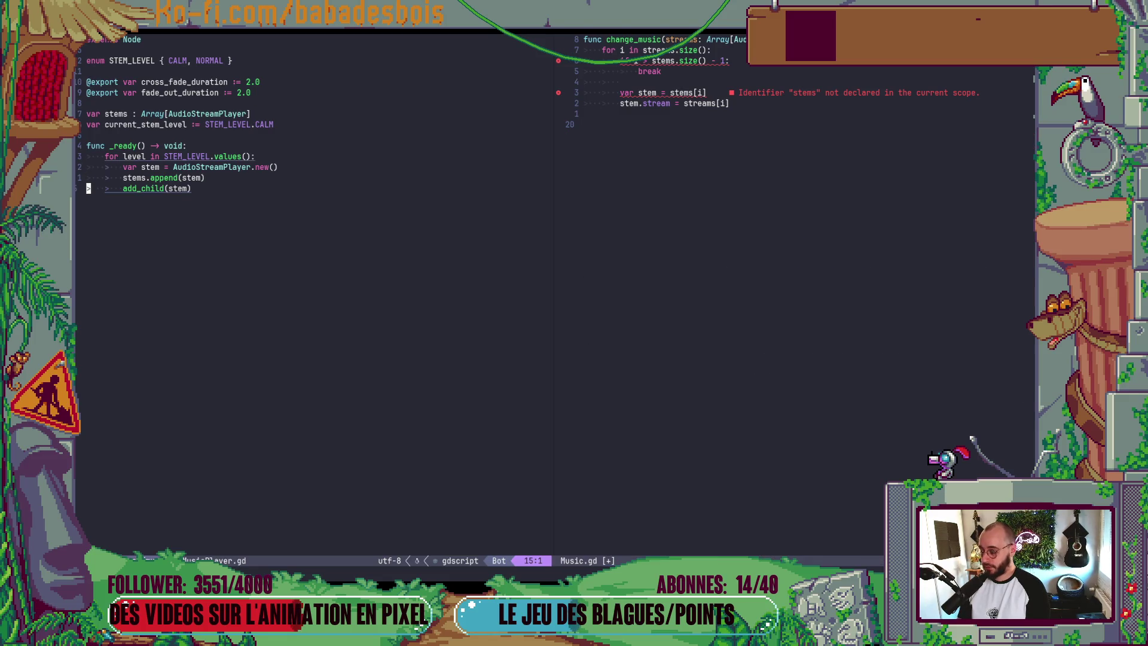
key("o")
key("Return")
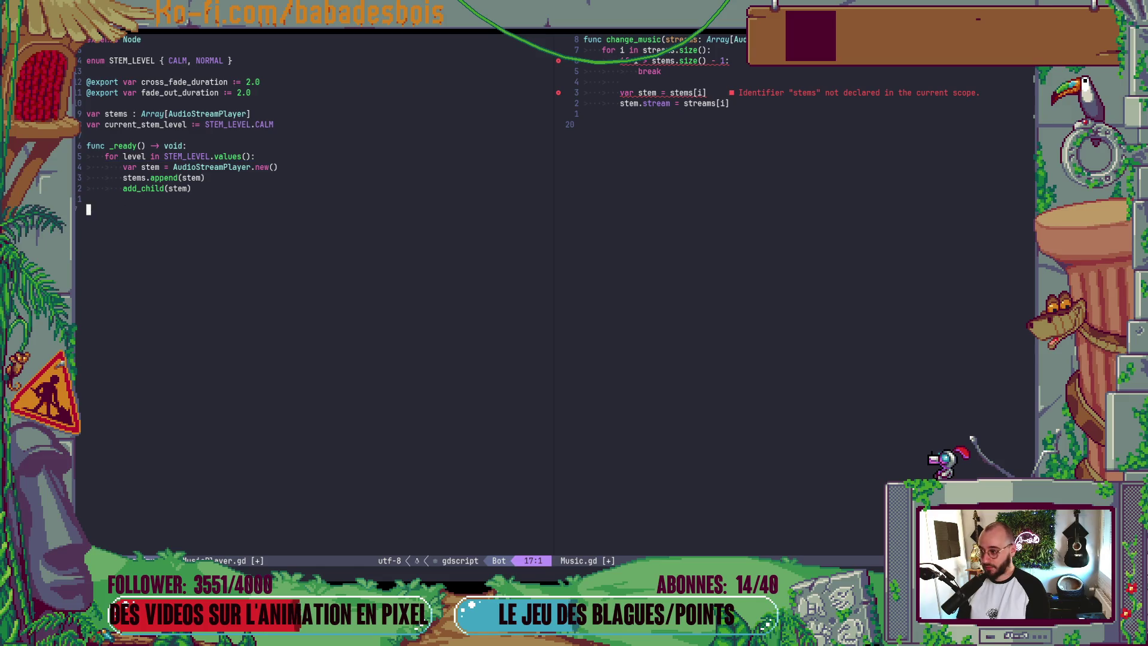
key("p")
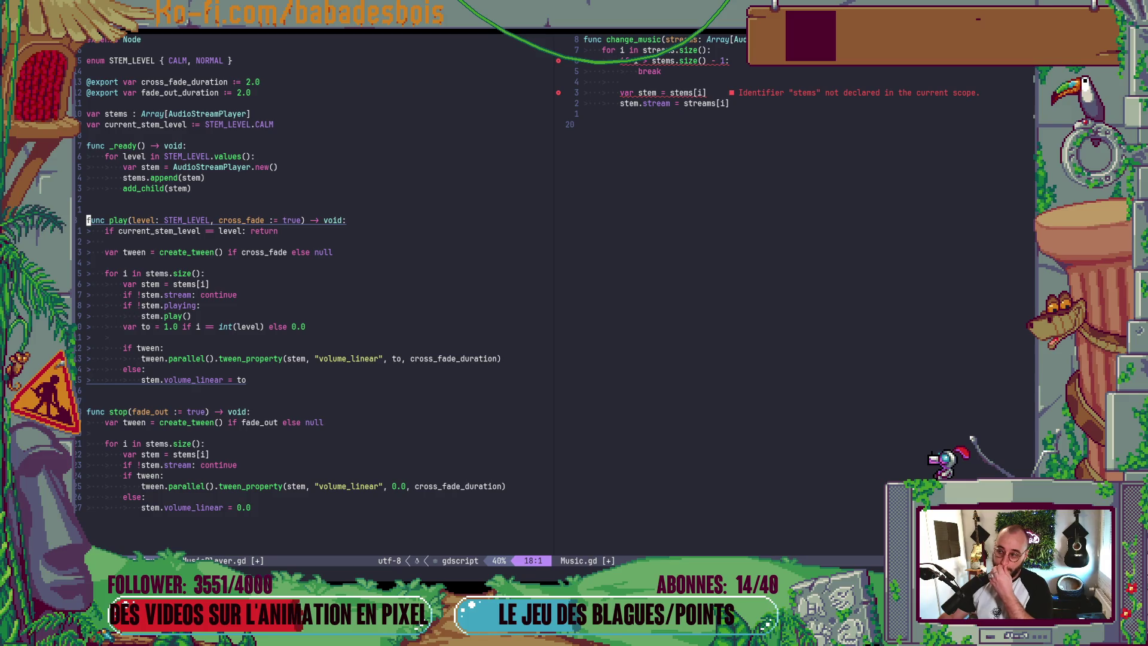
Step: Add 'class_name MusicPlayer' under extends Node, save, and select the STEM_LEVEL name
left_click(180, 38)
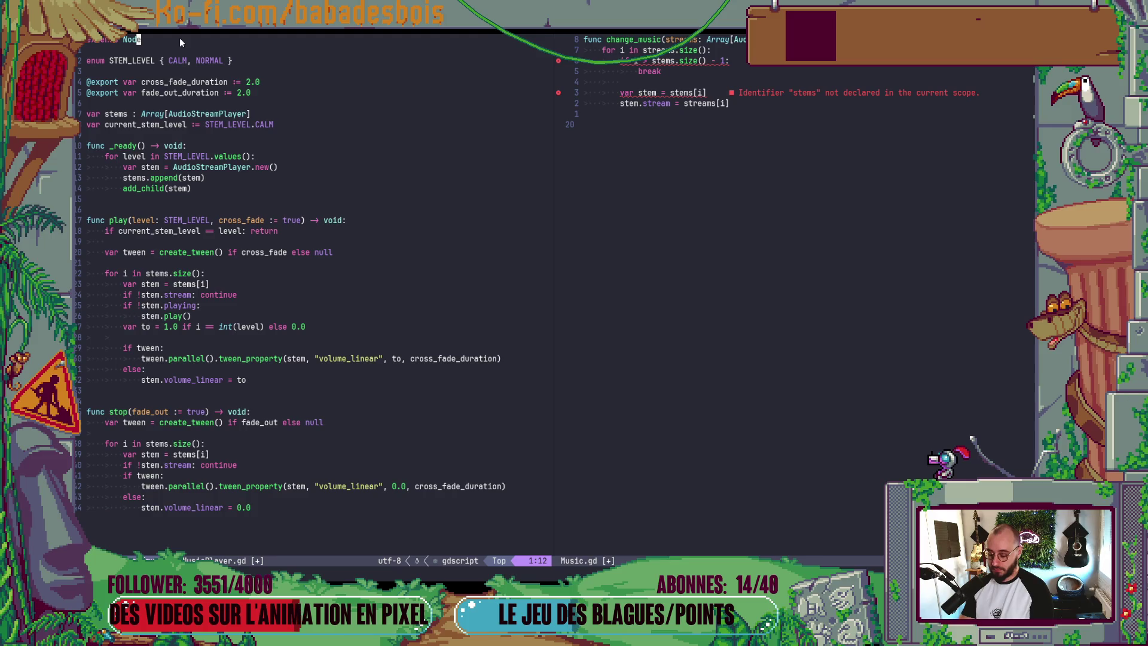
key("o")
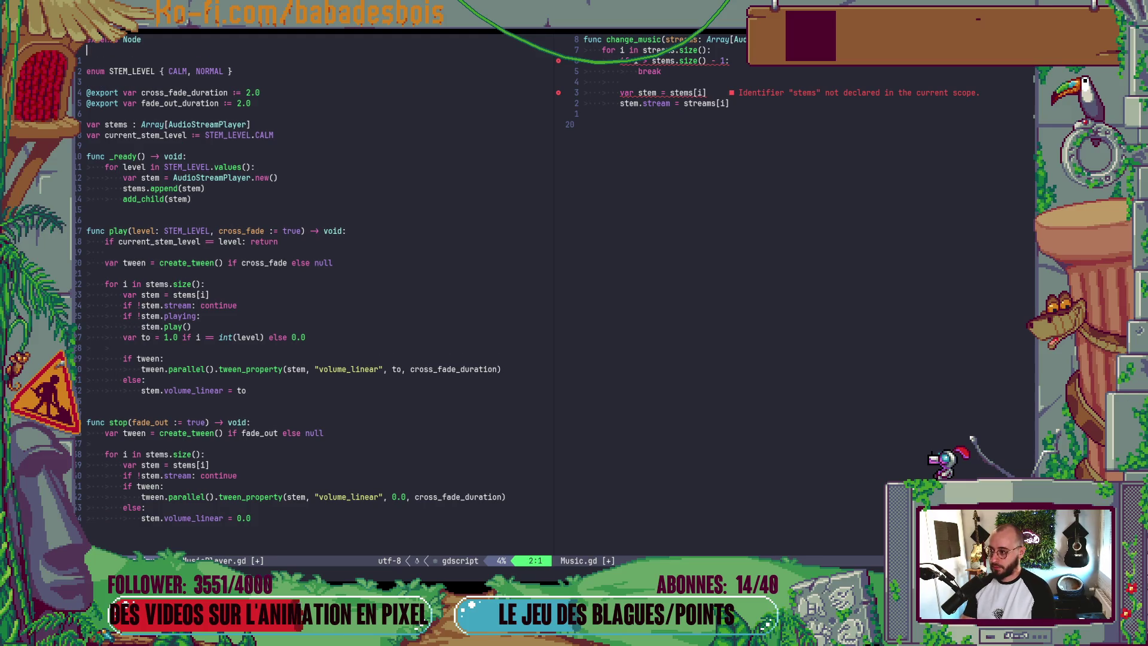
key("Down")
type("k")
type("class_name MusicPlayer")
key("Escape")
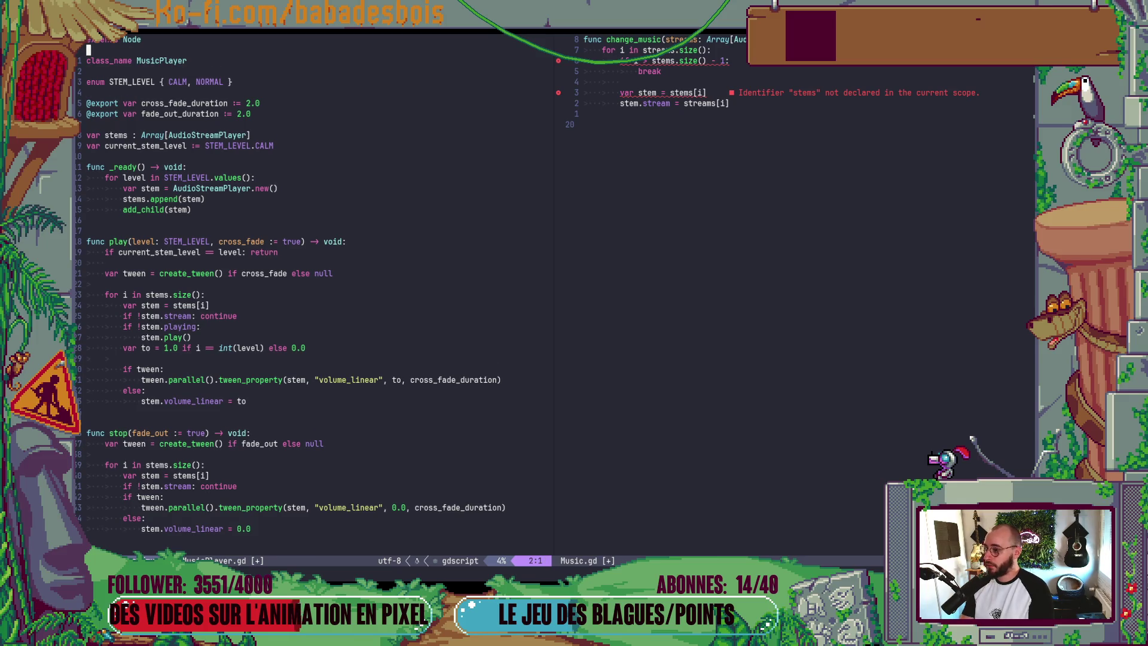
type(":w")
key("Return")
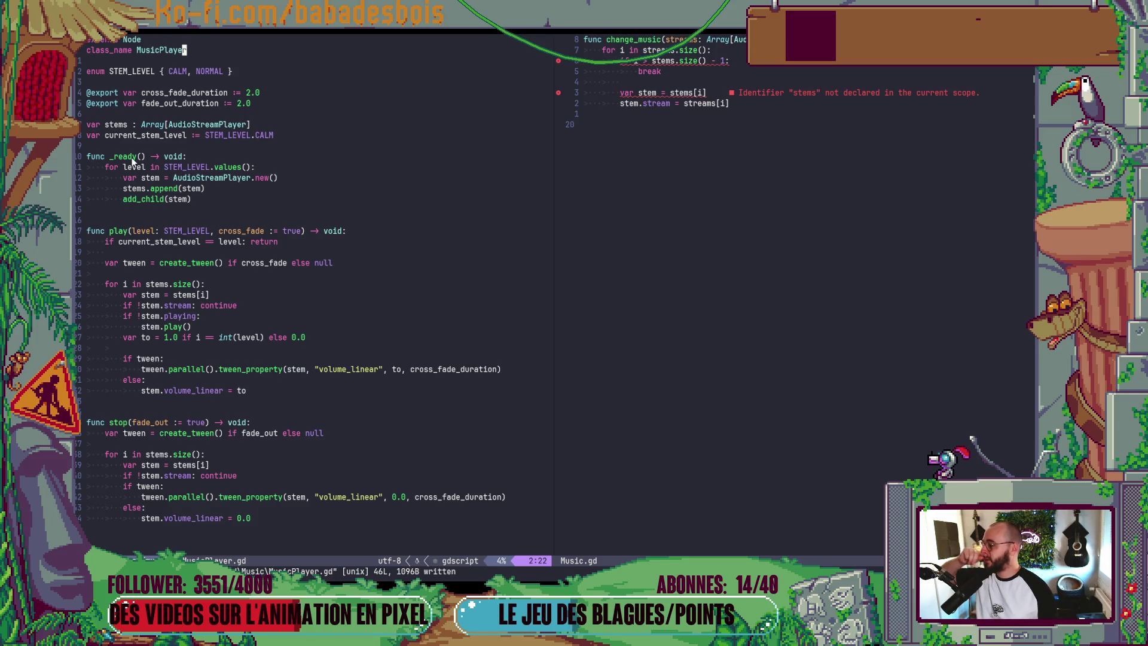
double_click(130, 72)
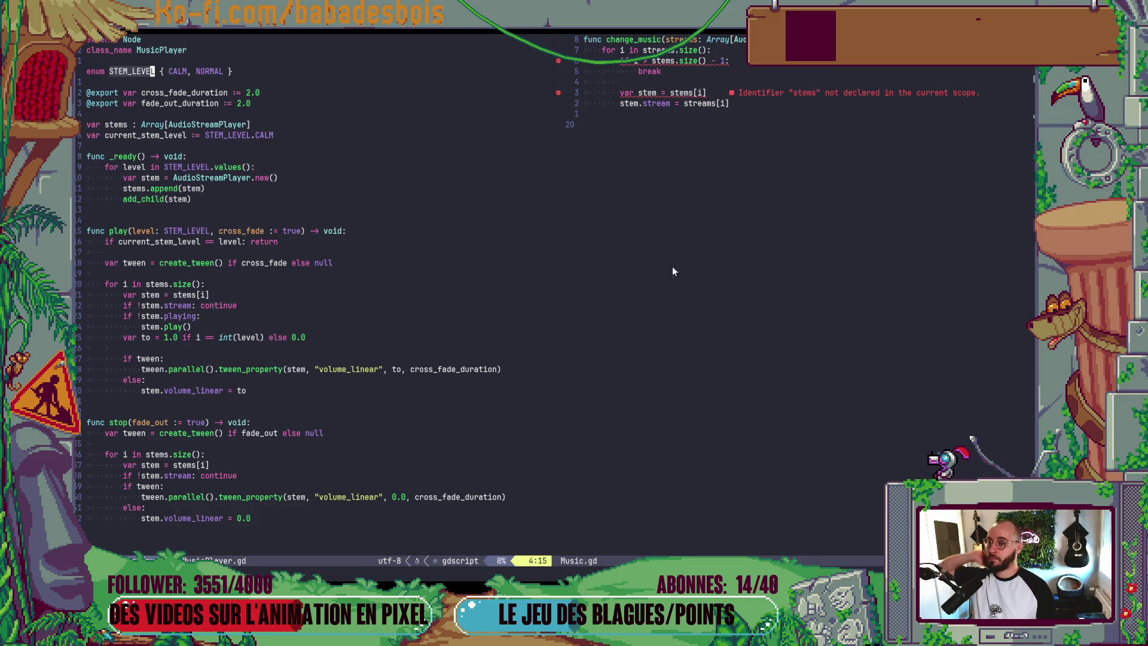
scroll(753, 190, "up", 4)
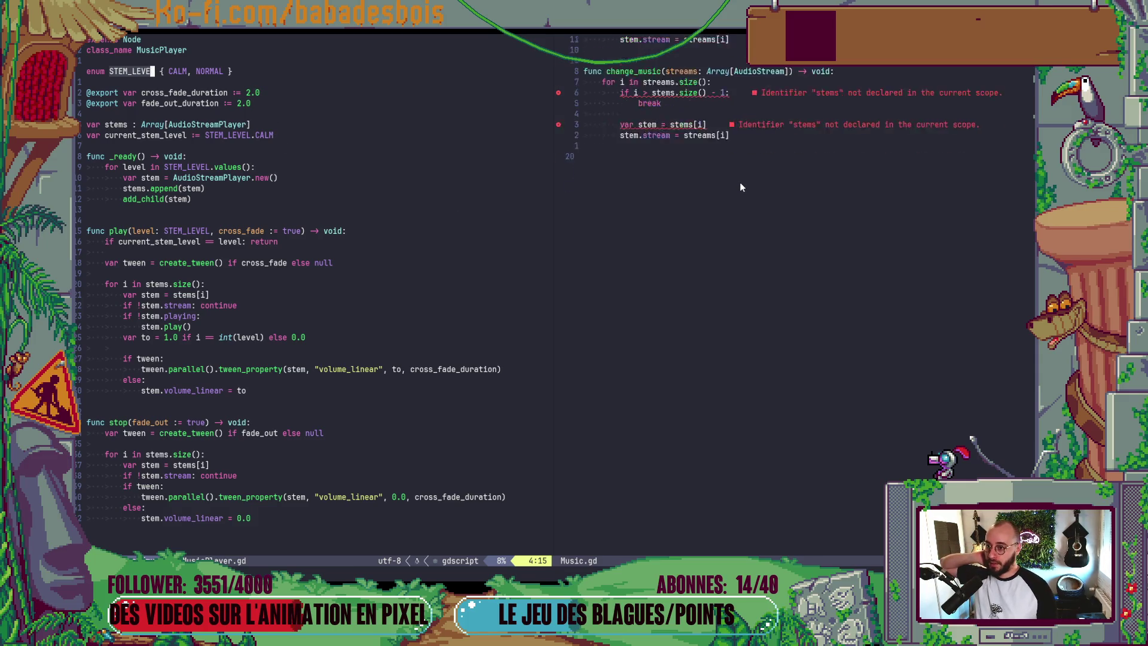
left_click(707, 263)
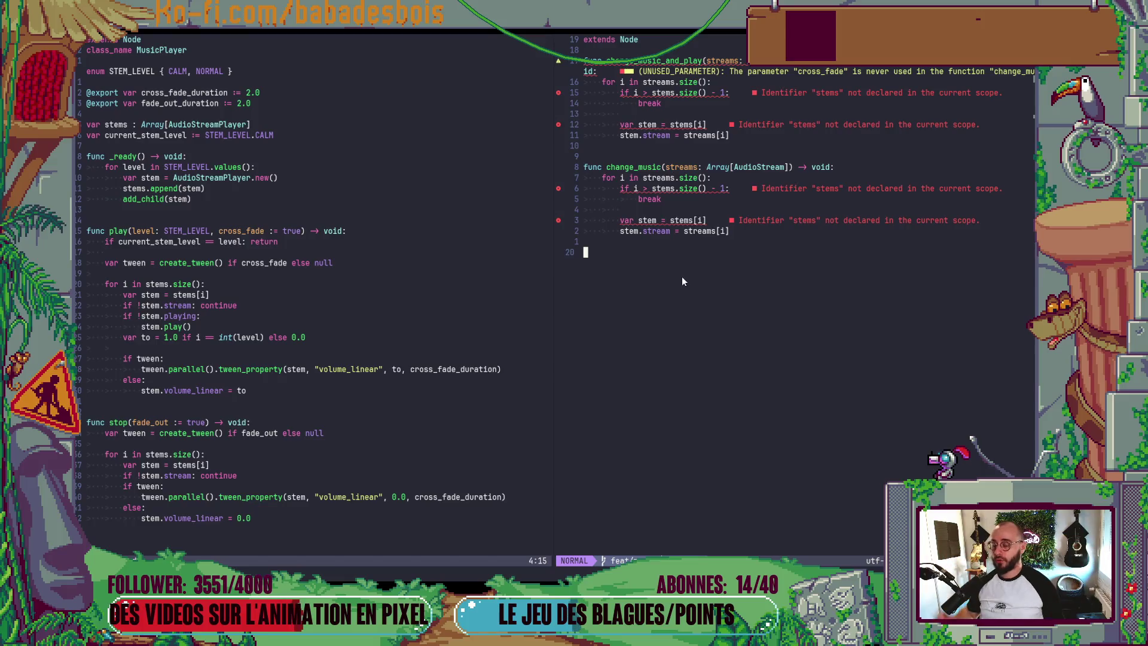
left_click(601, 46)
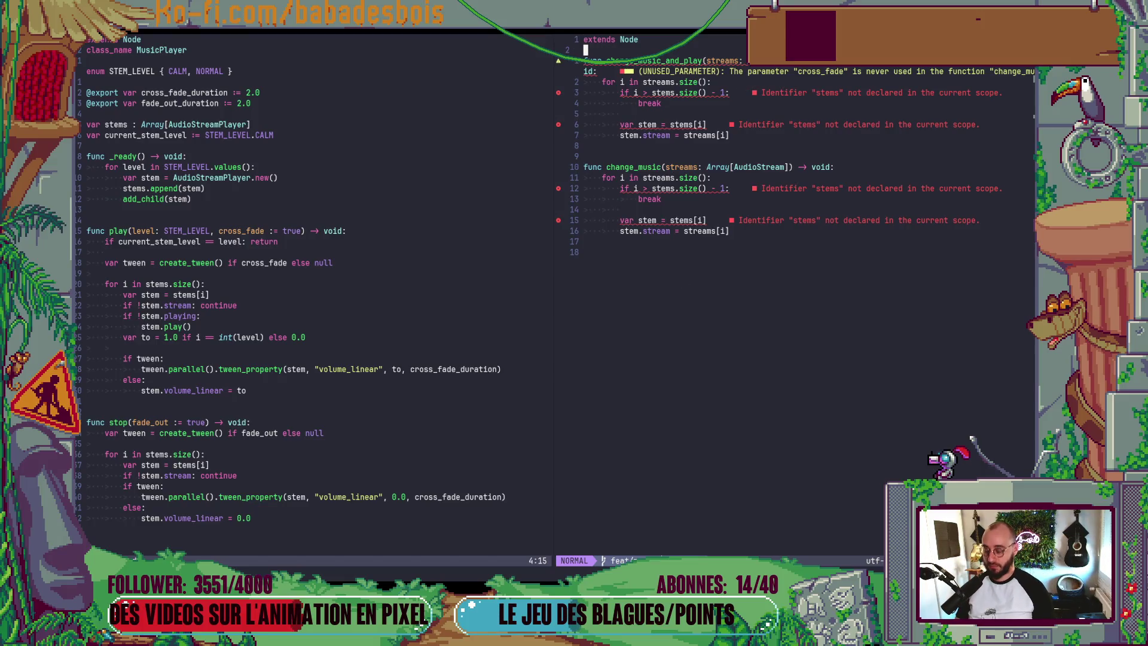
key("o")
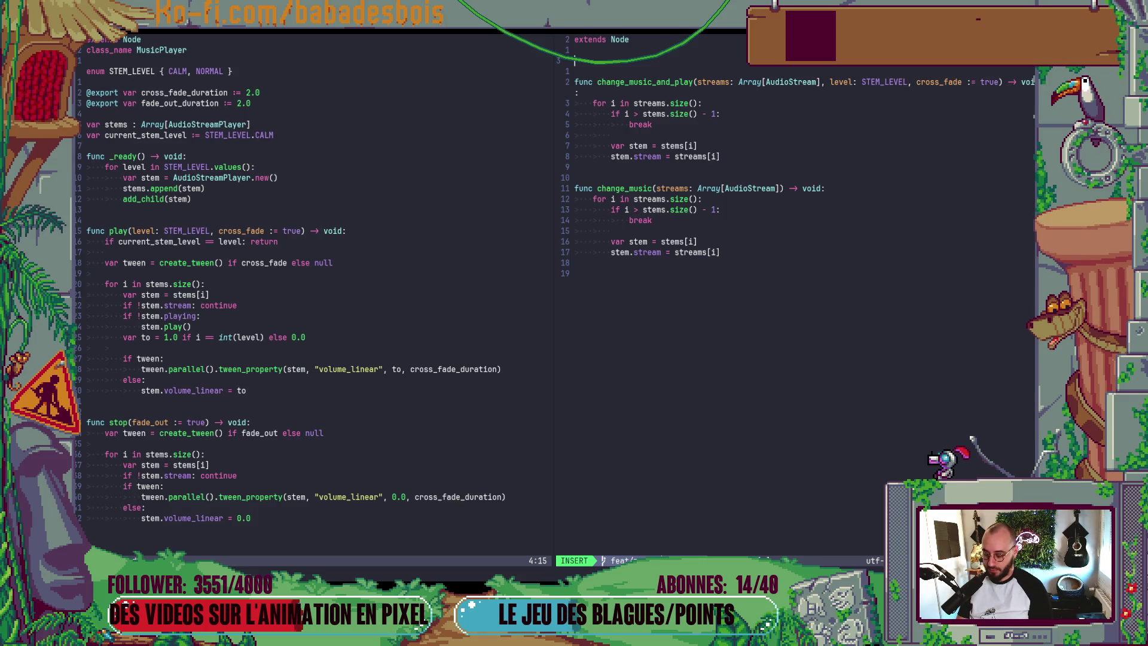
type("@export var pl")
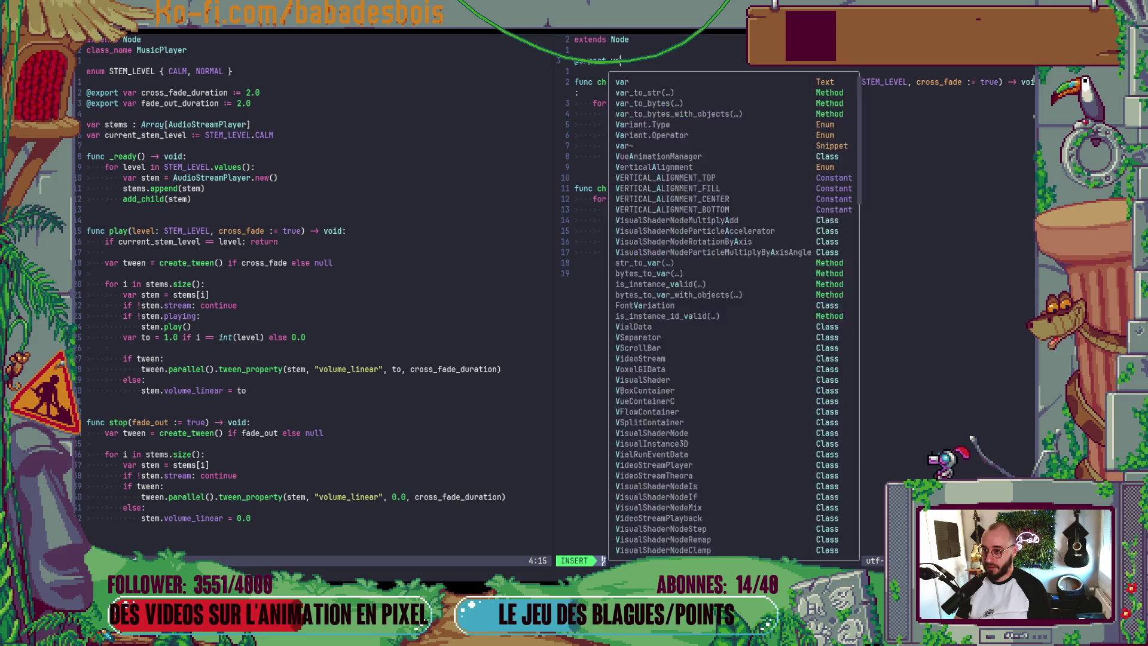
key("BackSpace")
key("BackSpace")
key("BackSpace")
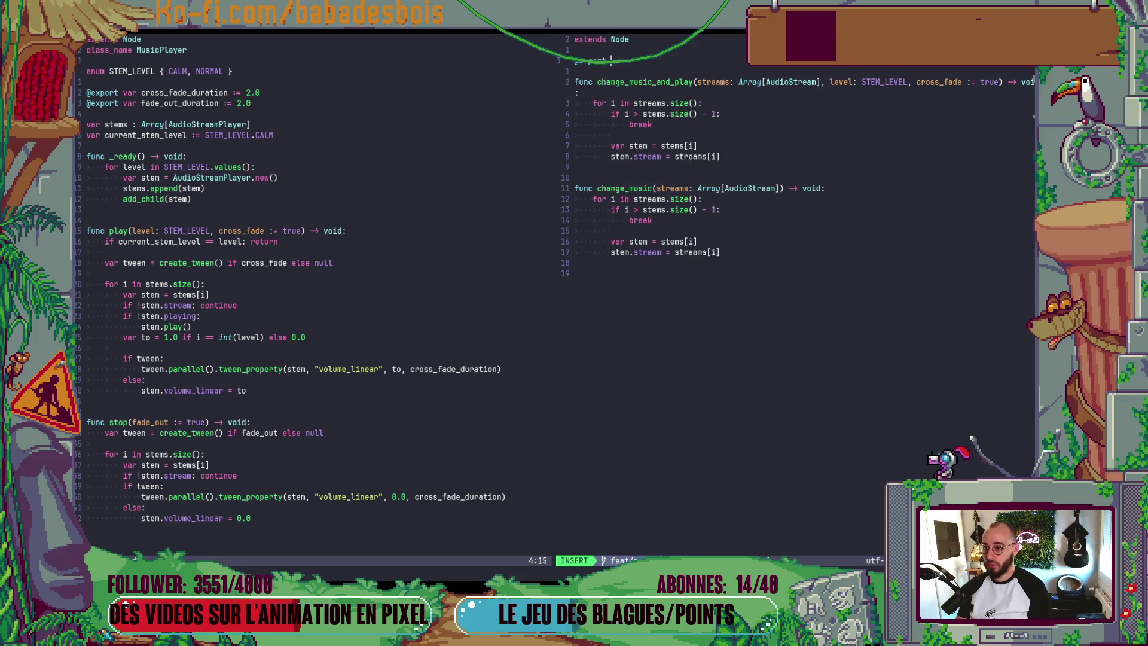
type("ar player_a : My")
key("BackSpace")
type("usicPlayer")
key("Escape")
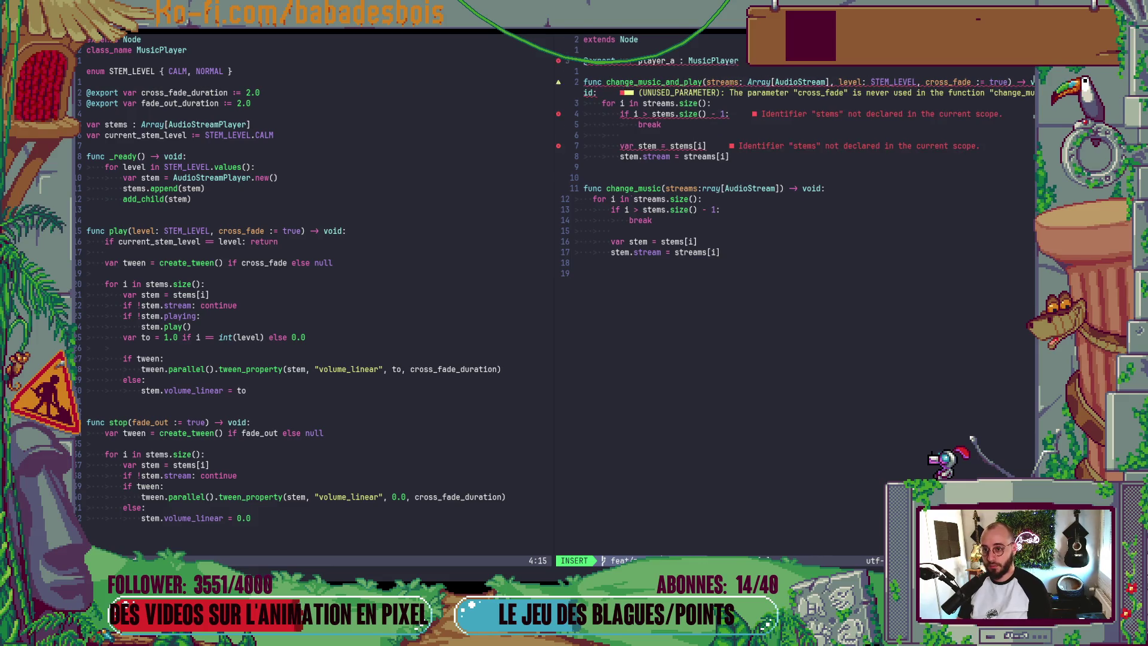
Step: Duplicate the export line as player_b and save Music.gd
key("y")
key("y")
key("p")
key("b")
key("b")
key("b")
type("e:w")
key("Return")
Step: Briefly append '=' to the player_a line, remove it, and save Music.gd again
key("k")
key("A")
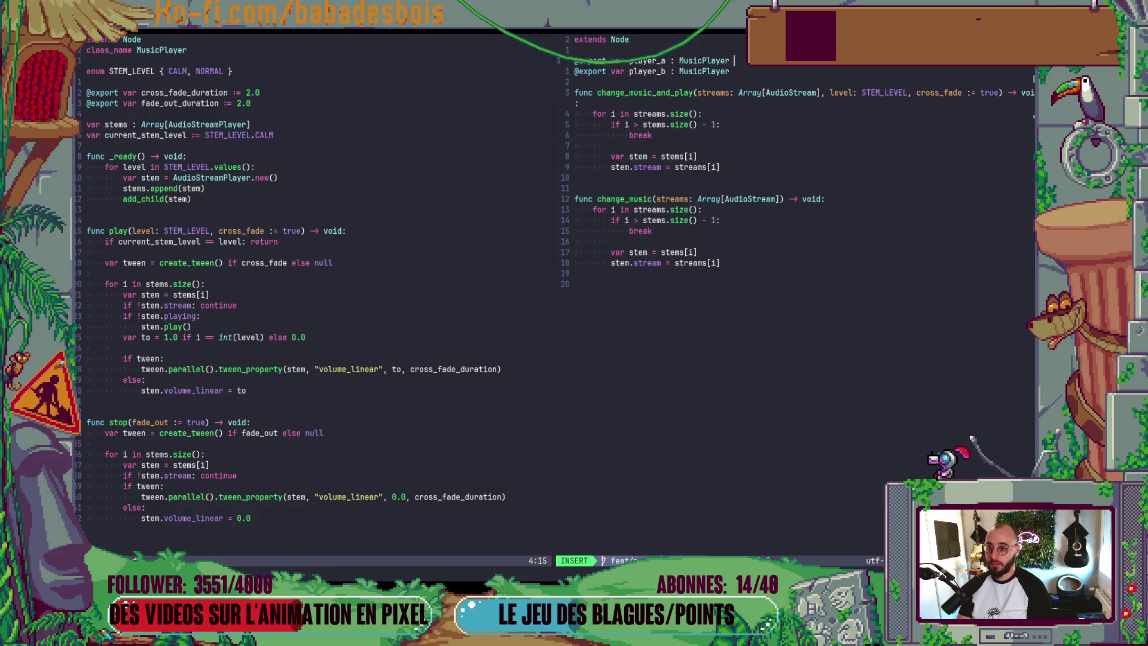
type("=")
key("BackSpace")
key("BackSpace")
key("Escape")
type(":w")
key("Return")
Step: Open a fresh empty line below the player_b export
key("j")
key("j")
key("j")
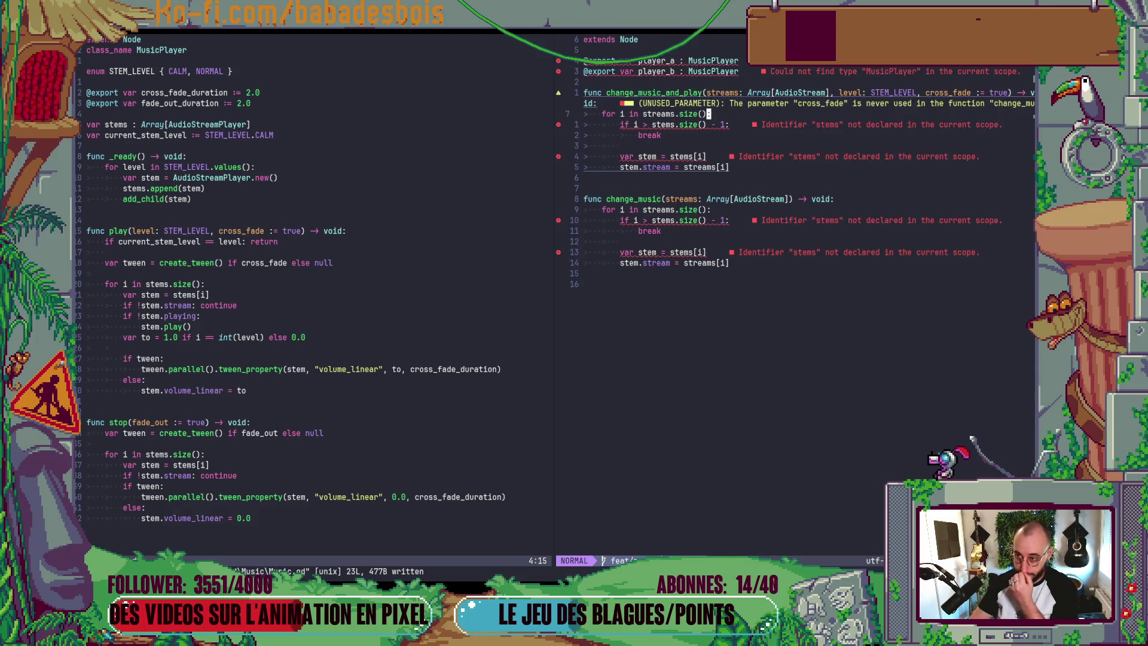
key("k")
key("k")
key("k")
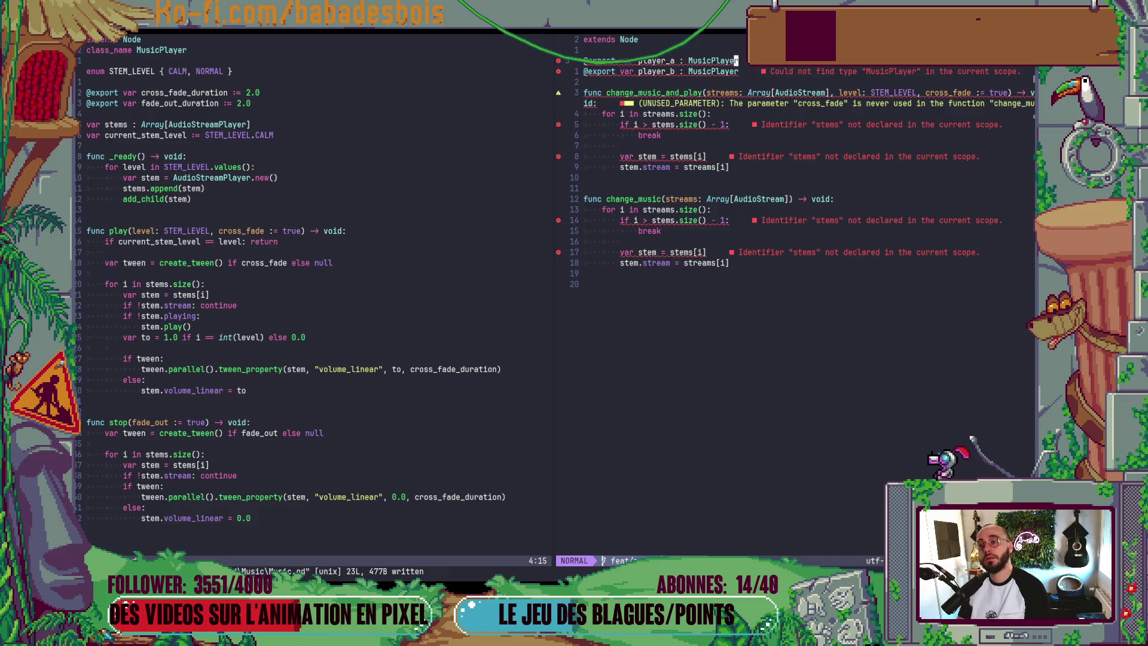
key("j")
key("j")
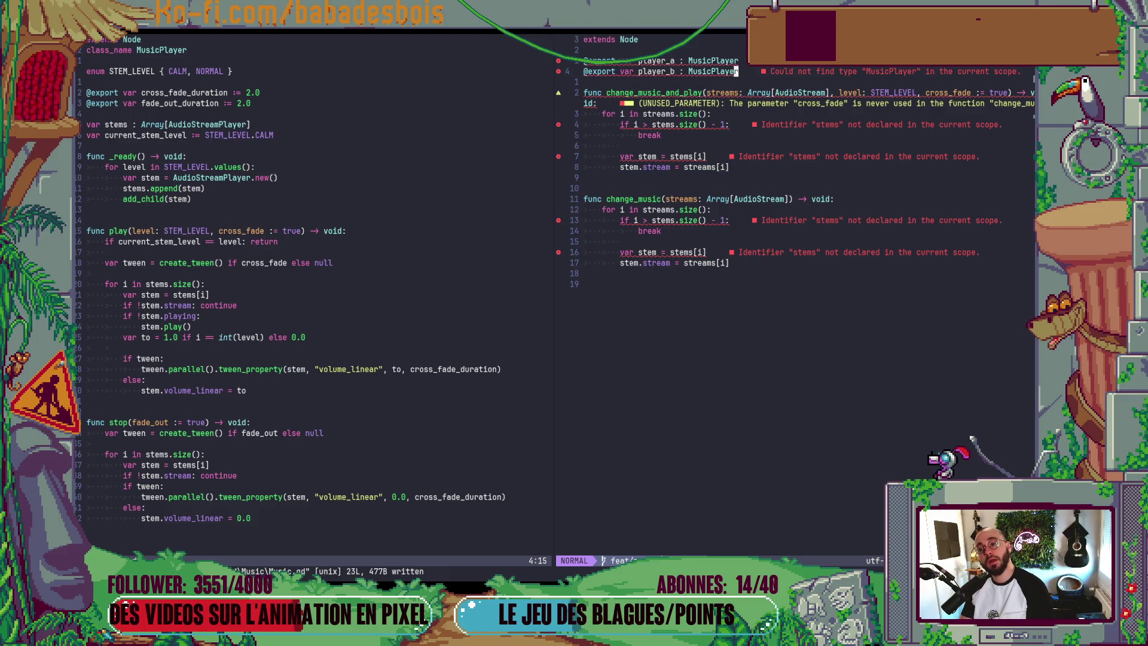
key("o")
key("Return")
key("Up")
type("cu")
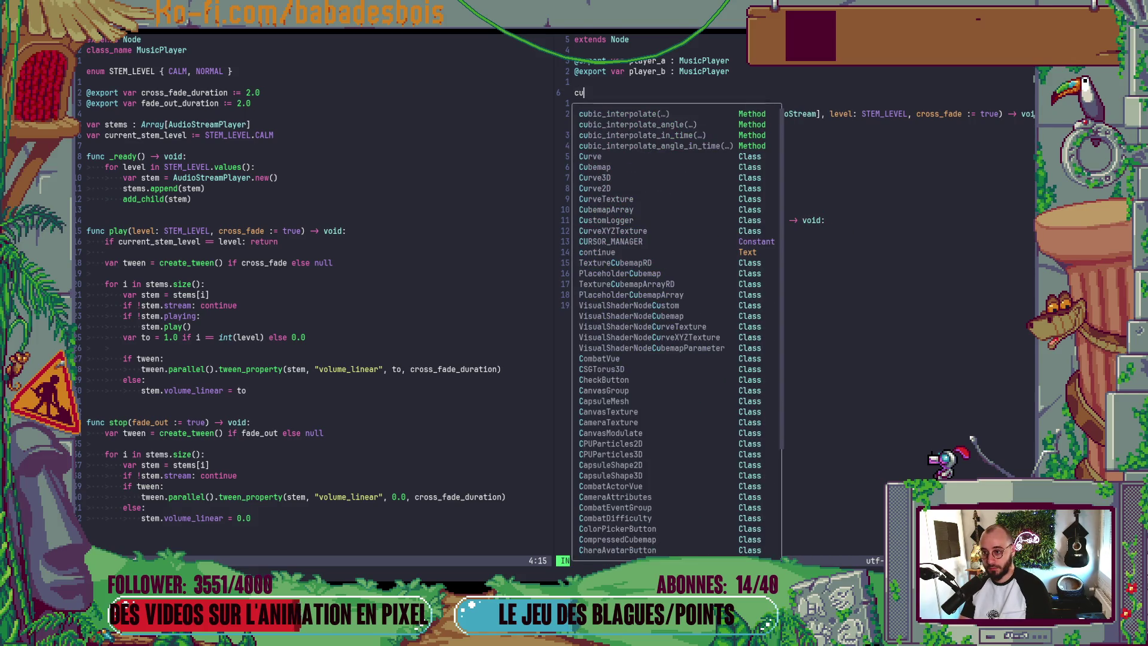
key("BackSpace")
key("BackSpace")
type("@onready var cu")
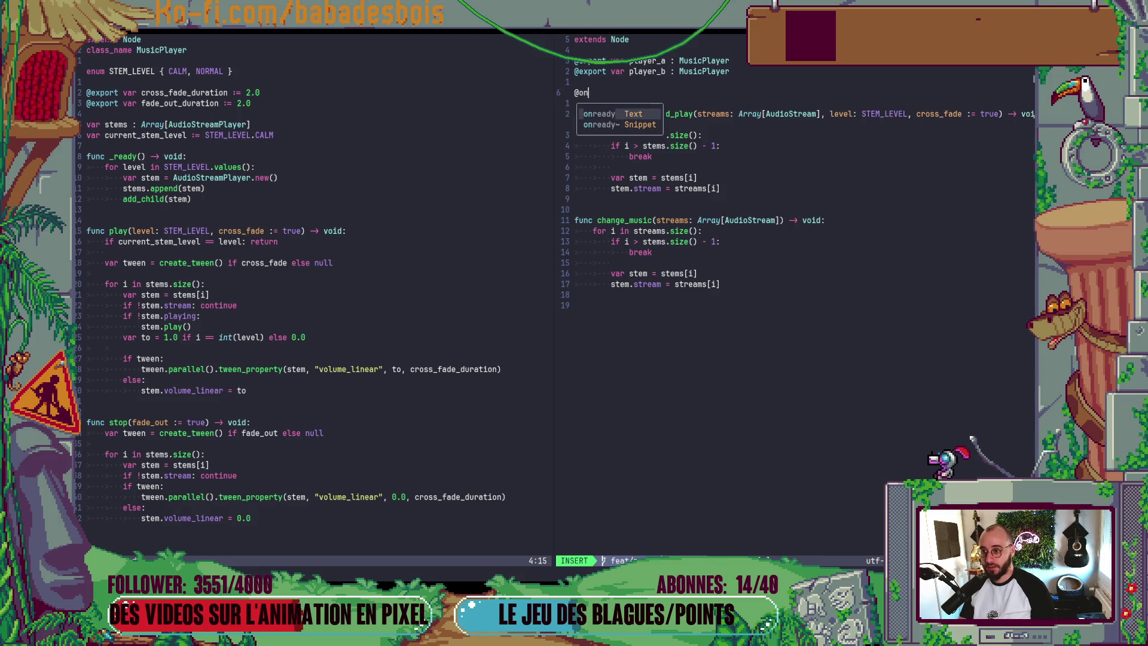
type("rrent_p")
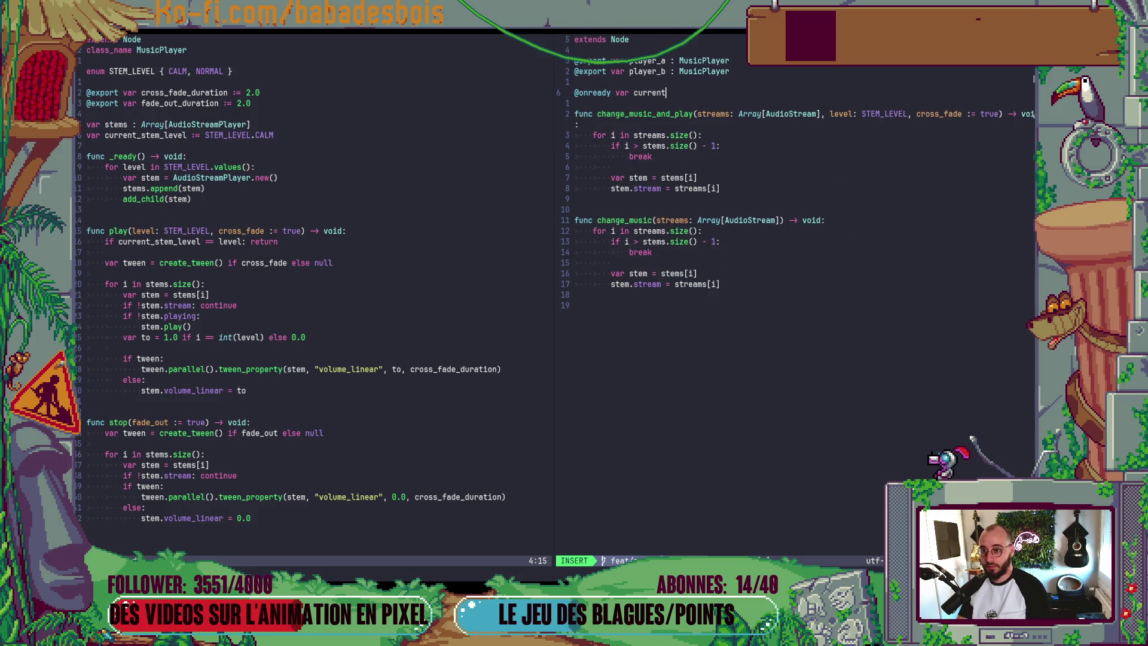
type("layer :")
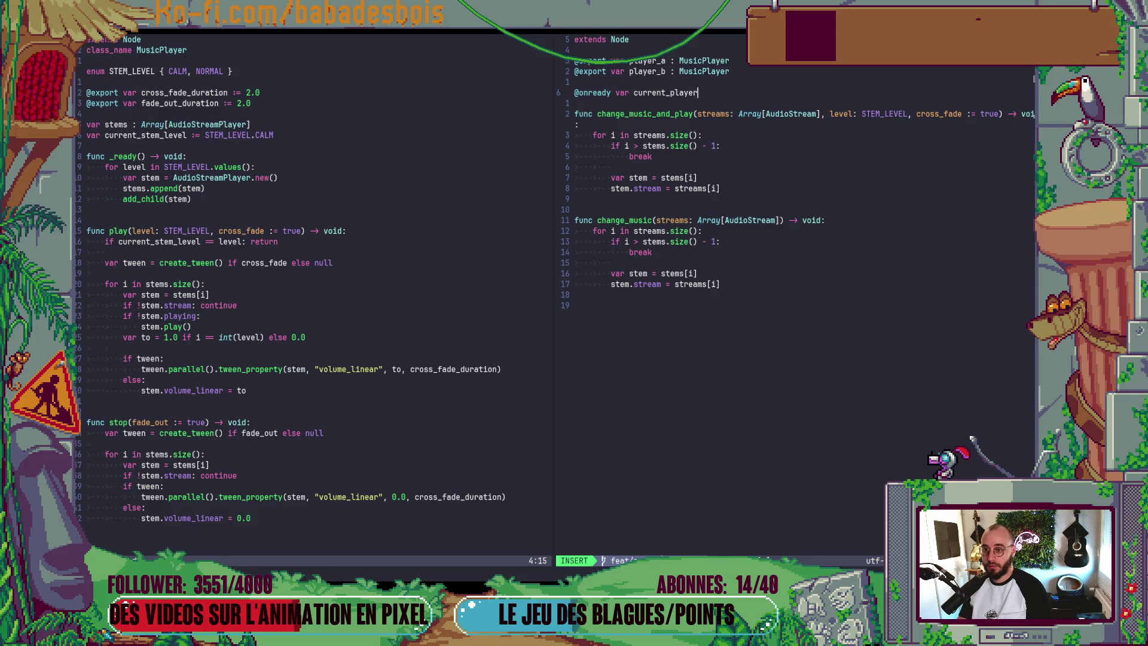
type("= pla")
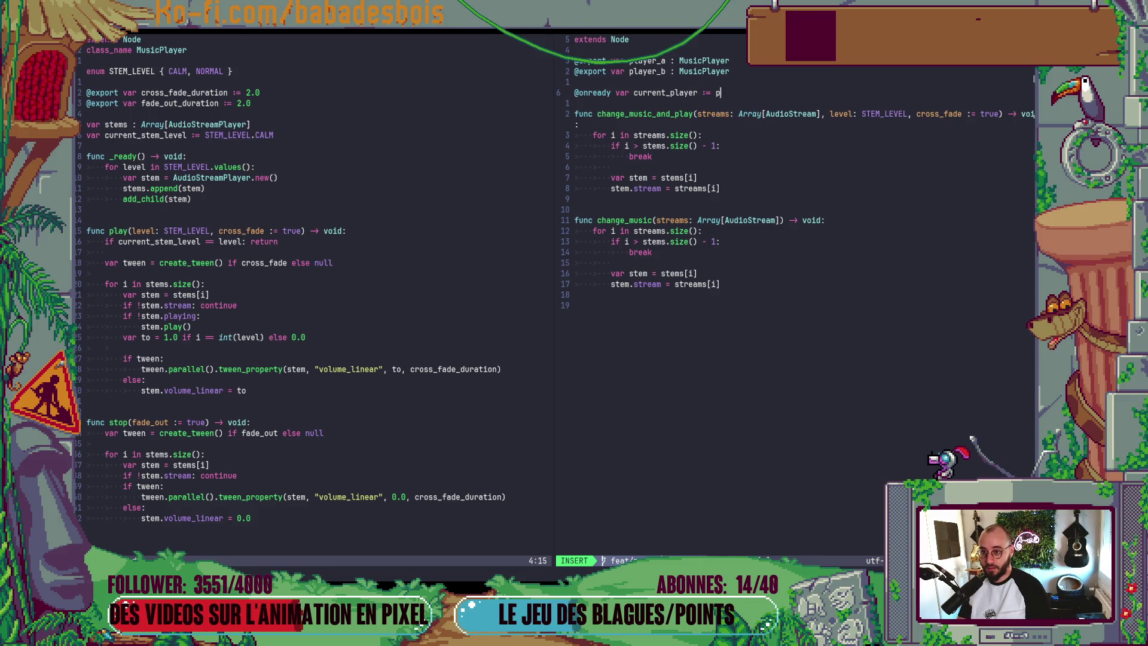
type("yer_a")
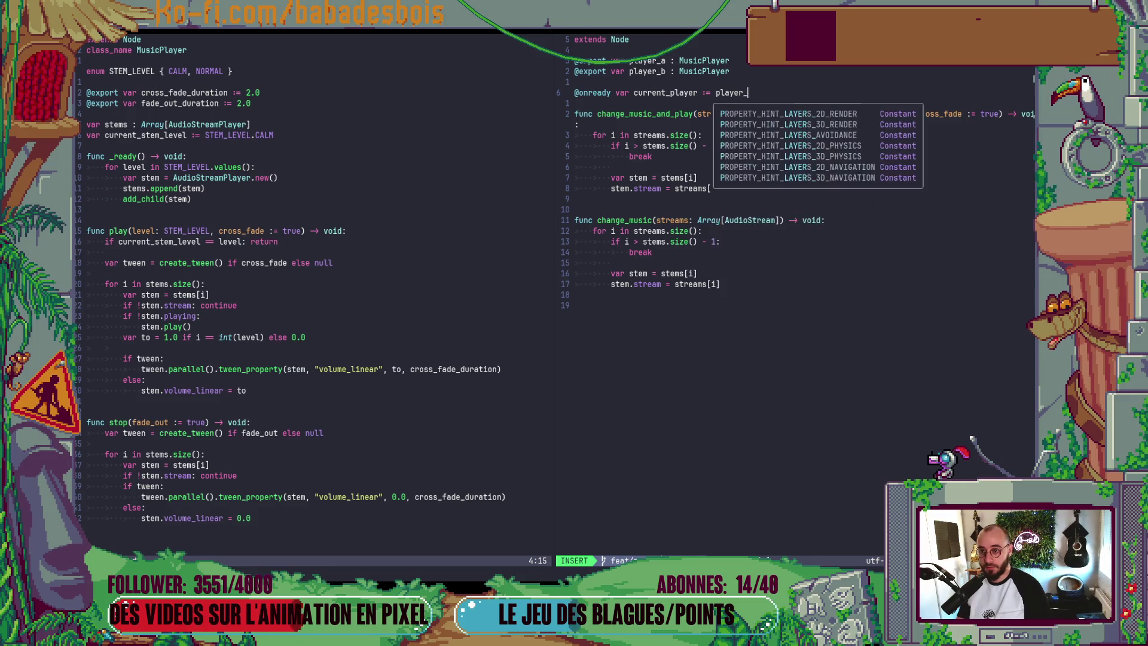
key("Escape")
type(":w")
key("Return")
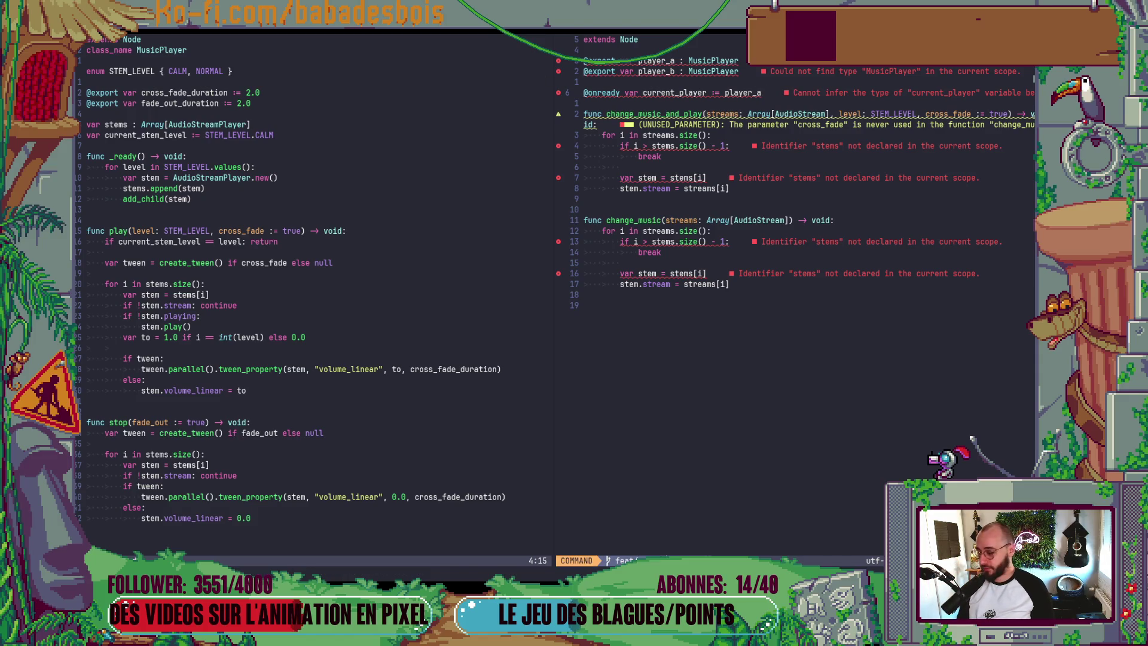
Step: Check the Godot editor, then delete the extra blank line before change_music_and_play
key("alt+Tab")
key("shift+Tab")
key("Tab")
key("alt+Tab")
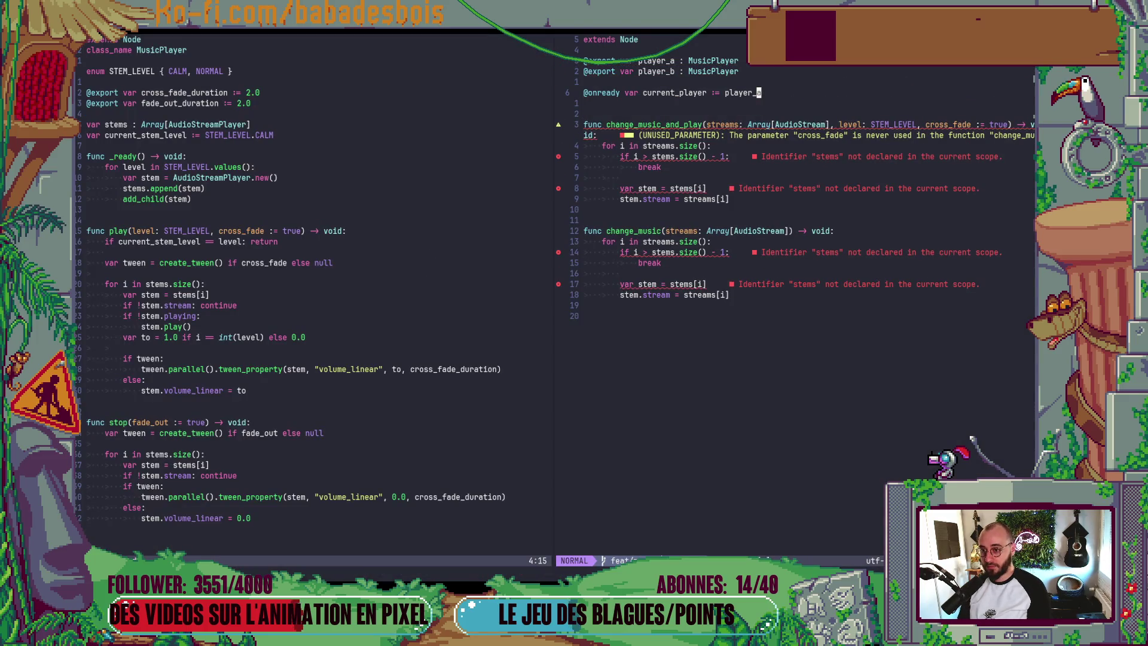
key("j")
key("d")
key("d")
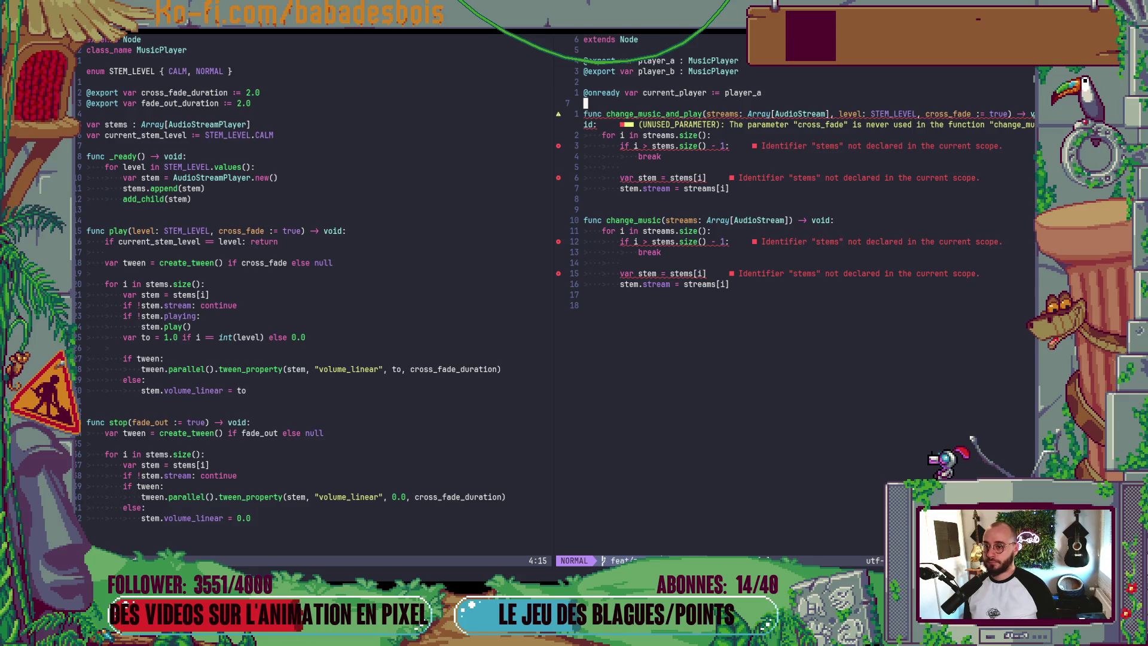
Step: Split the change_music_and_play signature so level and cross_fade each sit on their own indented line
key("j")
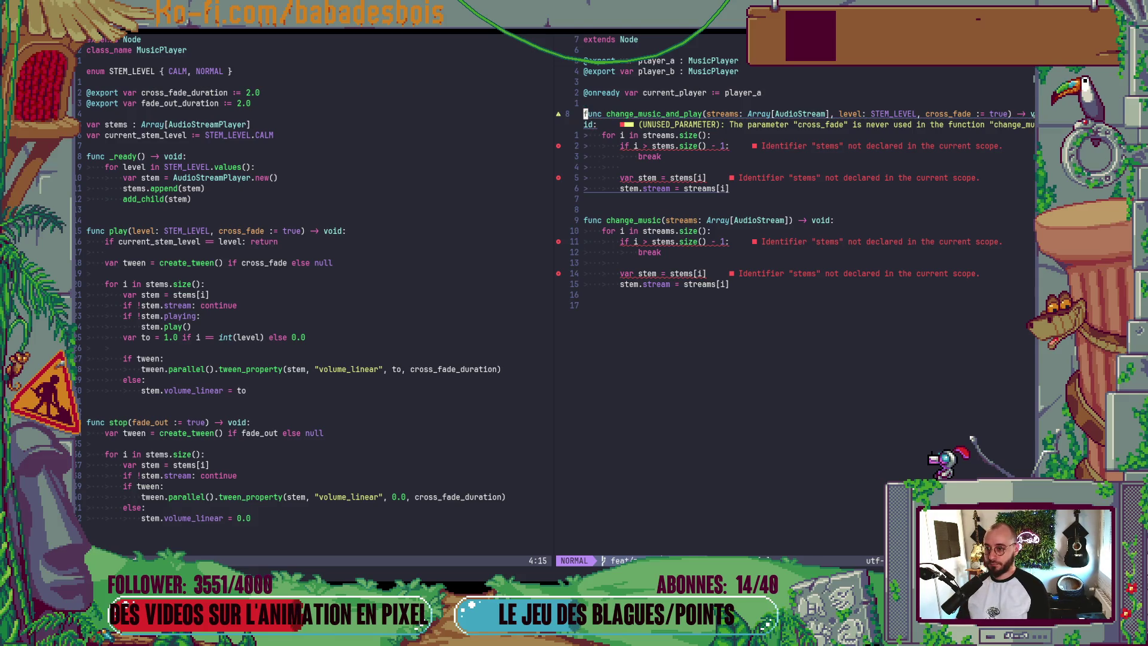
key("shift+v")
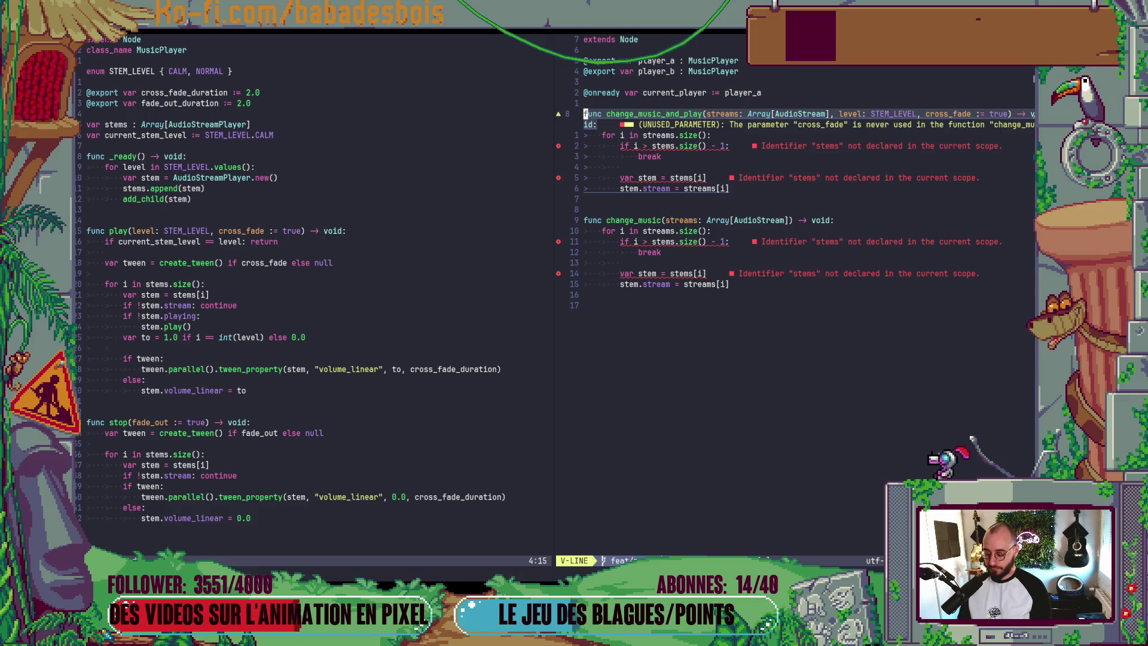
key("g")
key("q")
key("j")
key("j")
key("j")
key("k")
key("shift+v")
key("j")
key("shift+period")
key("j")
key("j")
key("shift+v")
key("Escape")
key("j")
key("j")
key("j")
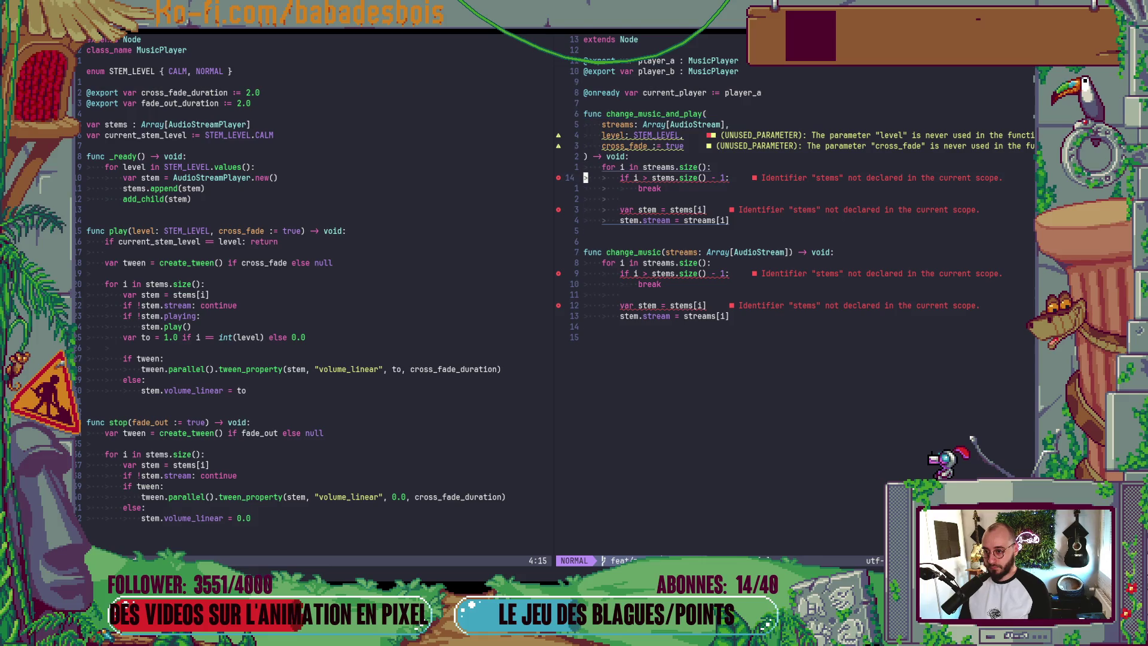
key("k")
key("k")
key("k")
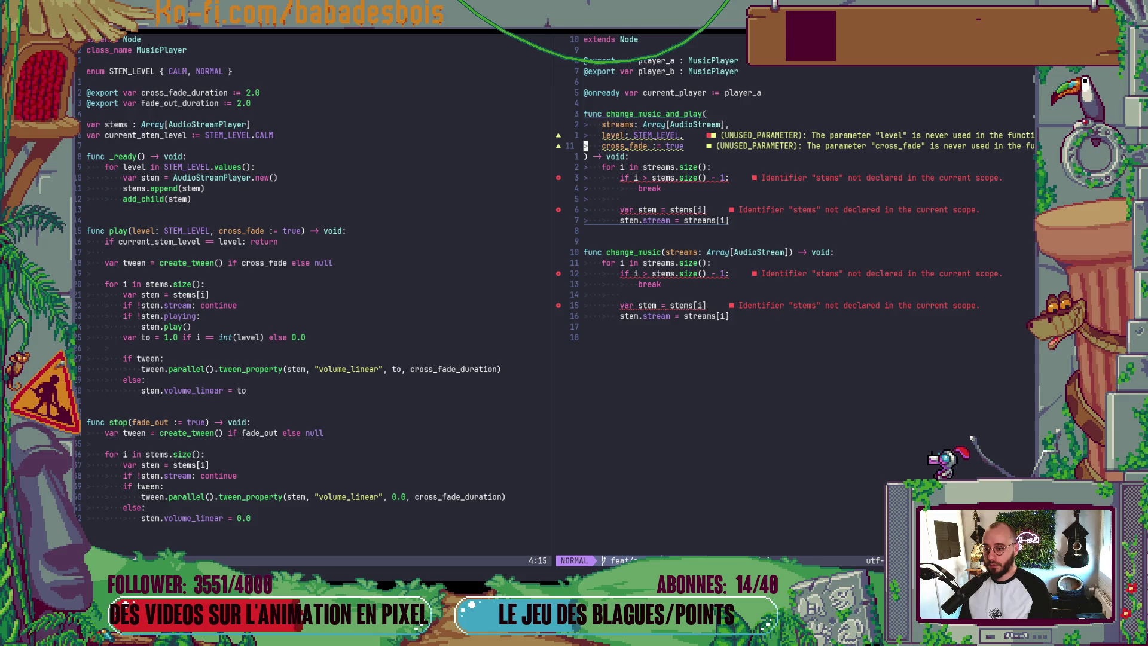
Step: Yank the whole change_music function from Music.gd and move to the MusicPlayer.gd split
key("j")
key("j")
key("j")
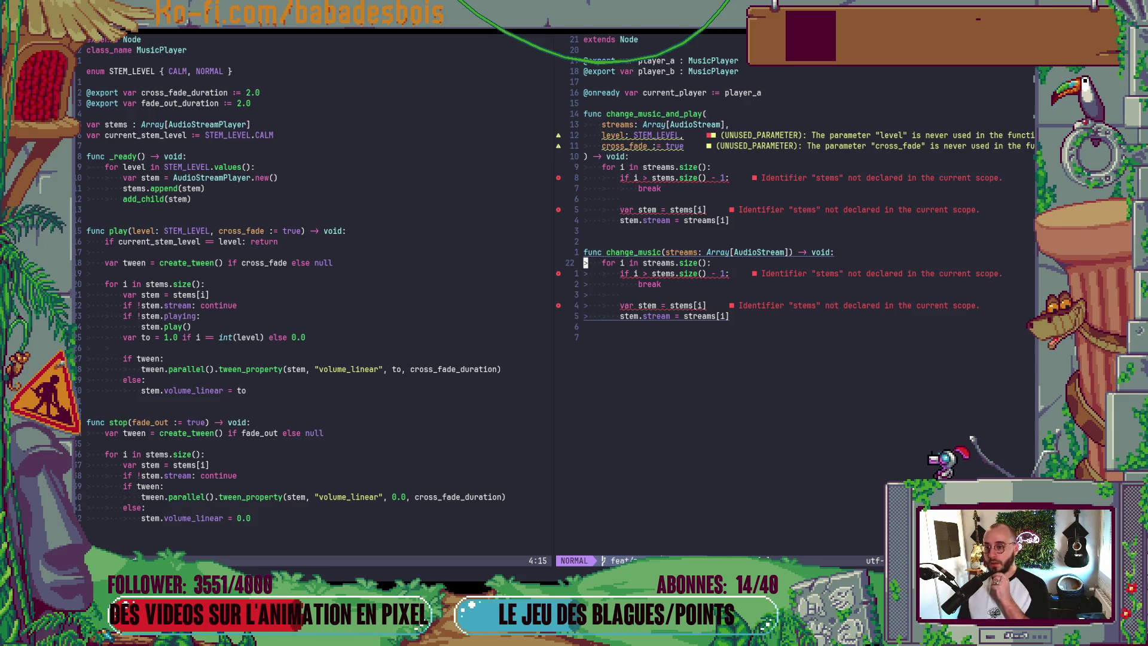
key("shift+v")
key("j")
key("j")
key("j")
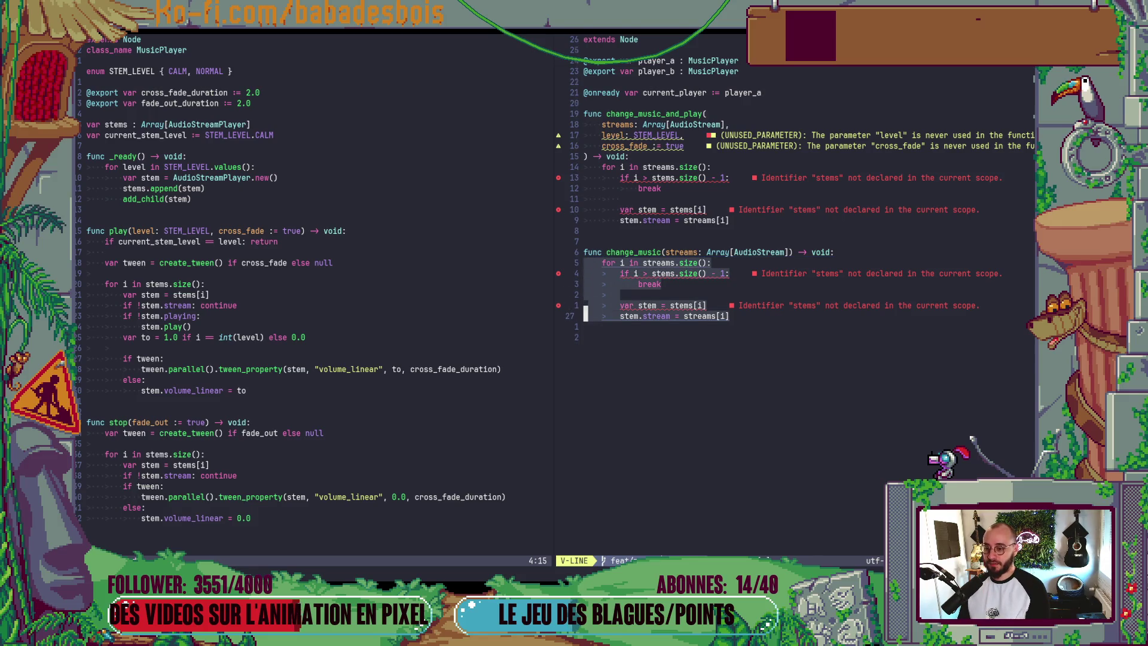
key("Escape")
key("k")
key("k")
key("k")
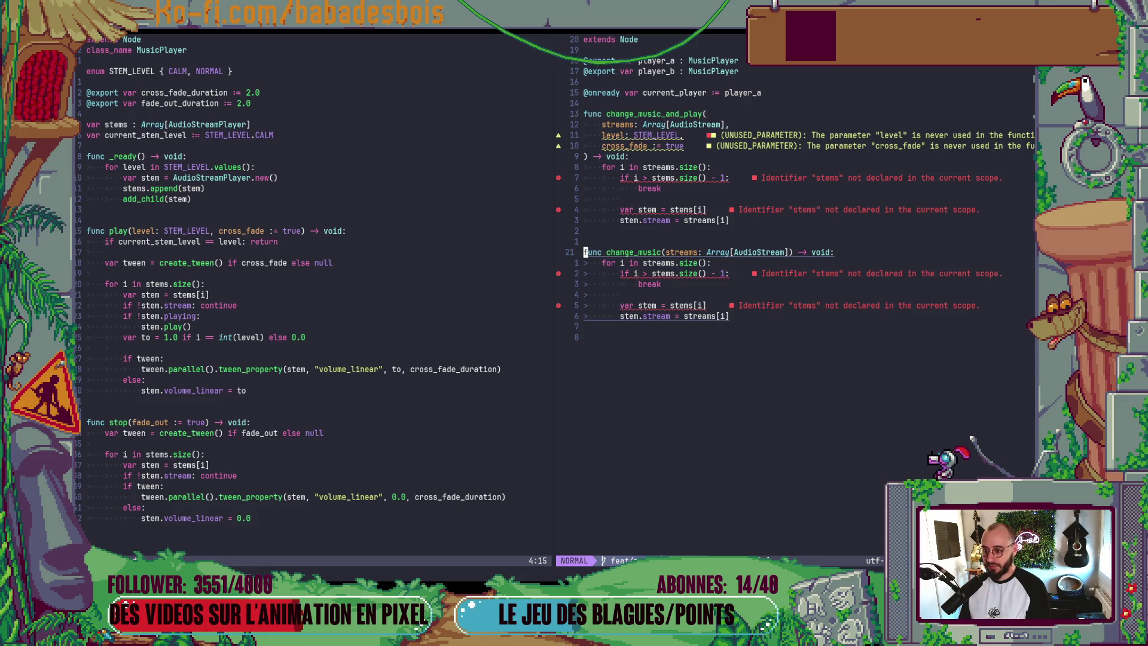
key("shift+v")
key("j")
key("j")
key("j")
key("y")
key("ctrl+w")
Step: Paste change_music below _ready in MusicPlayer.gd, add blank lines around it, and save
key("h")
key("j")
key("j")
key("j")
key("j")
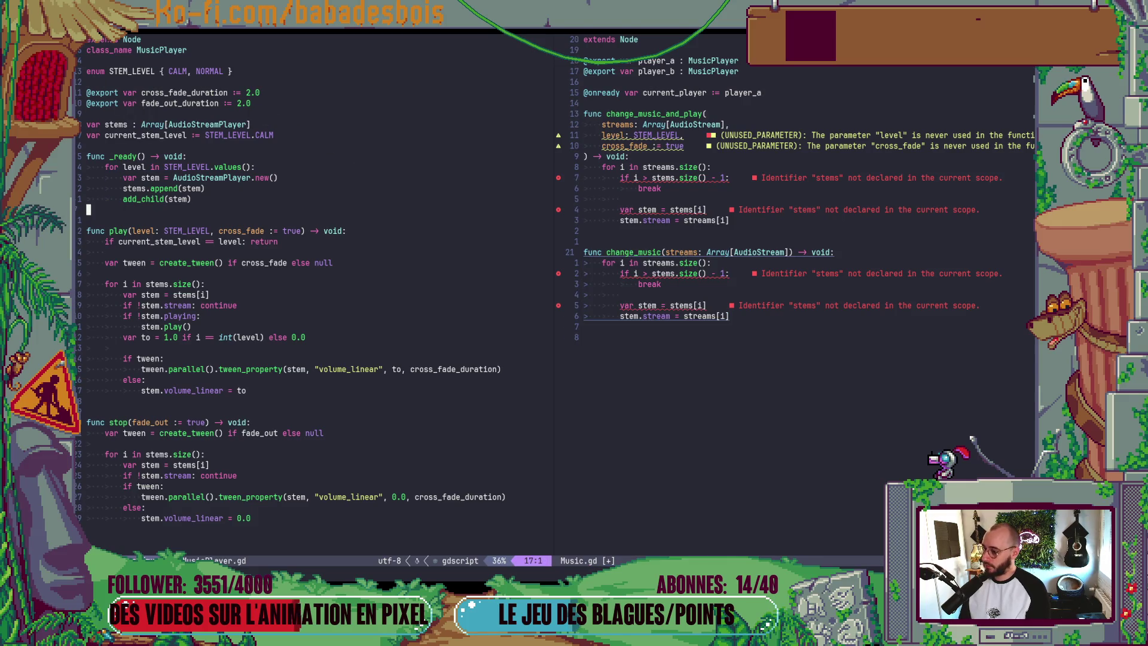
key("p")
key("O")
key("Escape")
key("j")
key("j")
key("j")
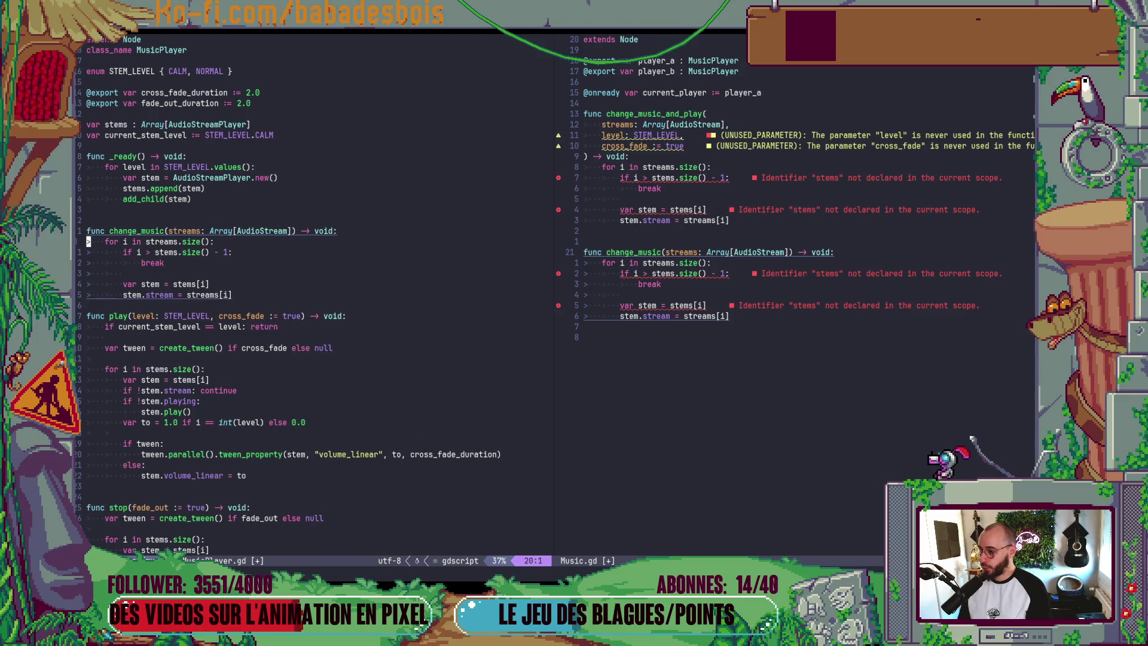
key("bracketright")
key("space")
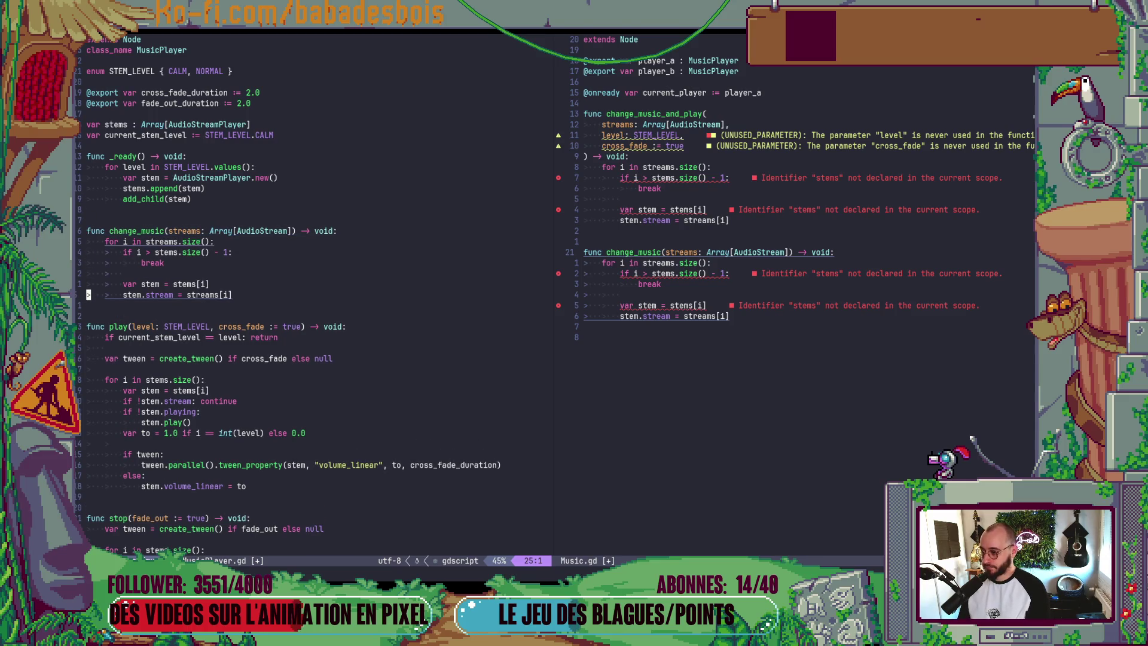
type(":w")
key("Return")
Step: In Music.gd, try changing current_player's player_a to nul, then undo and resave with player_a kept
key("ctrl+w")
key("l")
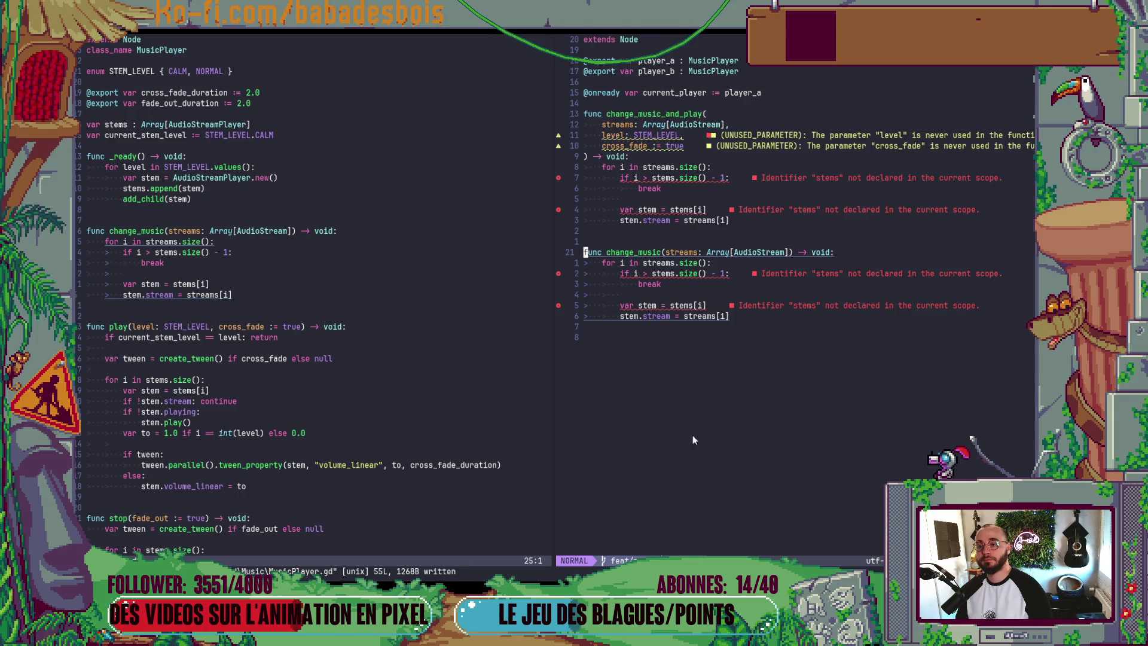
left_click(728, 93)
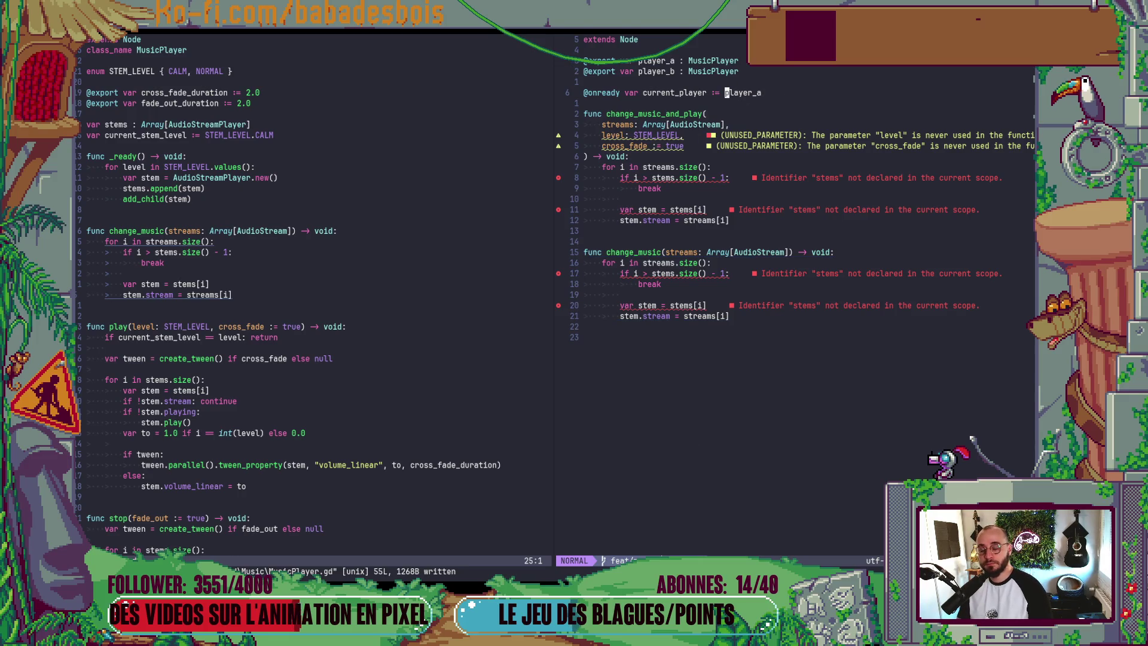
type("ciwnul")
key("Escape")
type(":w")
key("Return")
type("u:w")
key("Return")
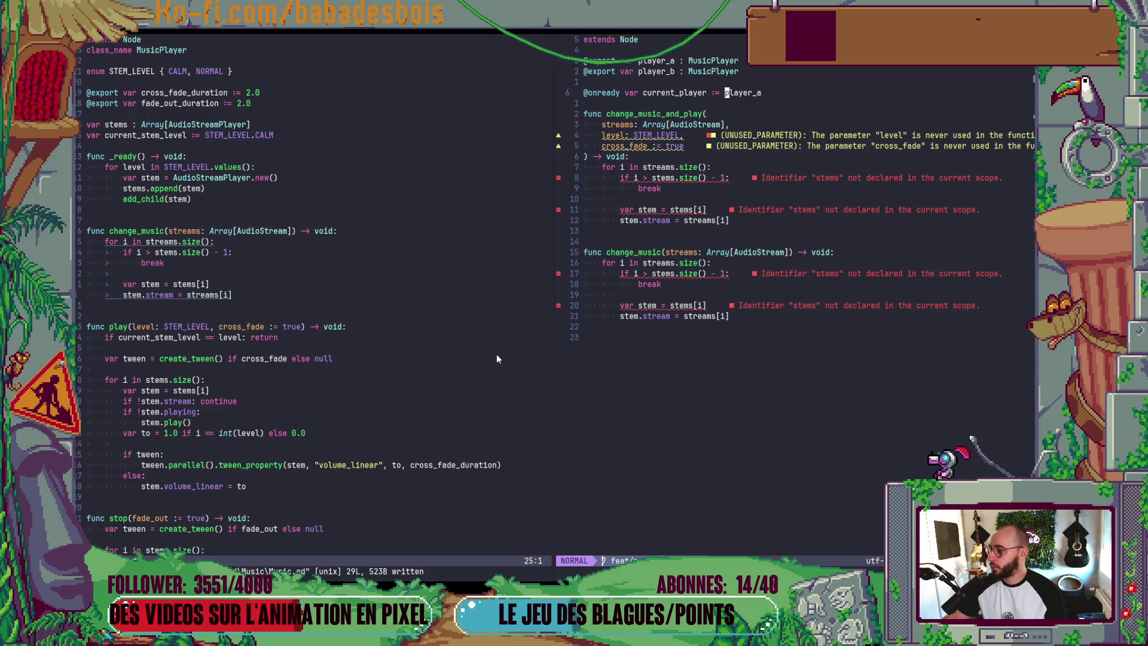
scroll(497, 359, "down", 2)
scroll(497, 359, "up", 2)
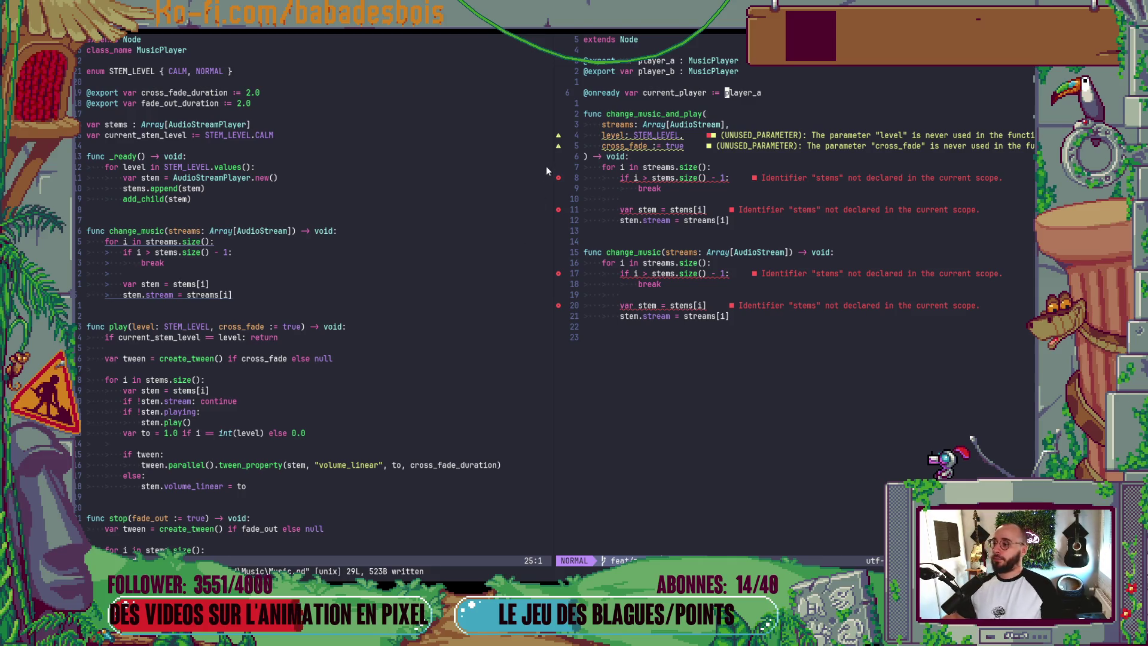
left_click(690, 167)
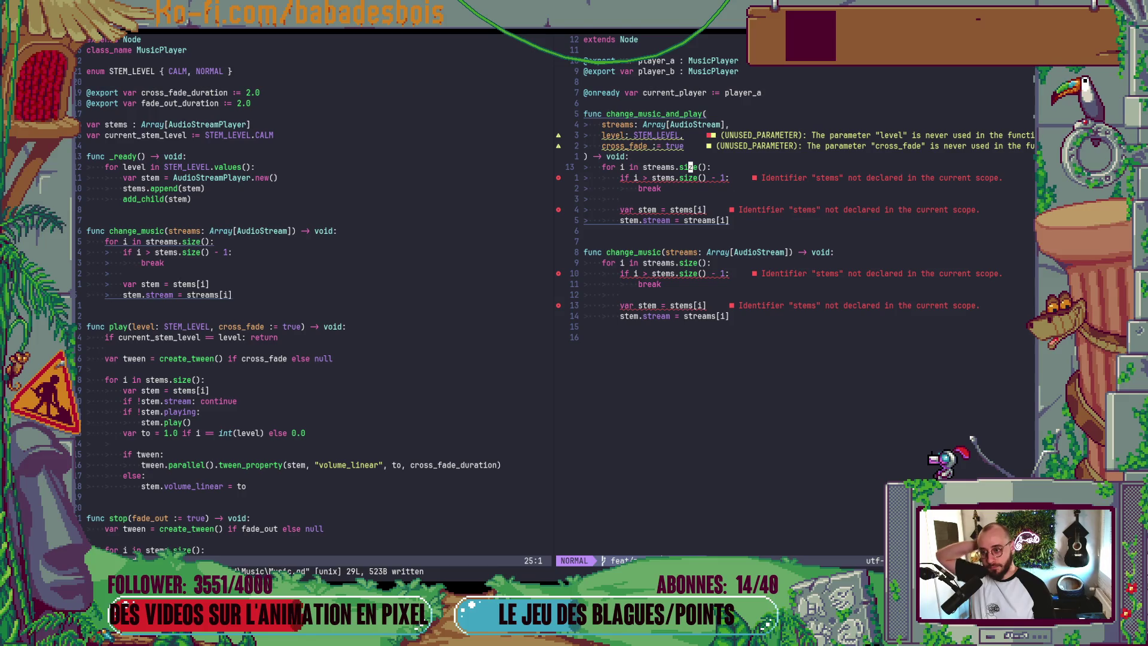
Step: Delete the old streams loop body from Music.gd's change_music
key("j")
key("j")
key("j")
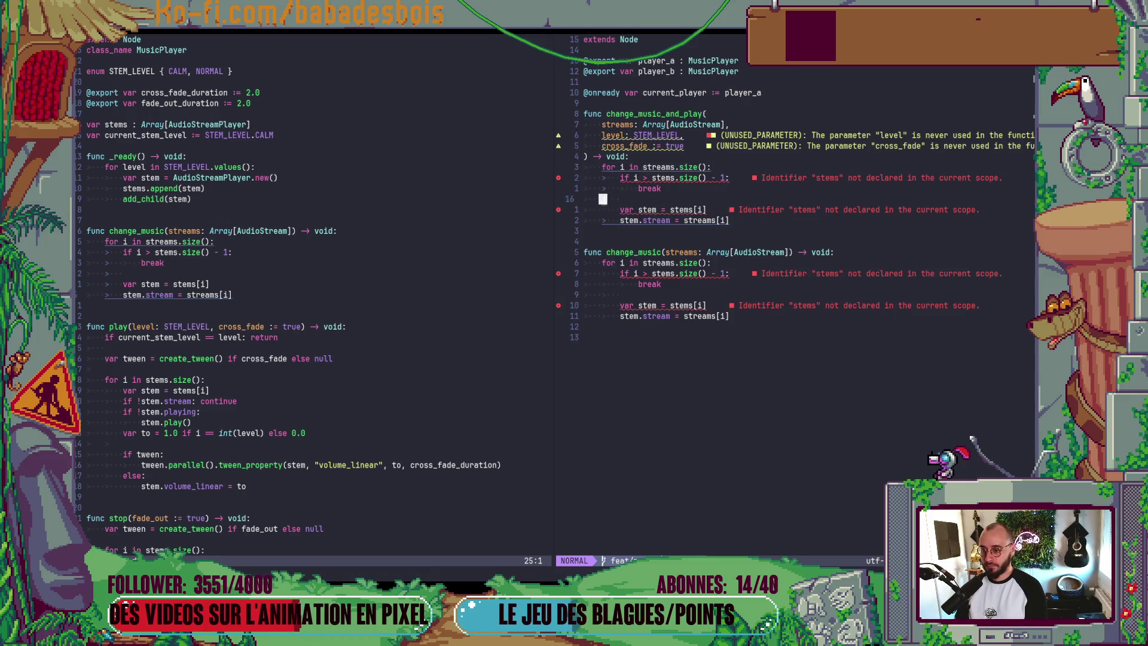
key("shift+v")
key("j")
key("j")
key("j")
key("j")
key("j")
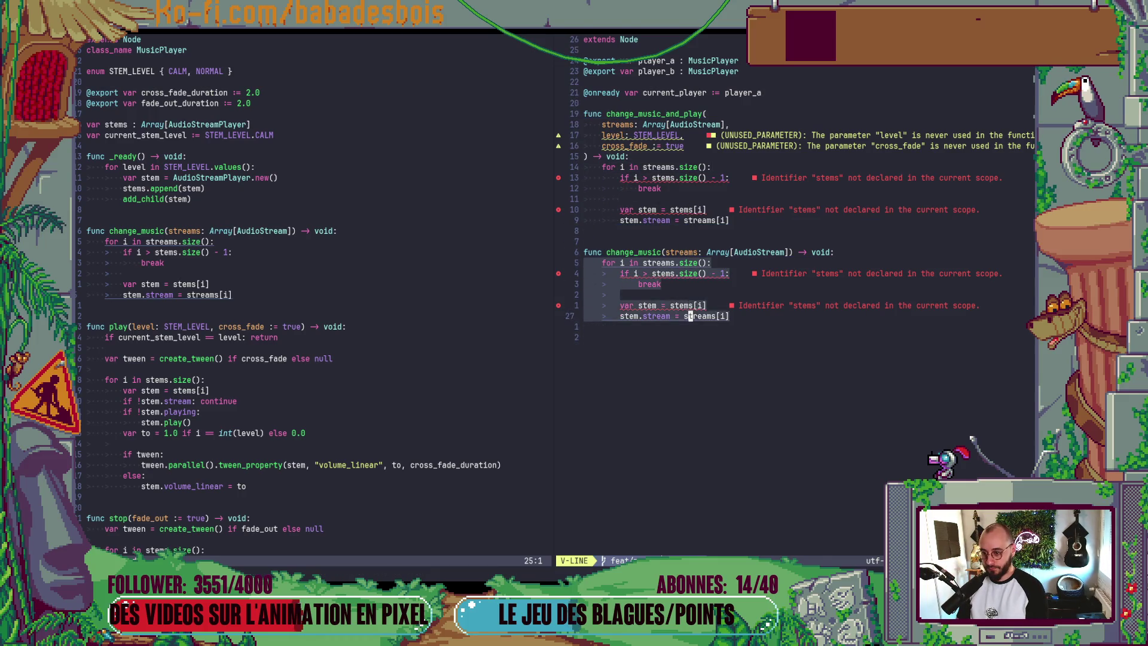
key("d")
key("S")
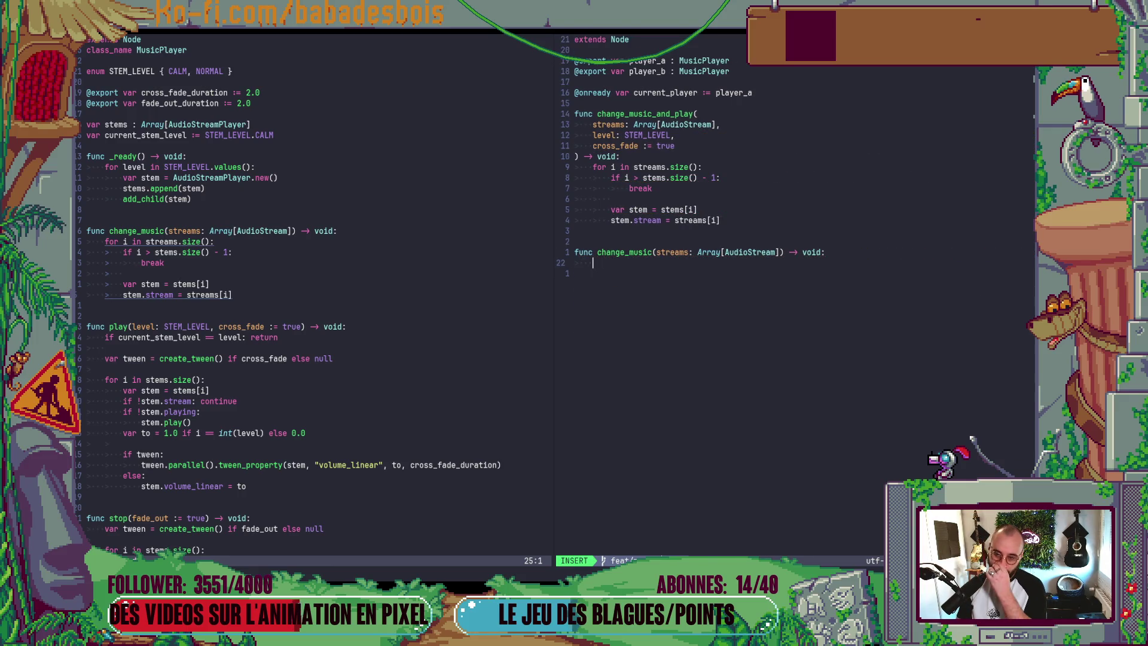
Step: Write 'var new_player = player_a if current_player == player_b else player_b' and save Music.gd
type("var ")
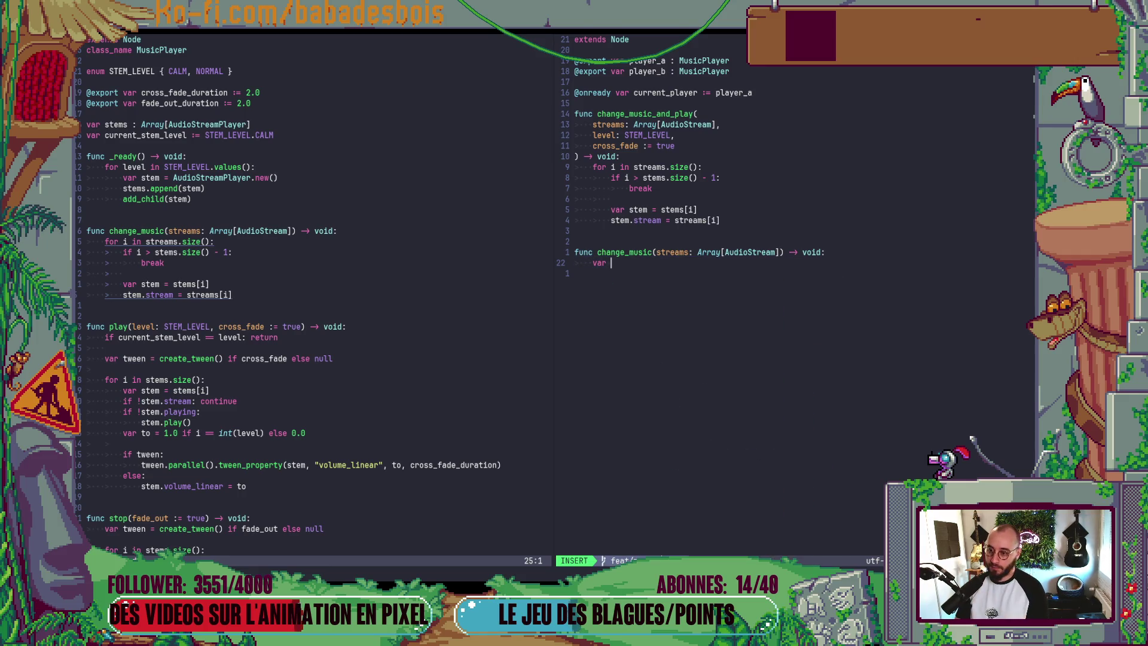
type("other_pa")
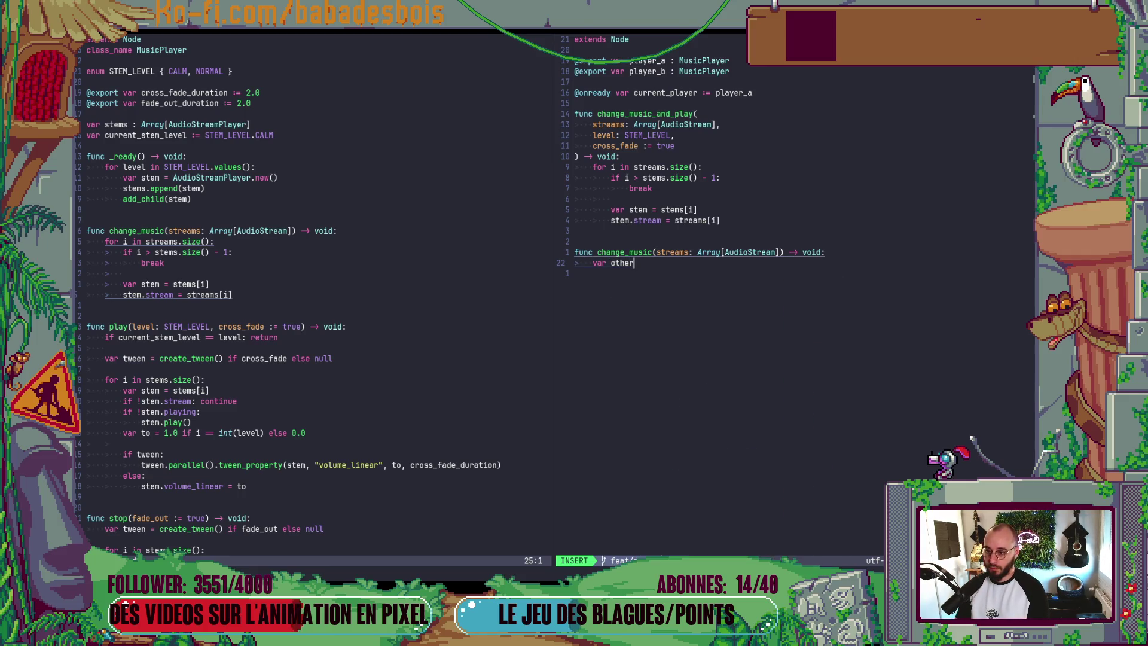
key("BackSpace")
key("BackSpace")
key("BackSpace")
type("ne")
type("w_player")
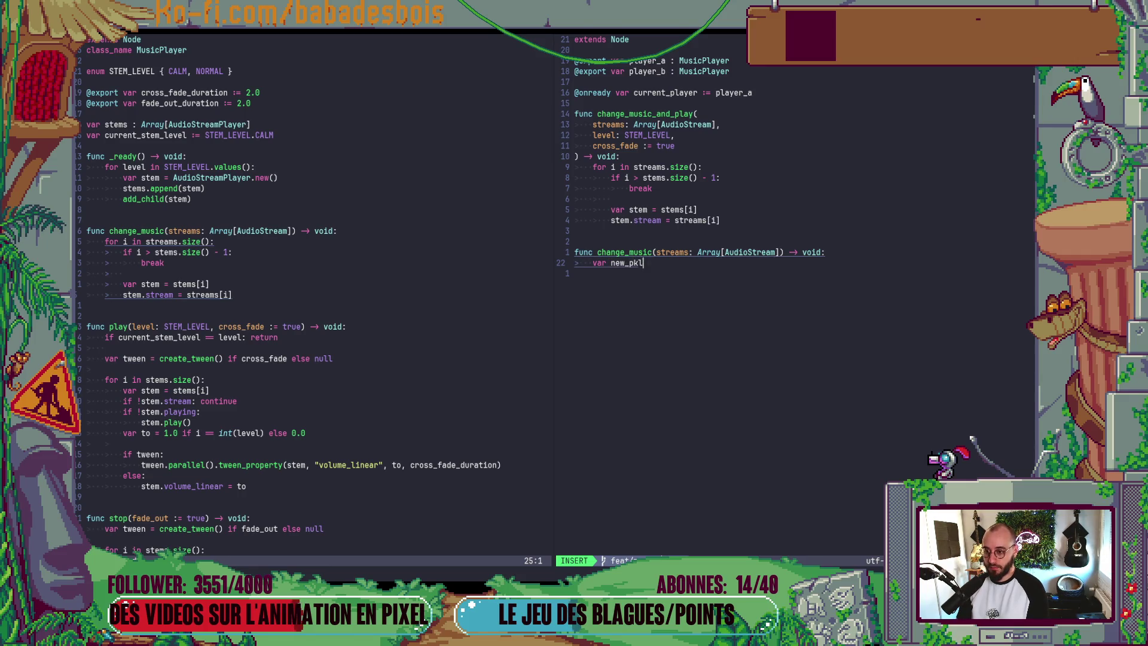
key("BackSpace")
key("BackSpace")
key("BackSpace")
key("BackSpace")
key("BackSpace")
type("ayer = ")
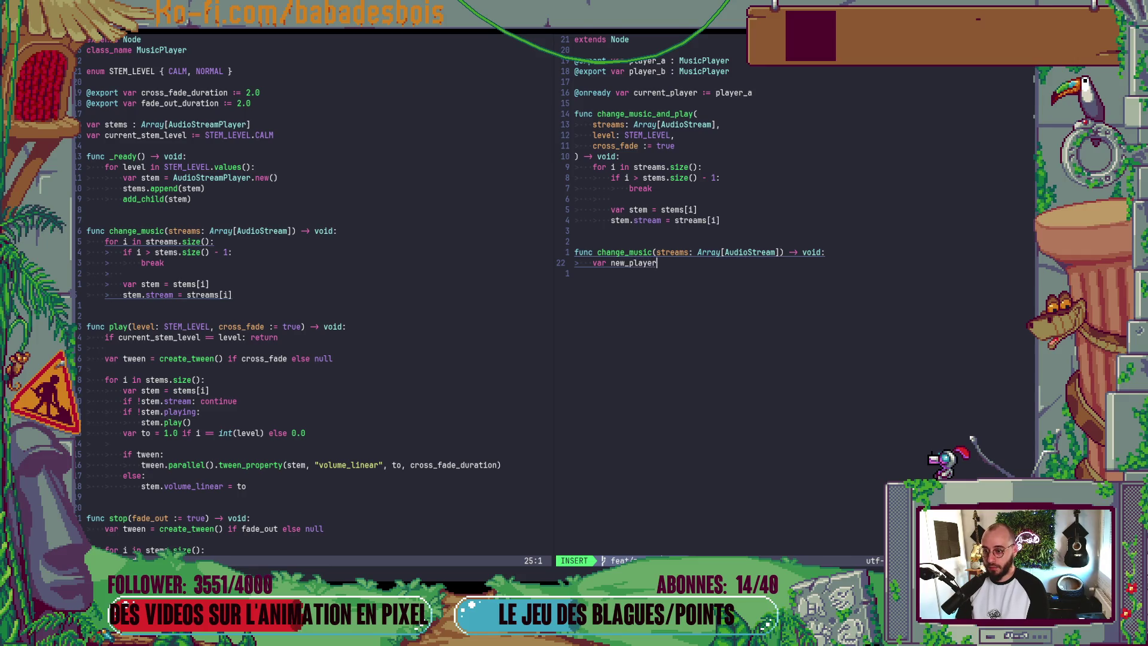
type("player_a if ")
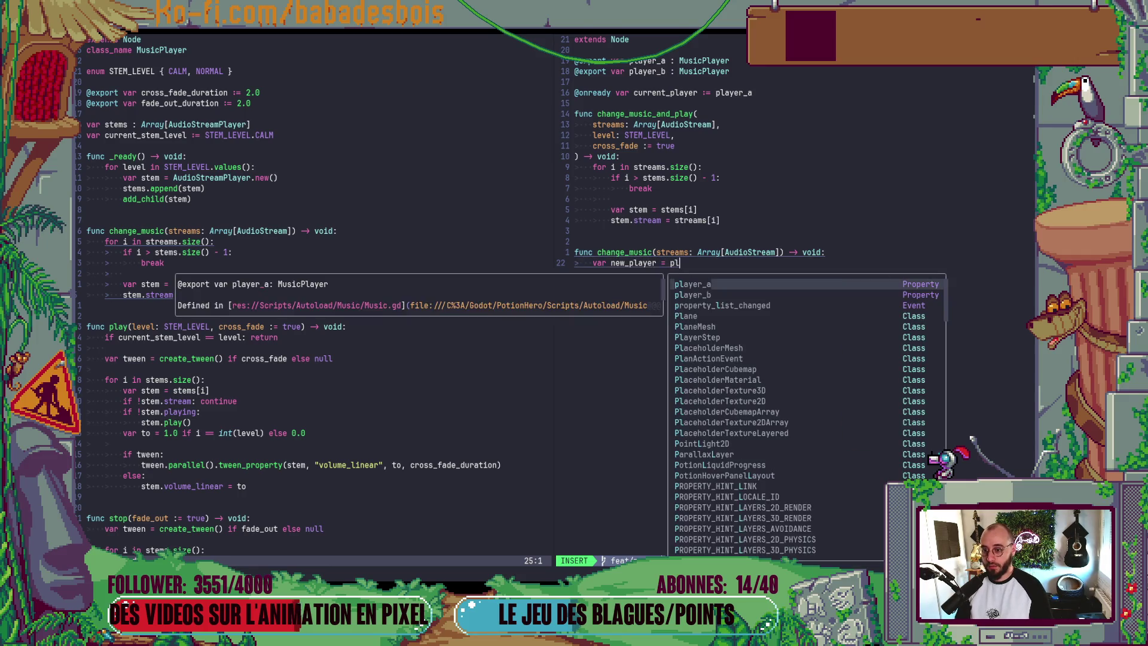
type("cu")
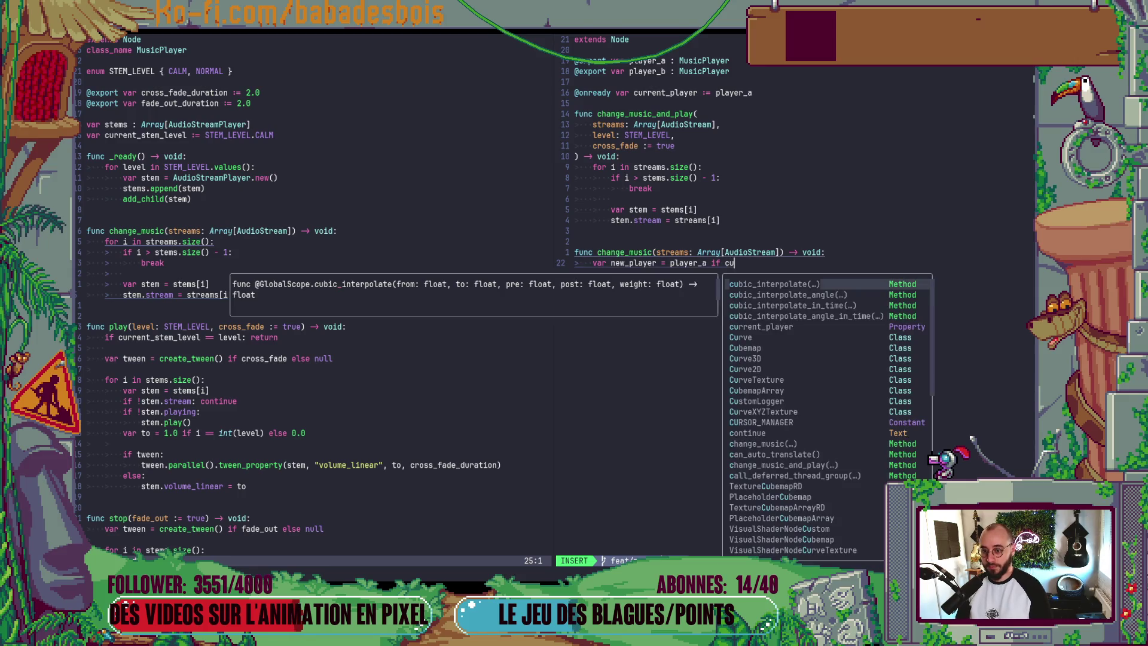
key("Down")
key("Down")
key("Return")
type("== pl")
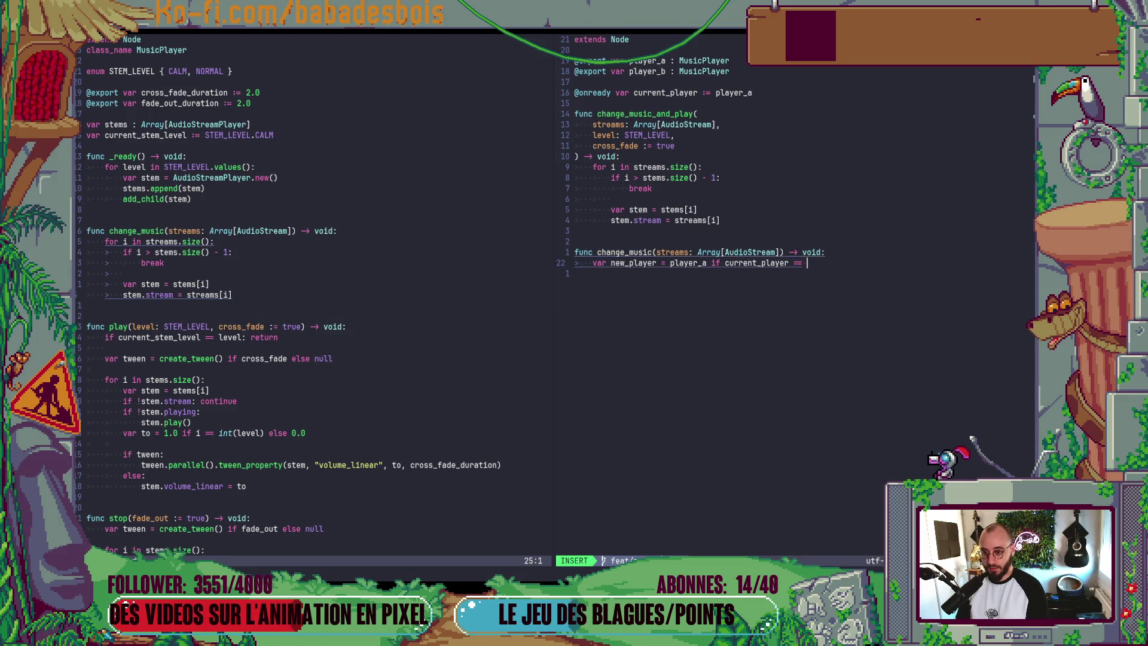
key("Return")
type("layer_b l")
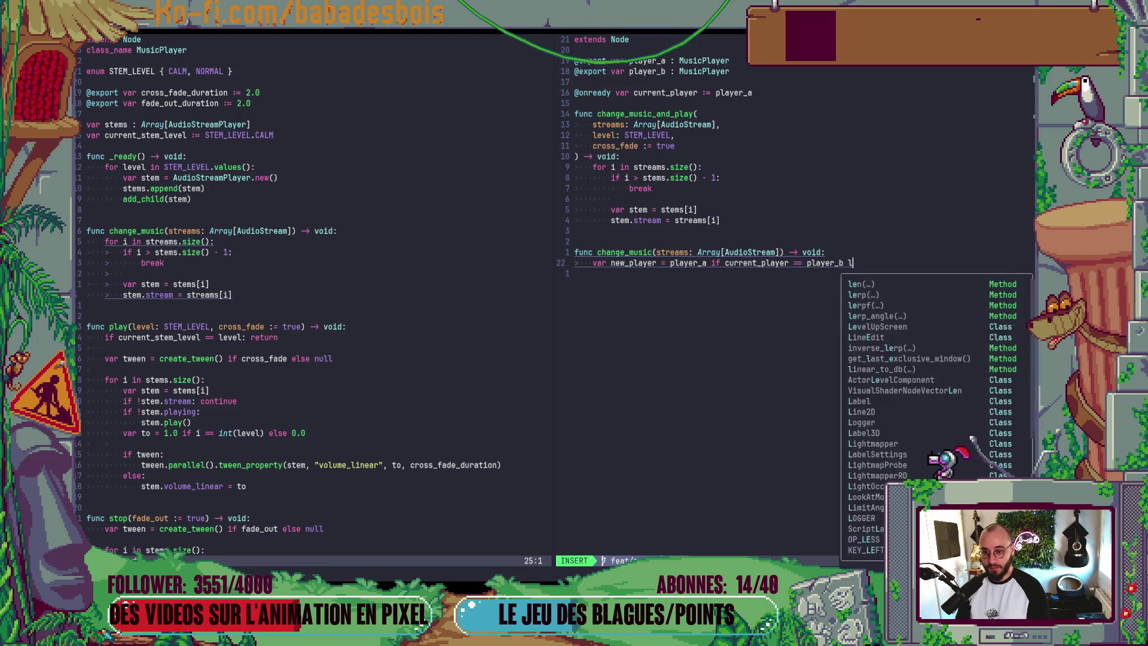
key("BackSpace")
type("else pl")
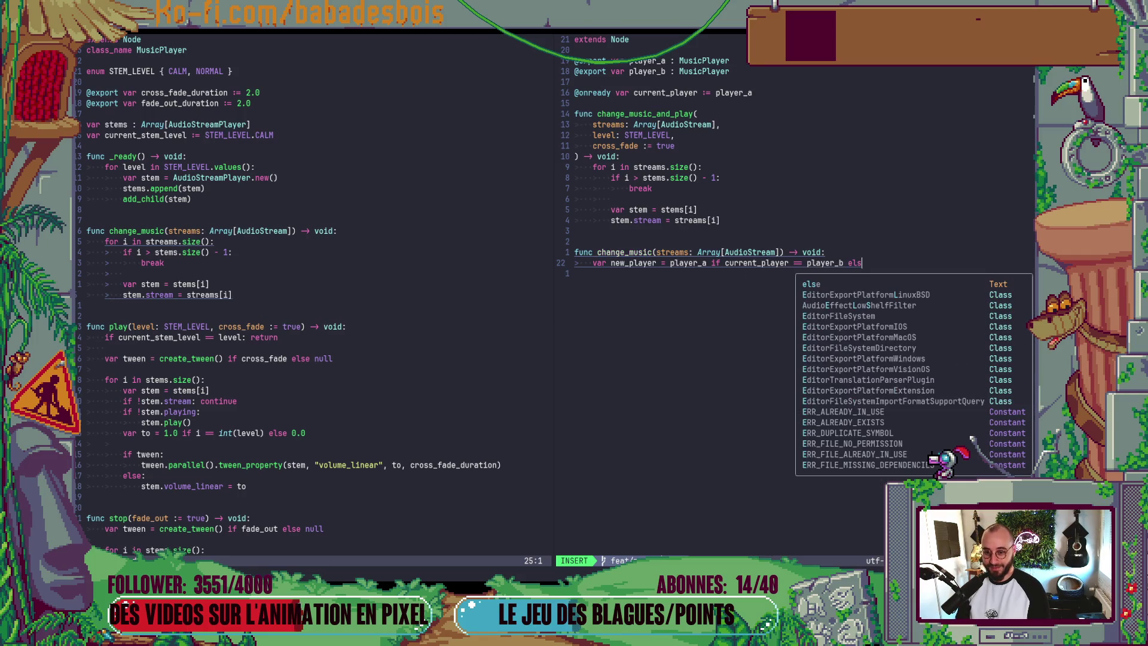
key("Return")
type("player_b")
key("Return")
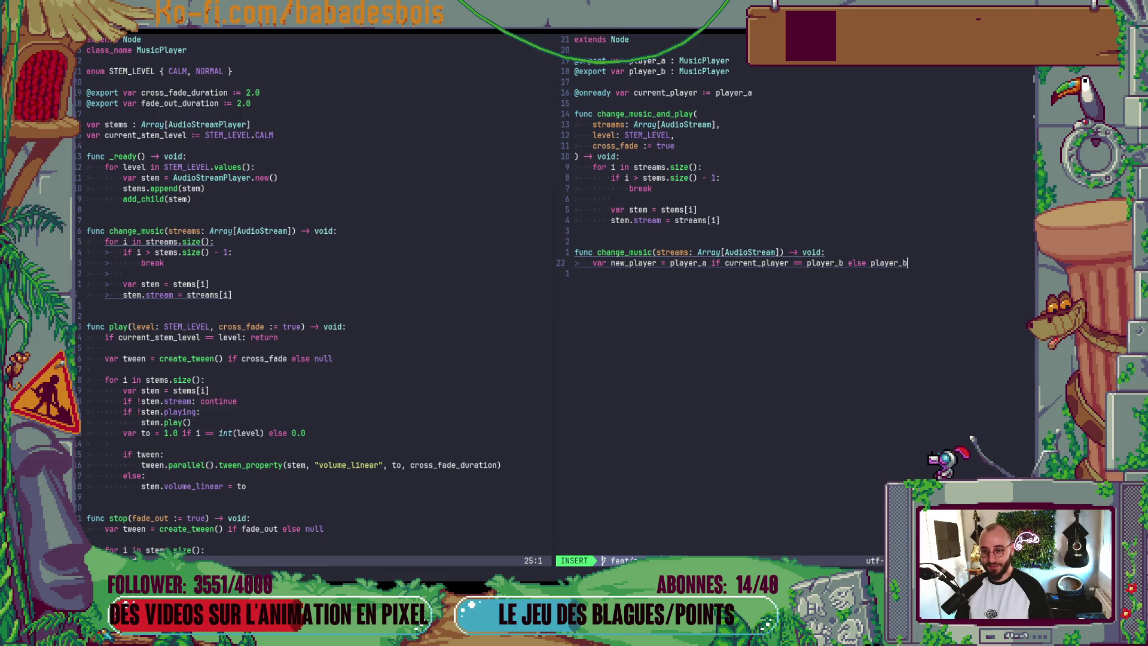
key("Escape")
type(":w")
key("Return")
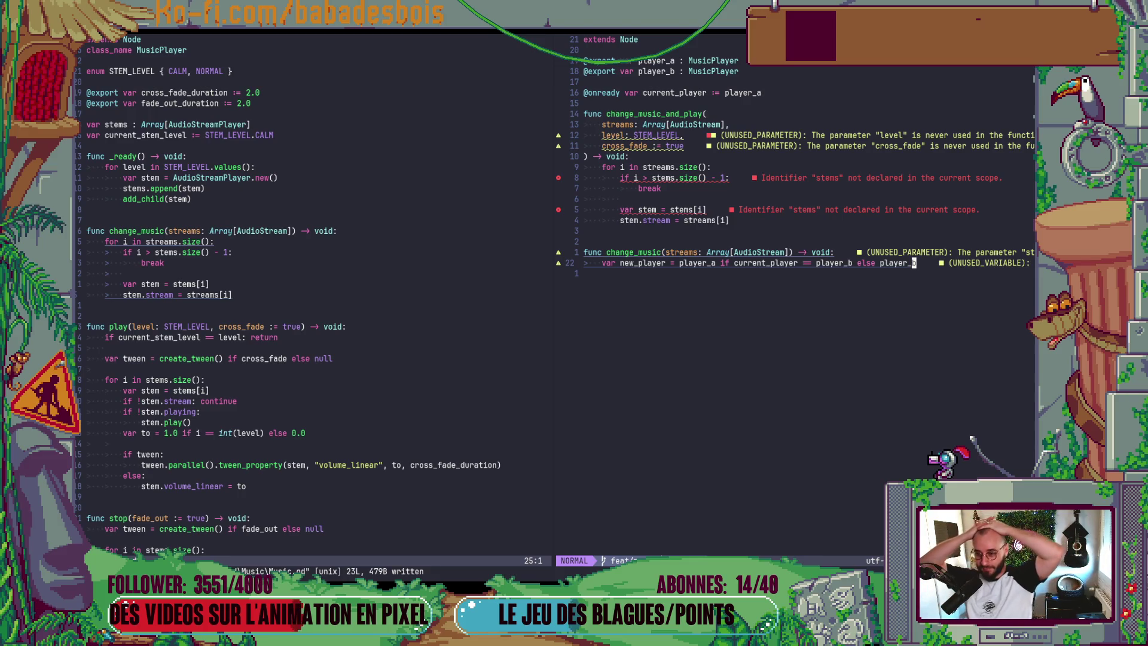
key("o")
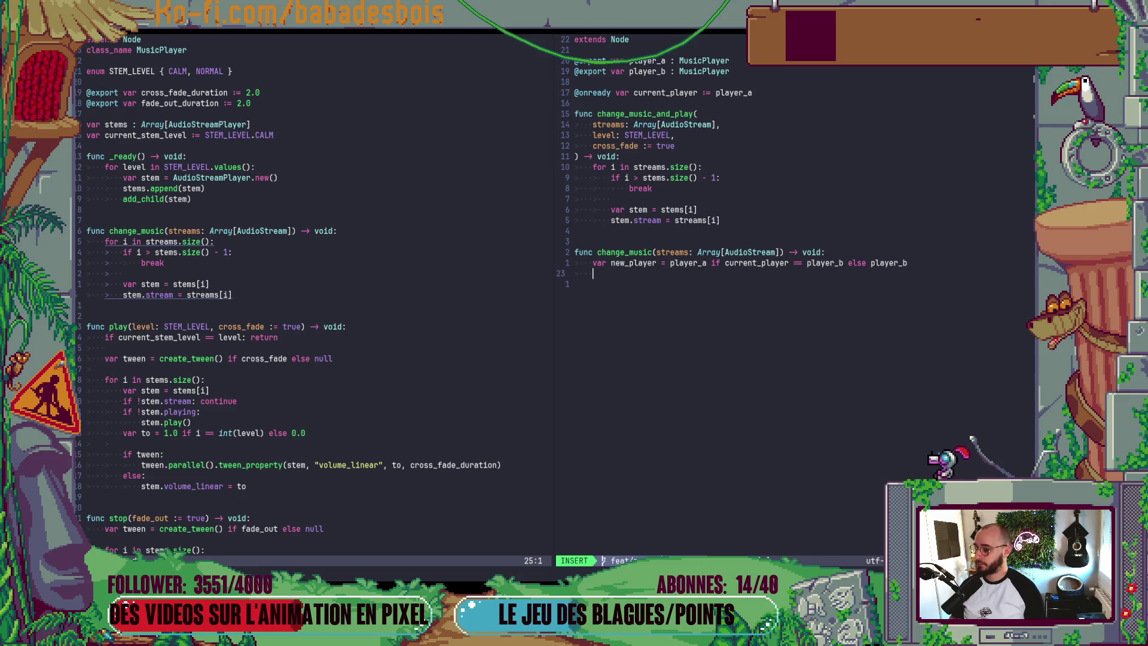
left_click(172, 102)
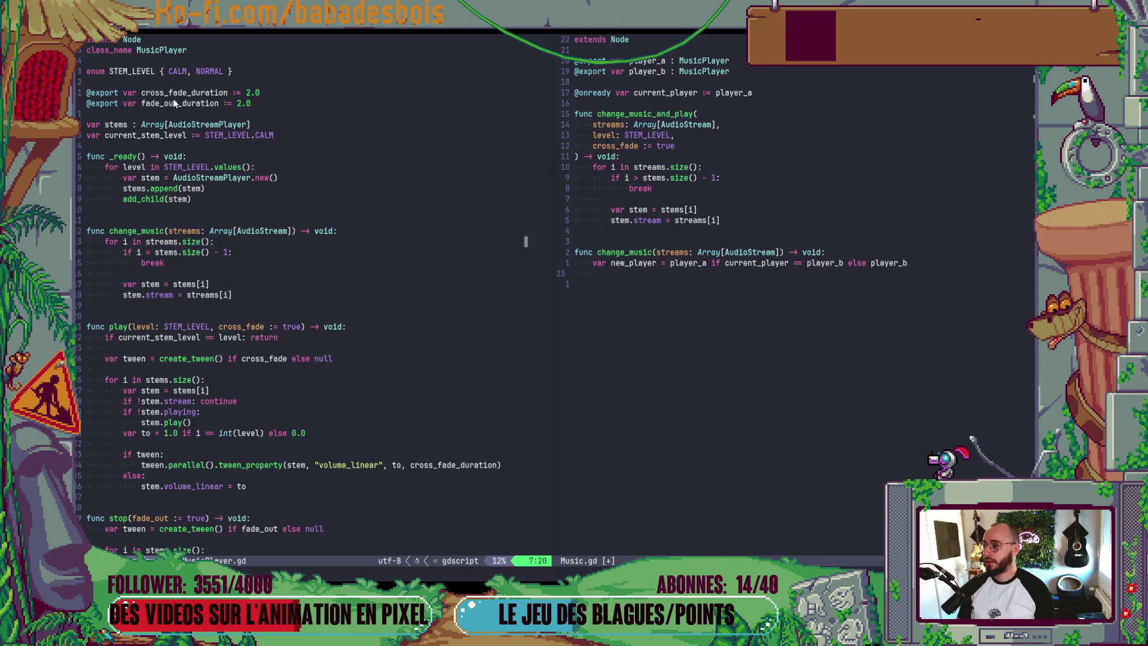
Step: Rename fade_out_duration to fade_duration and use fade_duration in the stop tween, then save
key("h")
key("h")
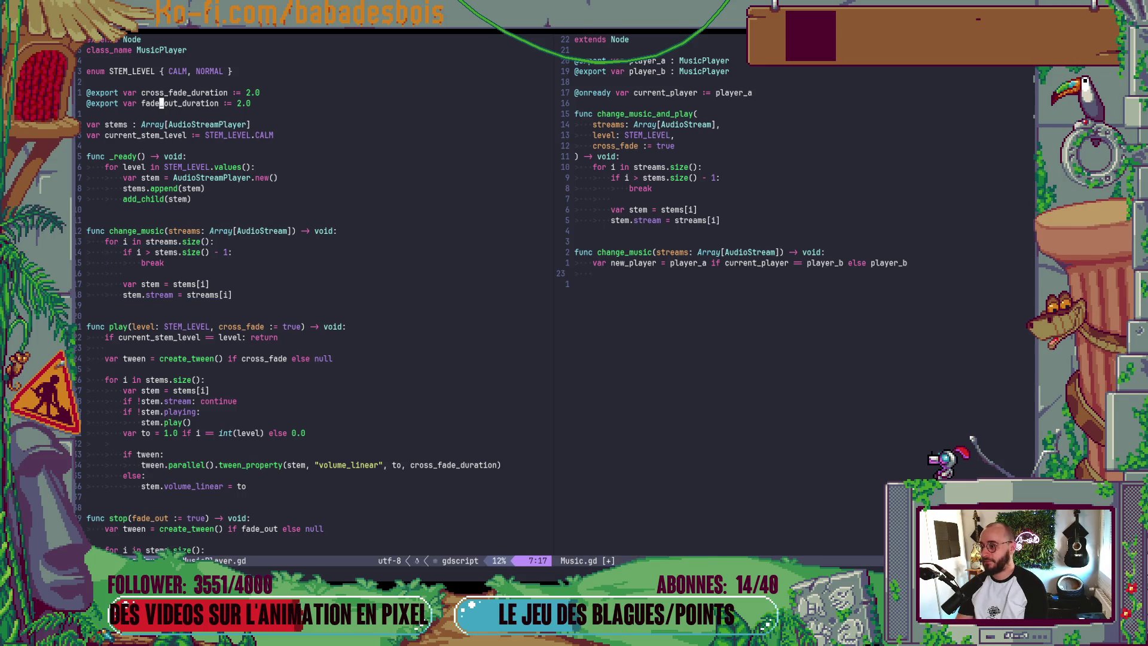
key("d")
key("t")
key("underscore")
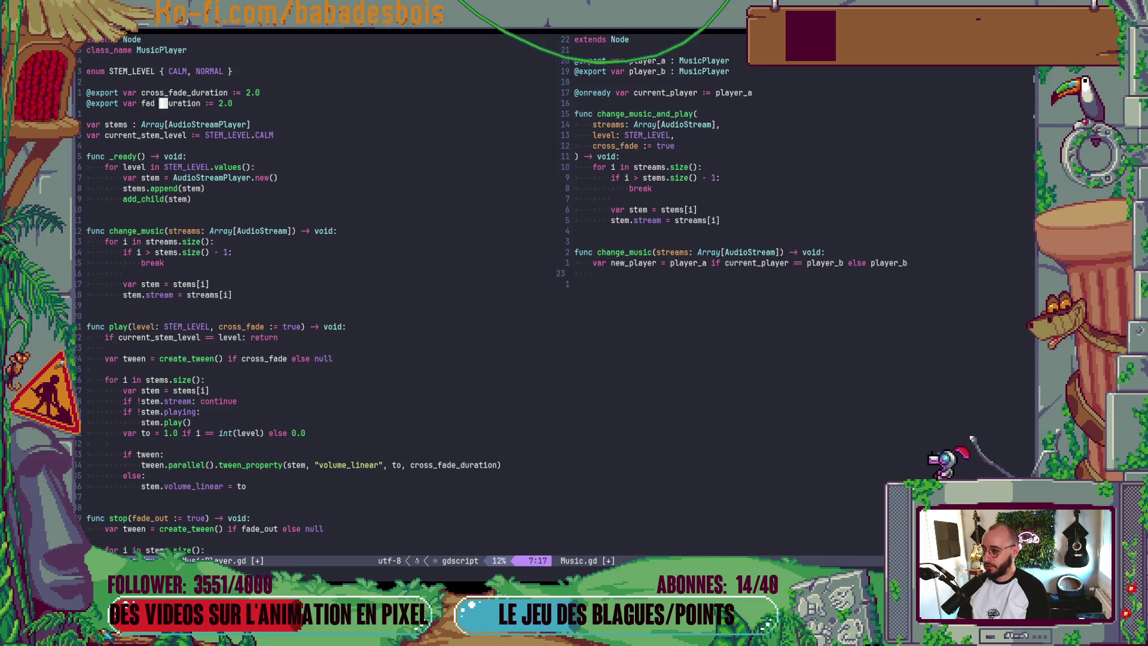
scroll(440, 386, "down", 7)
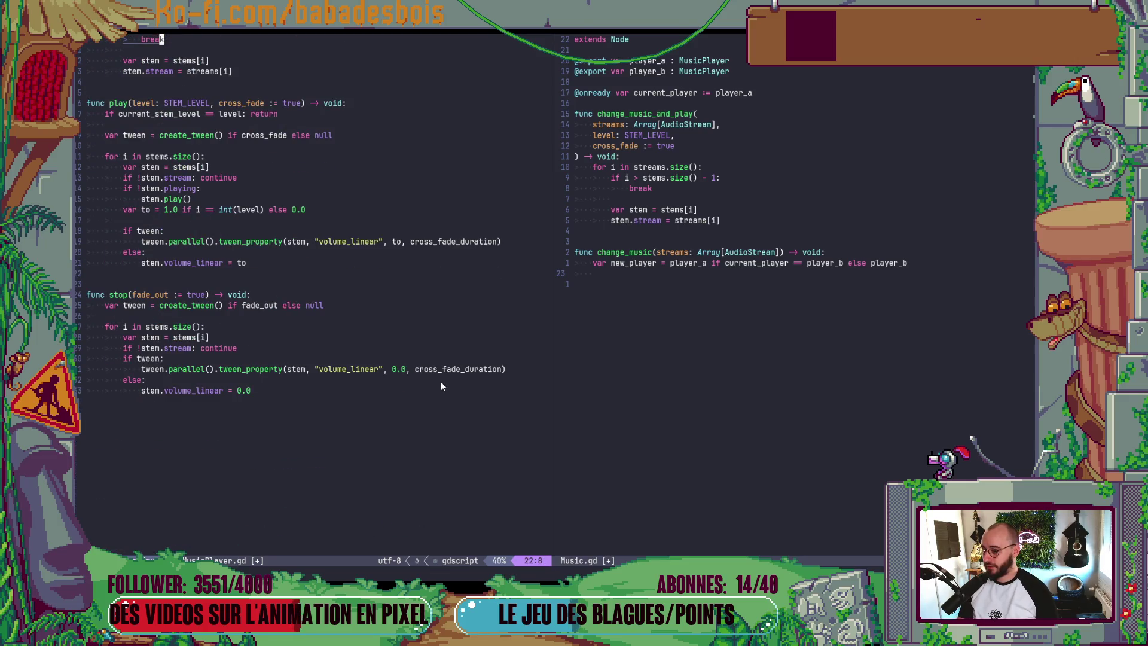
left_click(414, 369)
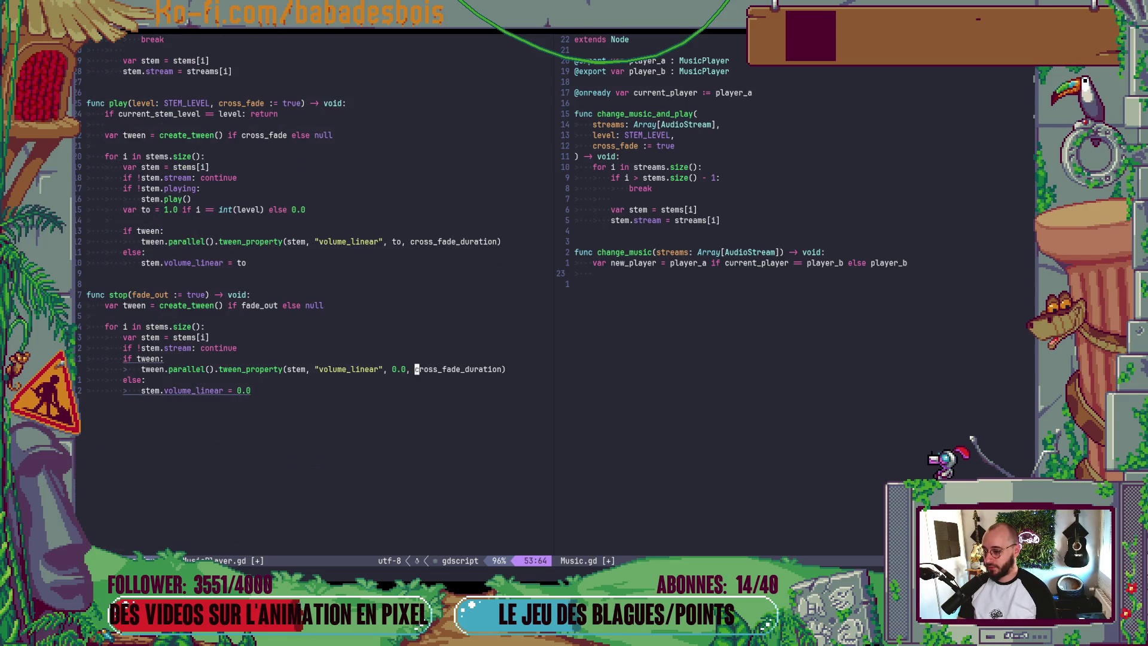
type("cwfa")
key("Tab")
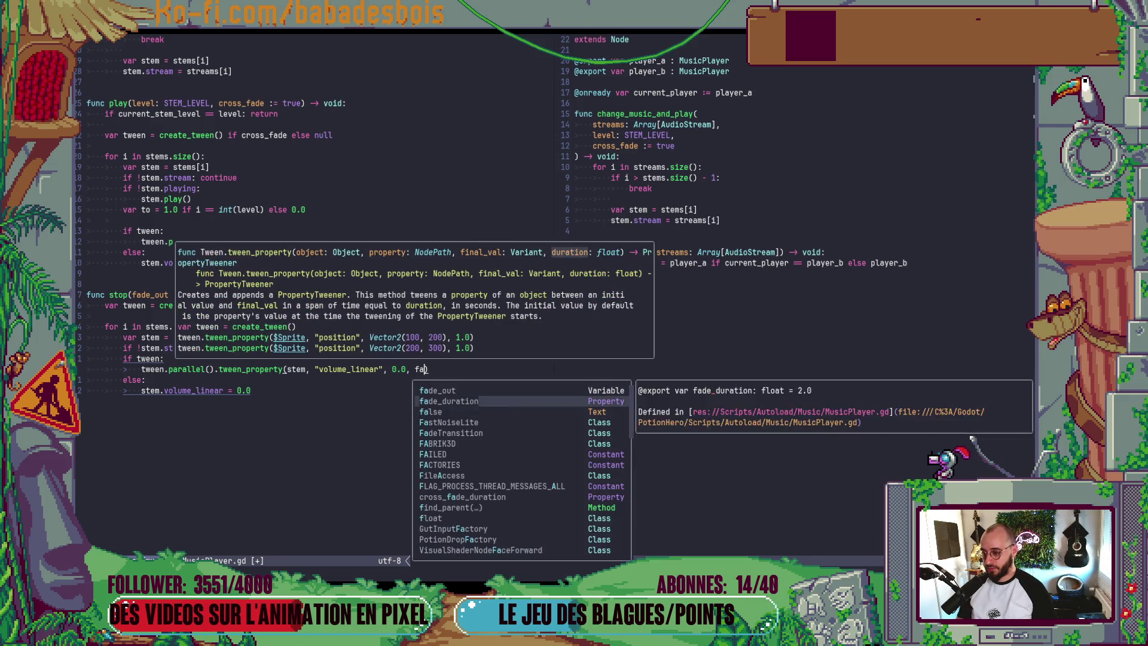
key("Return")
key("Escape")
type(":w")
key("Return")
Step: Delete the cross_fade_duration export and switch the play tween to fade_duration, then save
scroll(447, 232, "up", 7)
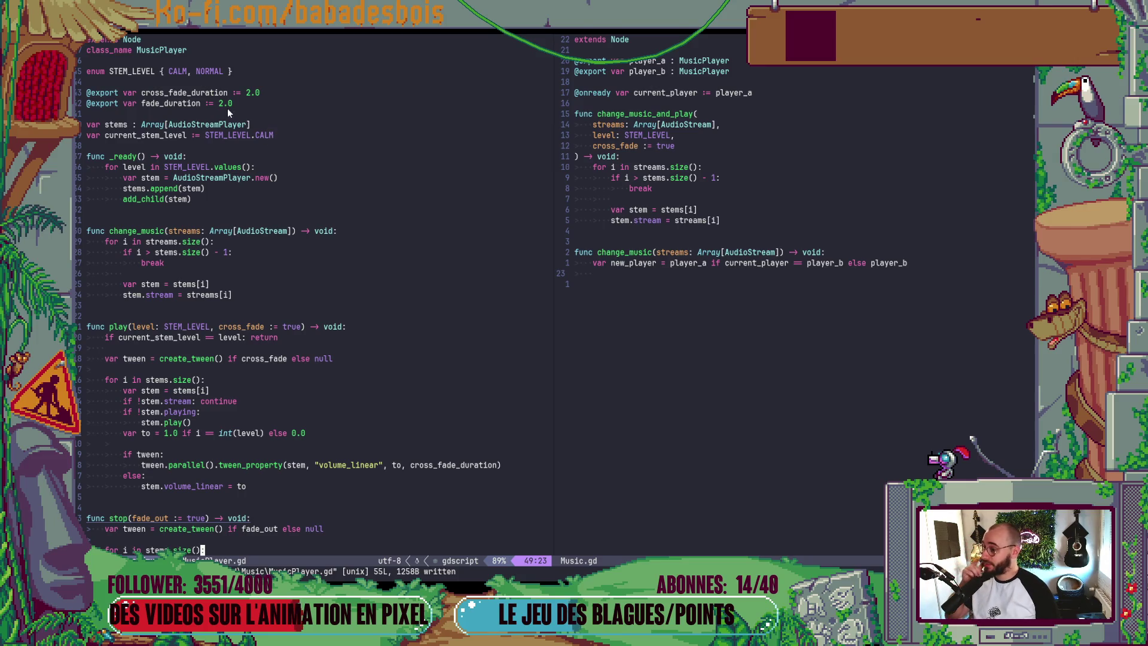
left_click(235, 94)
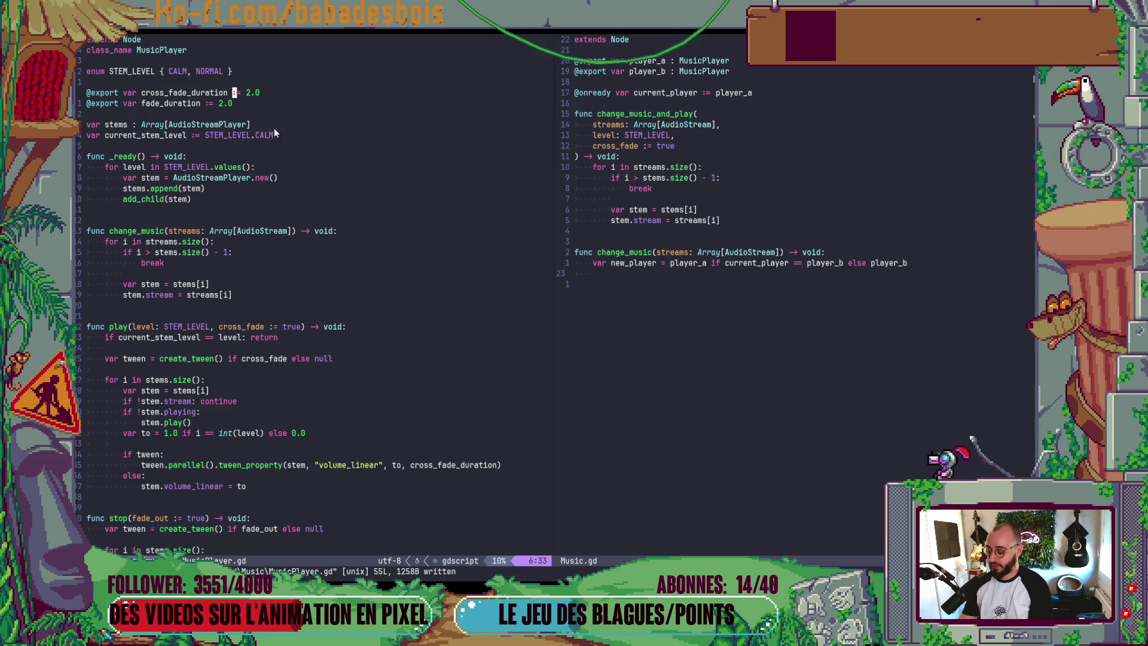
key("d")
key("d")
key("ctrl+o")
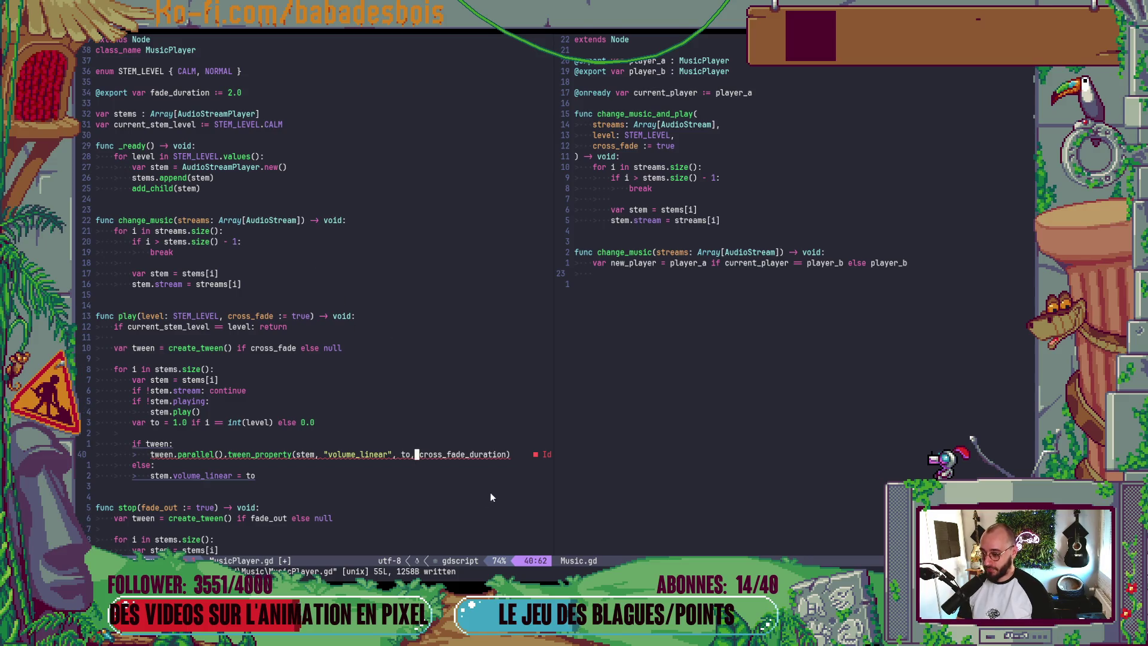
type("df_:w")
key("Return")
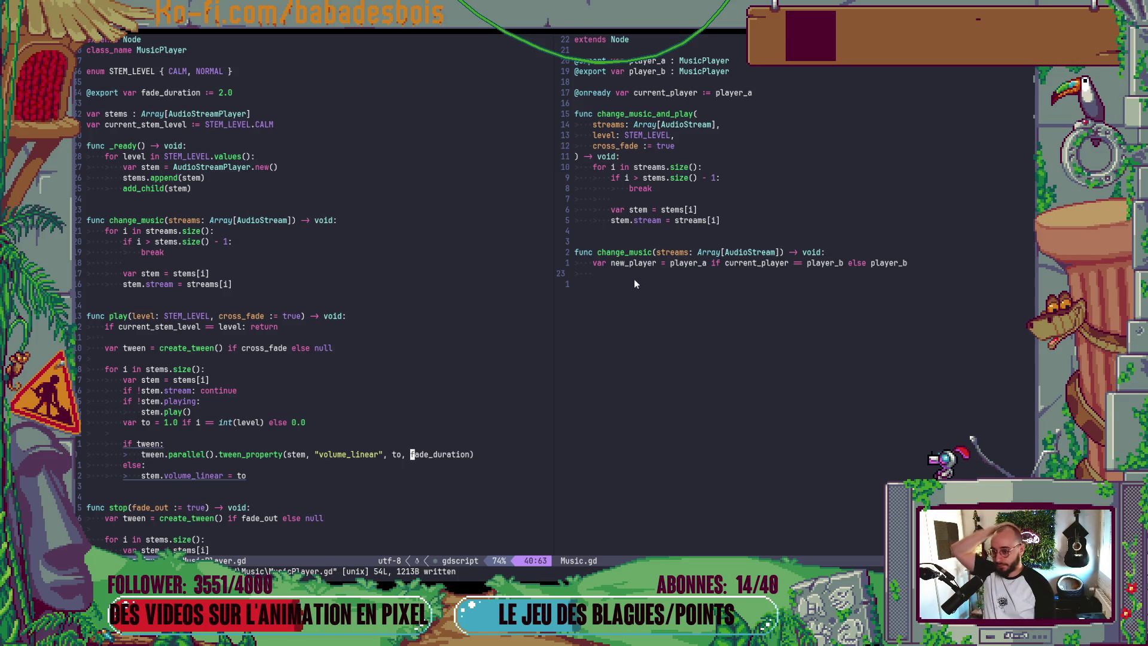
left_click(106, 263)
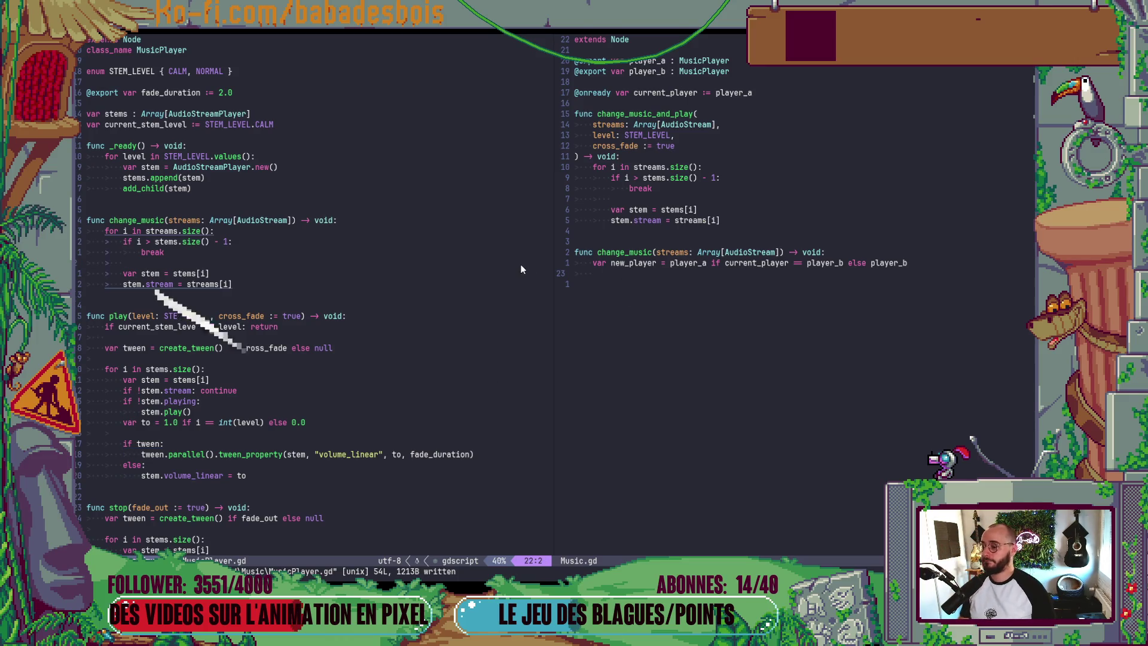
key("ctrl+w")
Step: Add new_player.change_music(streams) and a new_player.play() call to Music.gd's change_music
key("l")
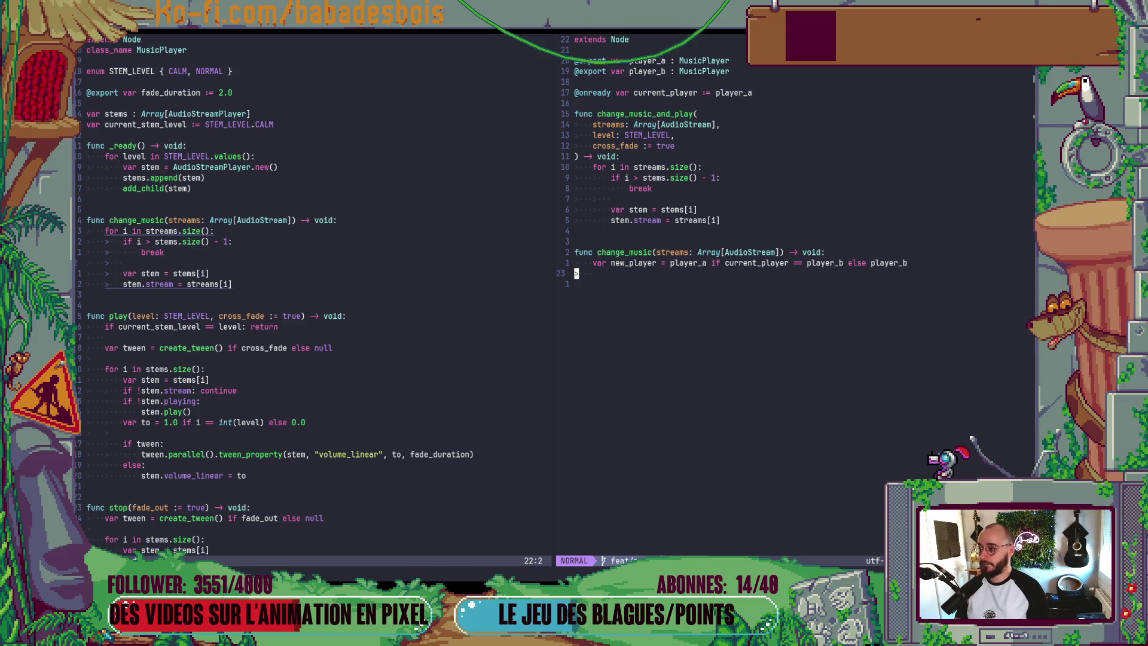
key("S")
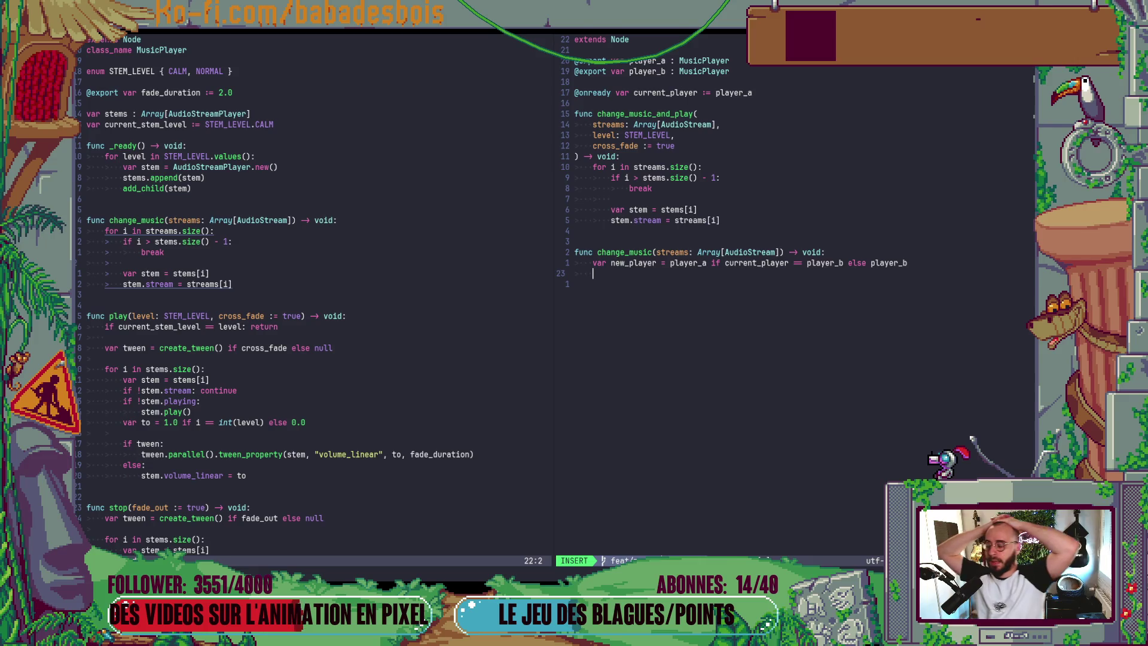
key("Return")
type("new_player.change_music(")
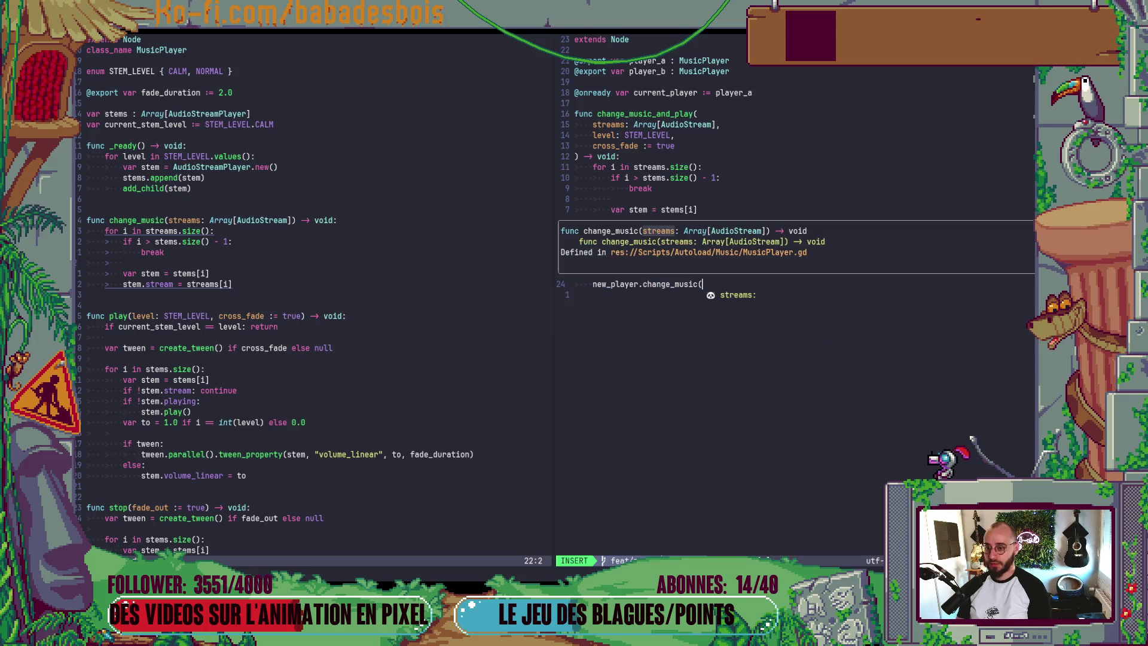
type("st")
key("Tab")
type(")")
key("Escape")
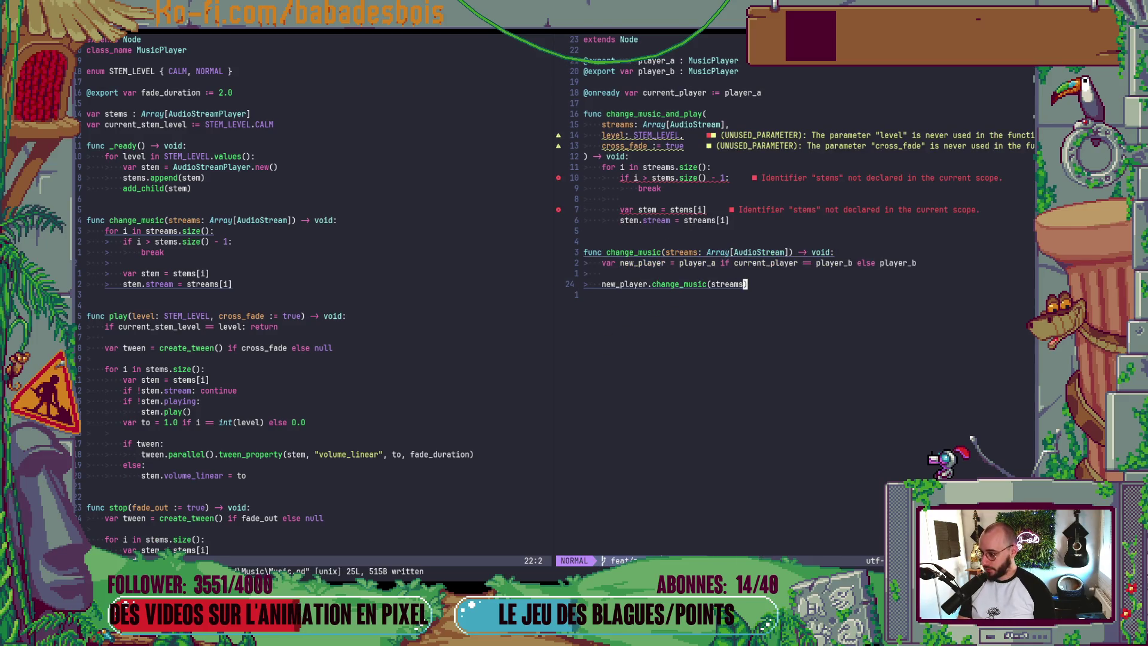
type("onew_player.pl")
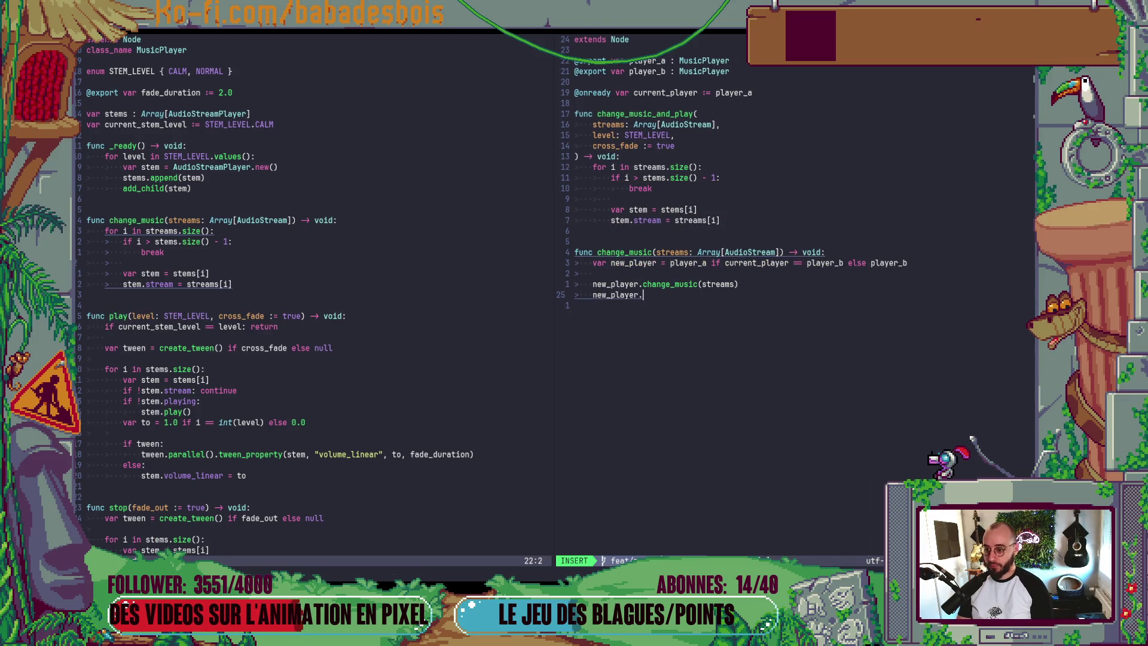
type("ay")
key("Tab")
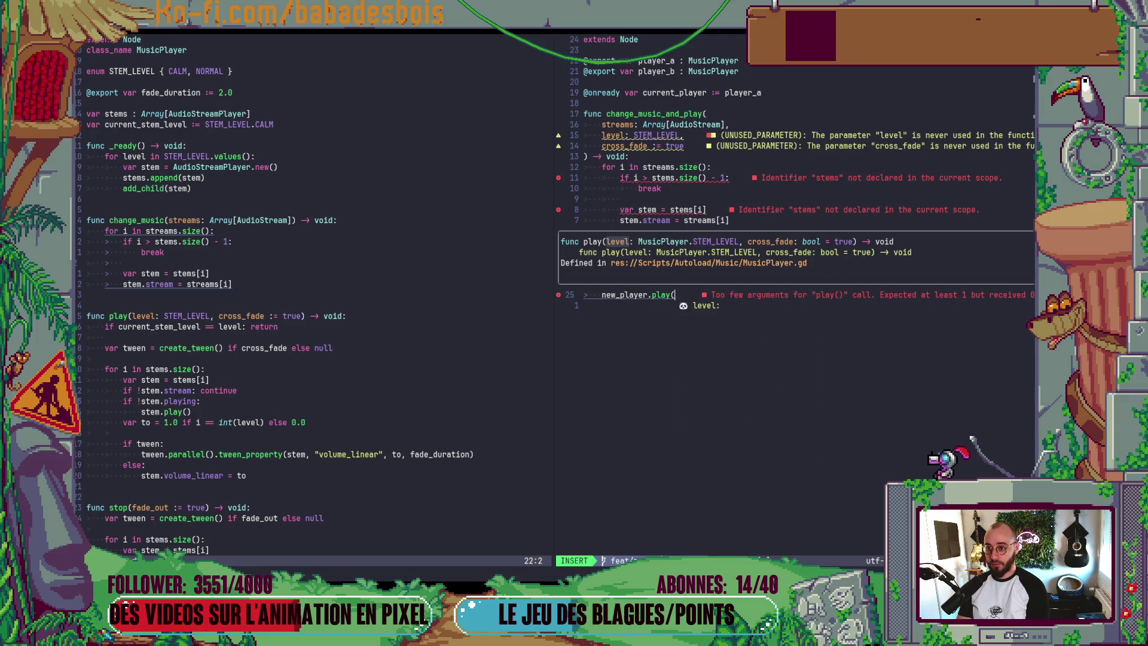
key("Escape")
key("k")
key("k")
key("j")
key("j")
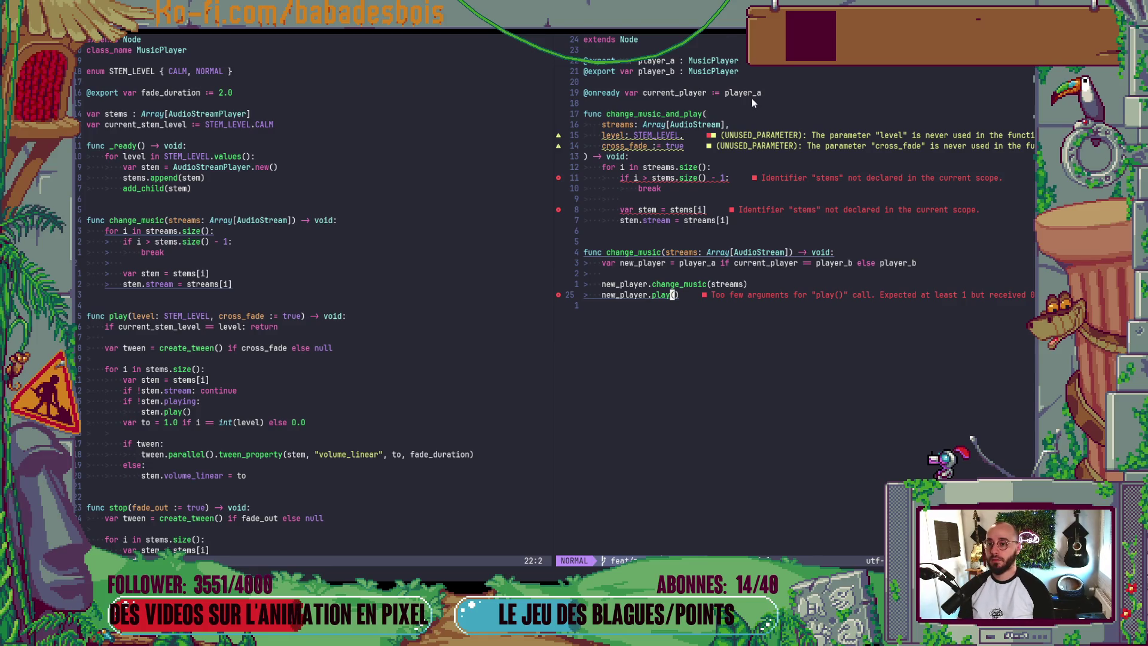
Step: Pass current_player.current_stem_level into new_player.play() and save Music.gd
left_click(768, 95)
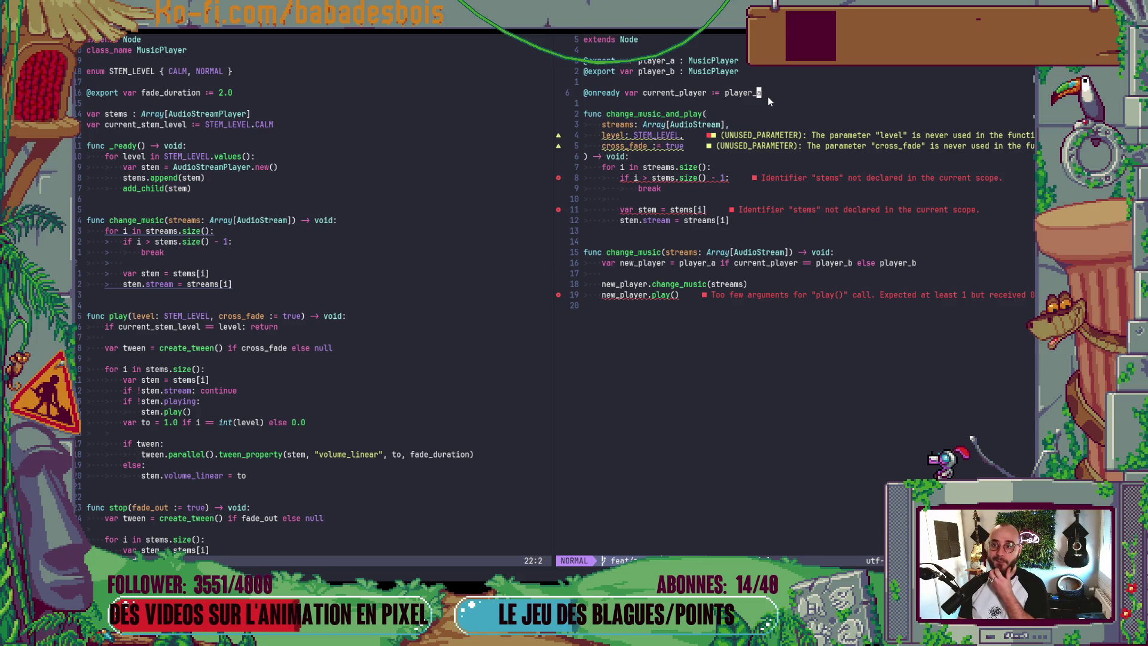
type("o:e")
key("BackSpace")
key("BackSpace")
type("@")
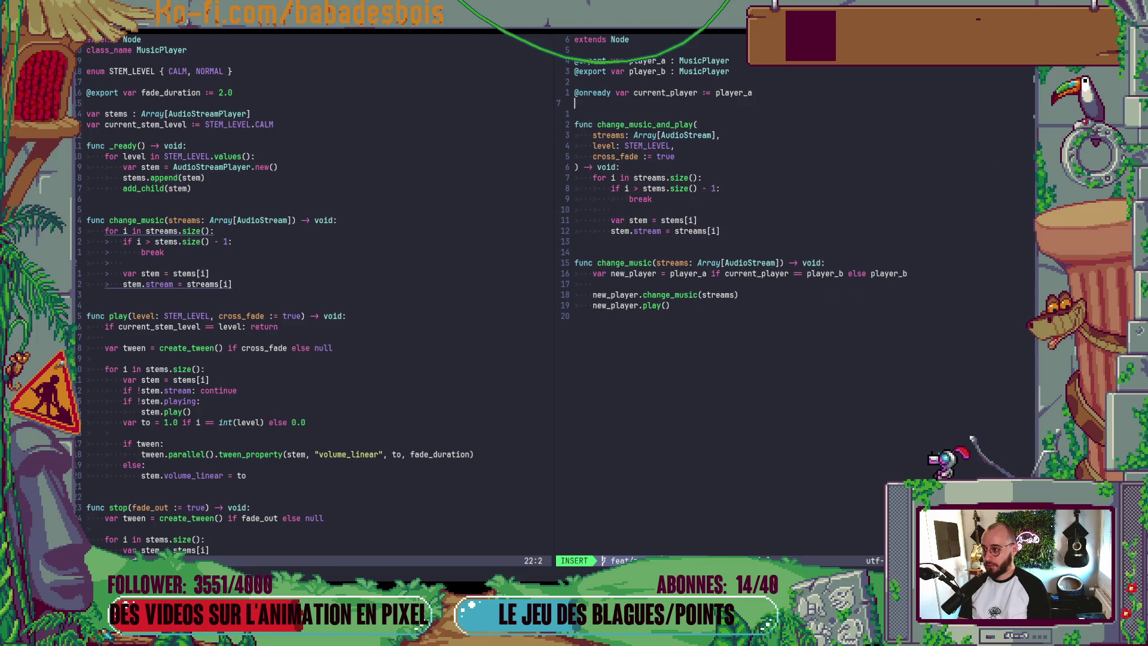
key("Escape")
key("d")
key("d")
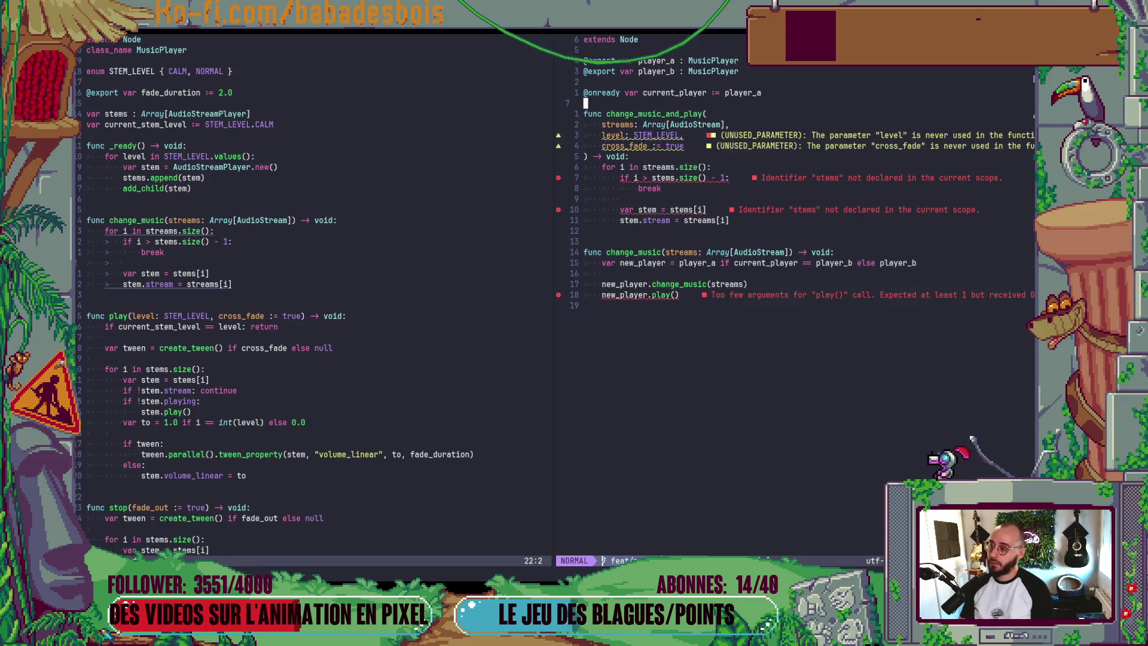
left_click(668, 296)
type("i")
type("cu")
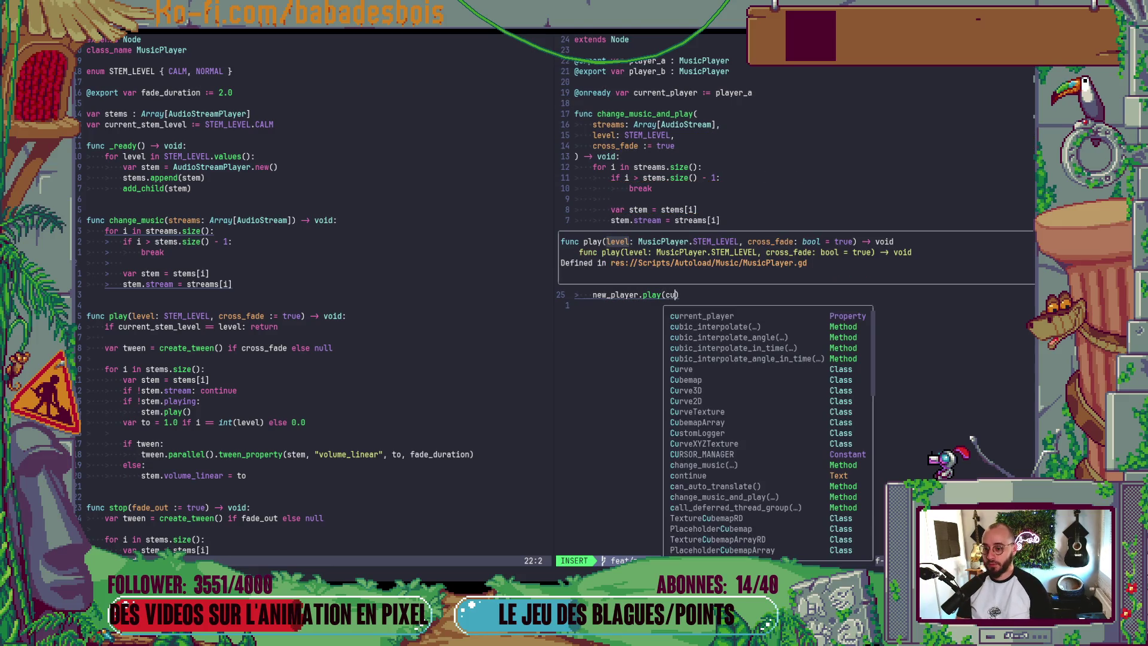
key("Tab")
type(".st")
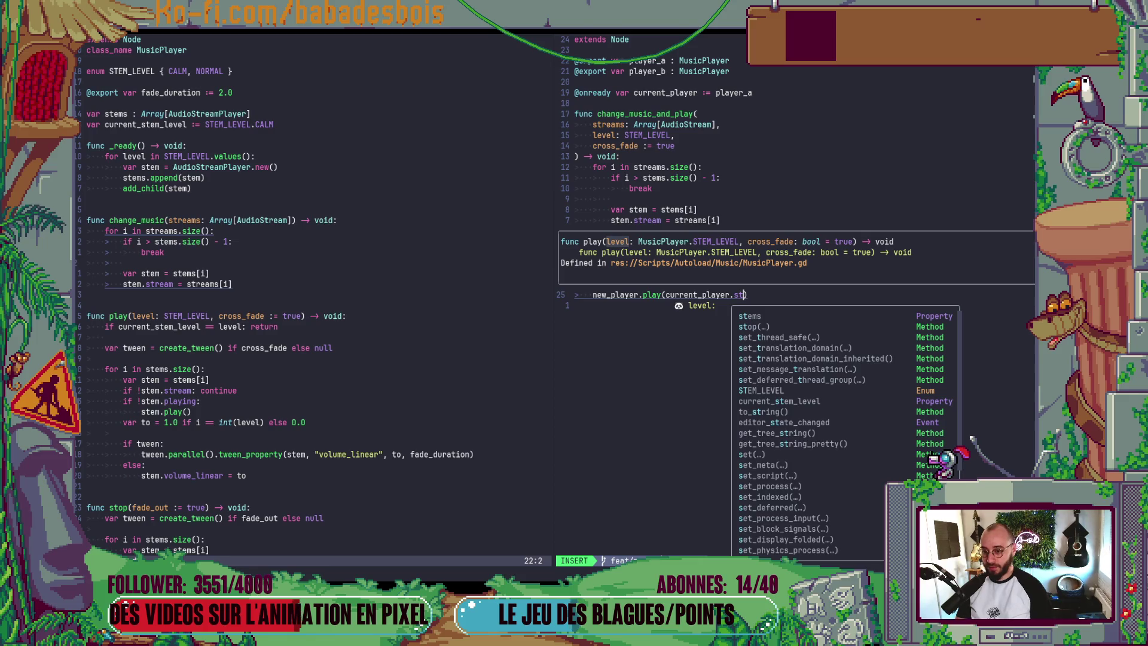
type("e")
key("Tab")
key("Escape")
key("Return")
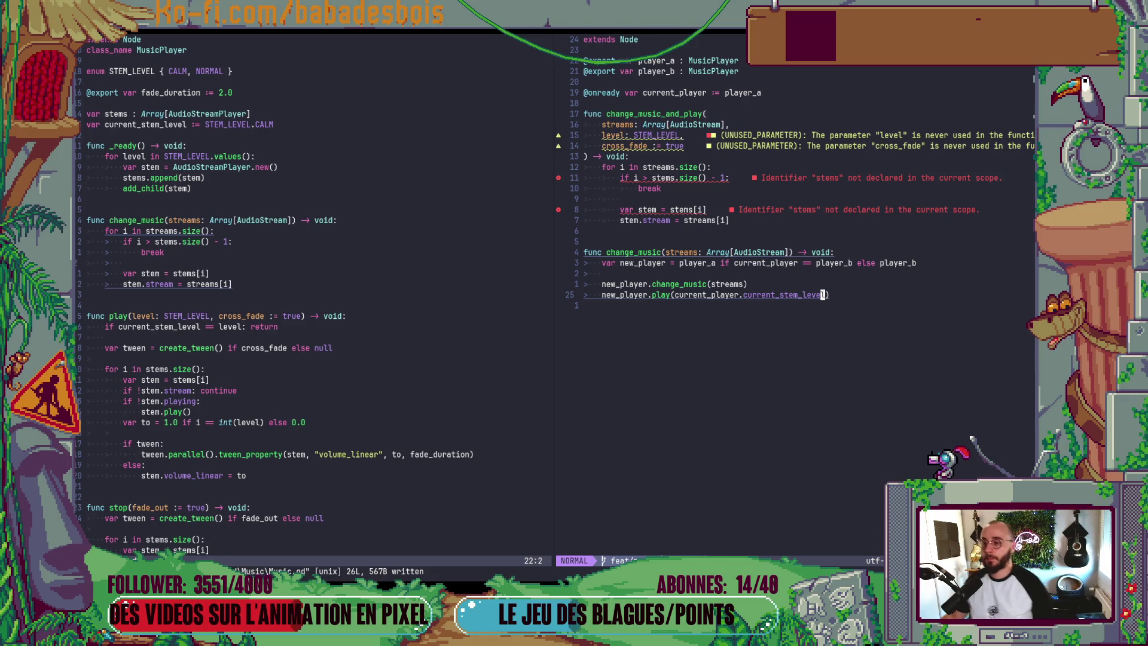
Step: Select and delete the leftover change_music_and_play lines above change_music, then save Music.gd
key("1")
key("2")
key("k")
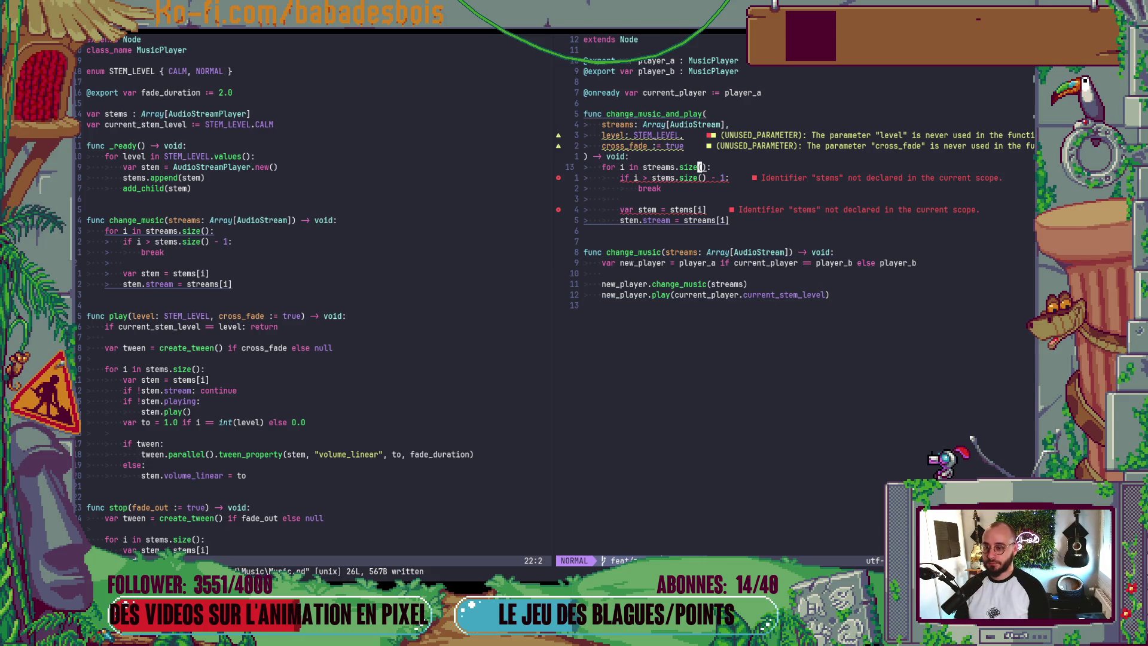
key("k")
key("k")
key("k")
key("shift+v")
key("j")
key("j")
key("j")
key("j")
key("d")
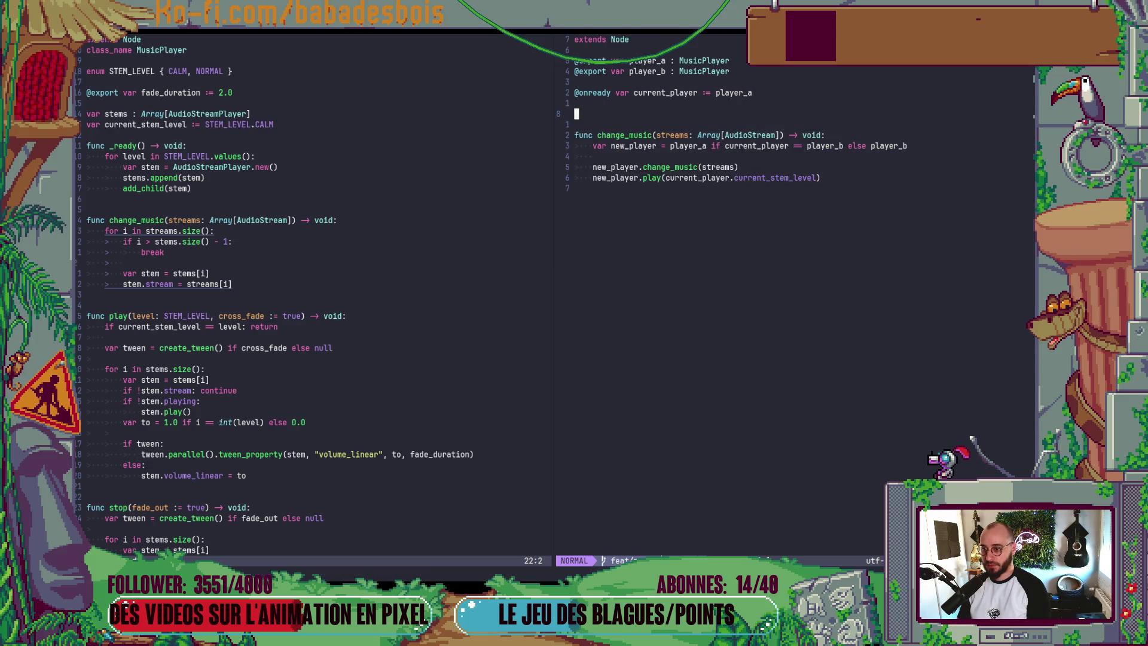
key("d")
key("d")
type(":w")
key("Return")
key("ctrl+w")
key("l")
key("j")
key("j")
key("j")
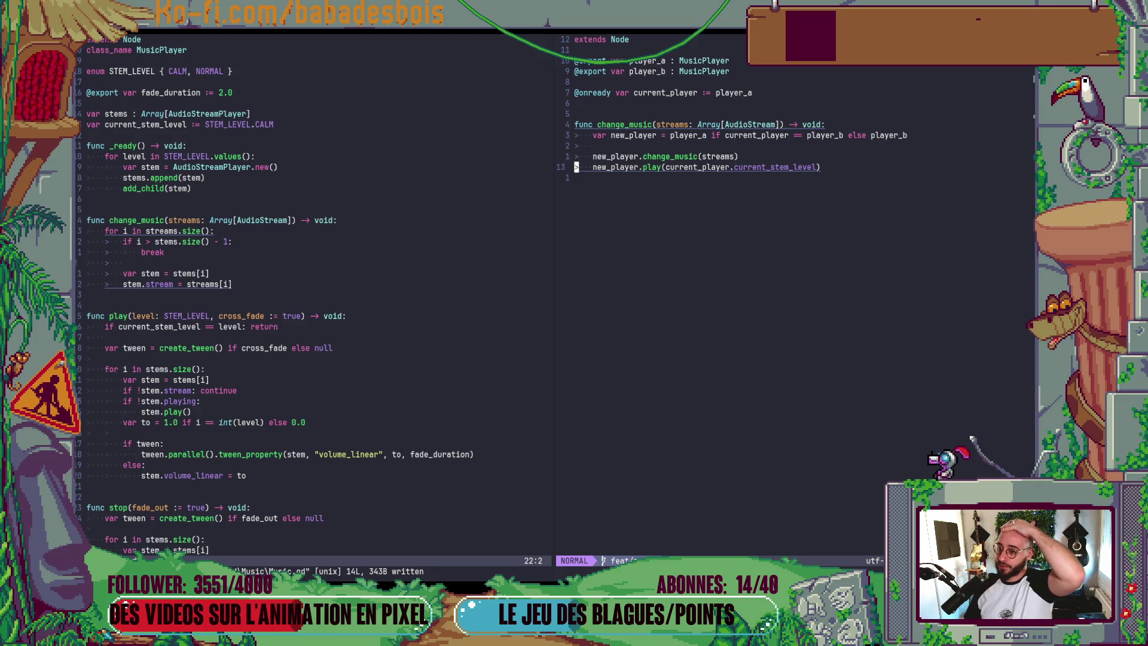
Step: Add current_player.stop() and current_player = new_player below the play call, then save
key("o")
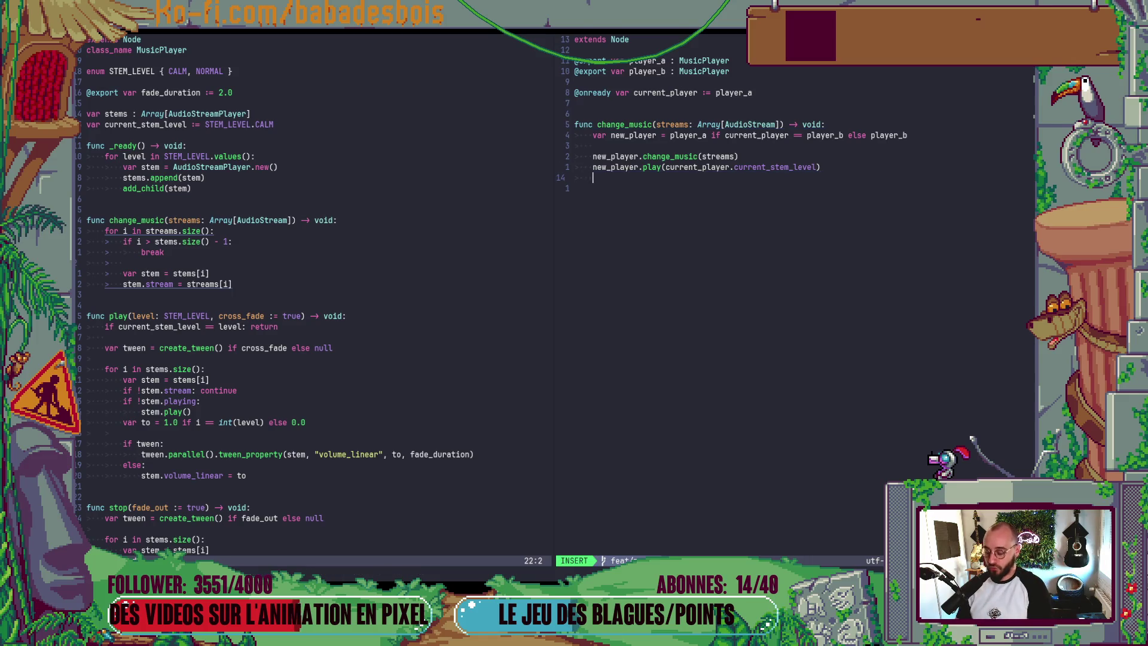
key("Return")
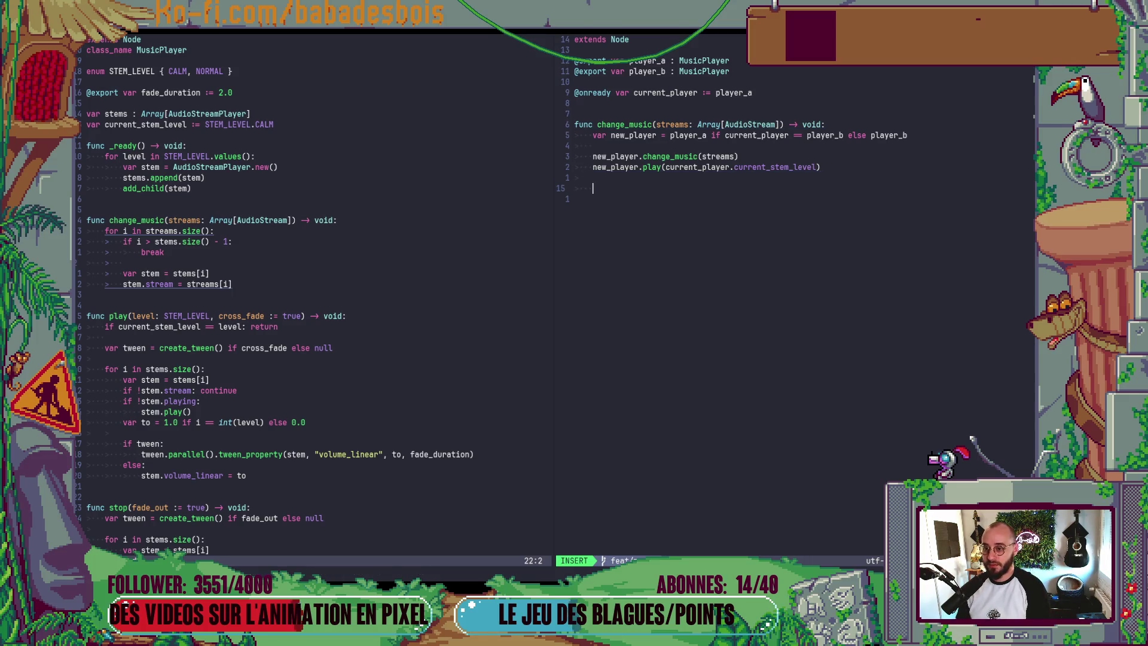
type("current_player.")
type("stop")
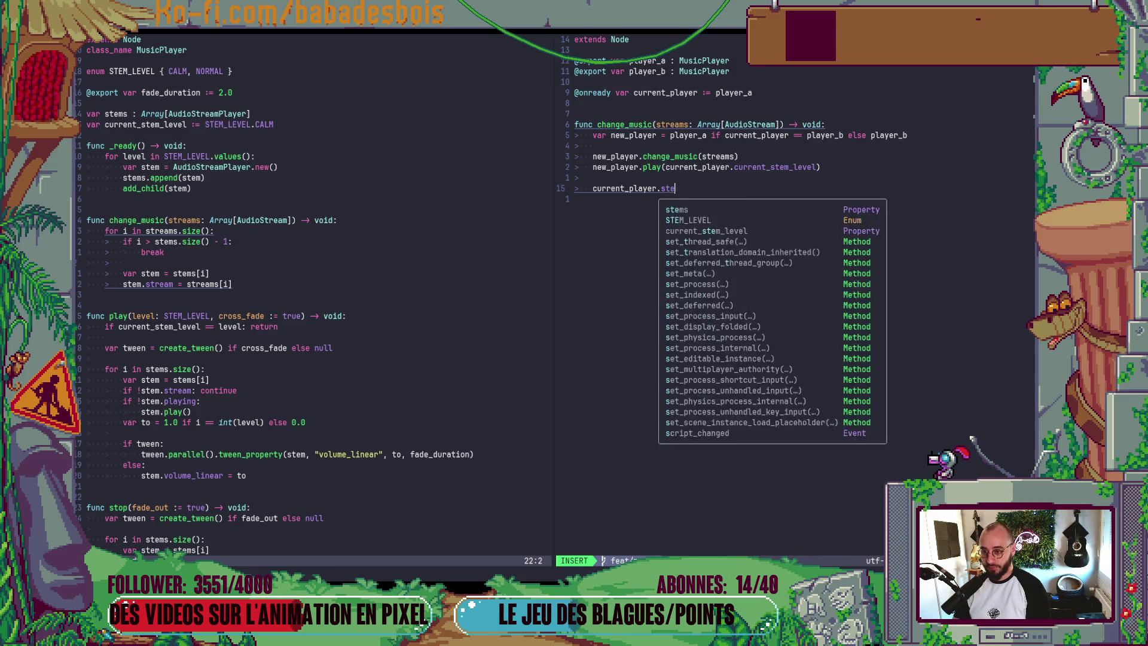
type("(")
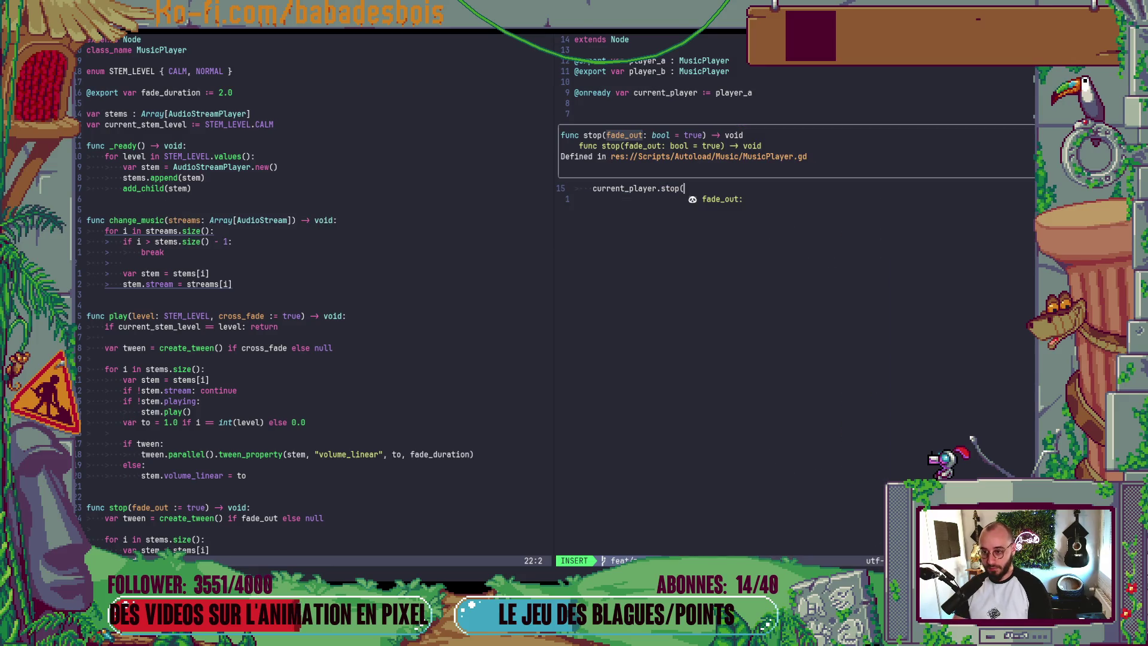
type(")")
key("Escape")
type("one")
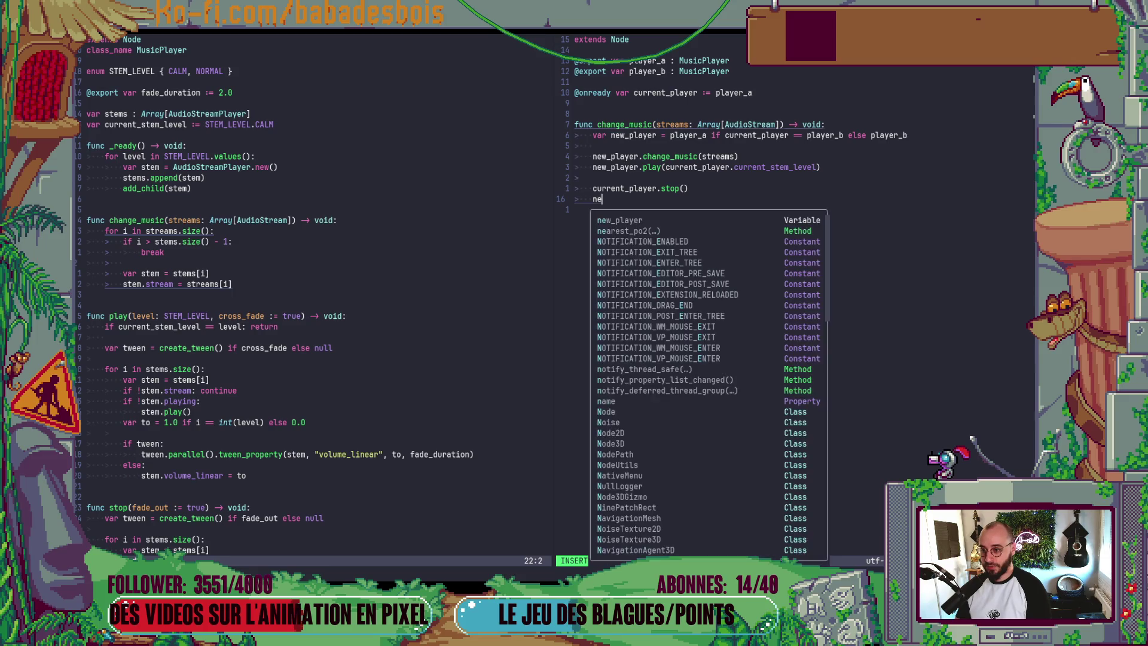
key("Tab")
key("ctrl+w")
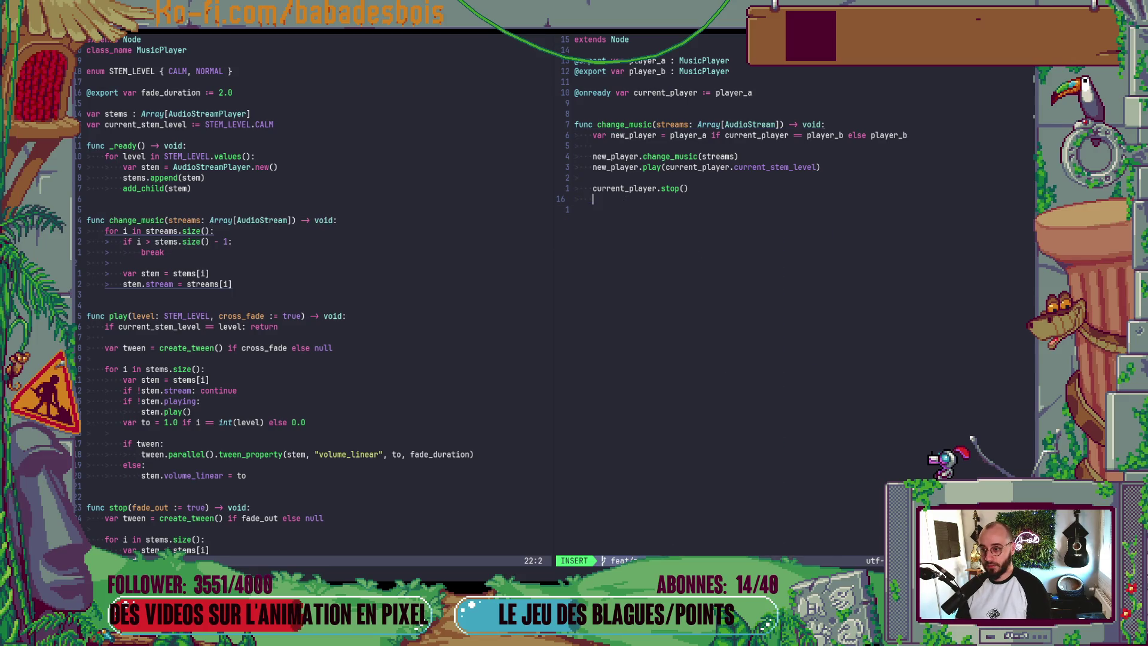
type("cu")
key("Tab")
type("= ne")
key("Tab")
key("Escape")
type(":w")
key("Return")
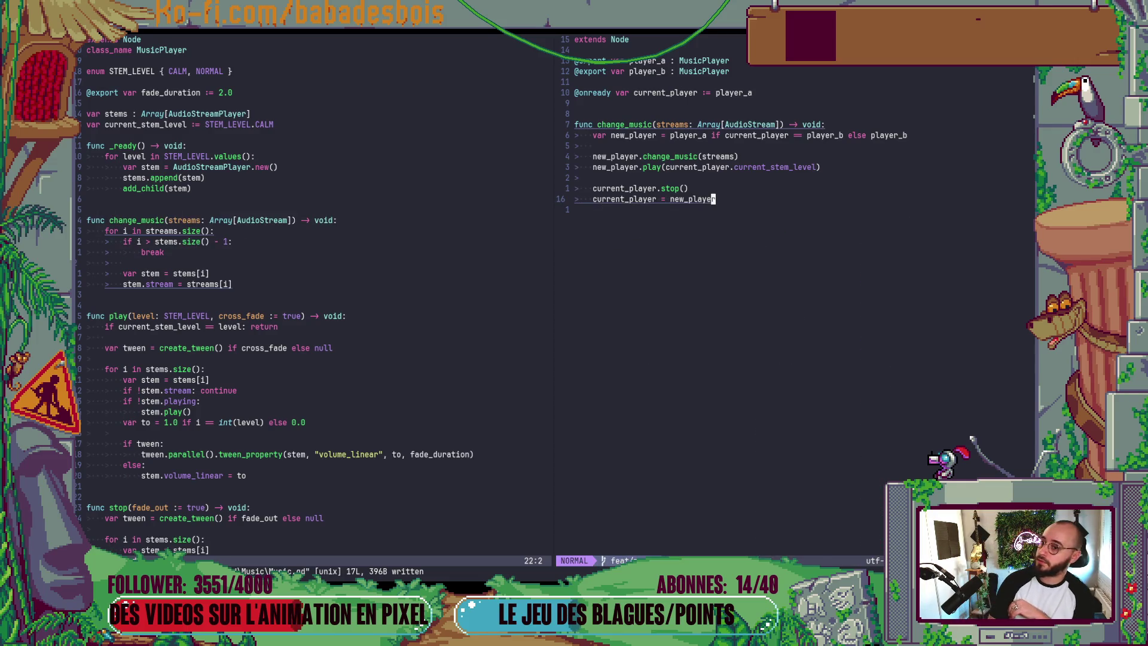
Step: Delete the extra blank line above change_music and save Music.gd
key("k")
key("k")
key("k")
key("d")
key("d")
type(":w")
key("Return")
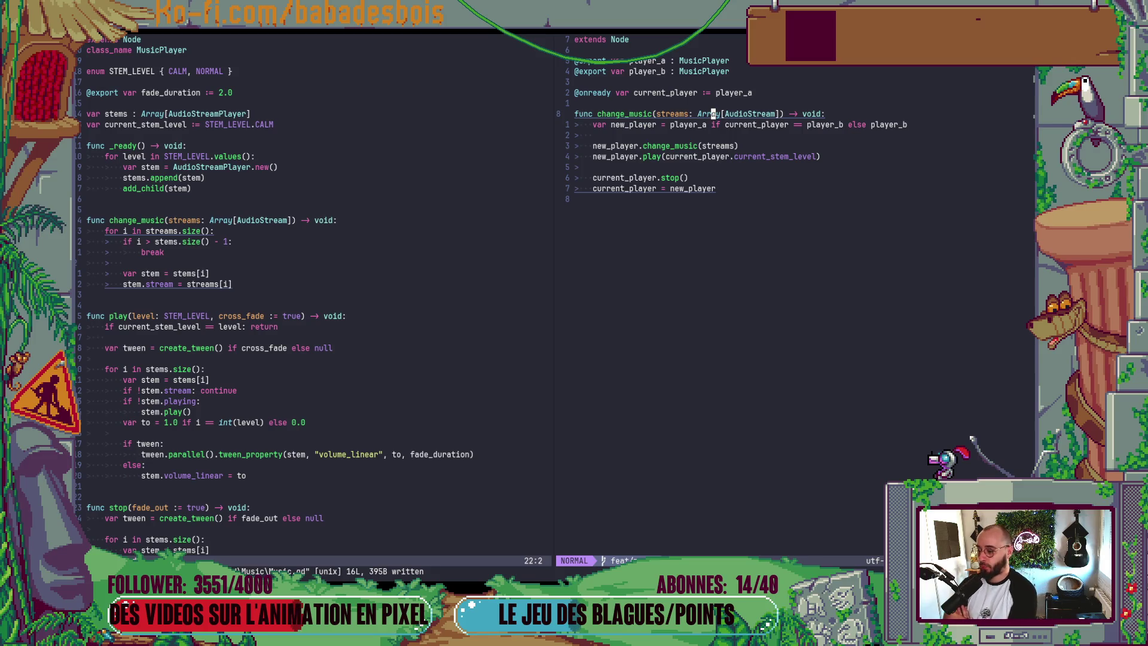
key("ctrl+w")
Step: Declare var tween : Tween under current_stem_level in MusicPlayer.gd and save
key("h")
key("k")
key("k")
key("k")
key("k")
key("k")
key("k")
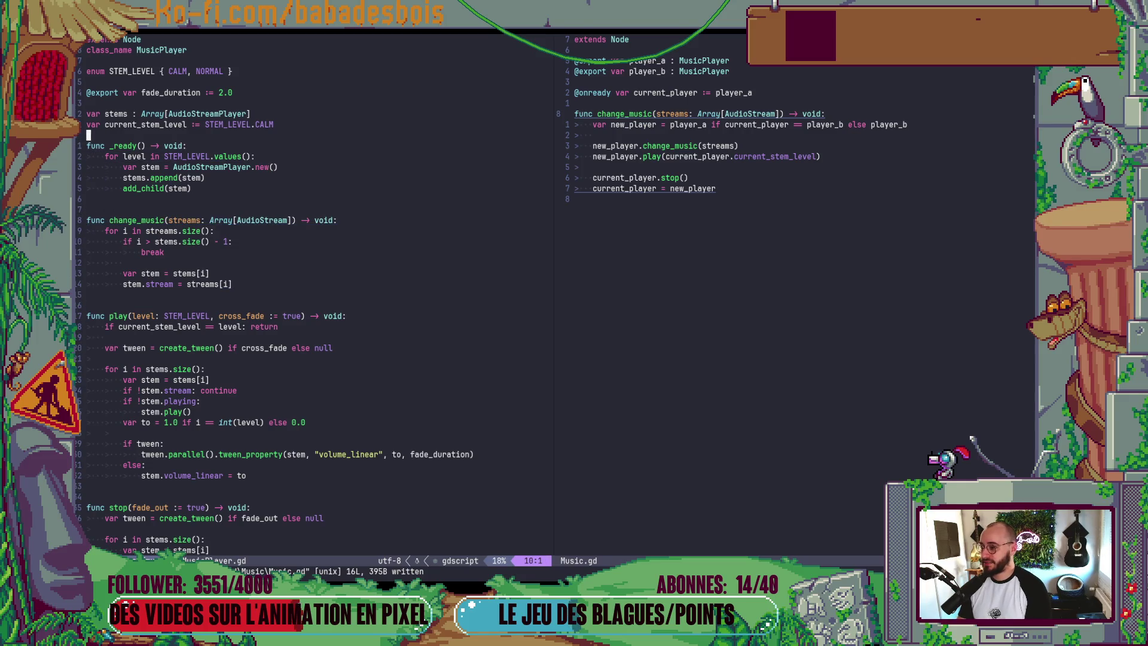
type("ovar ")
type("tween ")
type(":")
type("=")
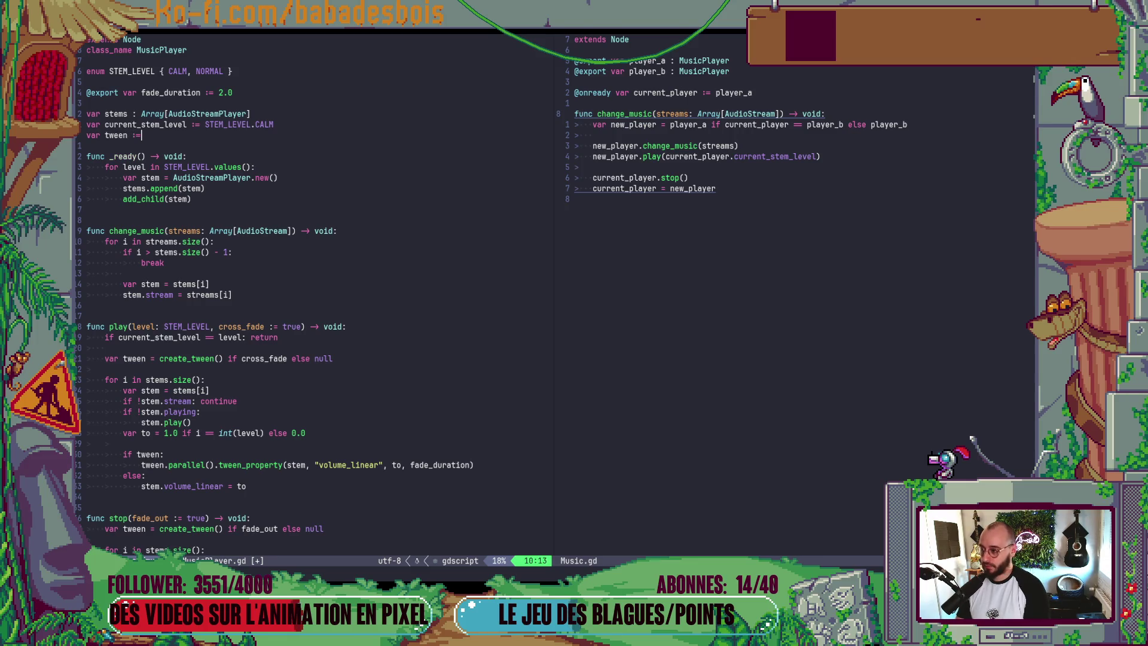
type(" Tween")
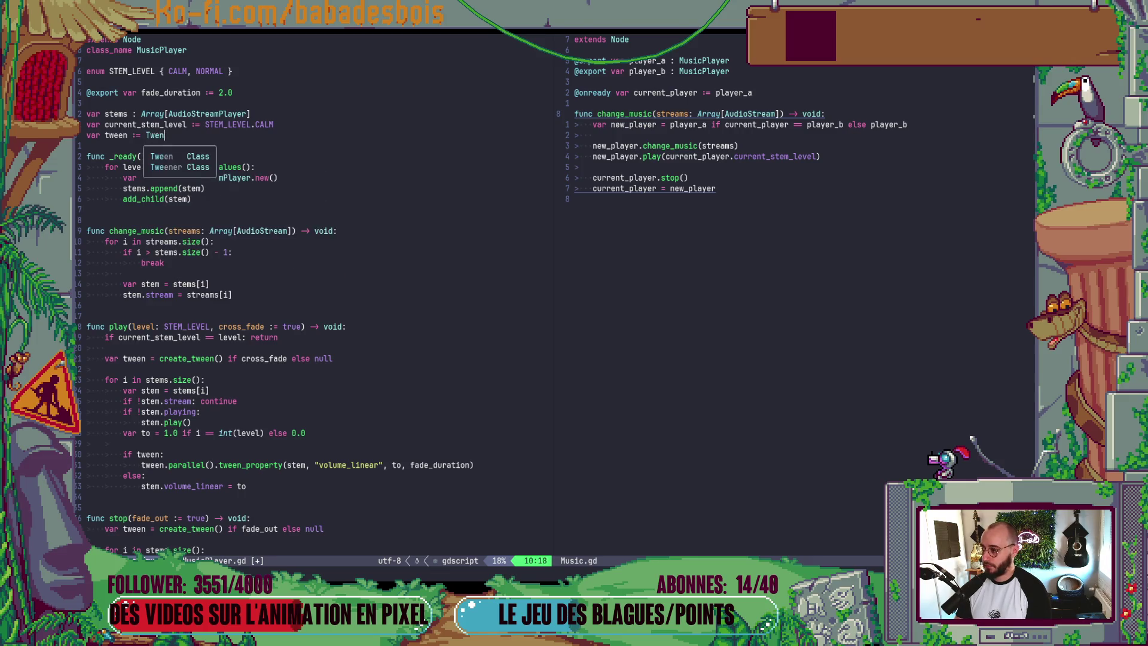
key("Escape")
key("b")
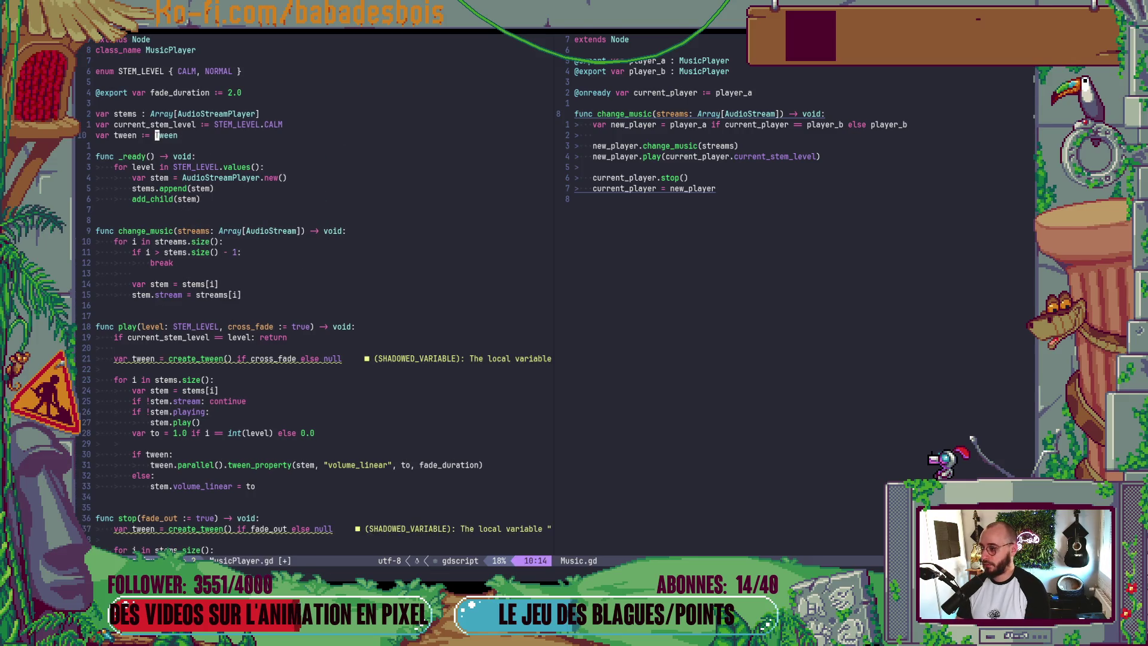
key("h")
key("h")
key("x")
key("A")
key("Escape")
type(":w")
key("Return")
left_click(168, 293)
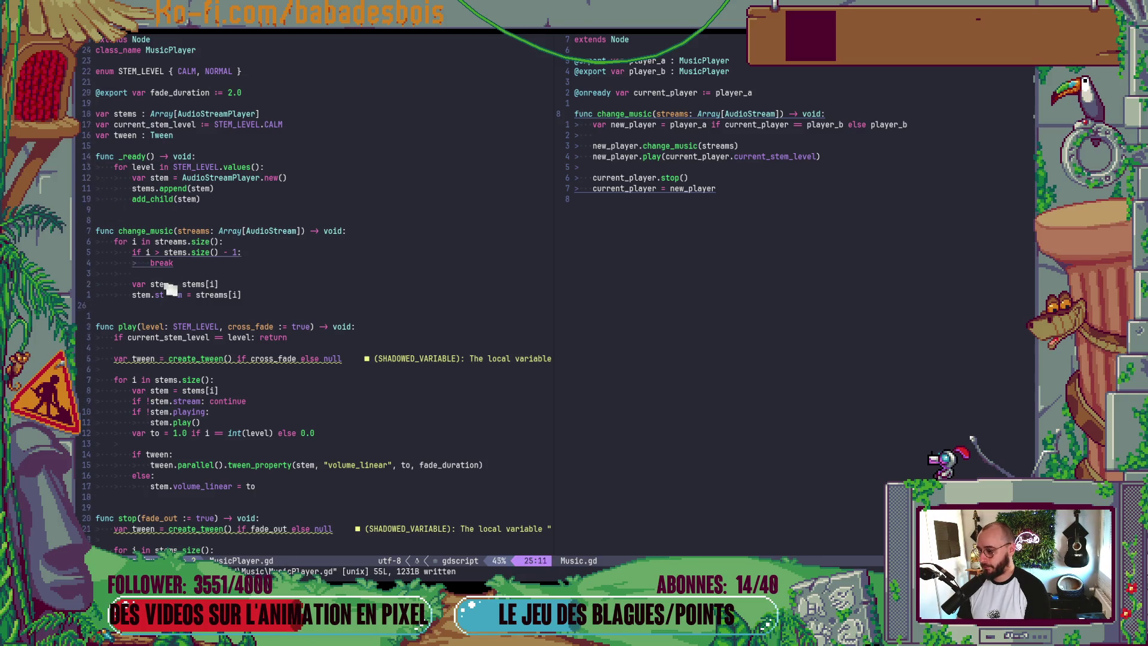
Step: In play(), drop the local var and assign tween only inside a new if cross_fade: block
key("6")
key("j")
key("b")
key("b")
key("b")
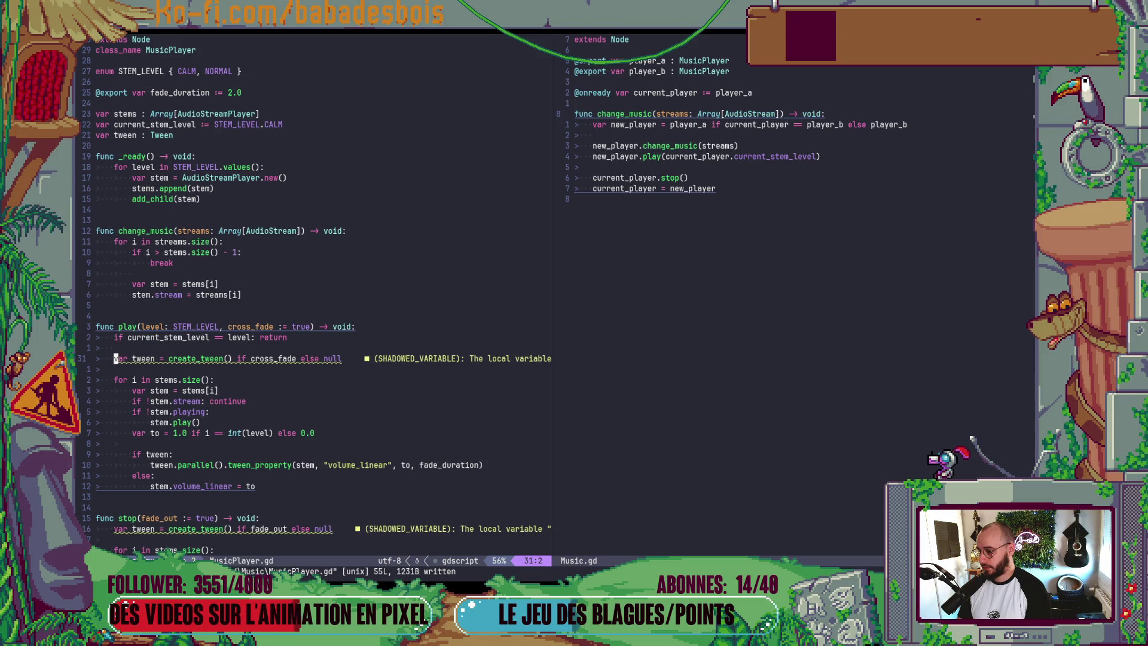
key("d")
key("w")
key("$")
key("b")
key("b")
key("b")
key("b")
type("hDOif cro")
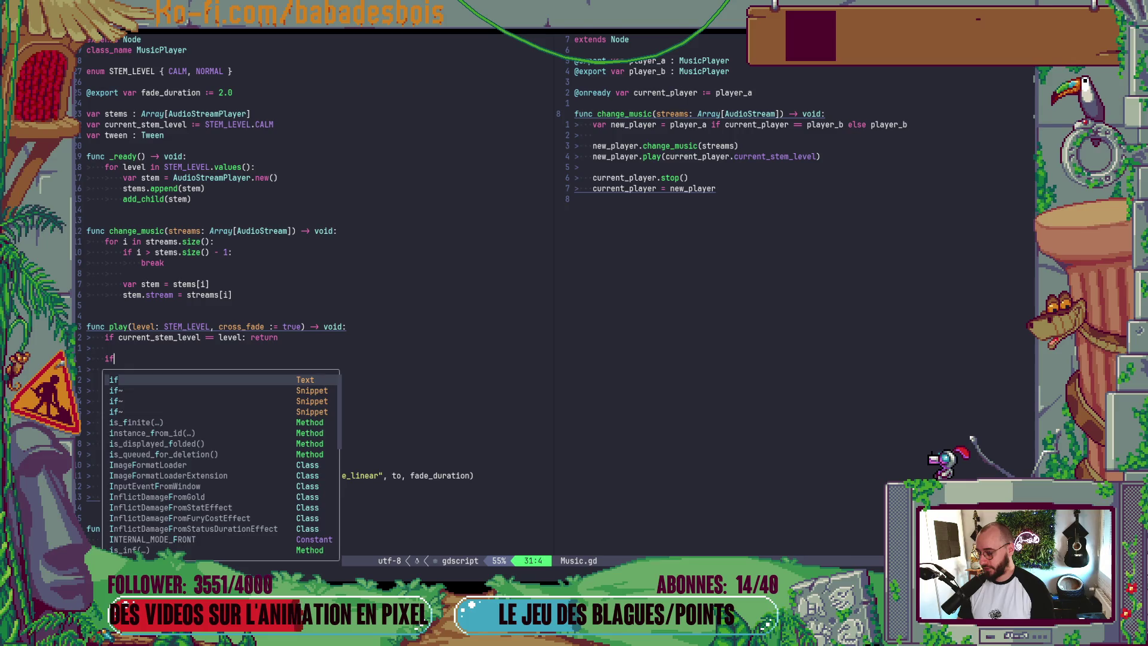
key("Tab")
type(":")
key("Escape")
key("j")
key("alt+space")
key("Escape")
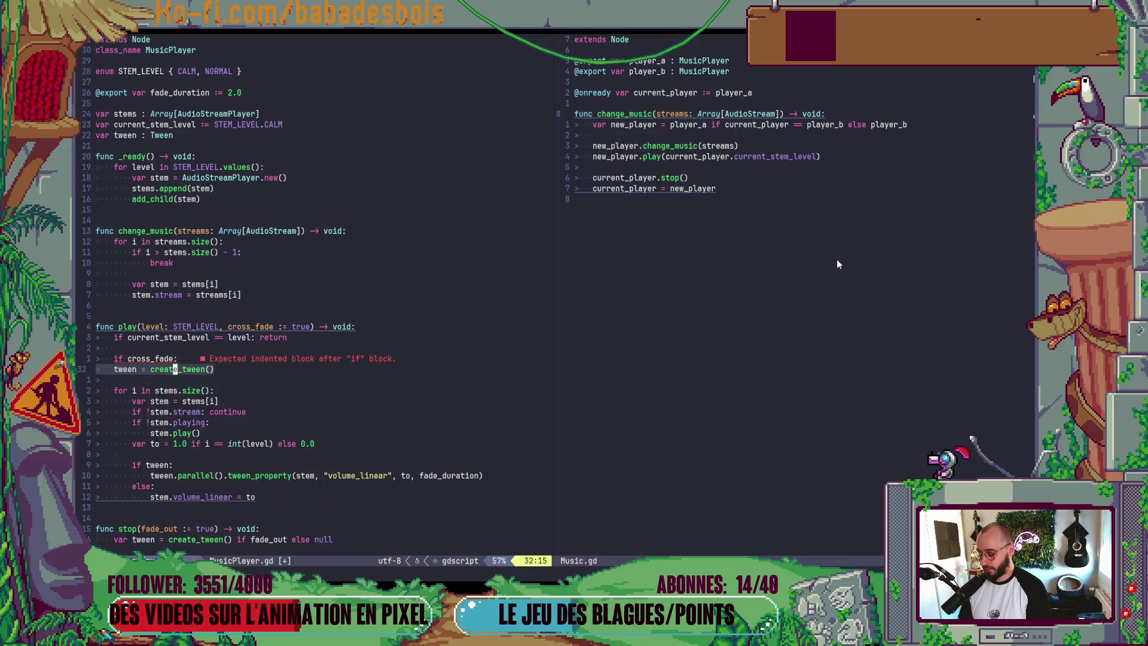
key("greater")
key("greater")
key("j")
key("j")
key("j")
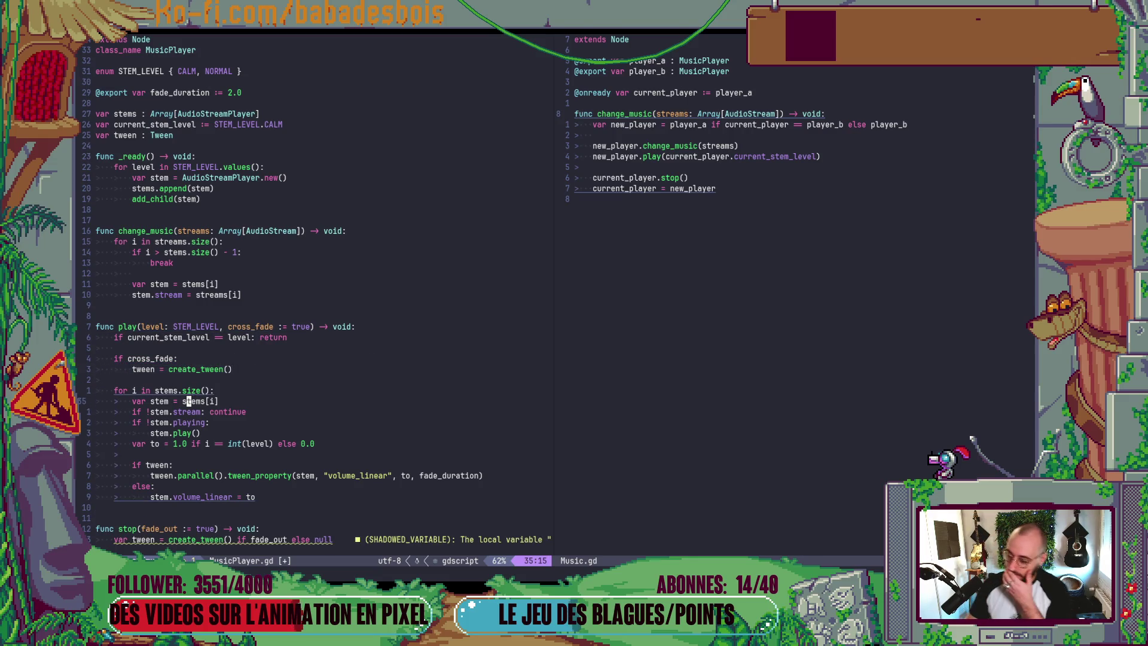
Step: In stop(), drop the local var, nest the tween assignment under if fade_out:, and save
scroll(449, 296, "down", 5)
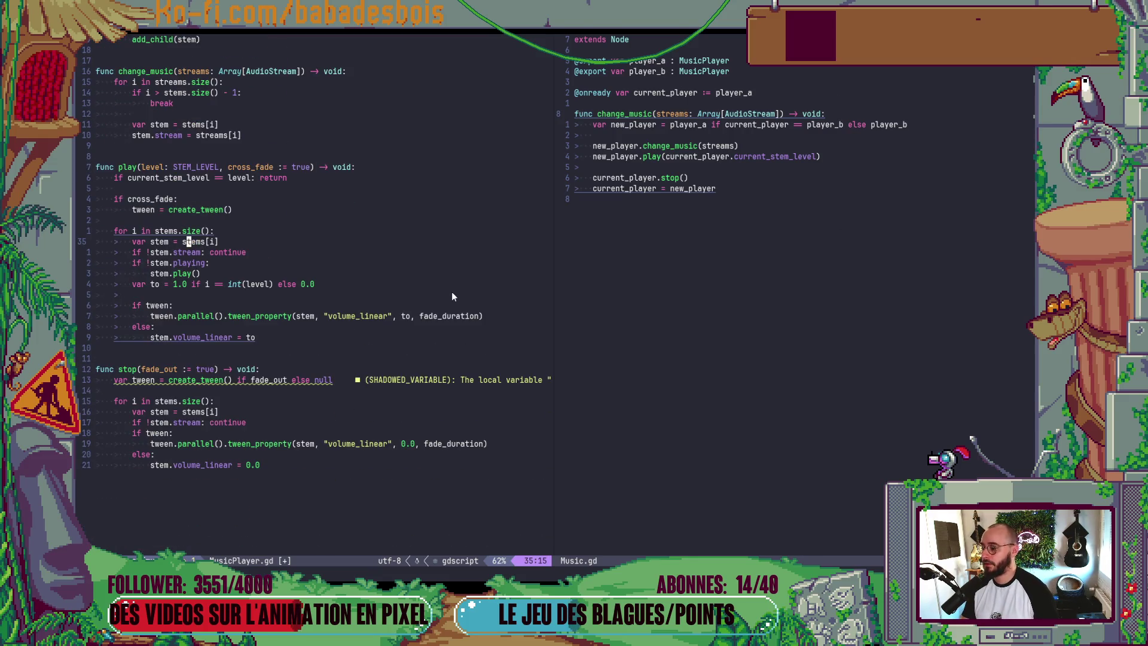
left_click(174, 382)
key("asciicircum")
key("d")
key("w")
key("dollar")
key("b")
key("b")
key("F")
key("parenright")
type("lDO")
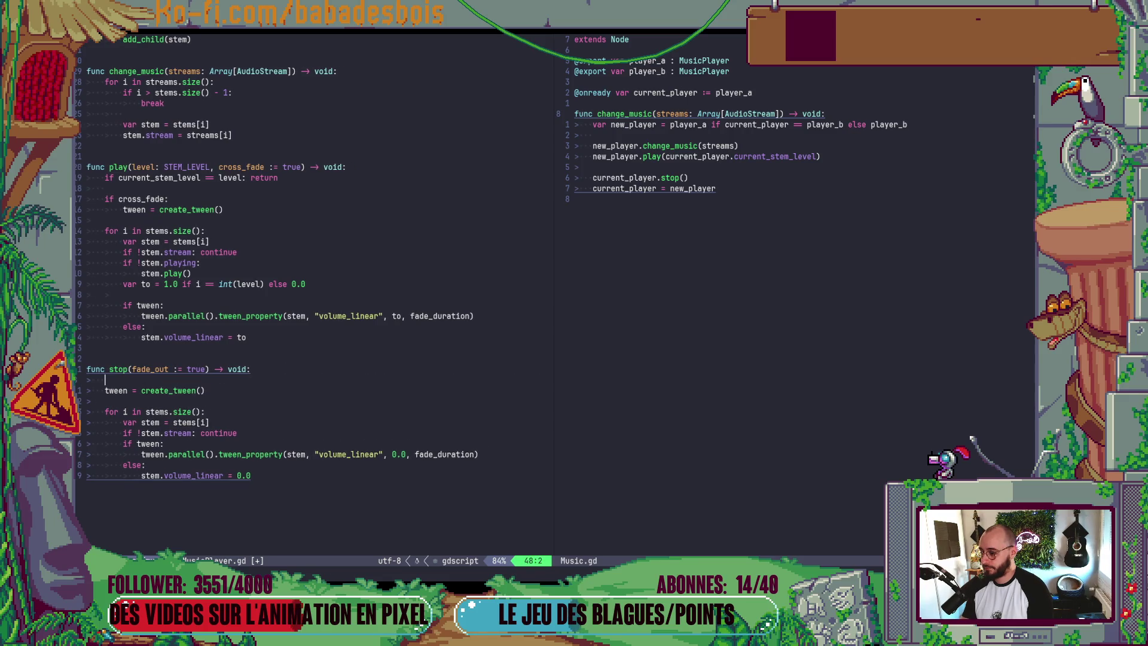
type("if fade_out")
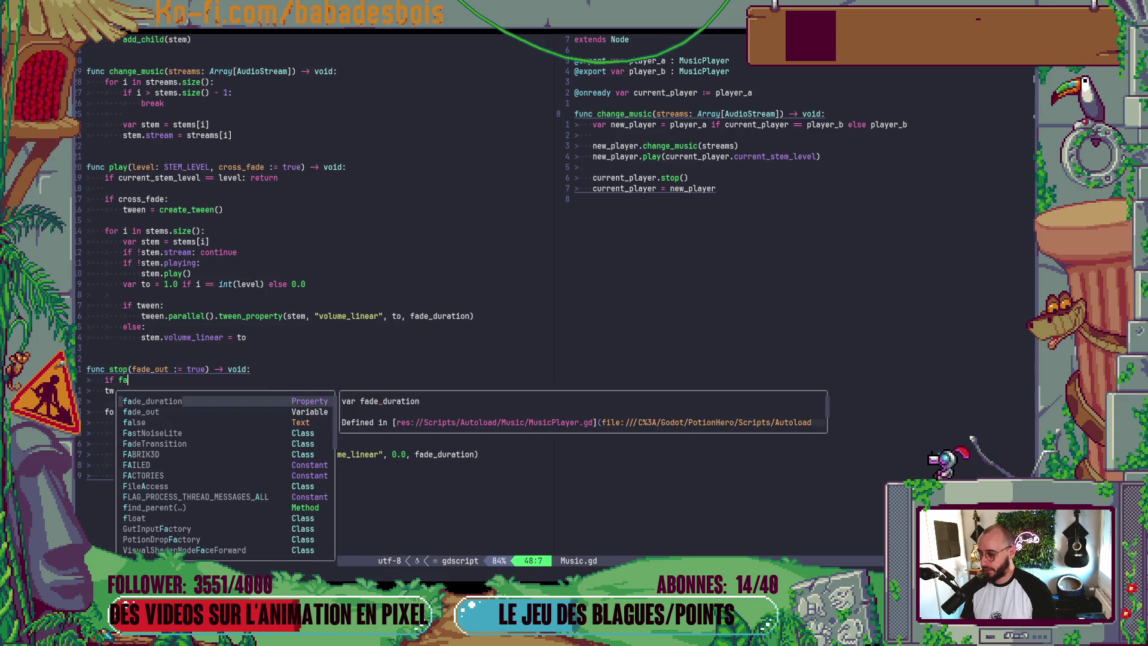
type(":")
key("Escape")
key("j")
key("0")
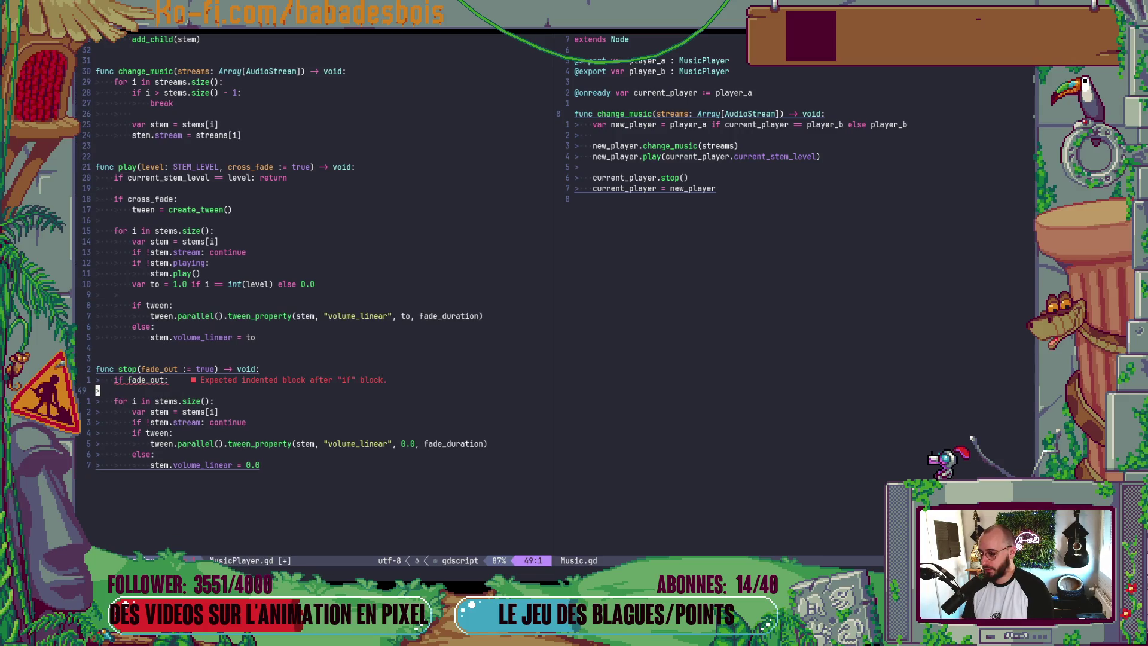
key("greater")
key("greater")
type(":w")
key("Return")
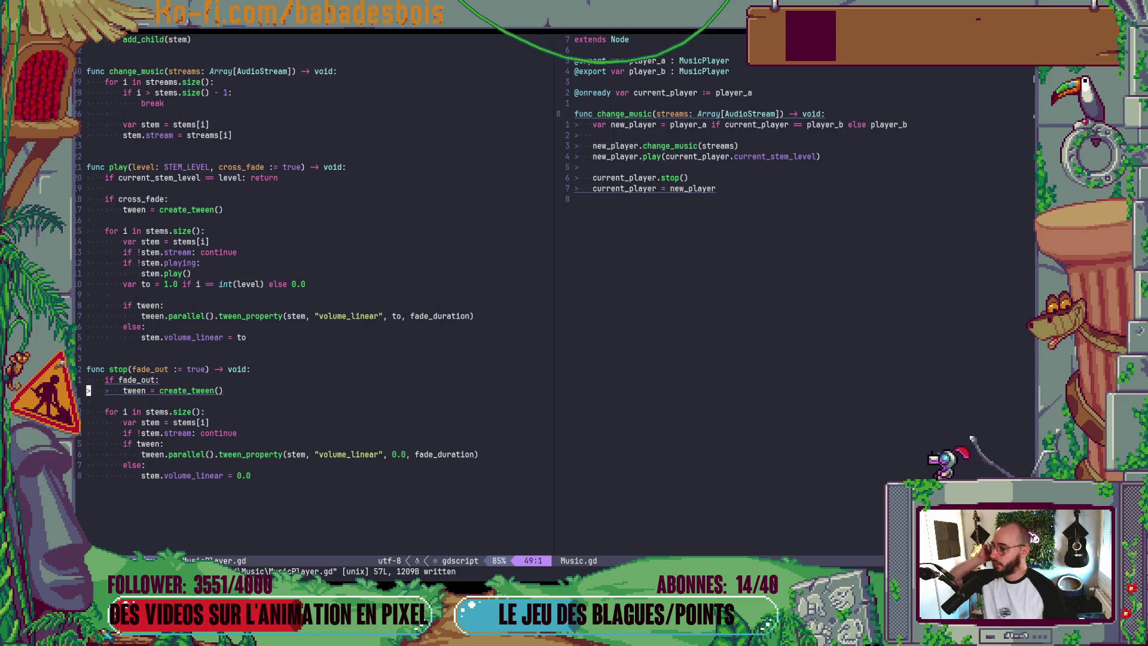
scroll(336, 276, "up", 5)
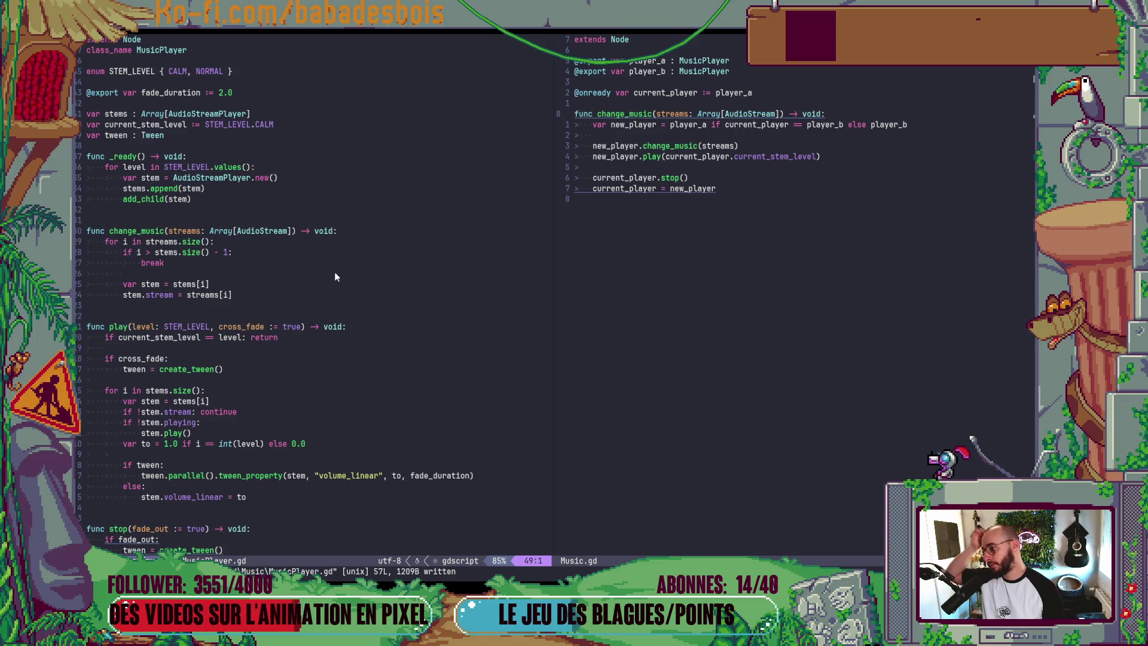
scroll(336, 276, "down", 4)
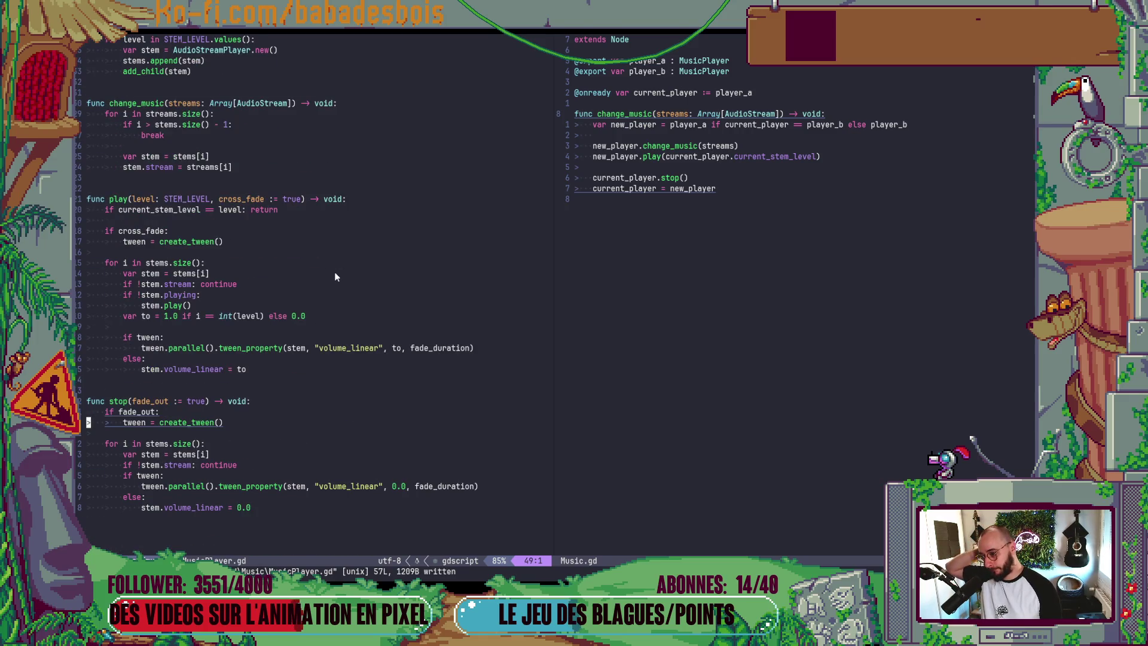
scroll(335, 276, "up", 4)
left_click(234, 317)
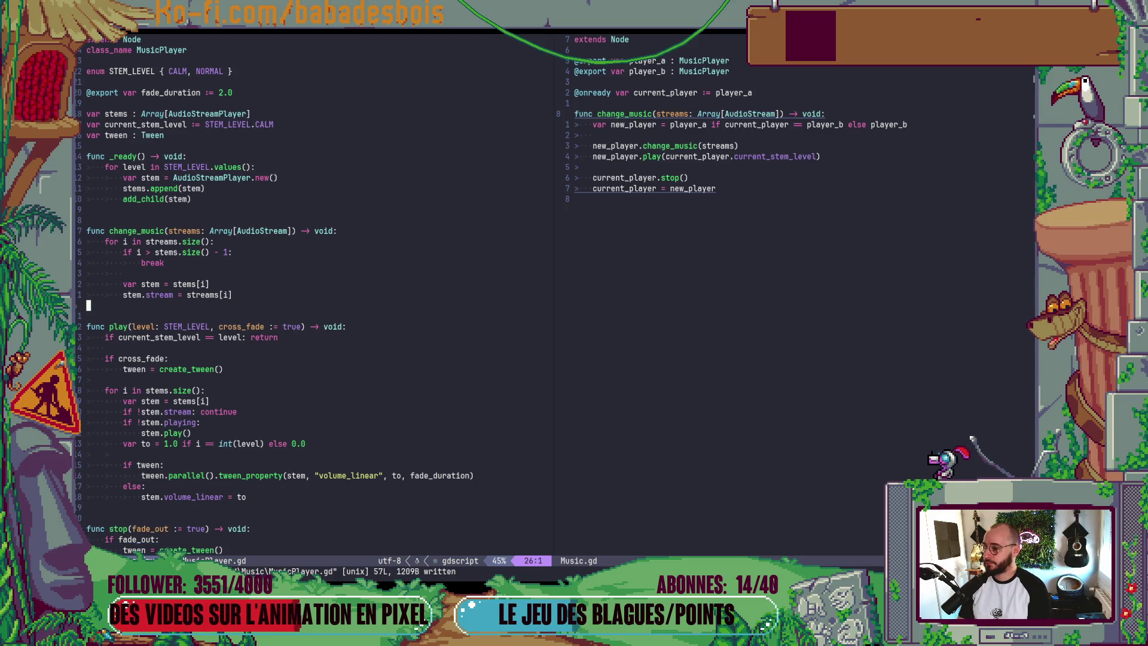
left_click(89, 230)
Step: Add a func is_fading() -> bool: header above change_music
key("O")
key("Return")
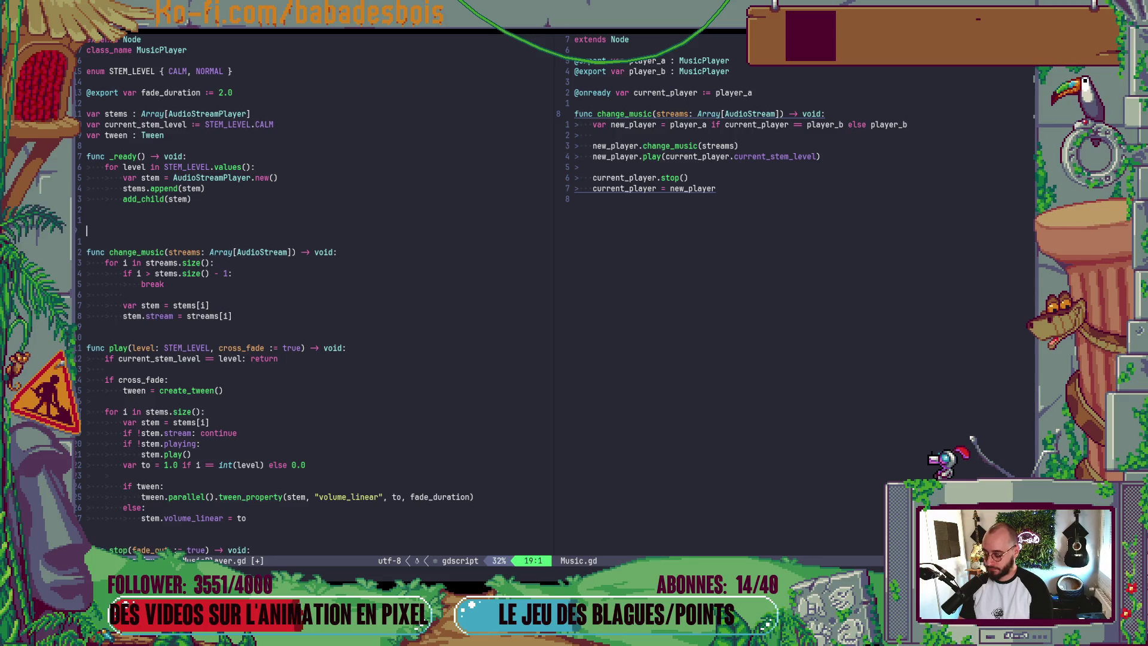
key("Return")
key("Up")
type("func is_fading() -> bool:")
key("Return")
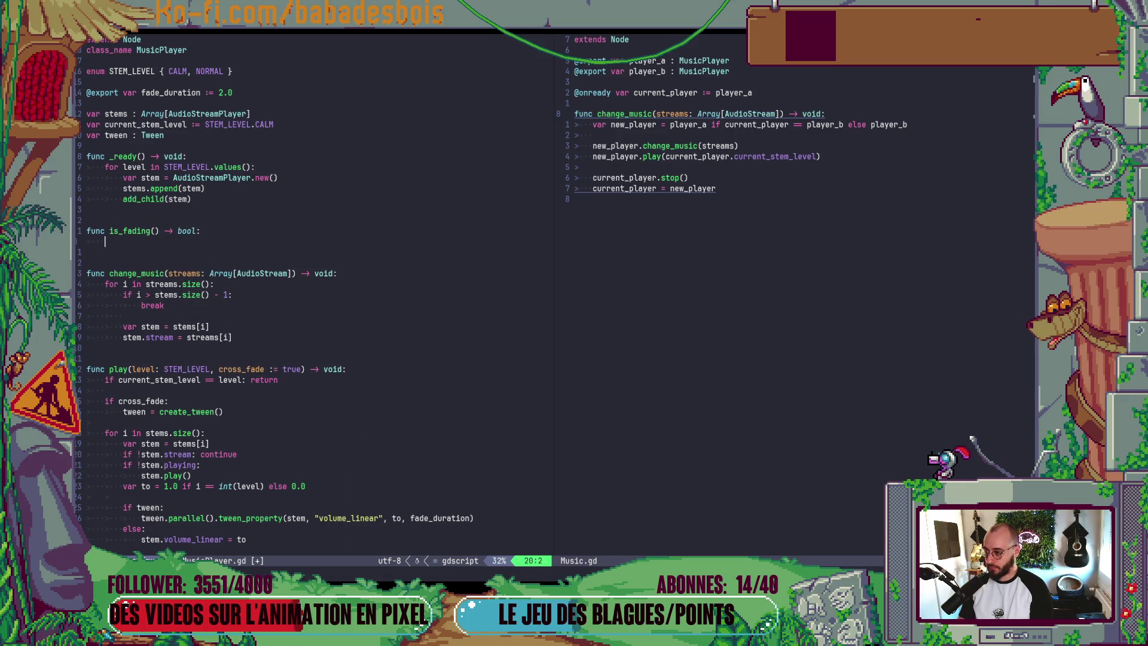
Step: Make is_fading return is_instance_valid(tween) and tween.is_running(), then save
type("return tew")
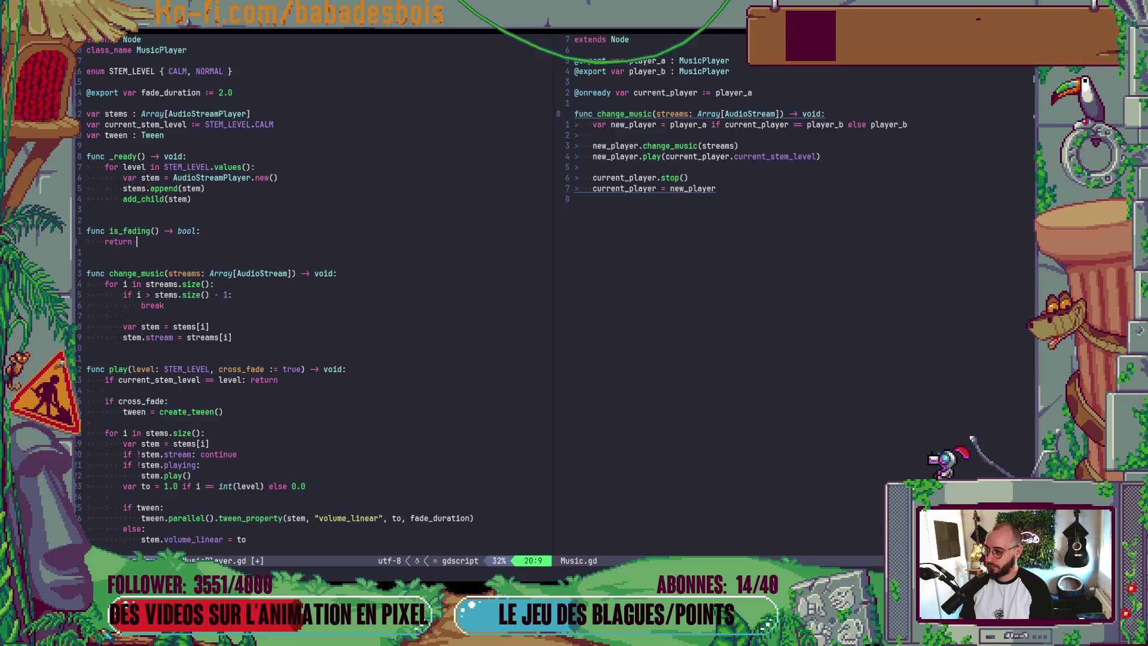
key("BackSpace")
key("BackSpace")
type("we")
key("Tab")
key("Escape")
type("iis")
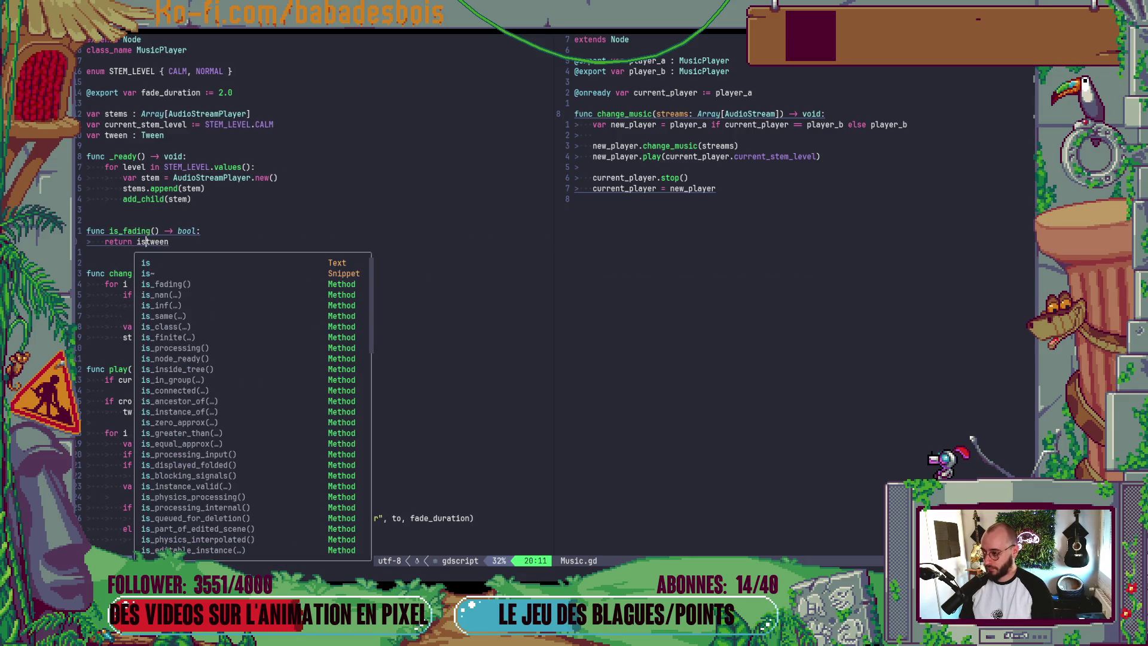
type("_ins")
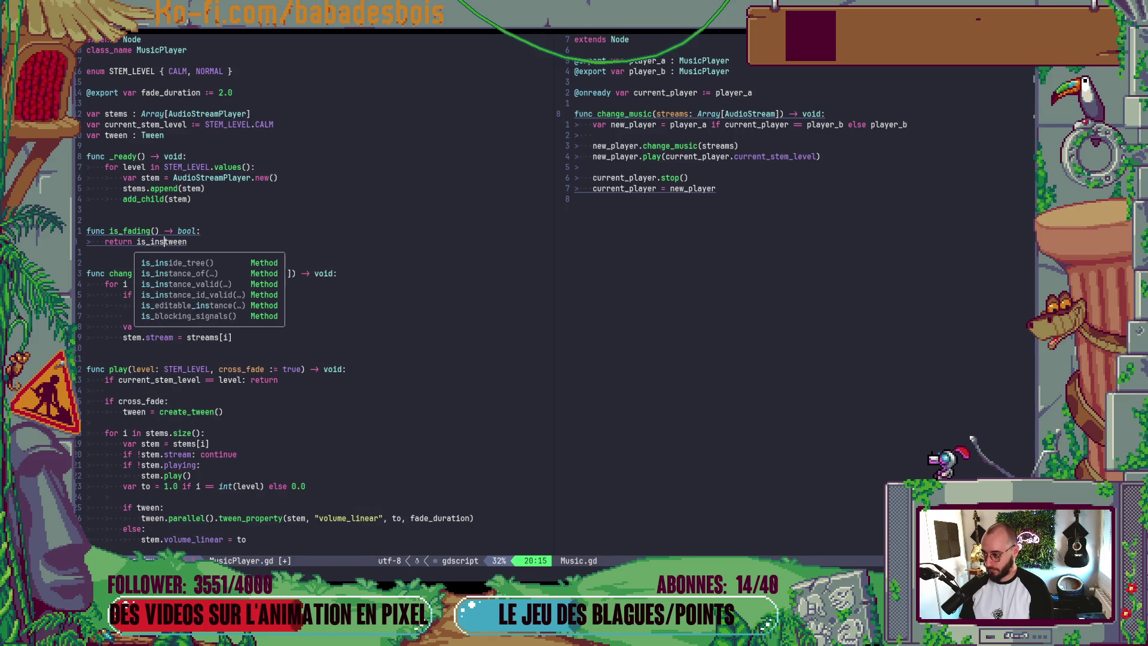
key("Down")
key("Down")
key("Tab")
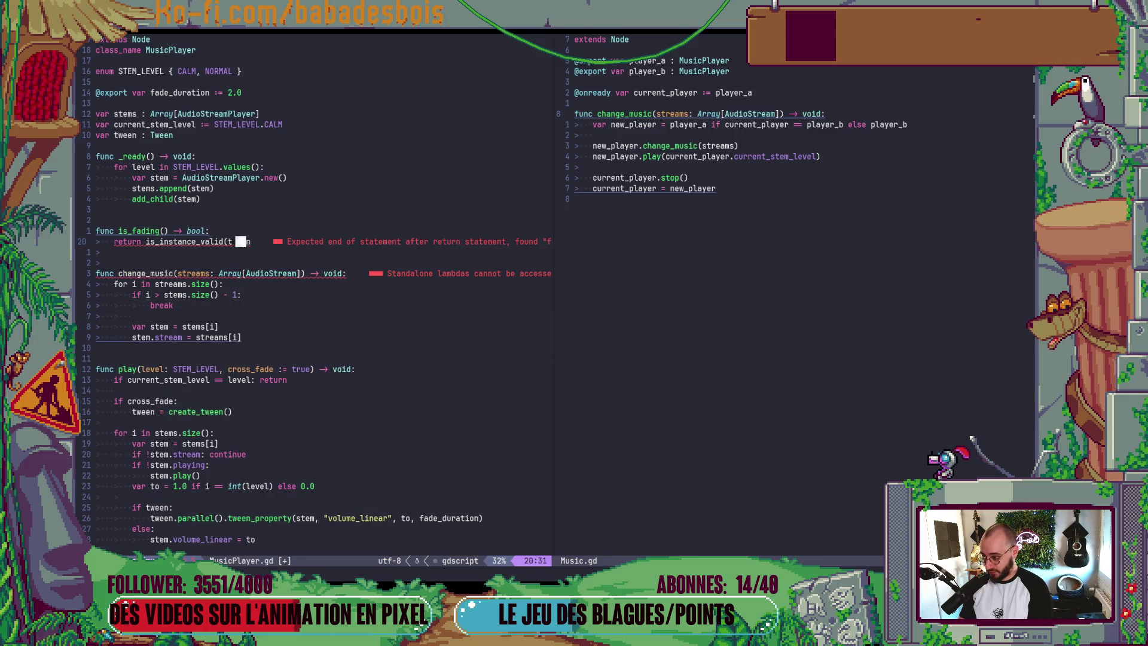
type("(")
key("End")
type("and tween.")
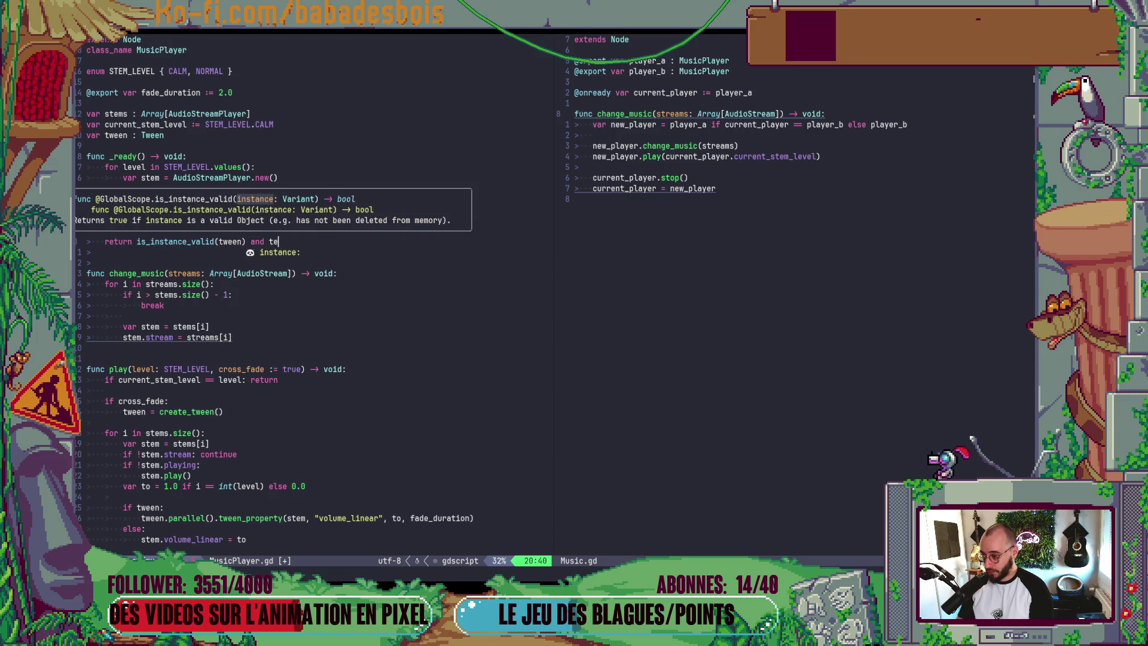
key("BackSpace")
type(".")
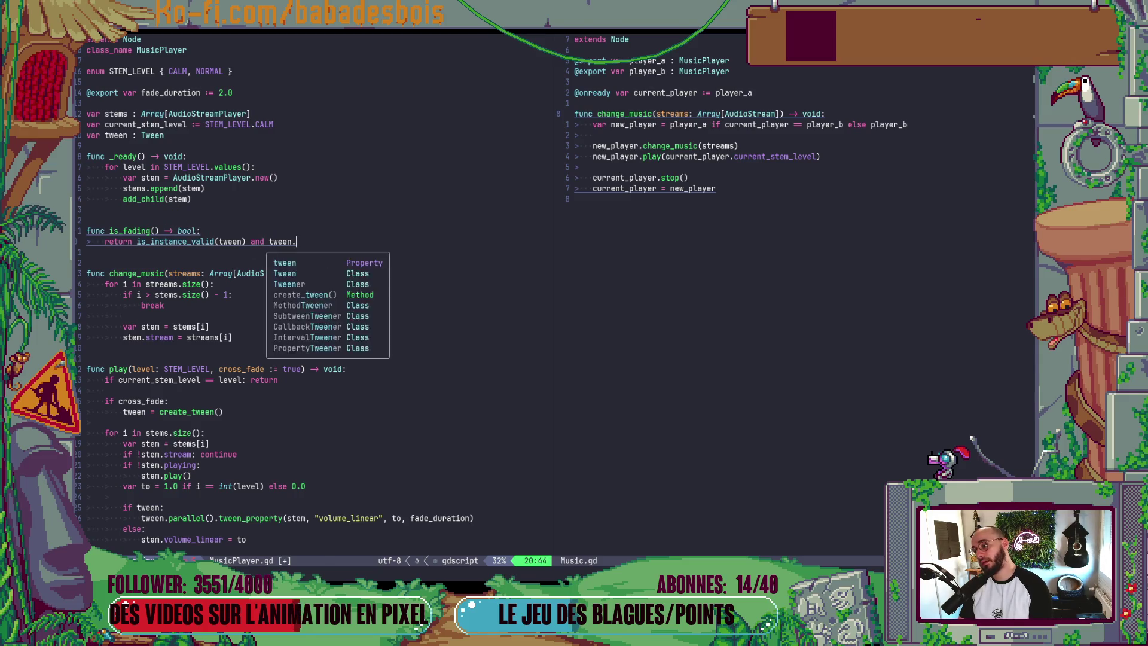
type("is")
key("Down")
key("Down")
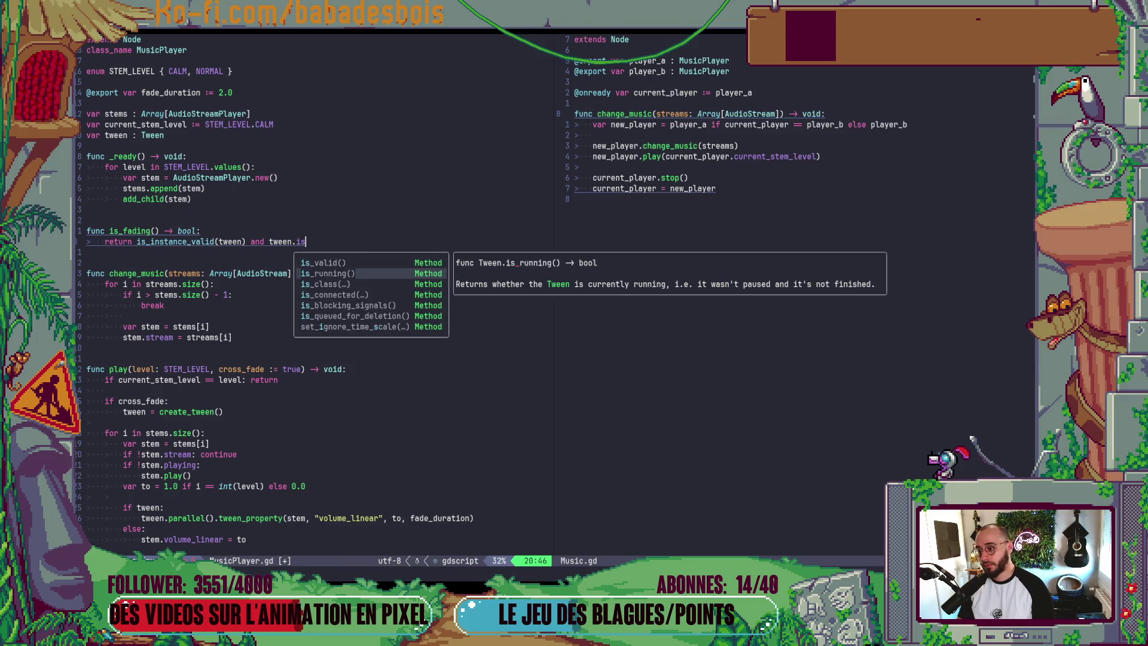
key("Return")
key("Escape")
type(":w")
key("Return")
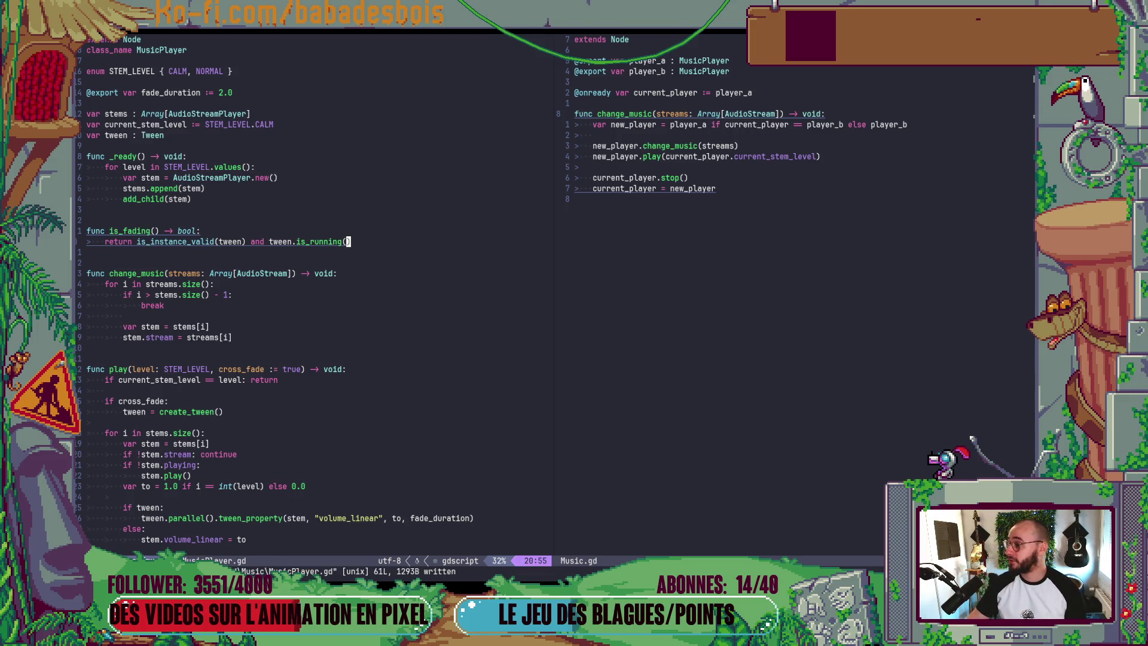
scroll(265, 317, "down", 6)
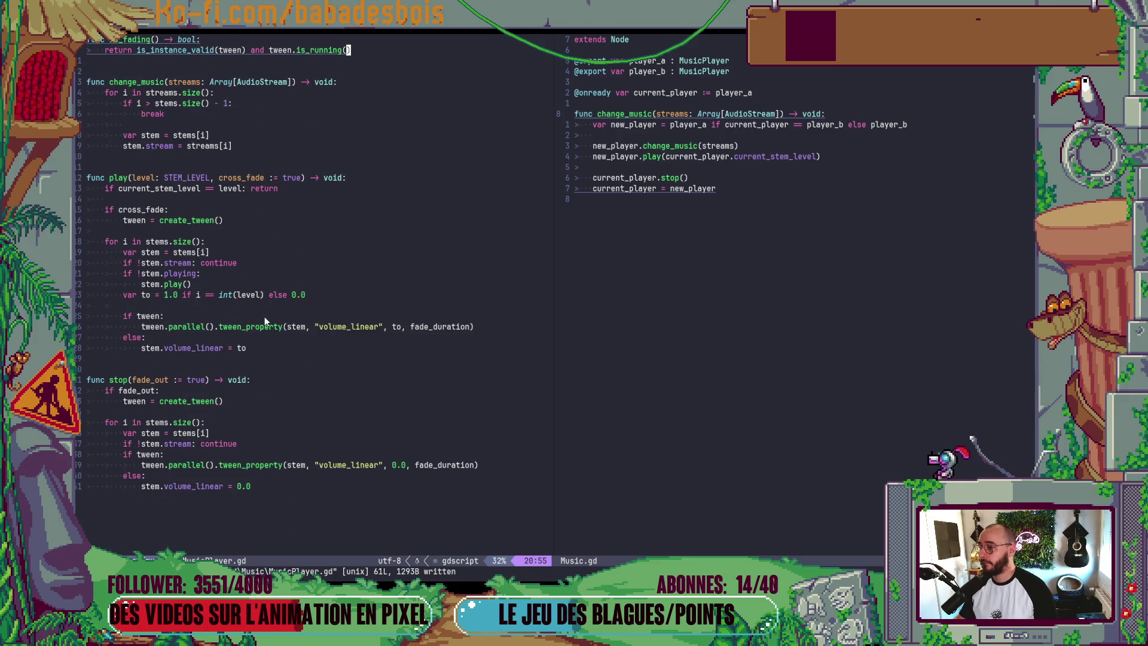
scroll(264, 317, "up", 5)
scroll(265, 317, "up", 1)
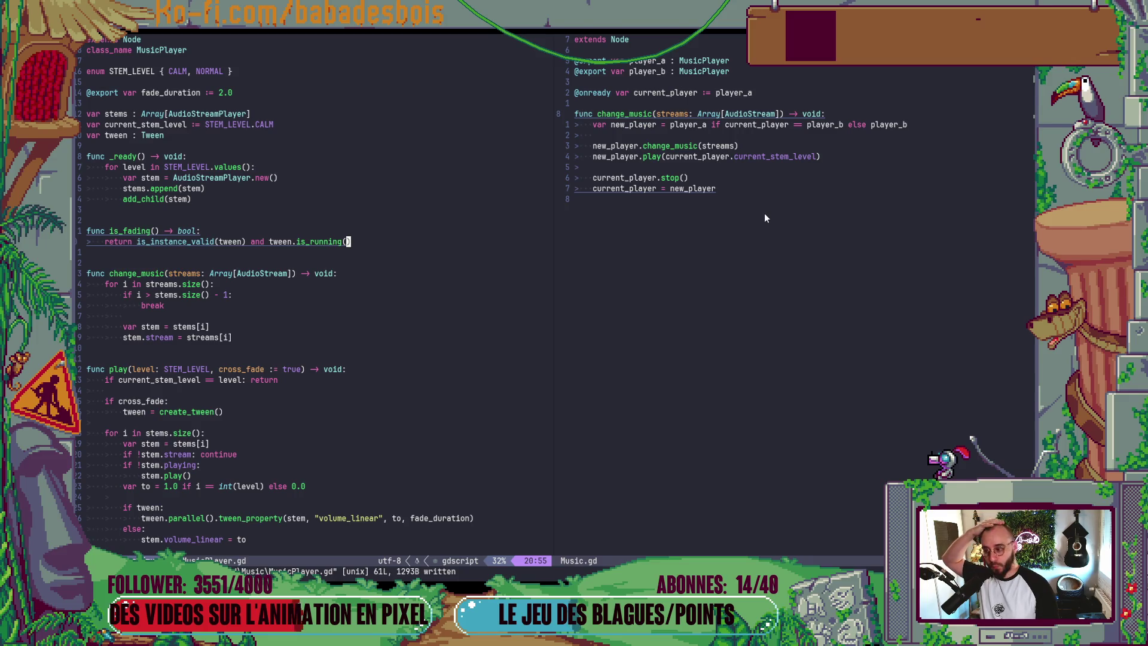
left_click(725, 147)
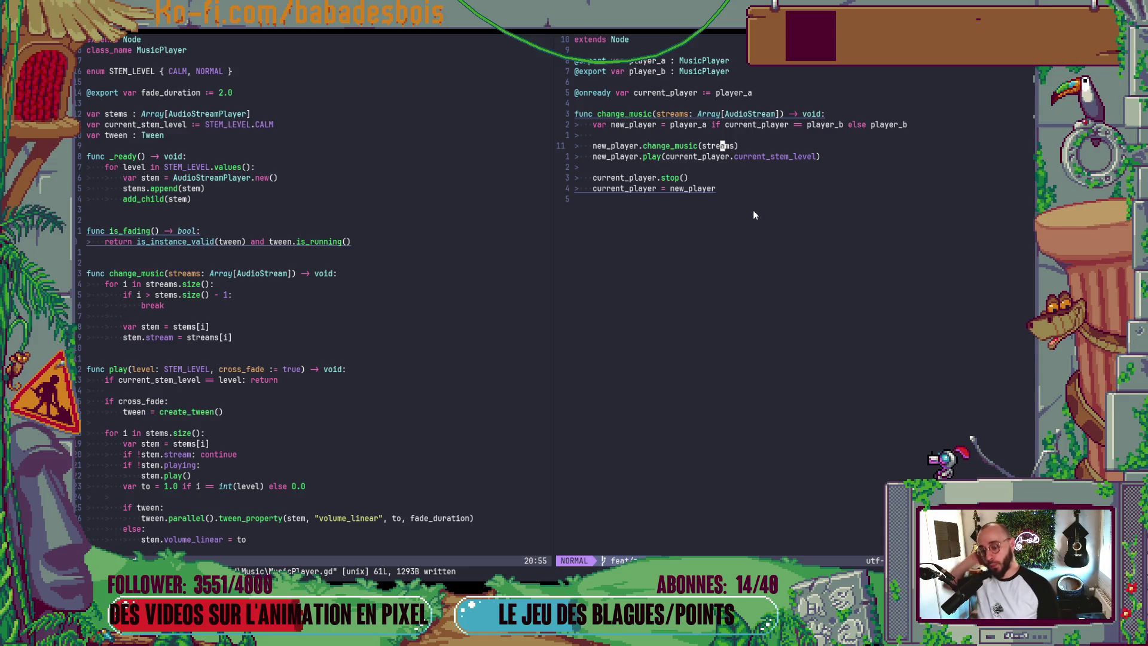
Step: Below the new_player line, add if current_player.is_fading(): with an unfinished await inside
left_click(593, 145)
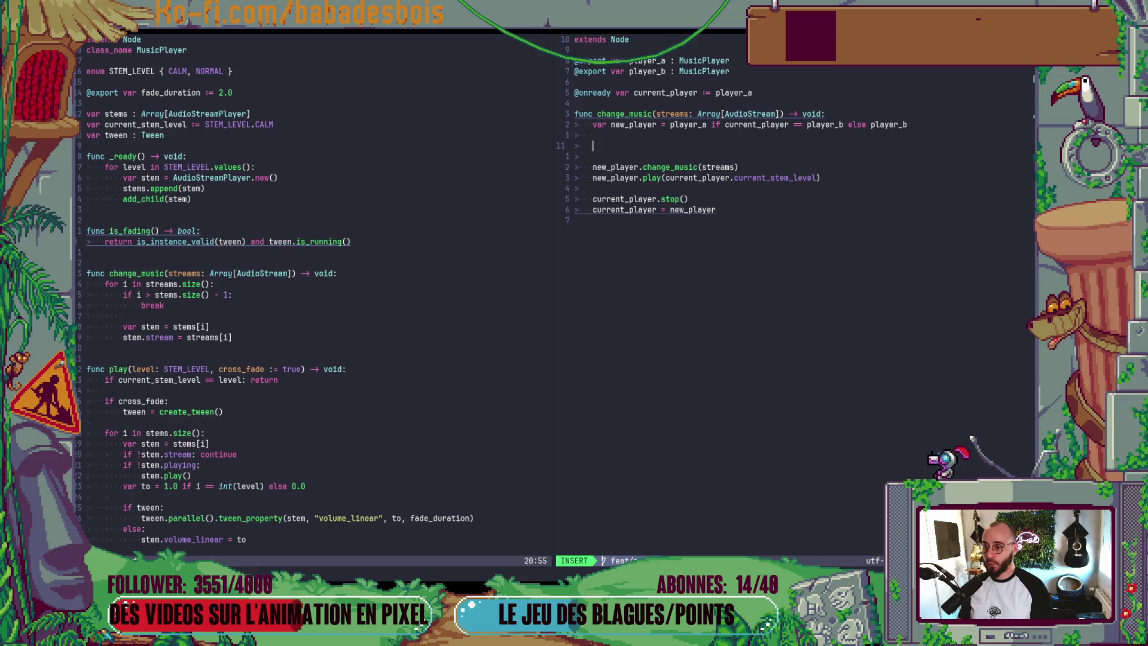
type("if ")
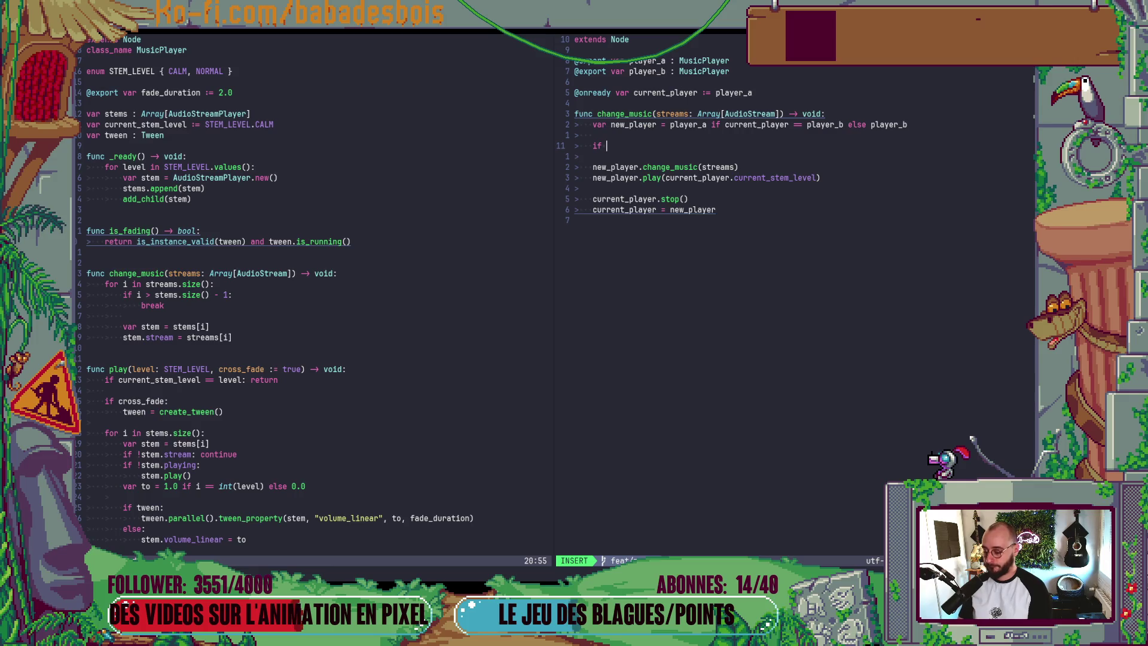
type("current_player.")
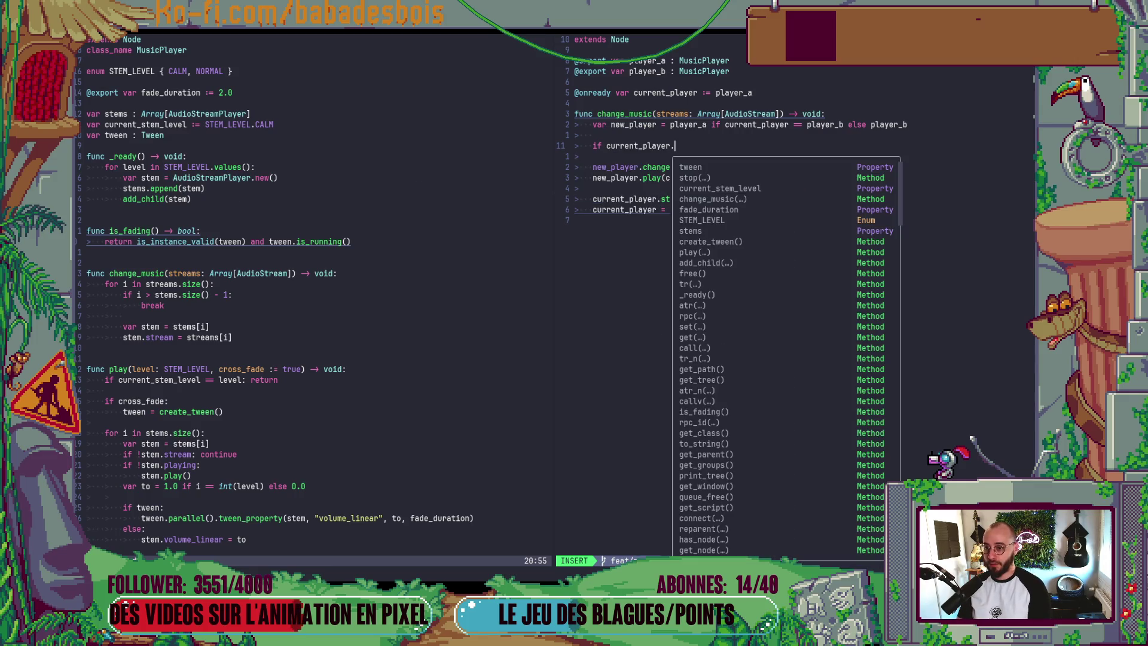
type("is_")
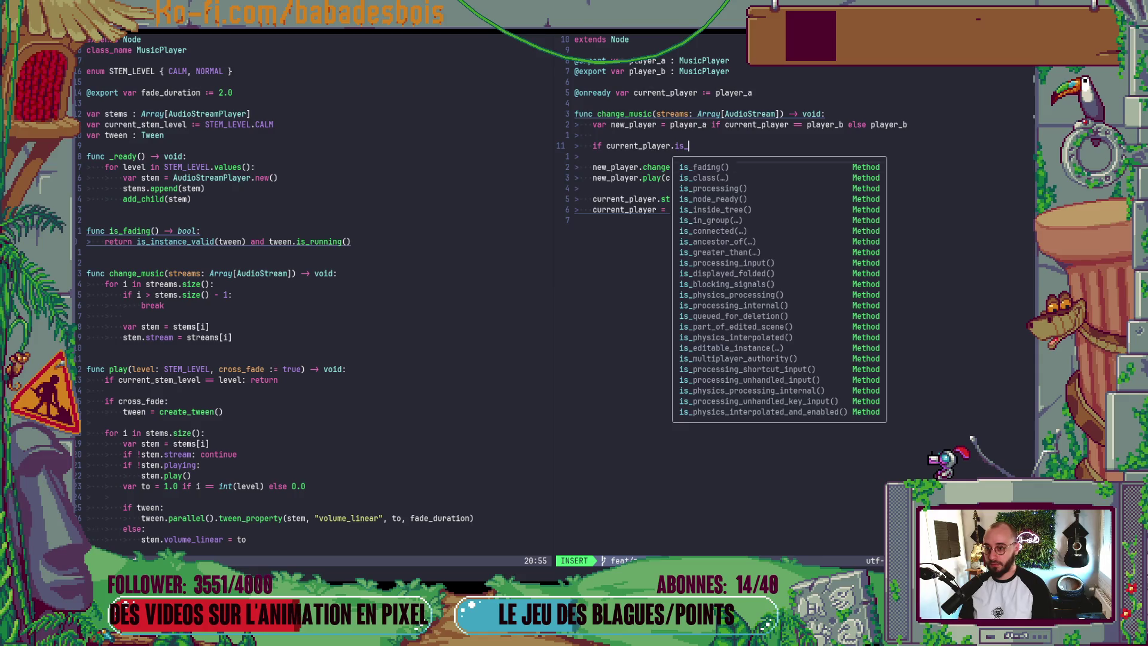
key("Return")
type(":")
key("Return")
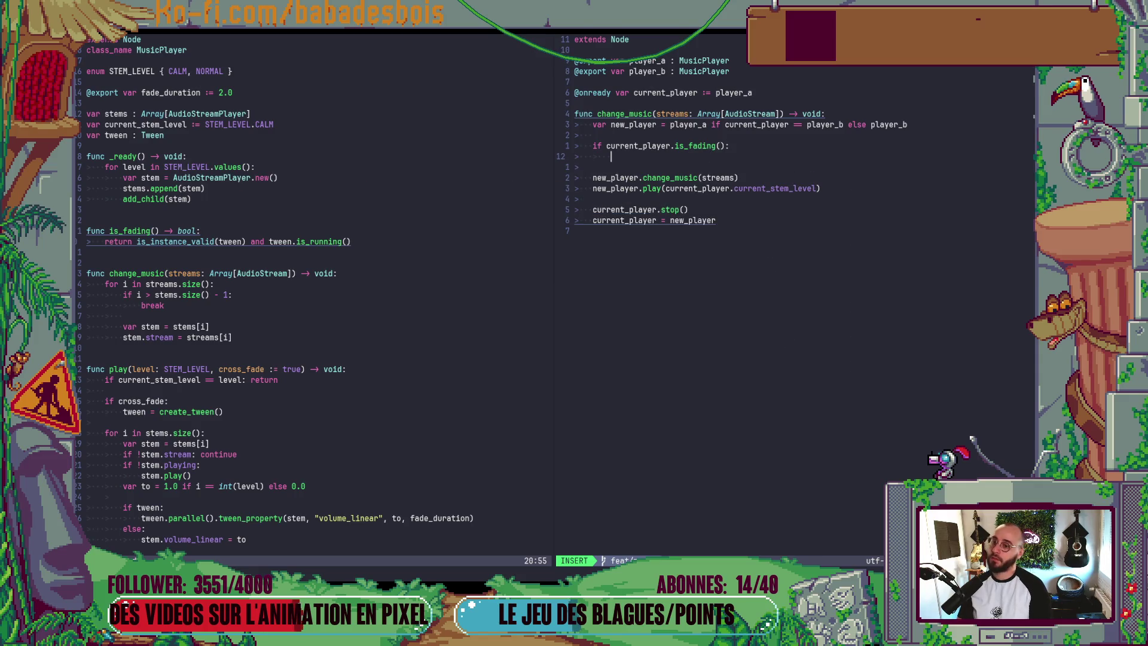
type("p")
key("BackSpace")
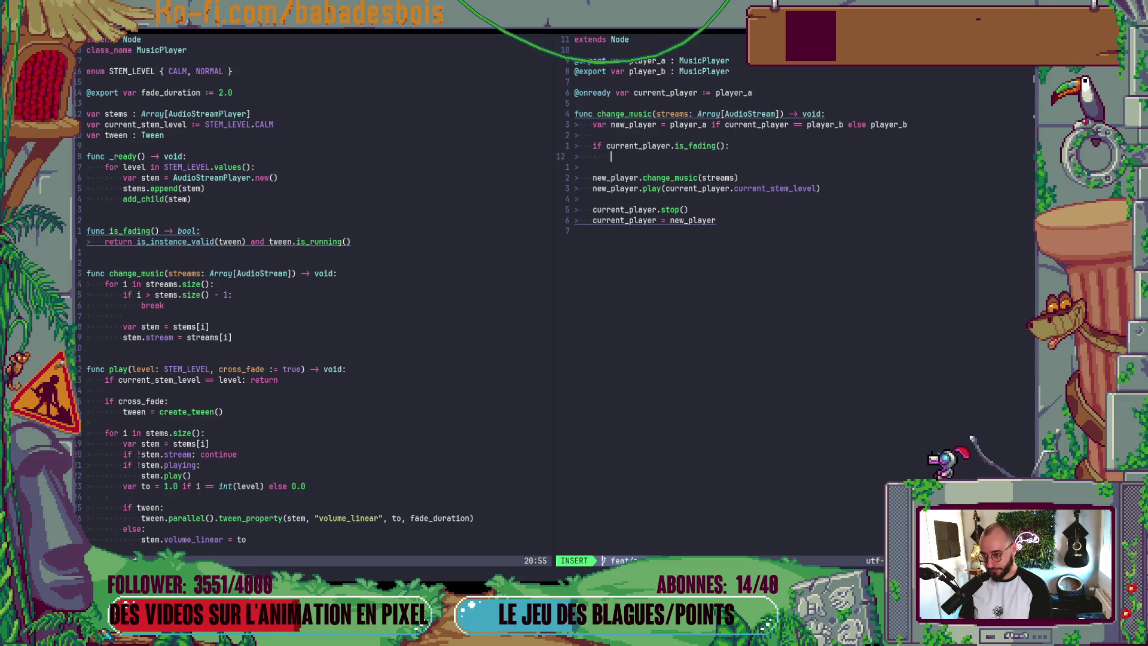
type("await")
key("Escape")
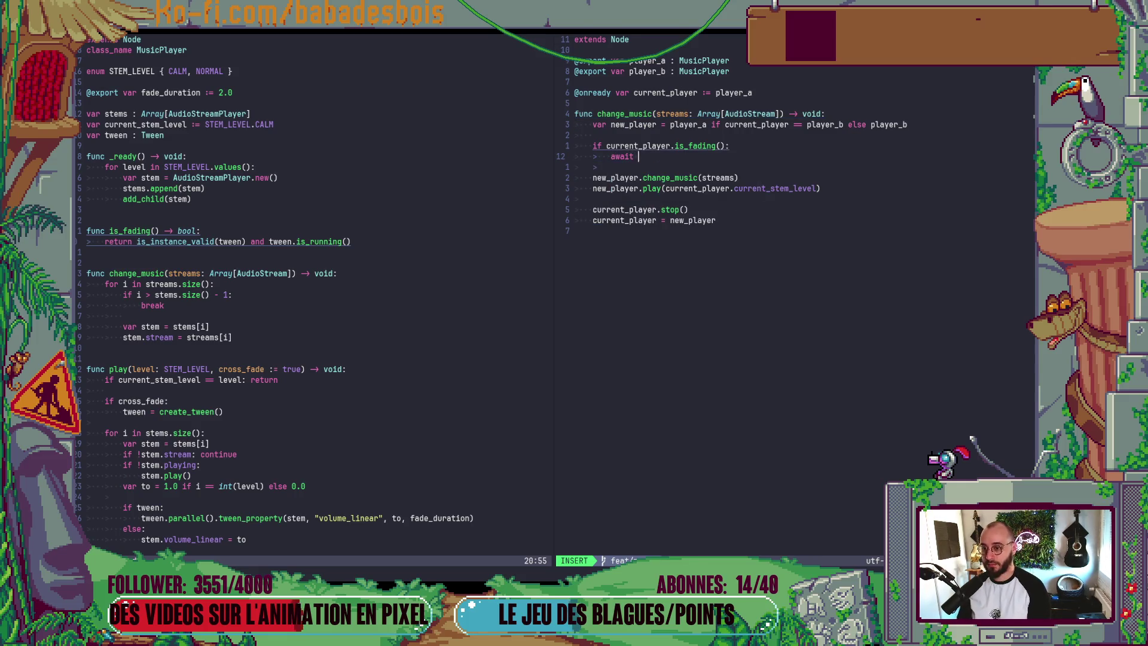
Step: Open blank lines below the tween variable in MusicPlayer.gd
key("ctrl+w")
key("h")
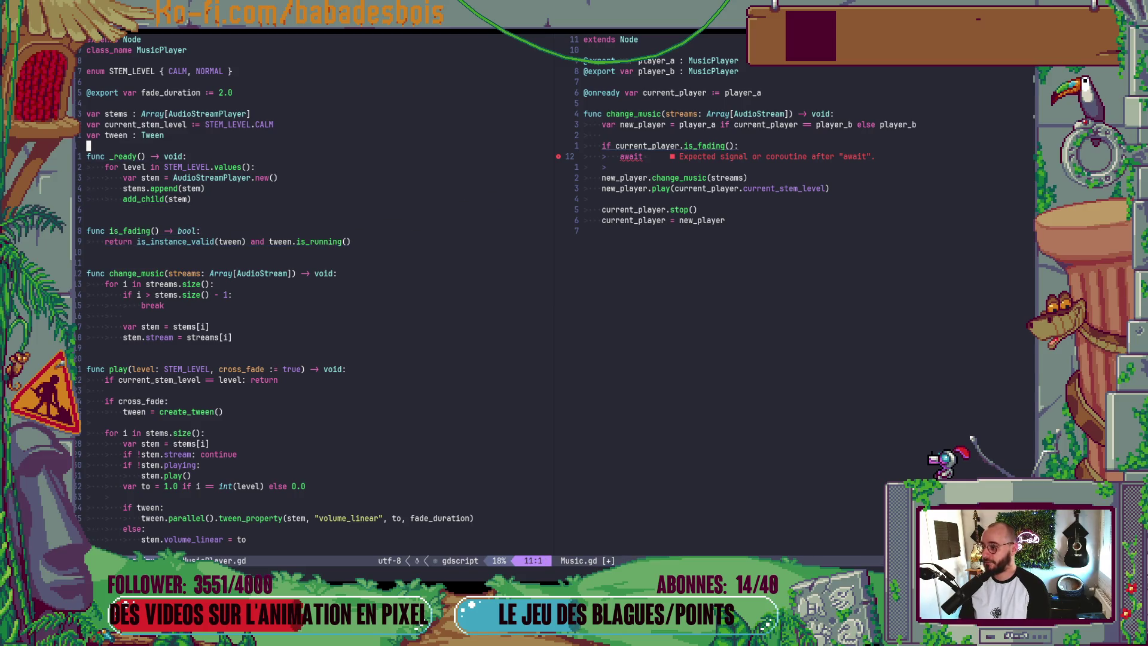
key("o")
key("Return")
key("Up")
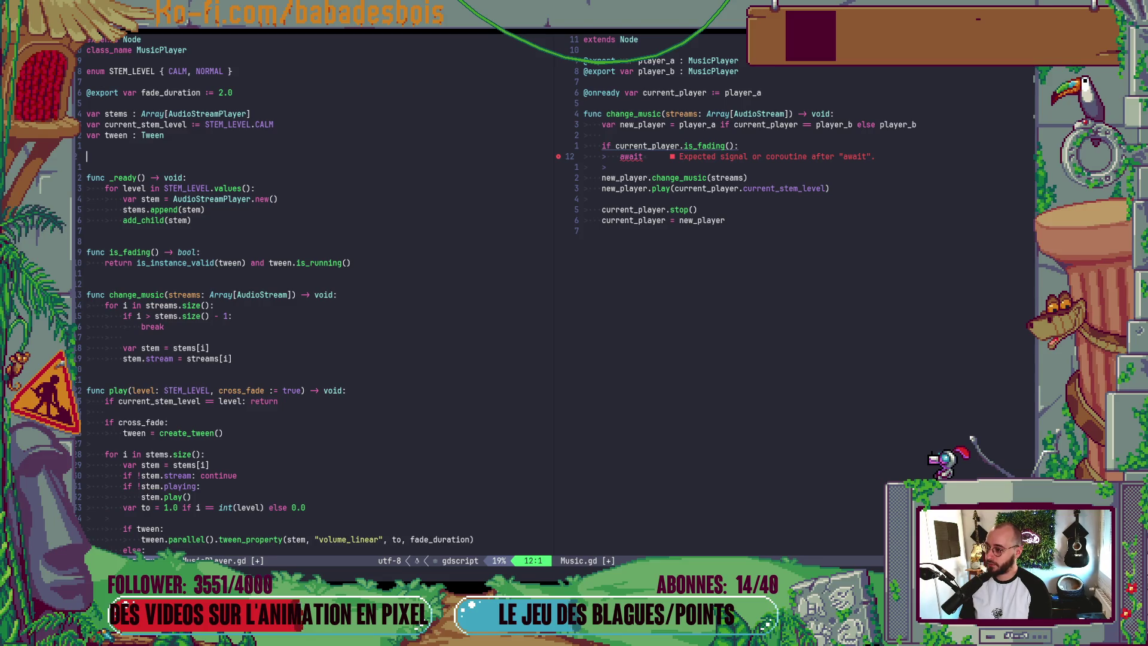
Step: Declare signal fade_finished below var tween and save MusicPlayer.gd
type("sig")
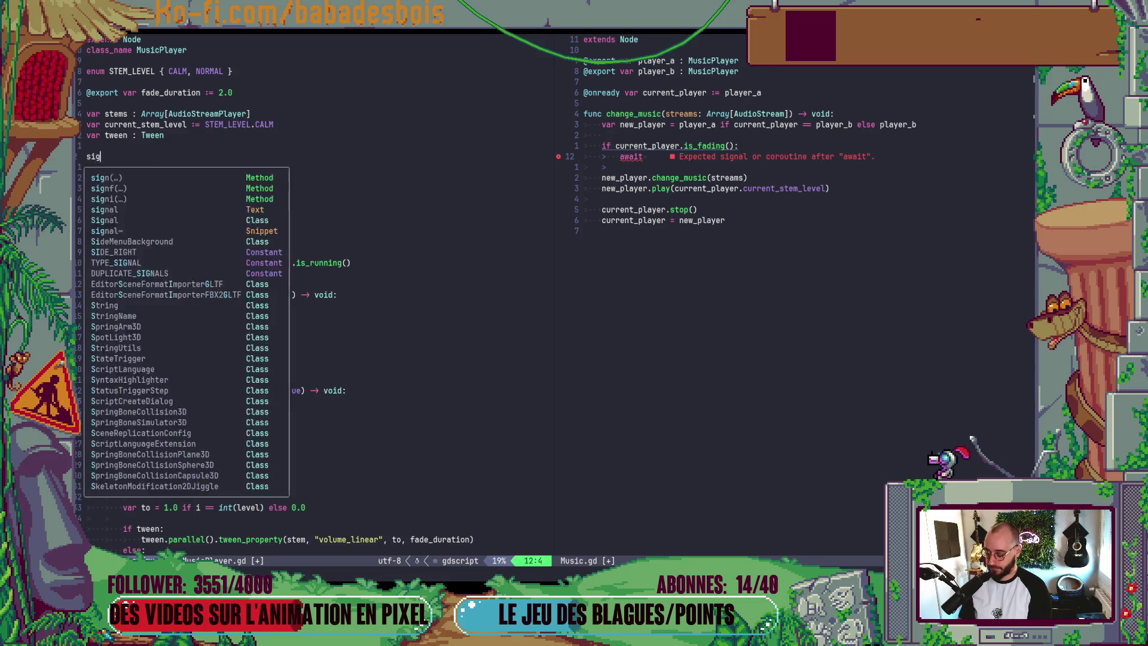
type("nal fade_fi")
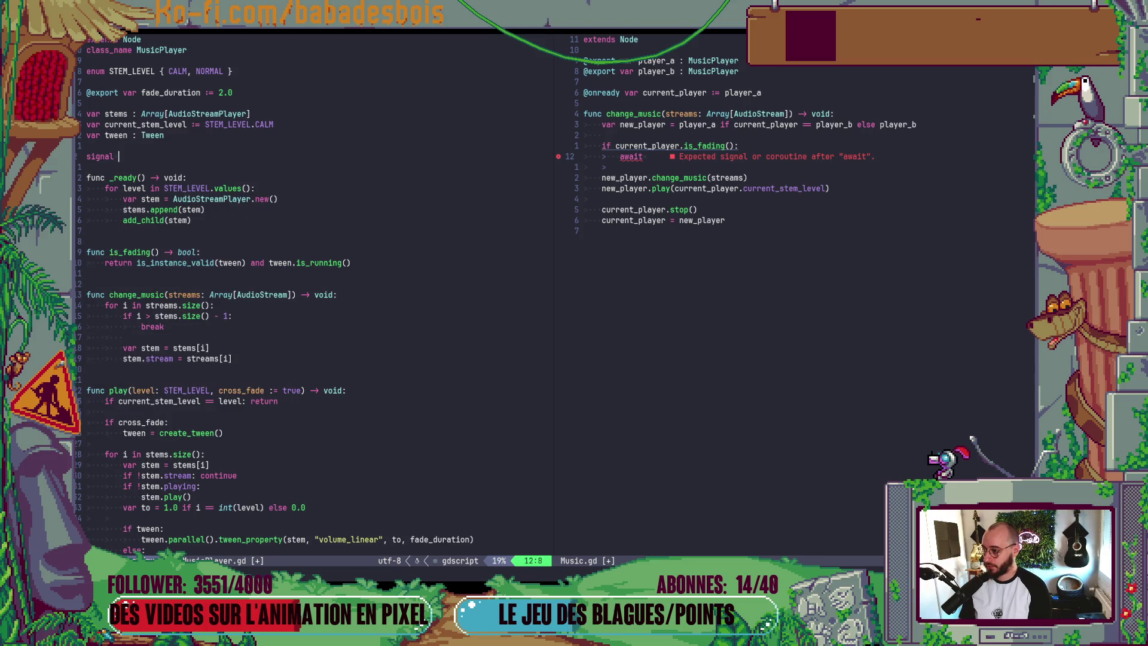
type("nih")
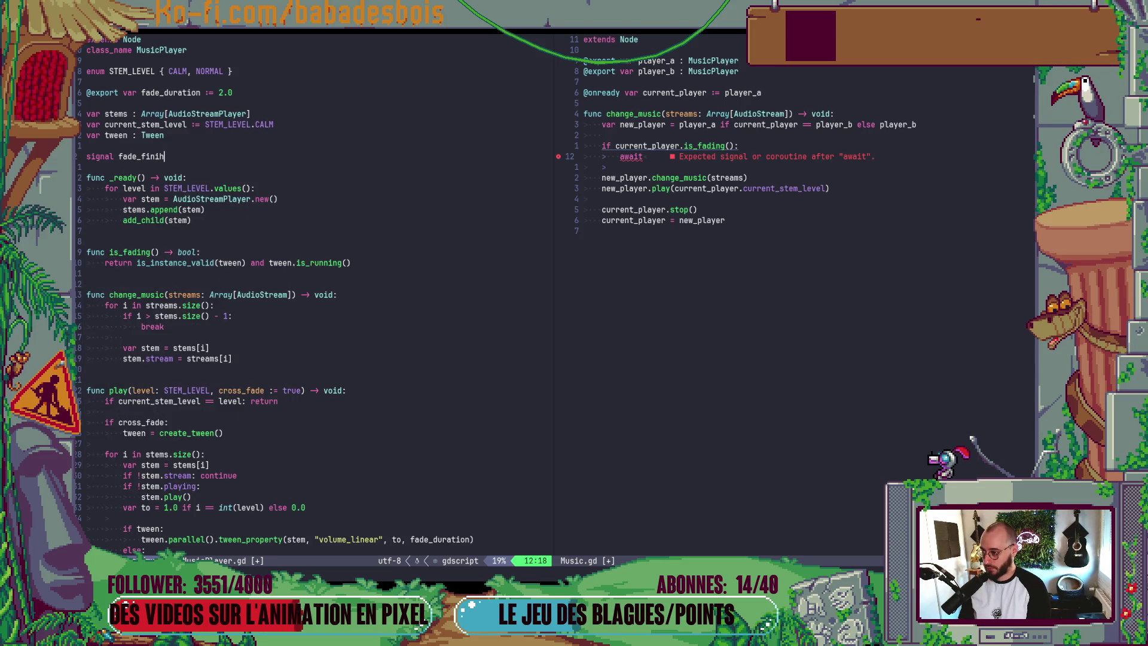
key("BackSpace")
type("shed")
key("Escape")
type(":w")
key("Return")
key("ctrl+d")
key("ctrl+u")
key("j")
key("j")
key("j")
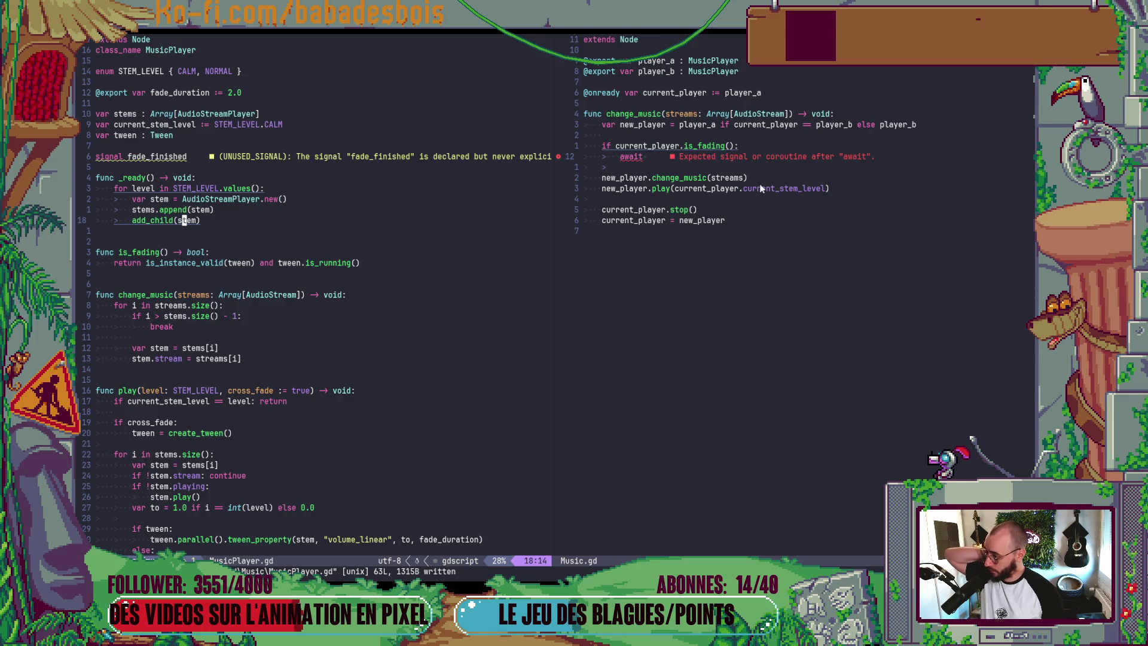
key("alt+Tab")
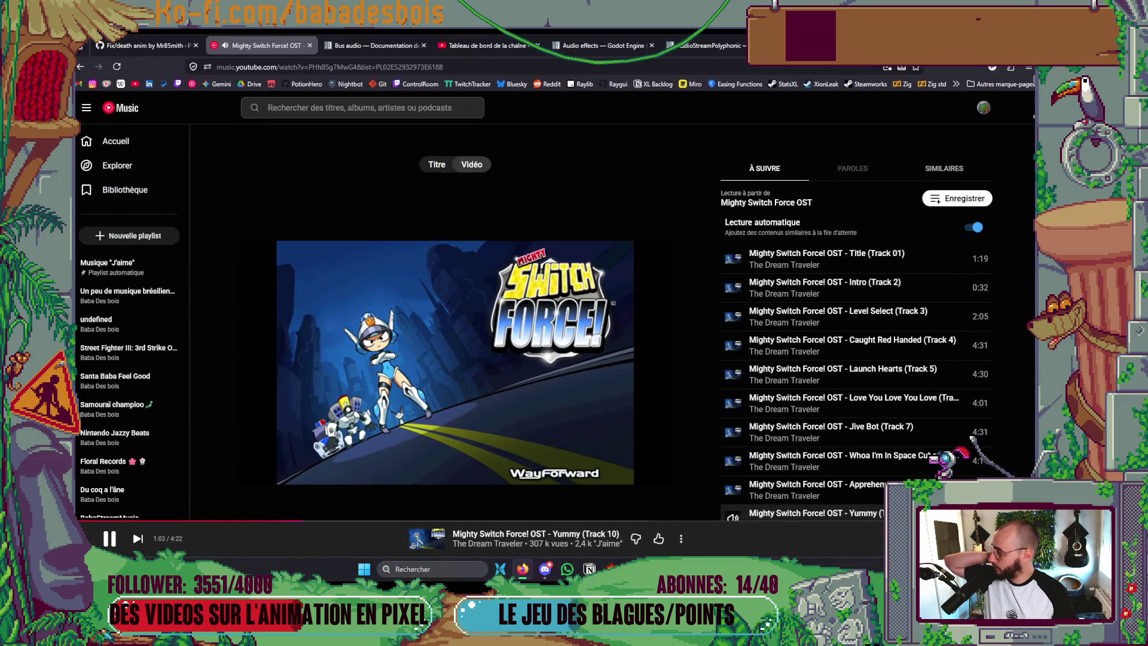
key("alt+Tab")
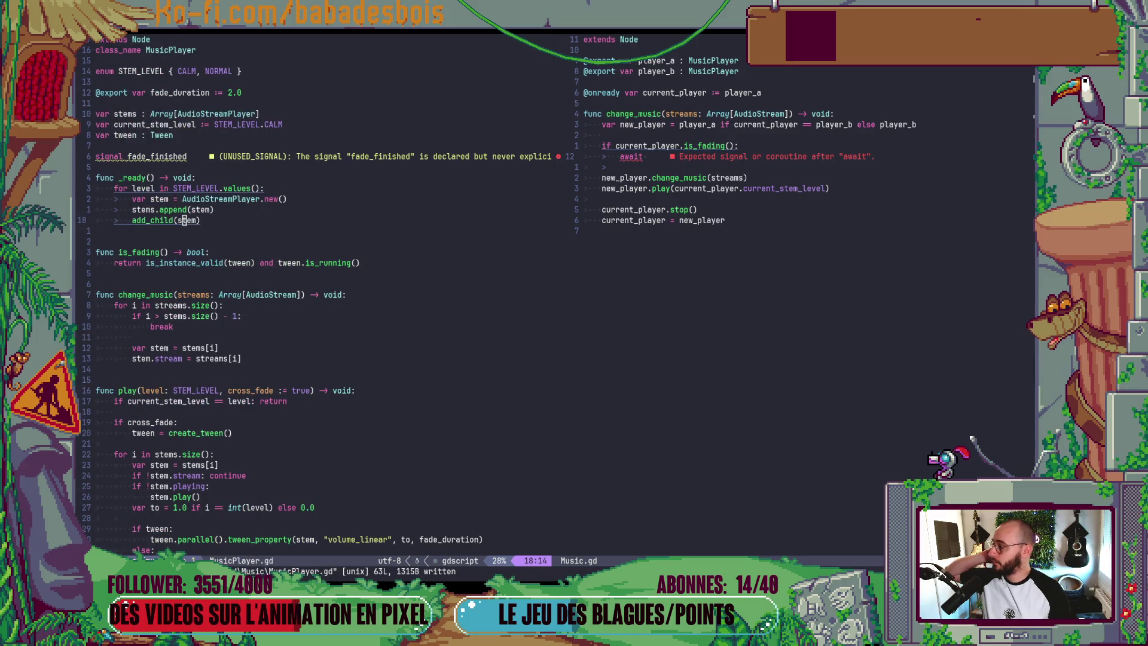
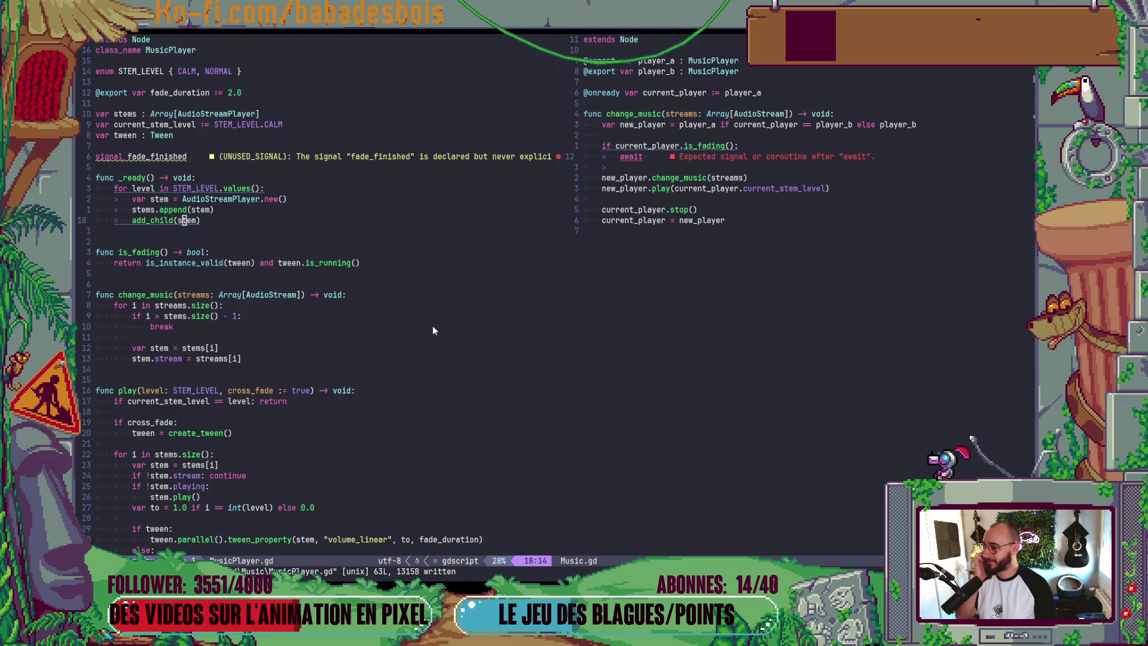
Step: Add a blank line below the fade_finished signal declaration
left_click(170, 157)
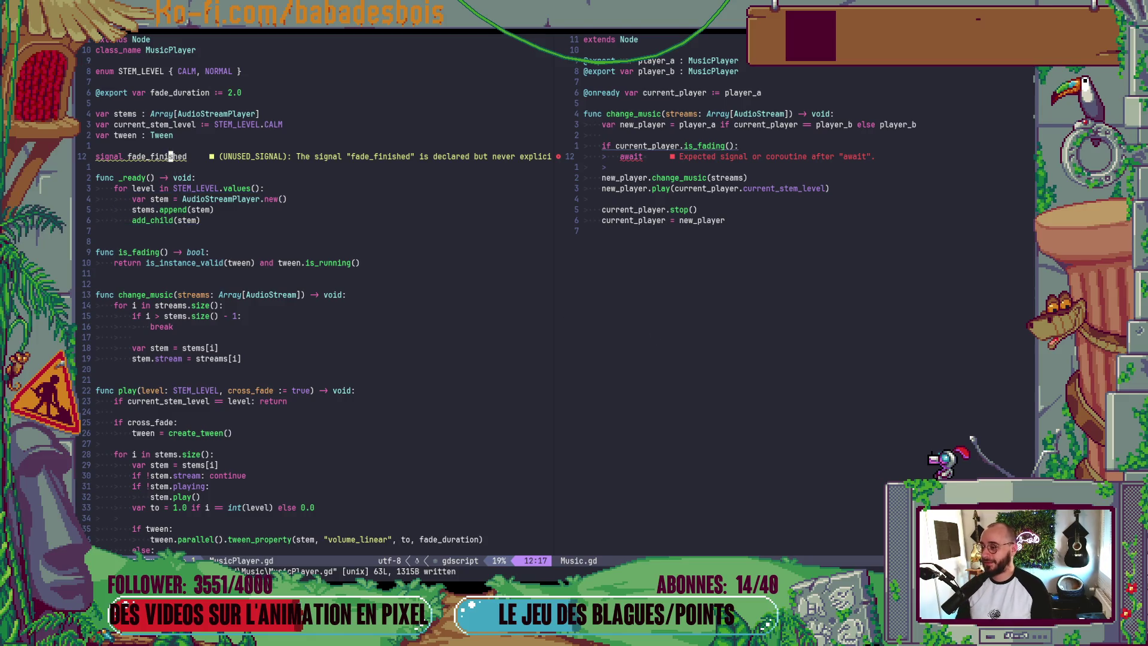
key("bracketright")
key("space")
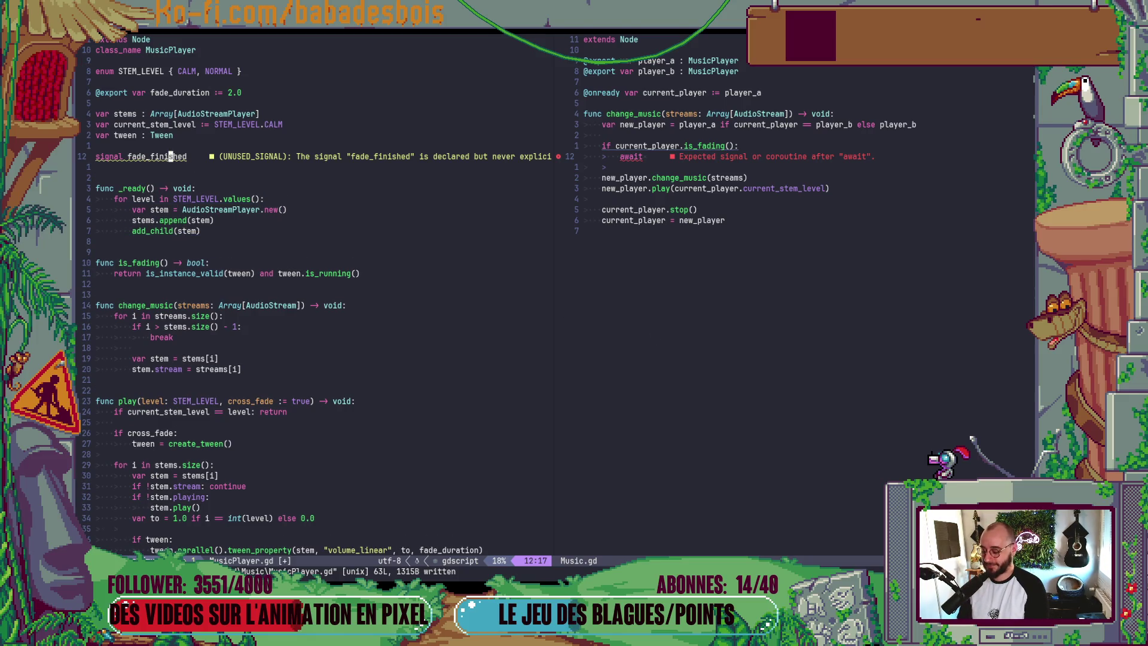
Step: Open a new line after the volume_linear assignment at the end of play()
key("b")
key("ctrl+d")
key("j")
key("j")
key("j")
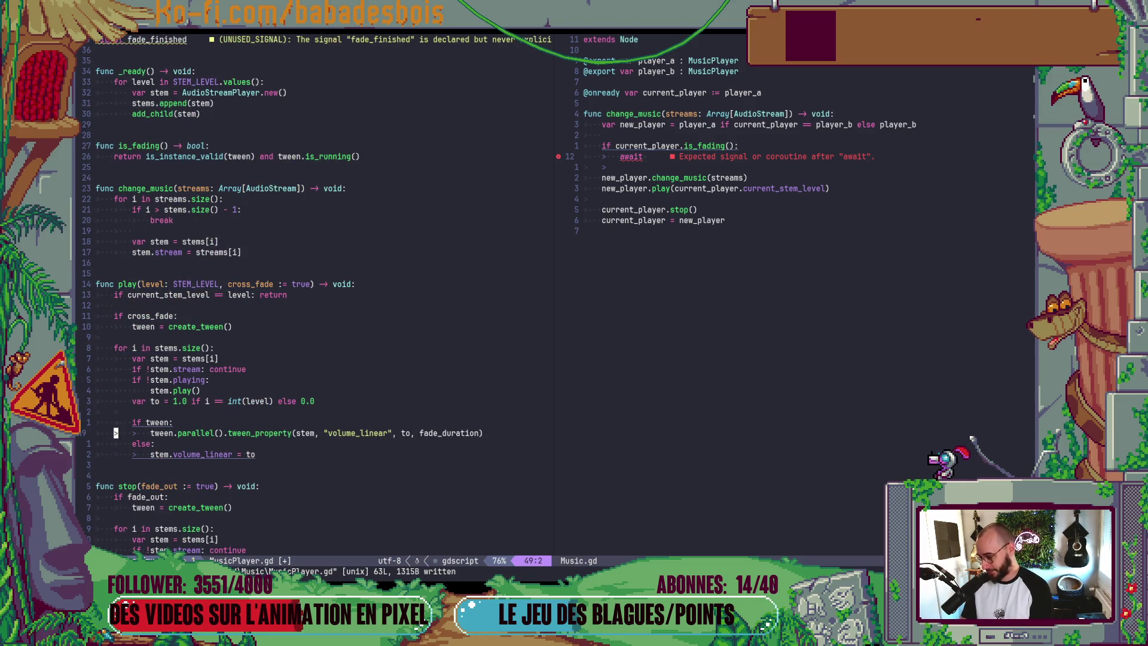
key("o")
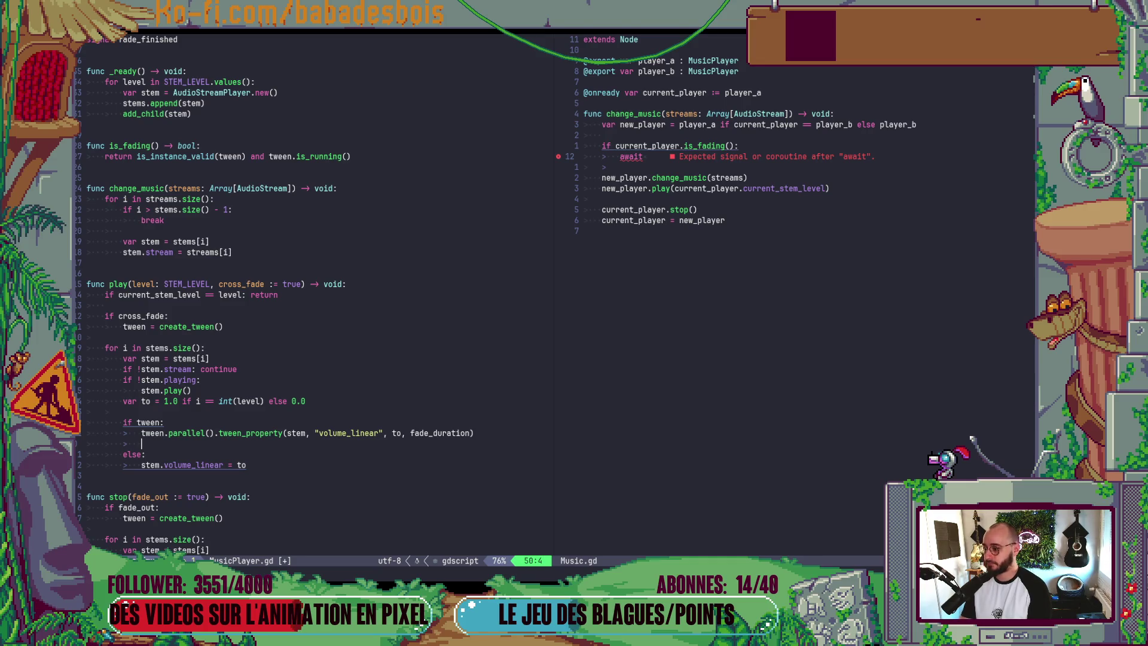
key("Escape")
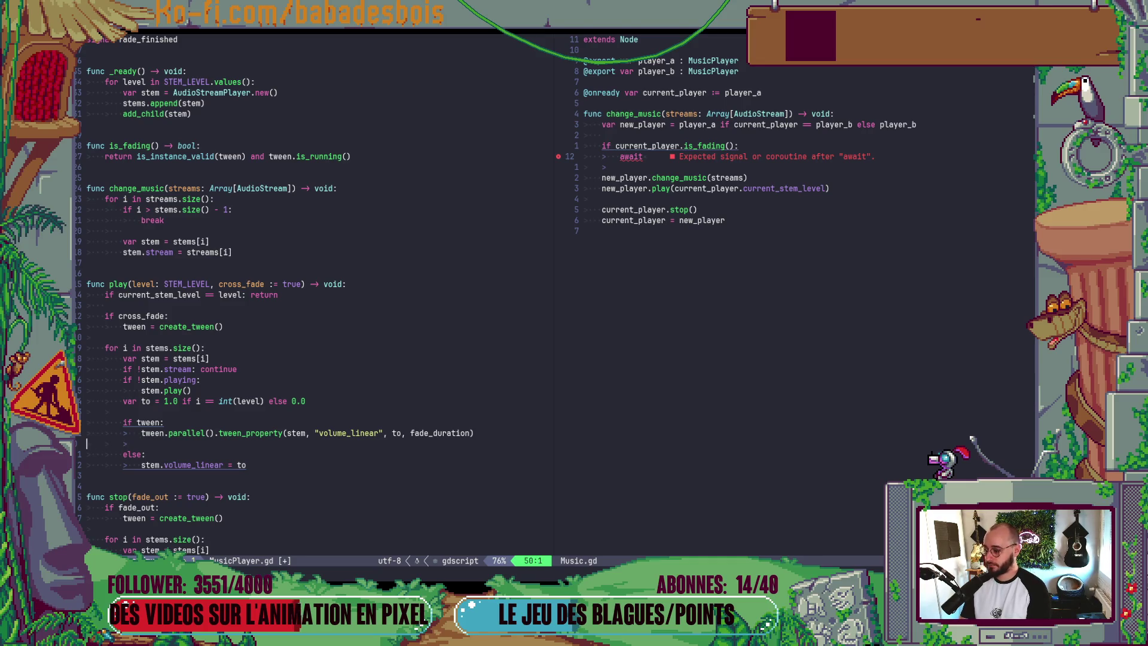
key("d")
key("d")
key("j")
key("j")
key("k")
key("dollar")
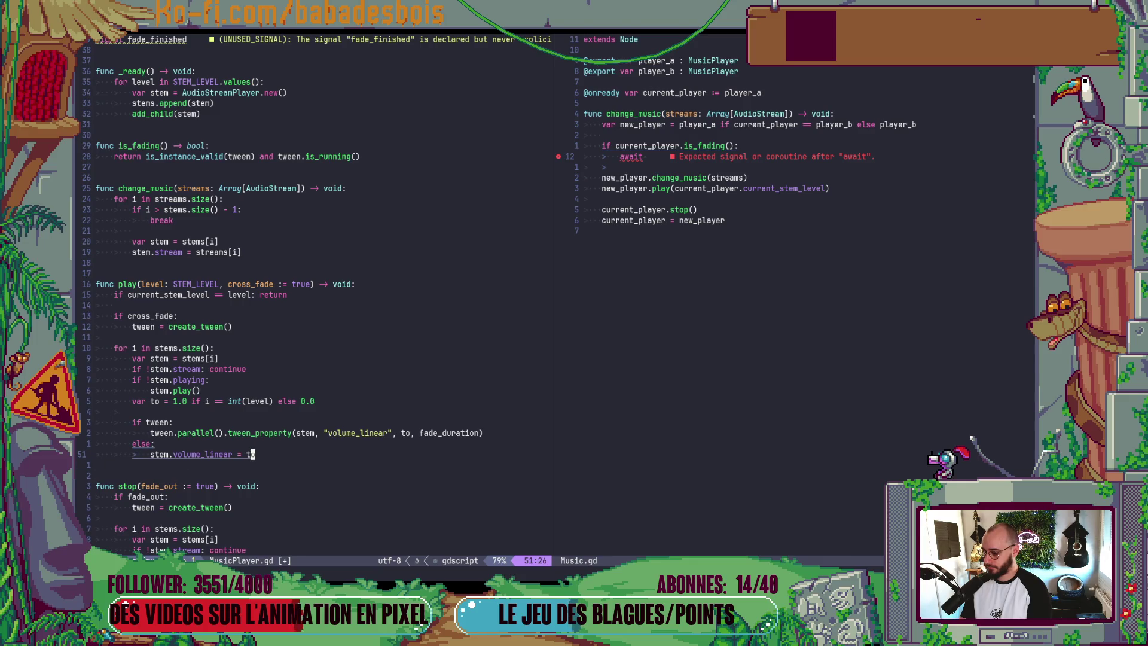
key("o")
Step: Add an 'if tween:' block that awaits tween.finished and calls fade_finished.emit()
key("Return")
type("if twe")
key("Tab")
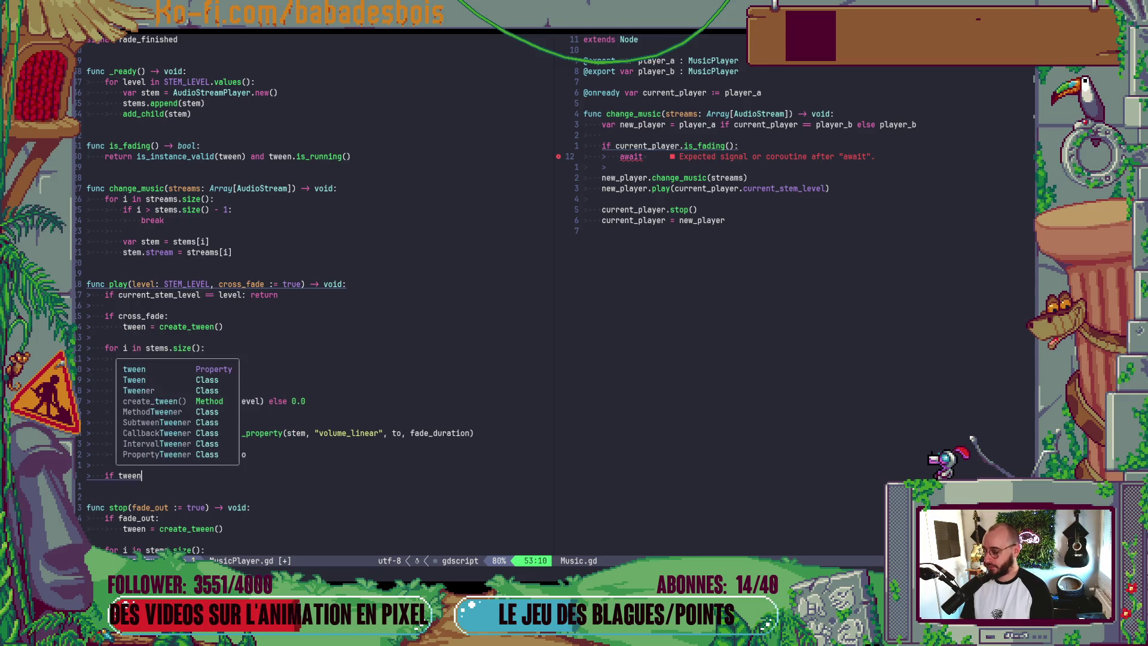
type(":")
key("Return")
type("await t")
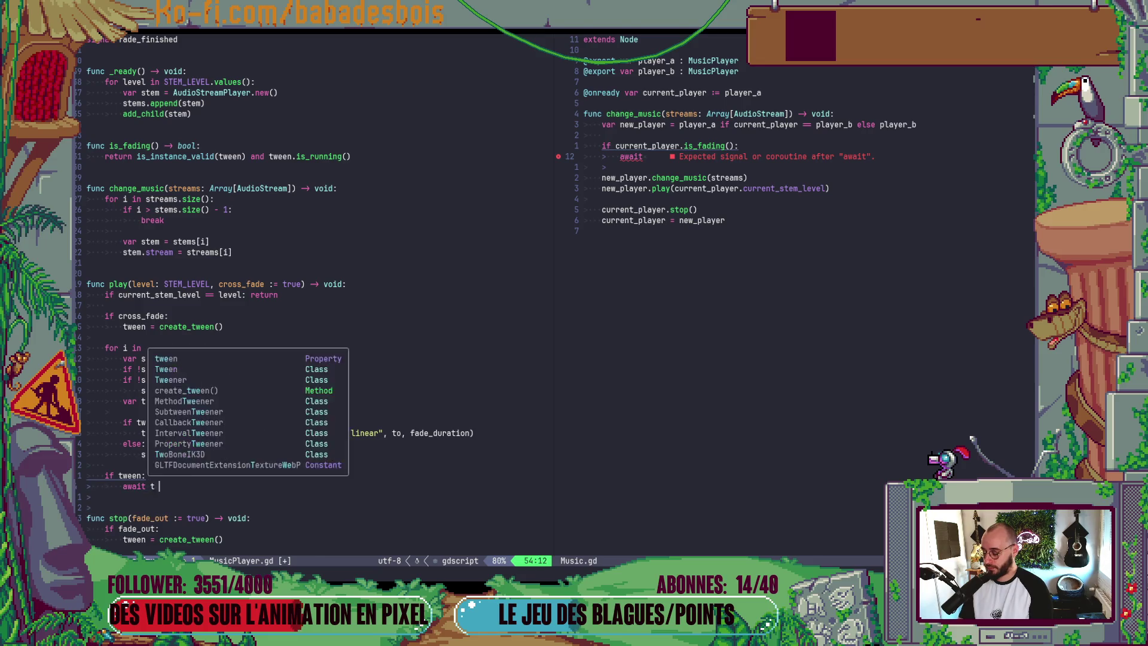
key("Tab")
type(".finished")
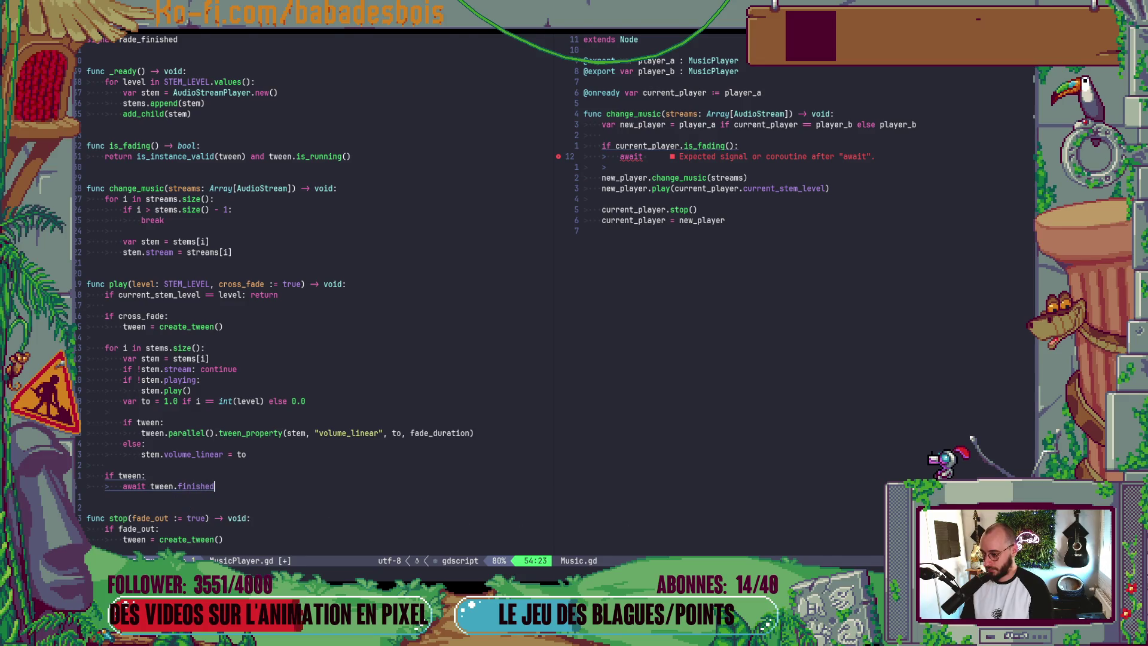
key("Return")
type("fade_f")
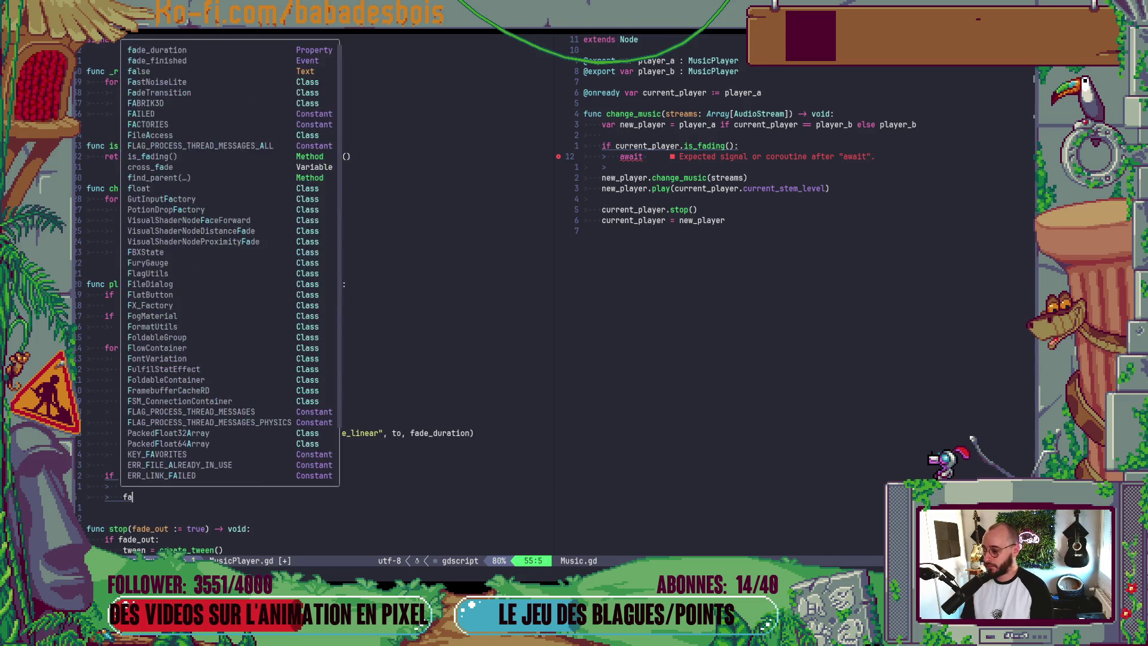
key("Tab")
type(".emit()")
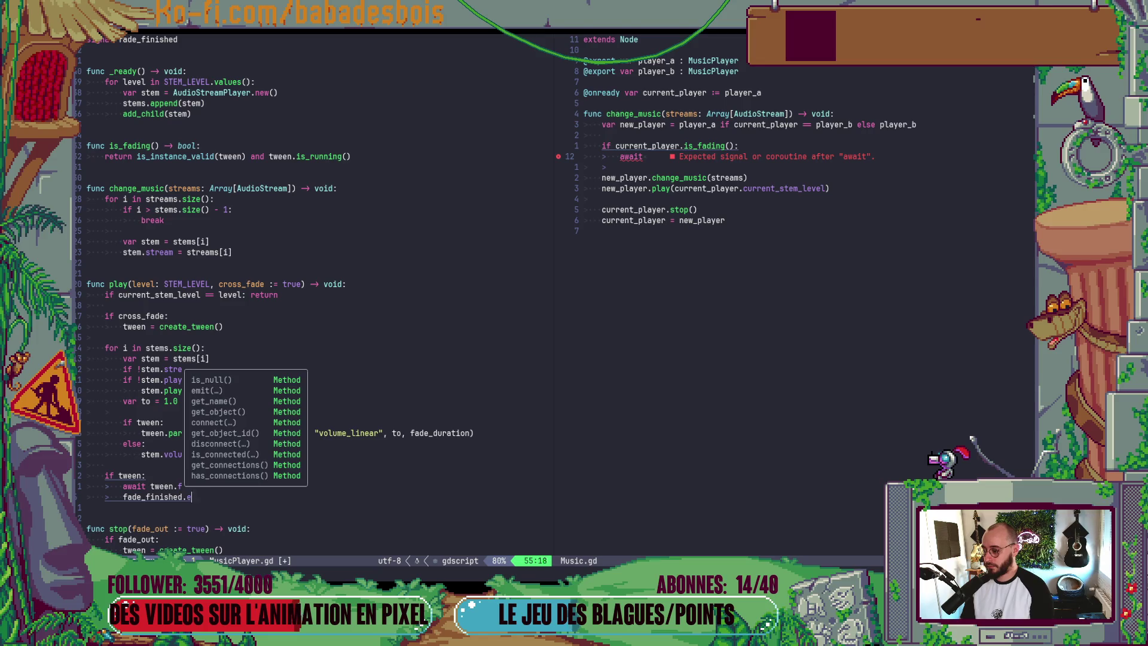
Step: Save MusicPlayer.gd with :w
key("Escape")
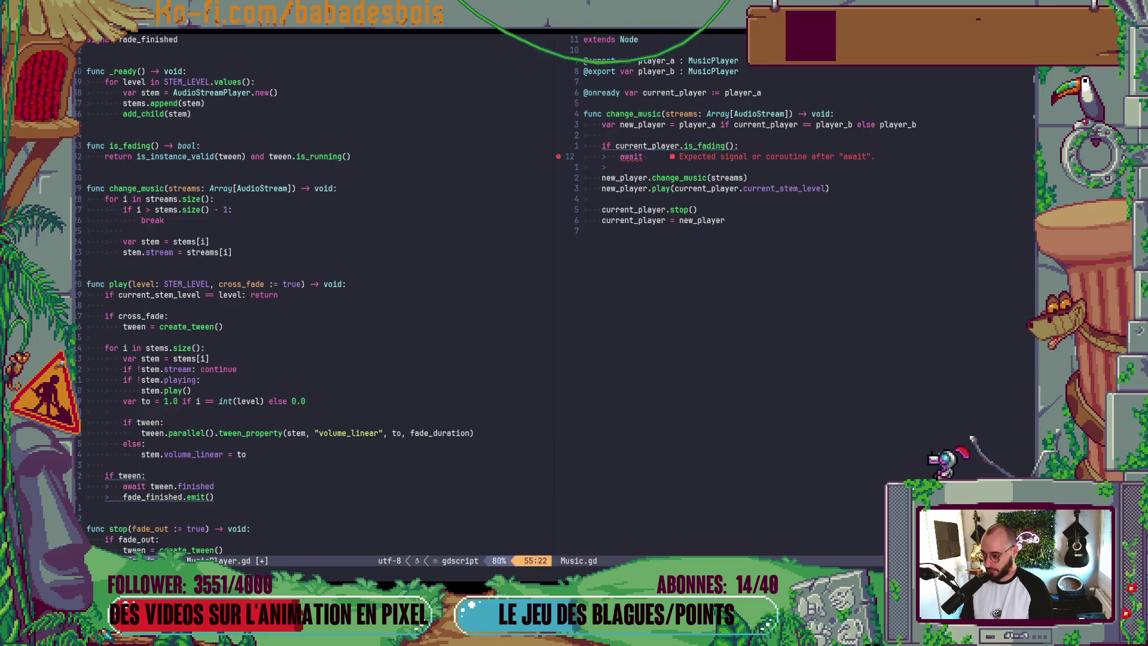
type(":w")
key("Return")
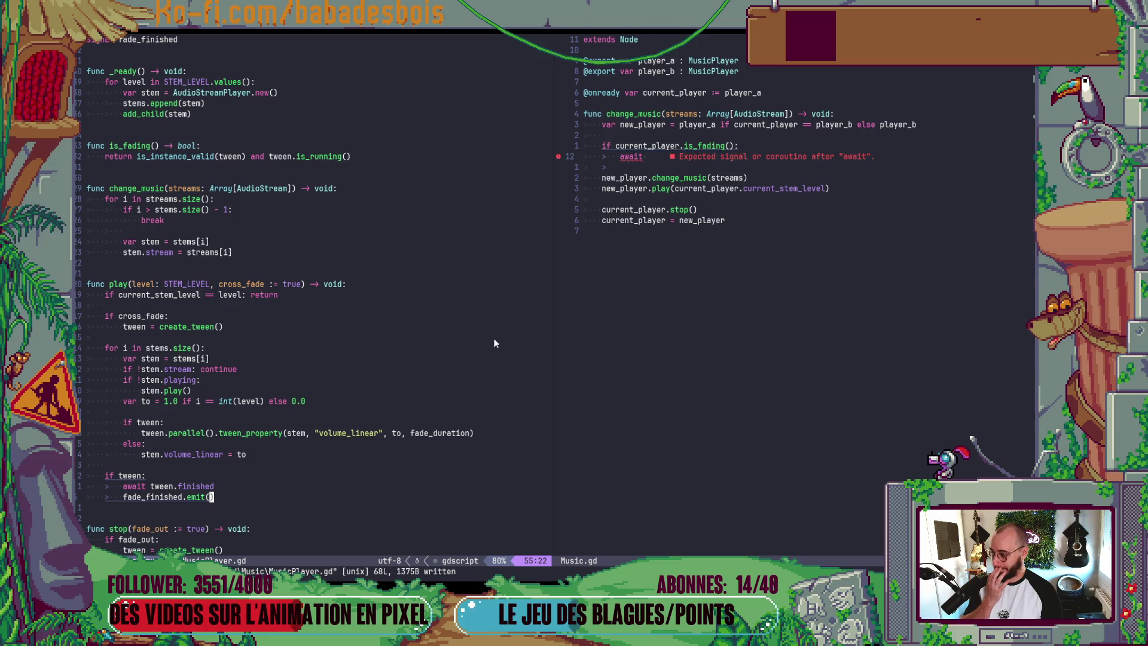
scroll(278, 365, "down", 6)
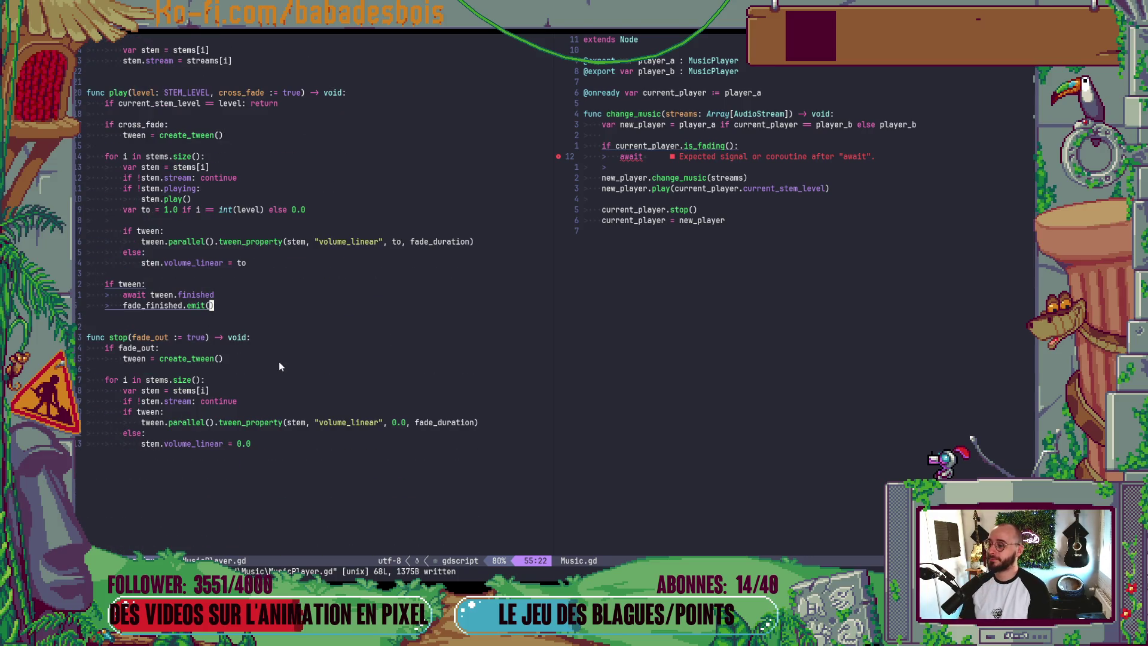
Step: Copy the three-line fade_finished block to the end of stop() and save
key("braceleft")
key("shift+v")
key("j")
key("j")
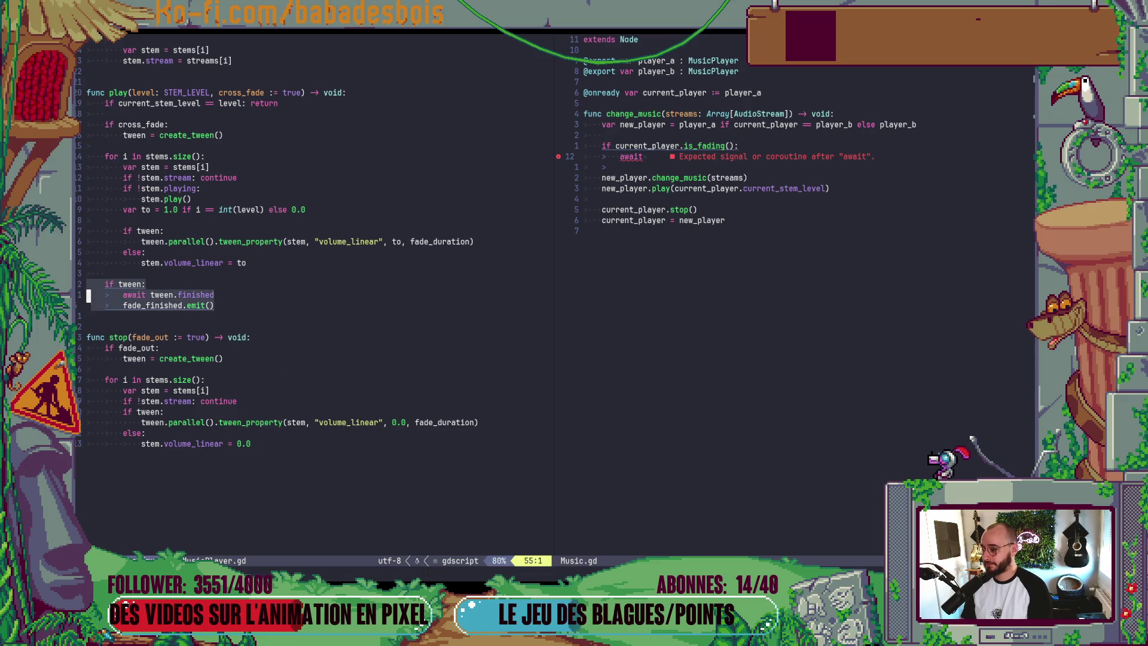
key("Escape")
key("j")
key("j")
key("j")
key("j")
key("j")
key("j")
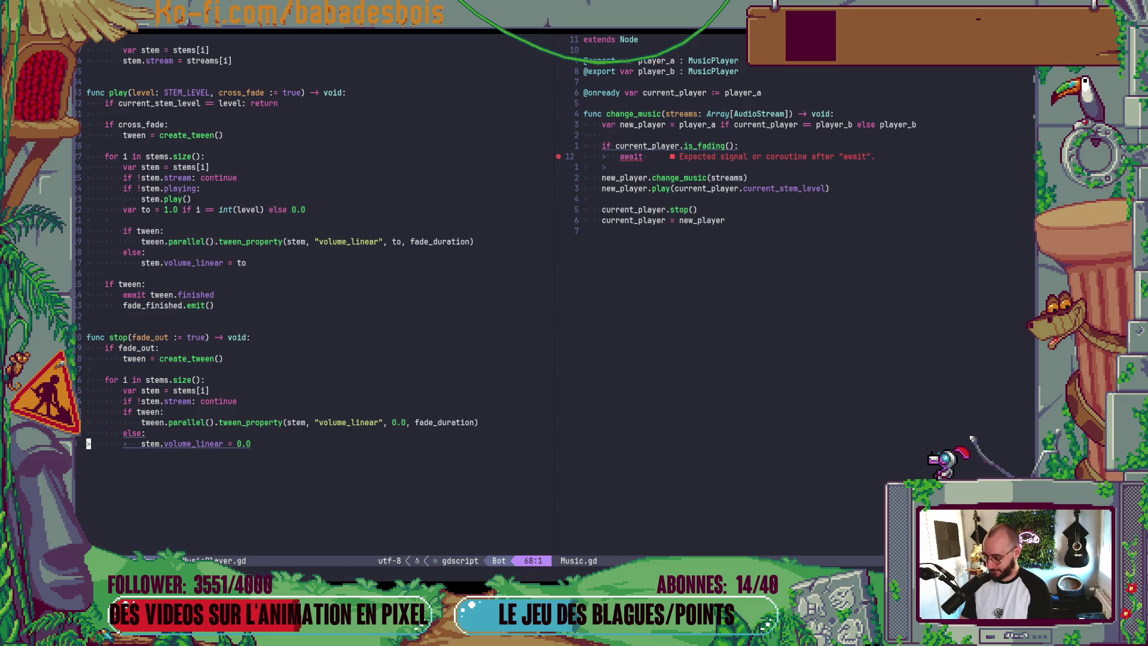
key("p")
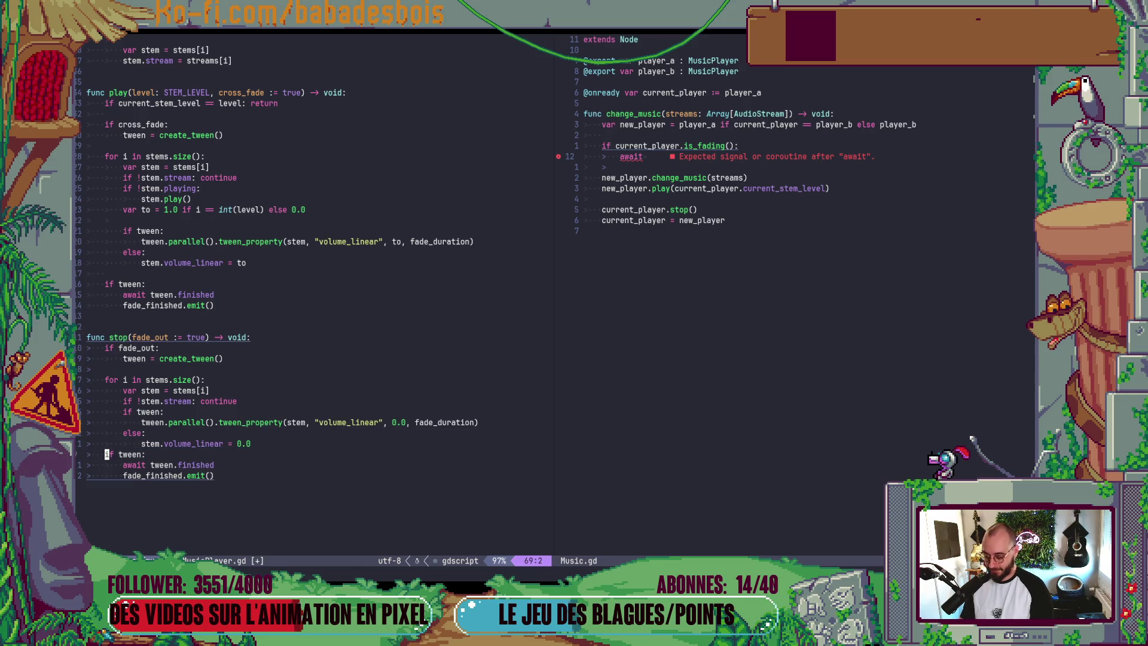
key("i")
key("Return")
key("Escape")
type(":w")
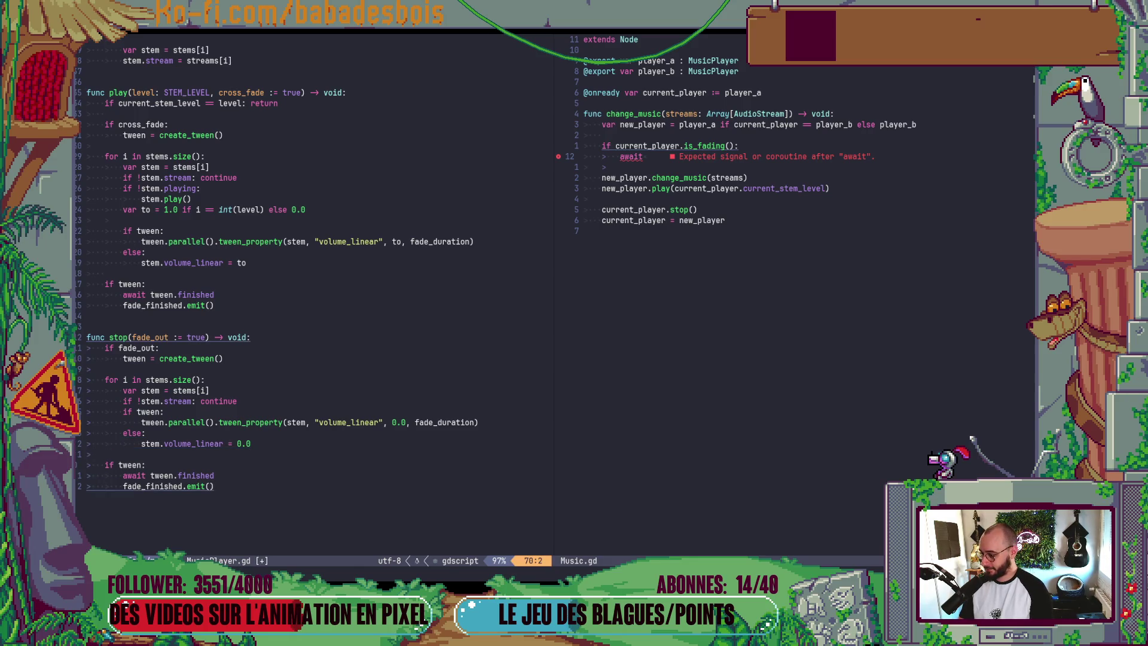
key("Return")
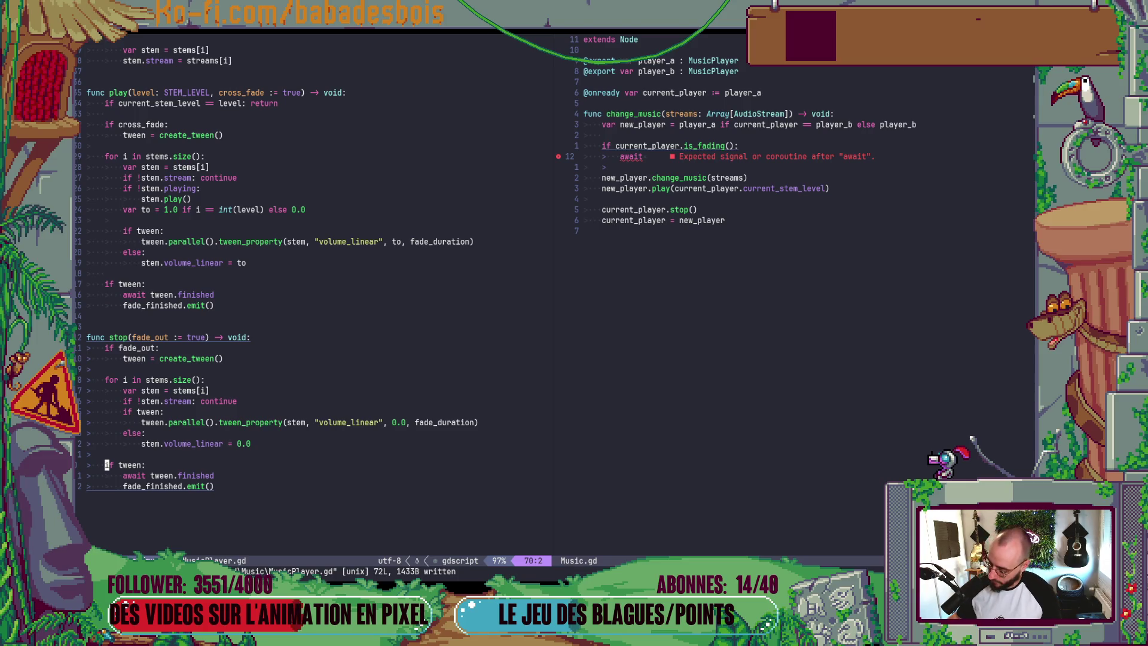
Step: Change the pasted block's condition in stop() to fade_out
key("l")
key("l")
key("l")
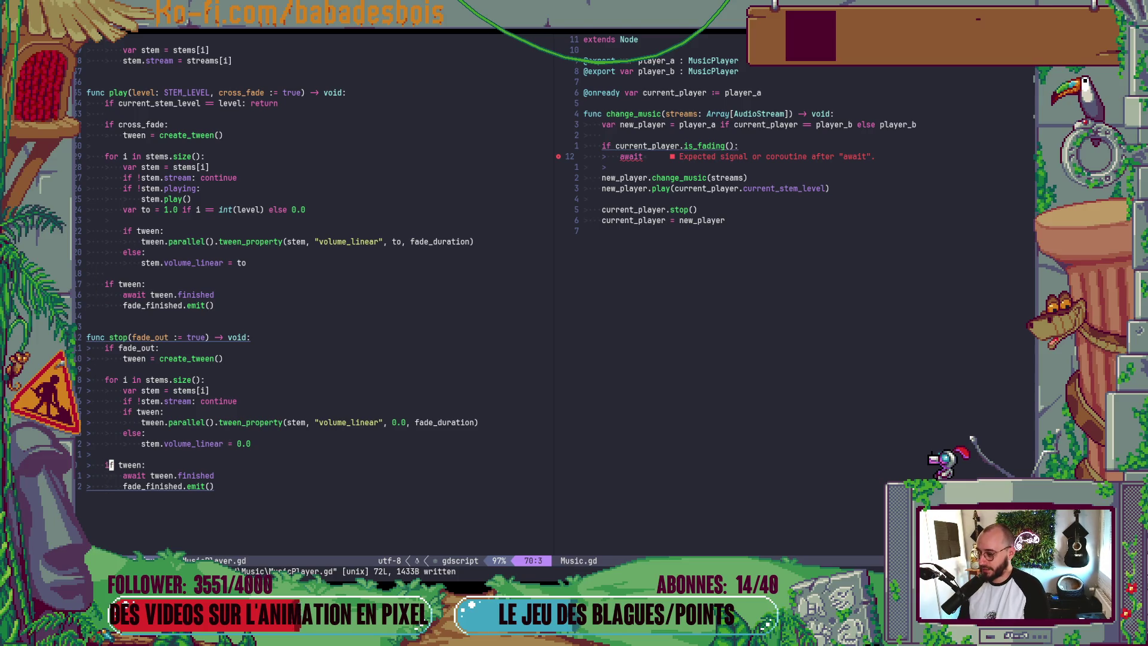
type("cw")
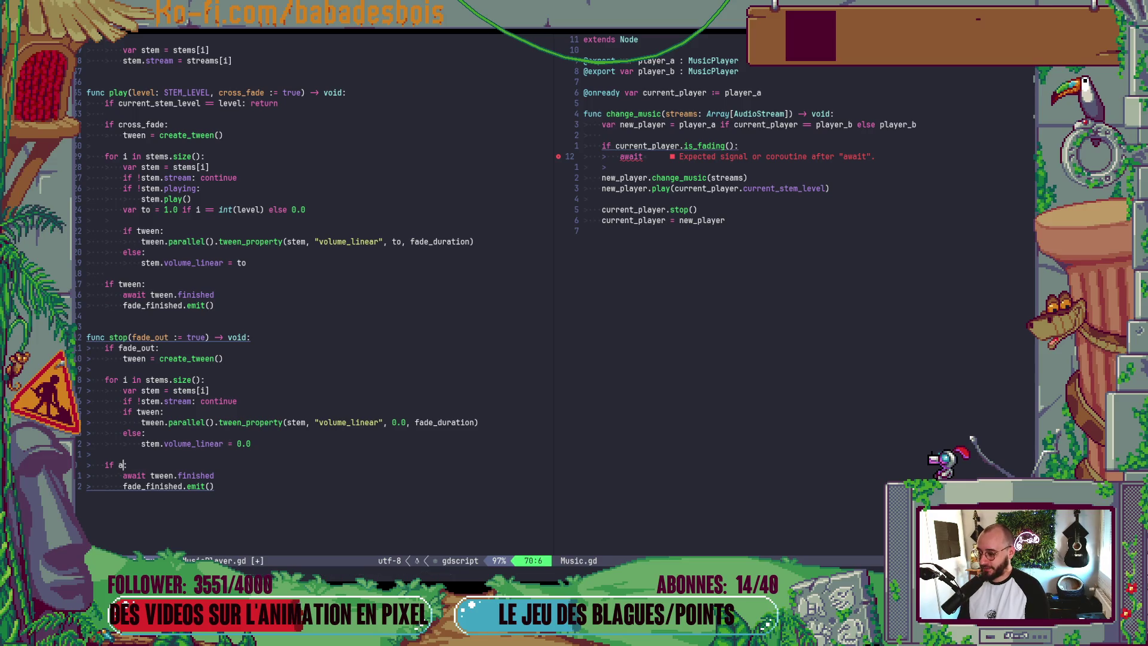
type("d")
key("Tab")
key("Tab")
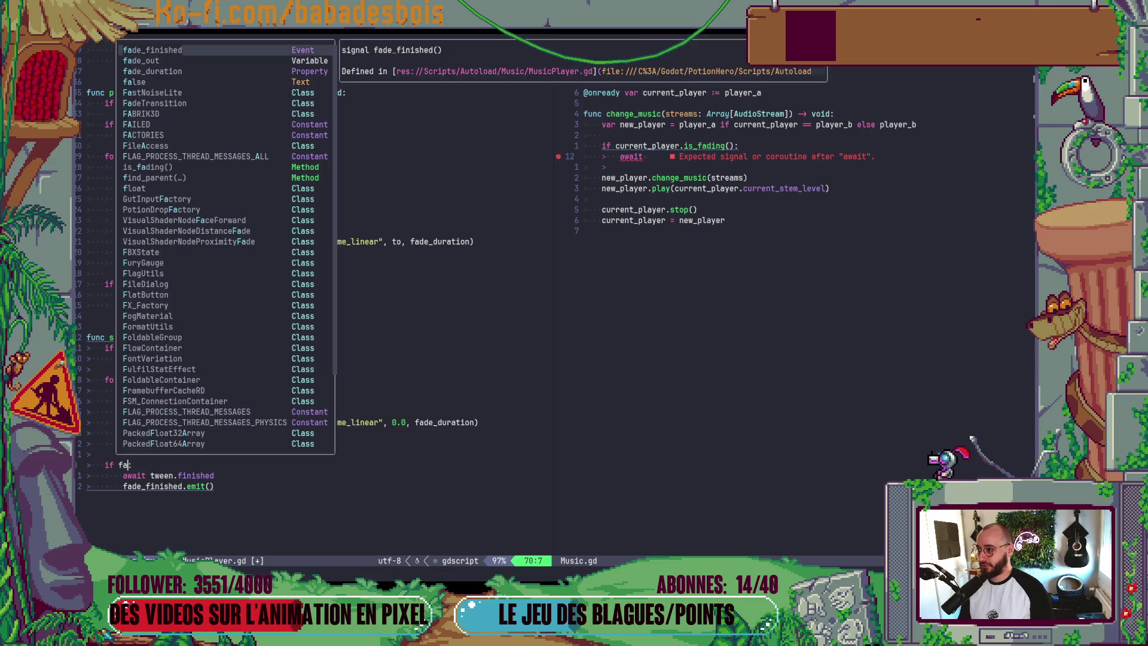
key("Escape")
Step: Change play()'s block condition to cross_fade and save the script
key("k")
key("1")
key("6")
key("k")
key("w")
key("w")
type("cwfa")
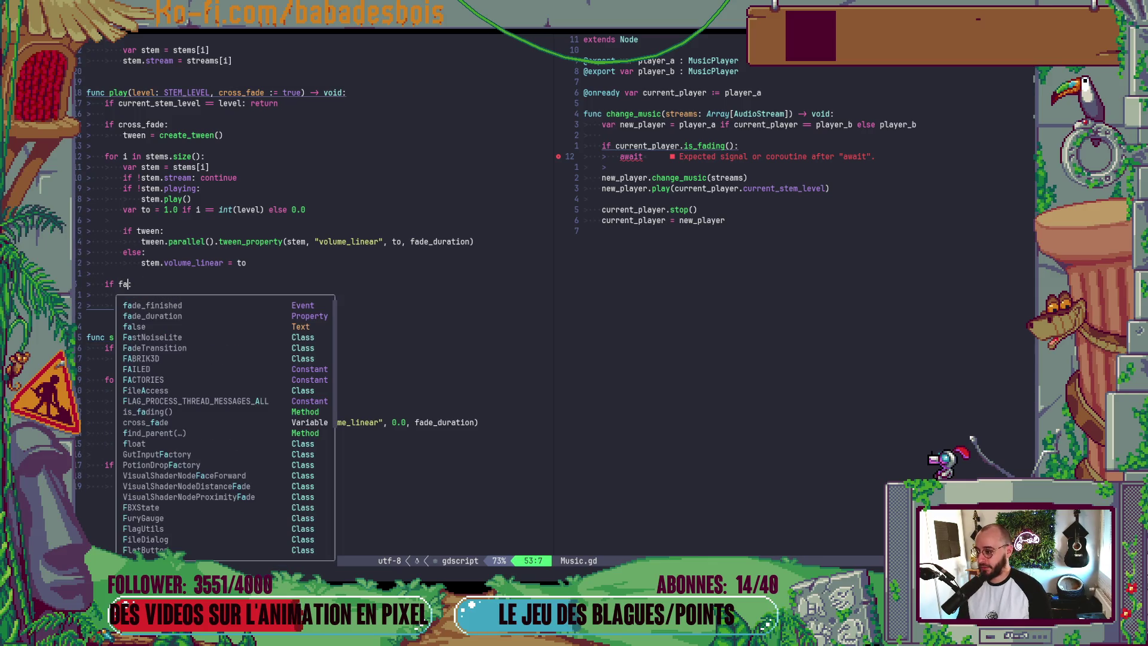
key("Tab")
key("Tab")
key("BackSpace")
key("BackSpace")
type("cross")
key("Return")
key("Escape")
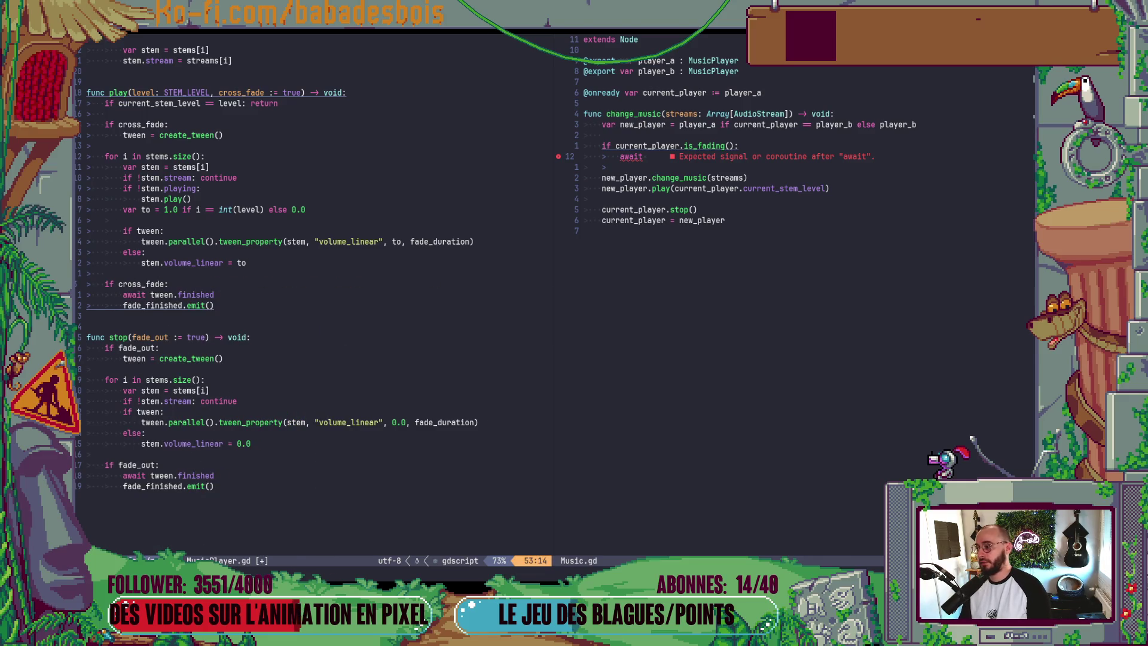
type(":w")
key("Return")
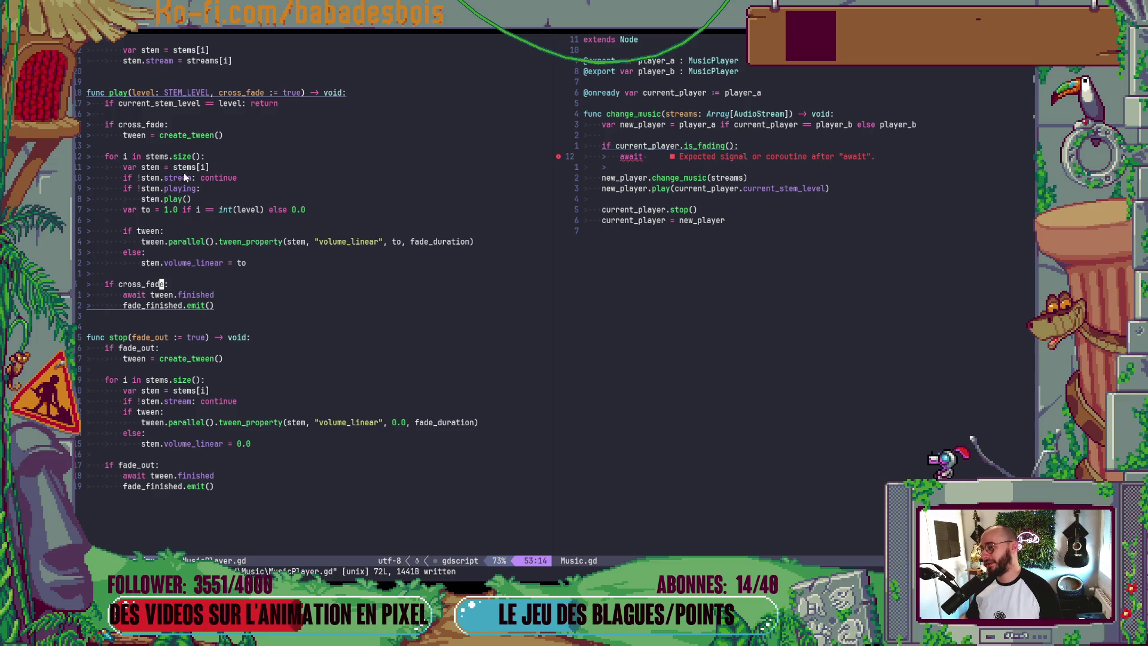
Step: Enter Insert mode at the end of the unfinished await line in Music.gd's change_music()
scroll(184, 177, "up", 2)
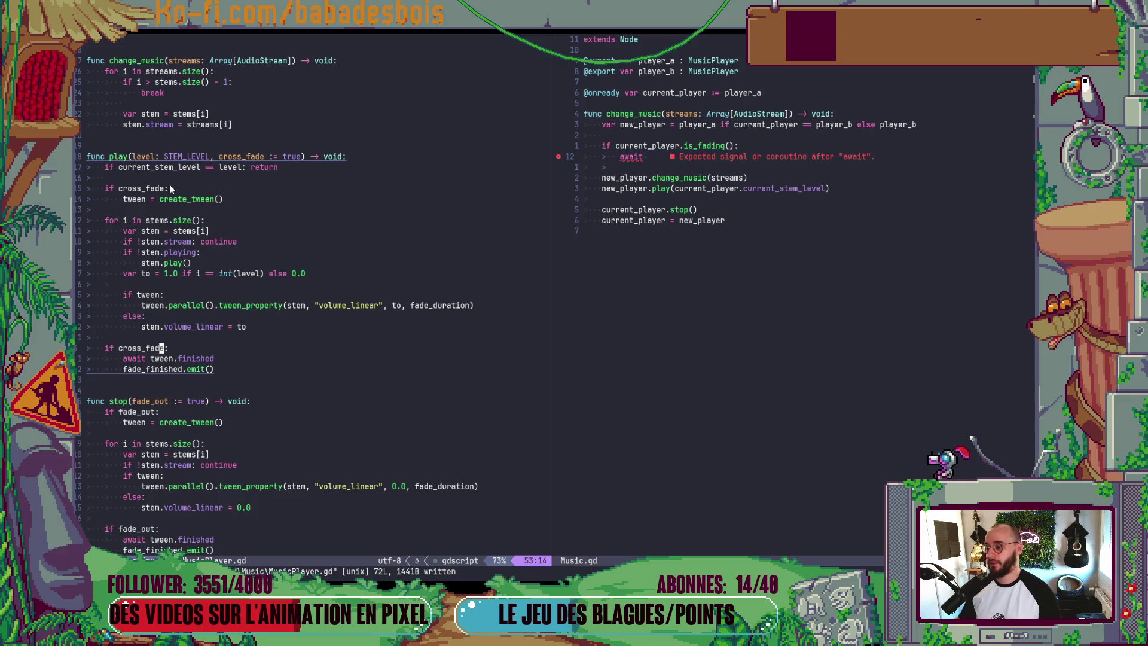
scroll(169, 184, "down", 1)
key("l")
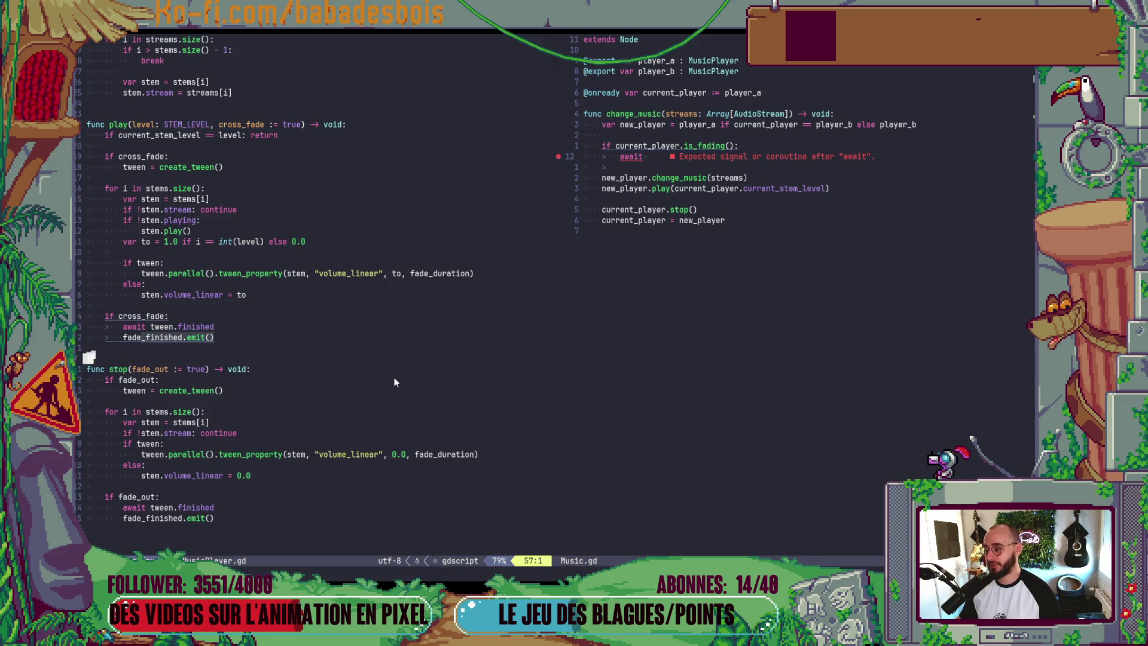
scroll(393, 378, "up", 2)
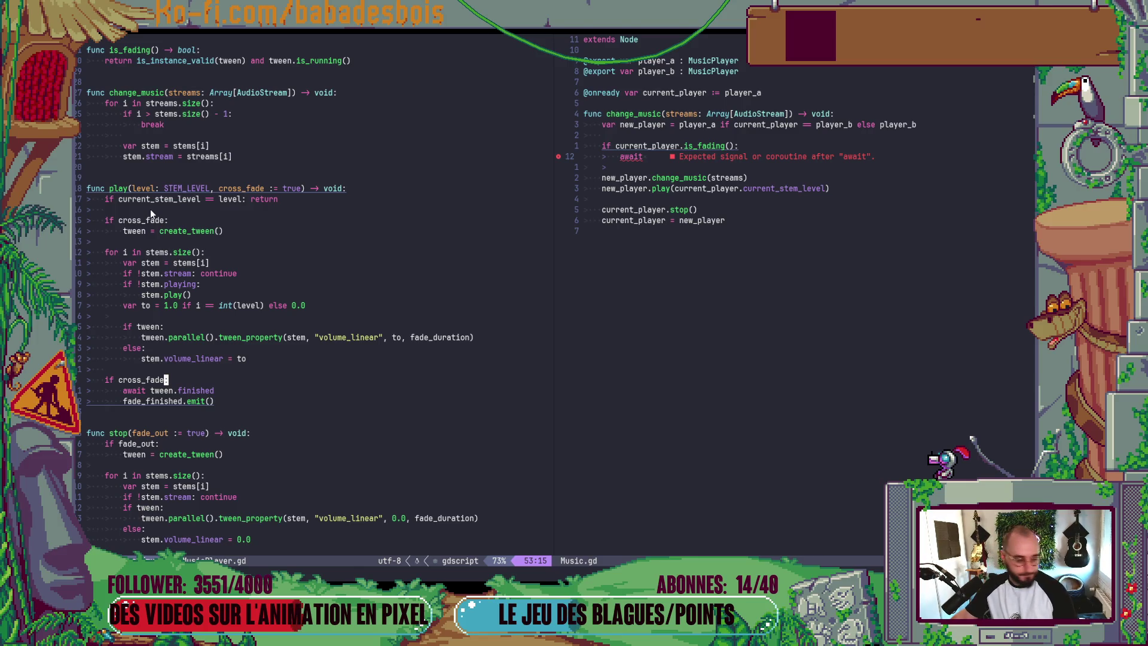
scroll(224, 357, "up", 7)
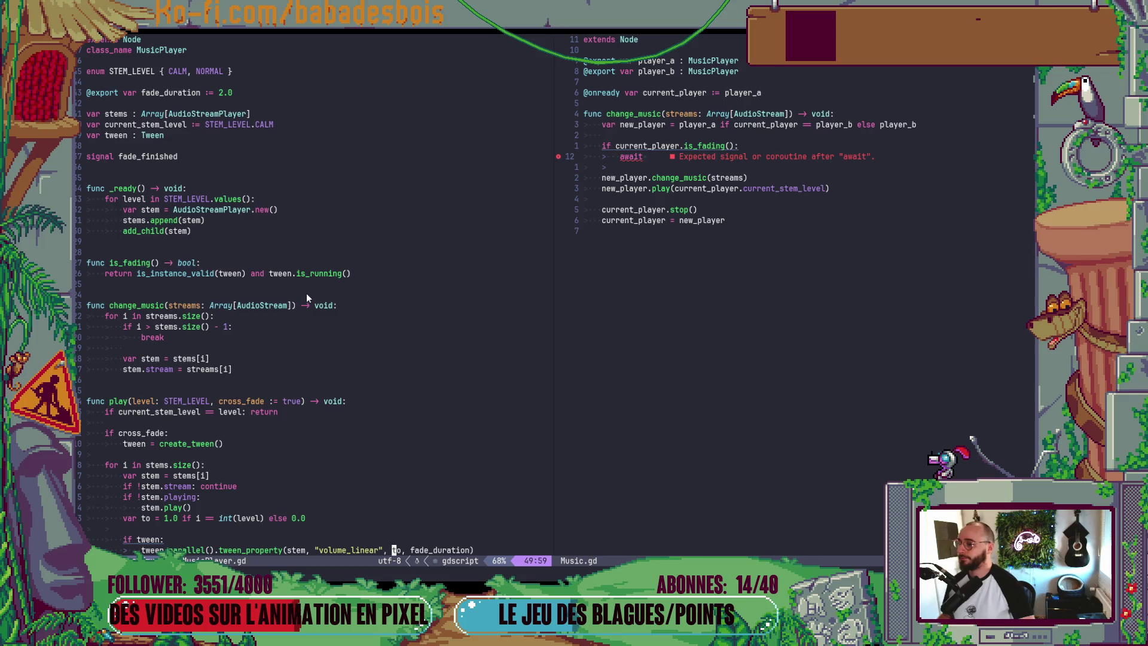
scroll(299, 267, "down", 10)
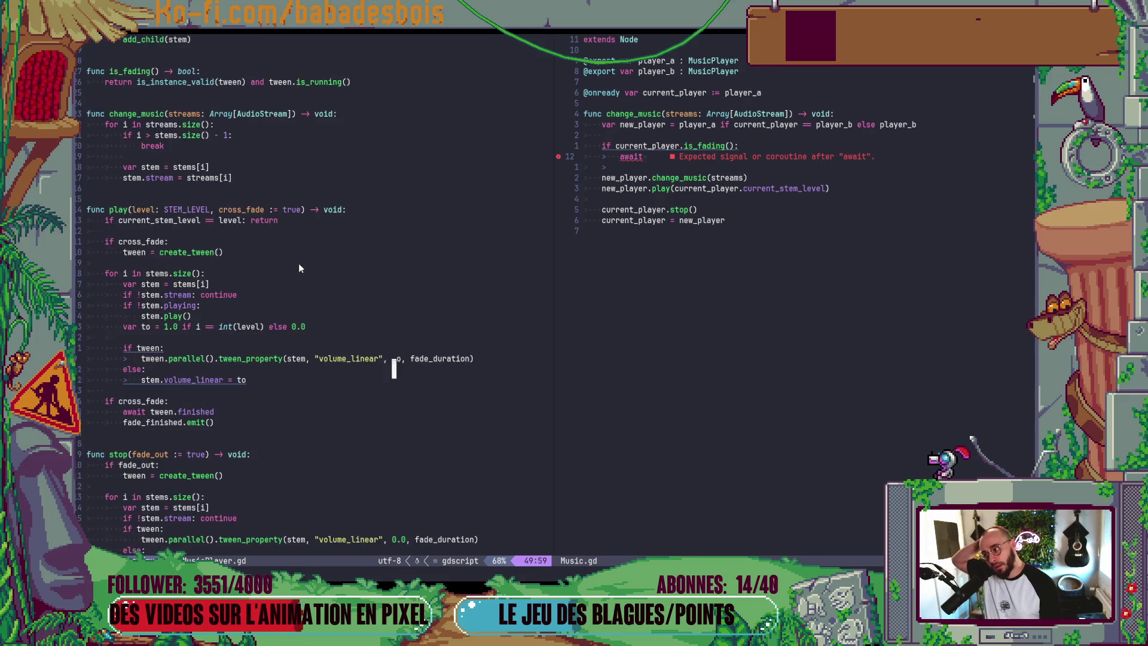
scroll(329, 221, "up", 5)
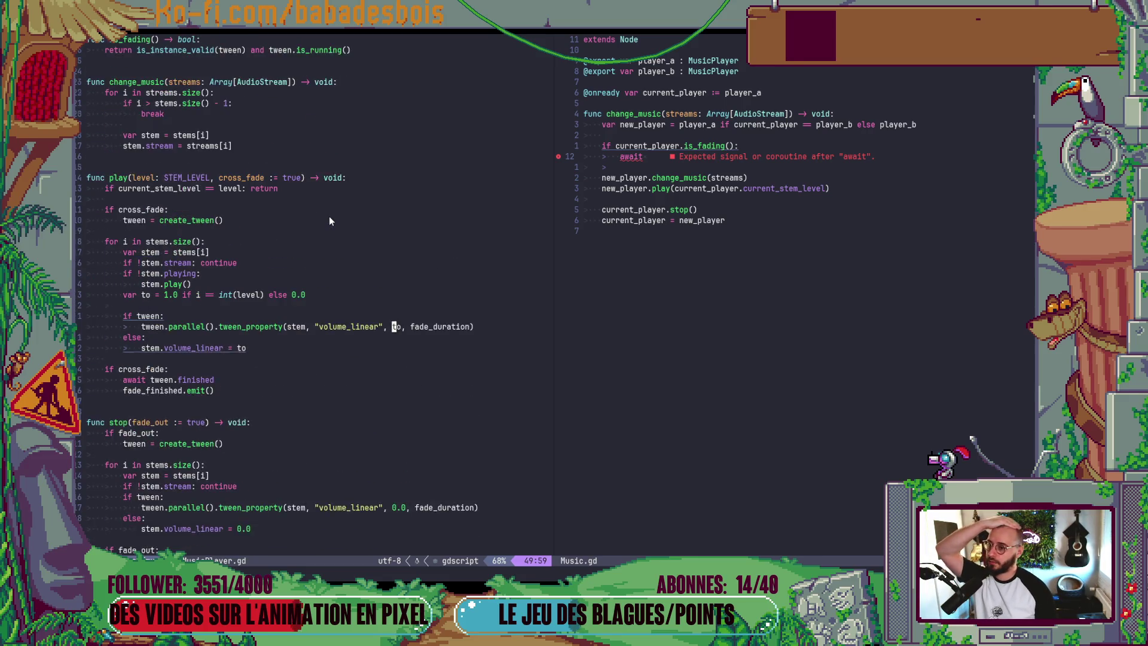
scroll(327, 222, "up", 5)
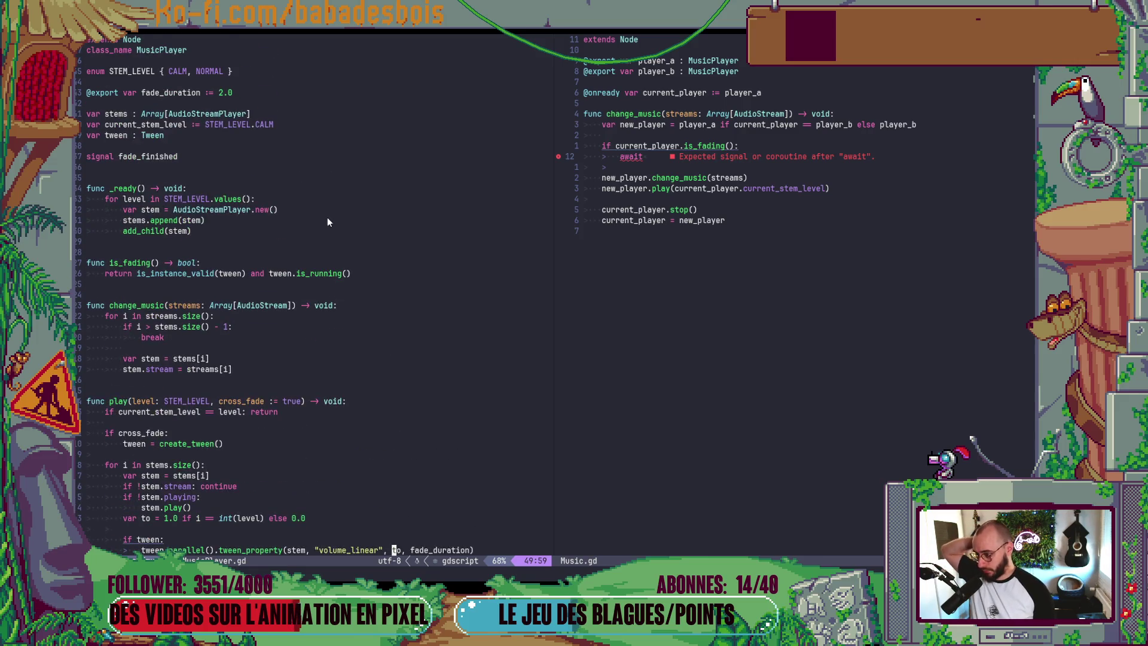
left_click(706, 154)
key("A")
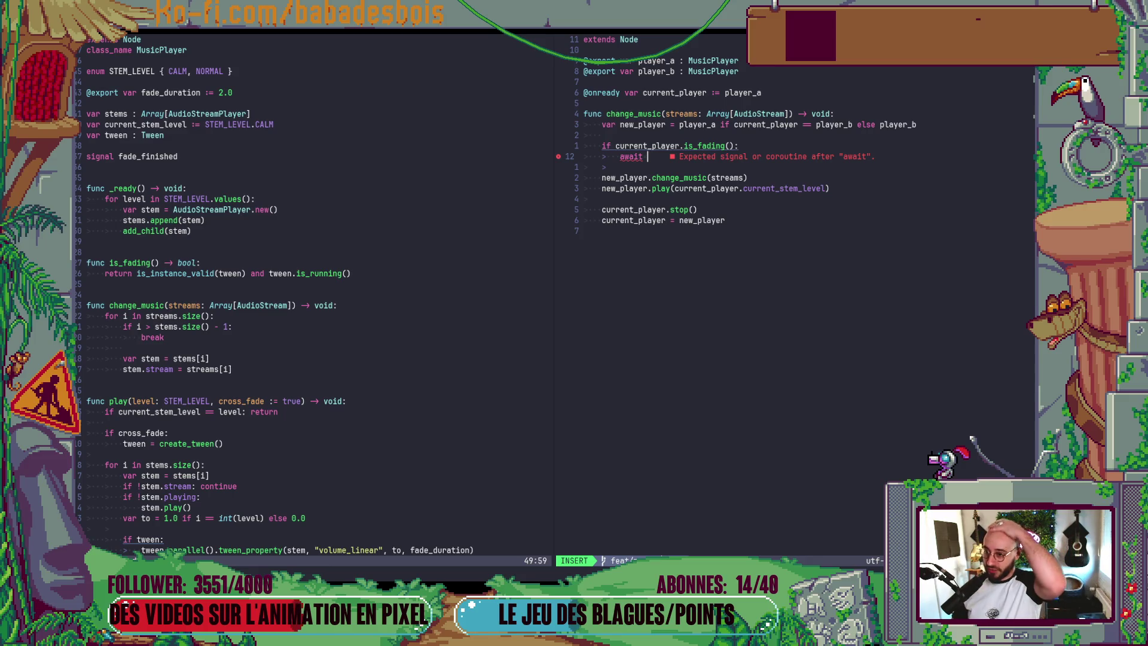
Step: Complete the line as 'await current_player.fade_finished' and save Music.gd
type("current_player.")
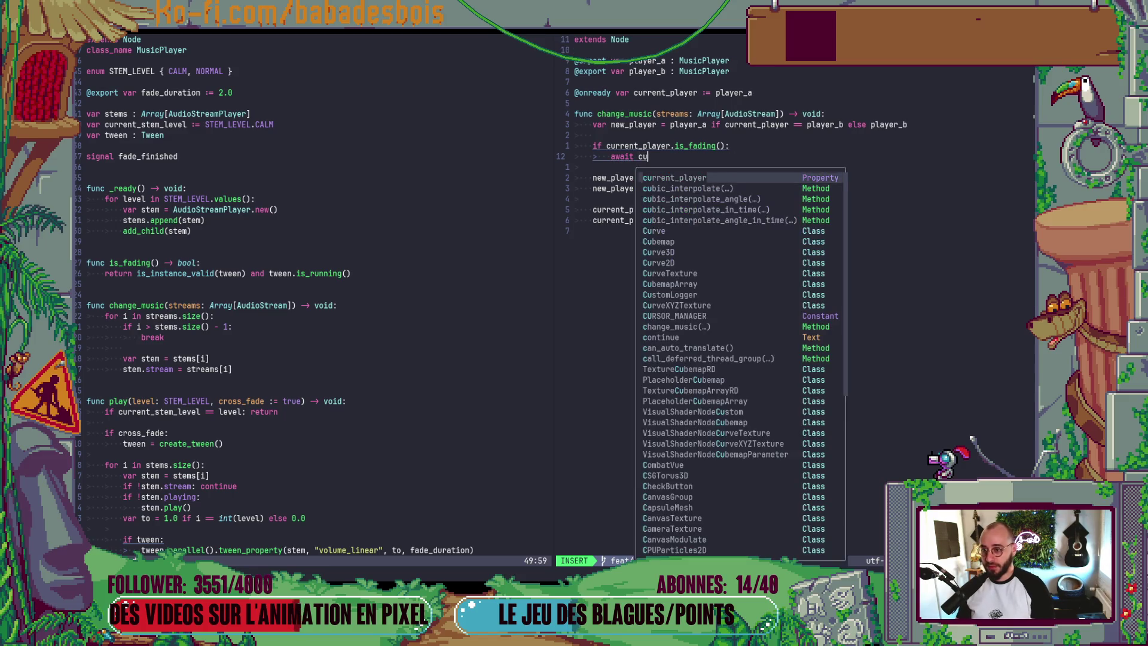
key("Return")
key("Escape")
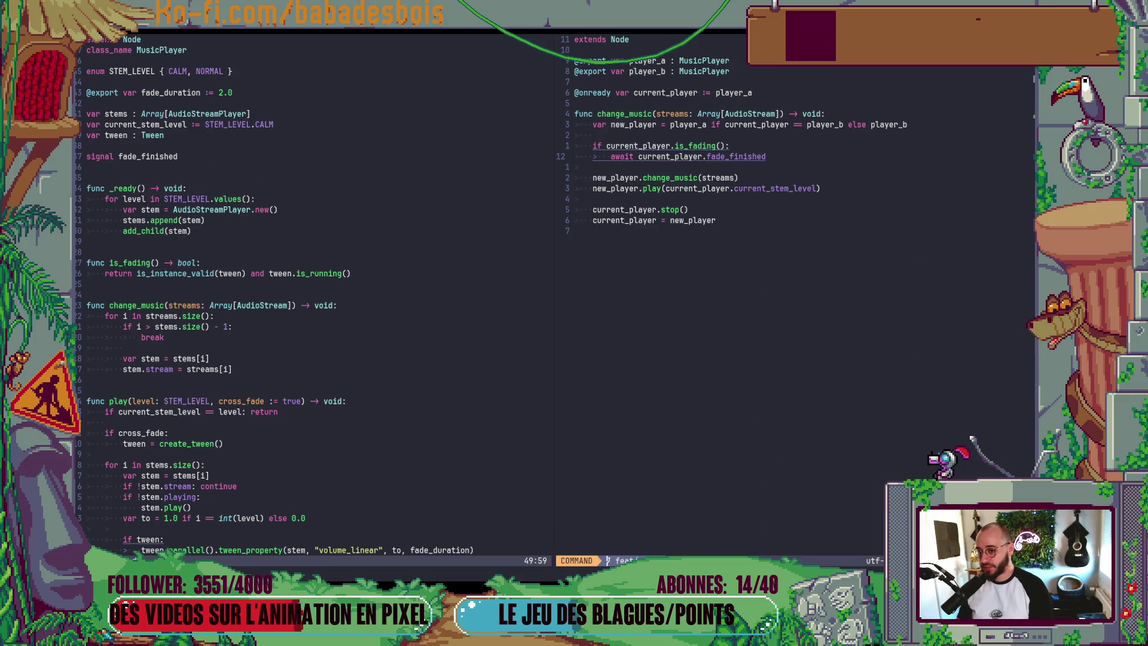
key("j")
key("j")
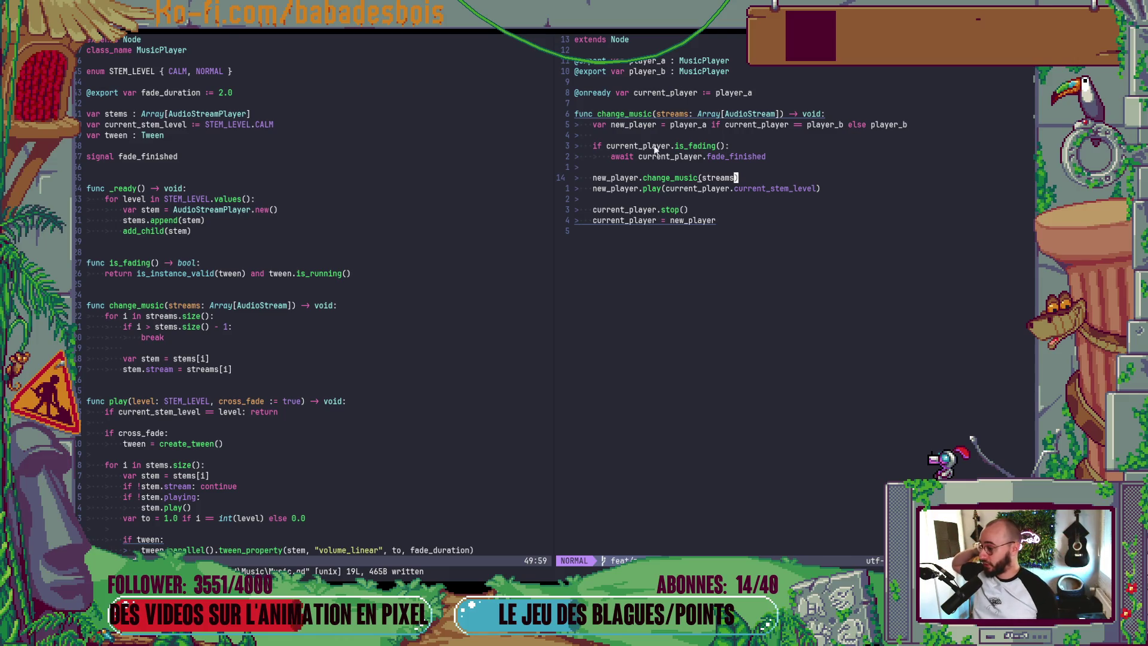
scroll(718, 239, "down", 4)
scroll(300, 362, "down", 8)
scroll(300, 362, "up", 8)
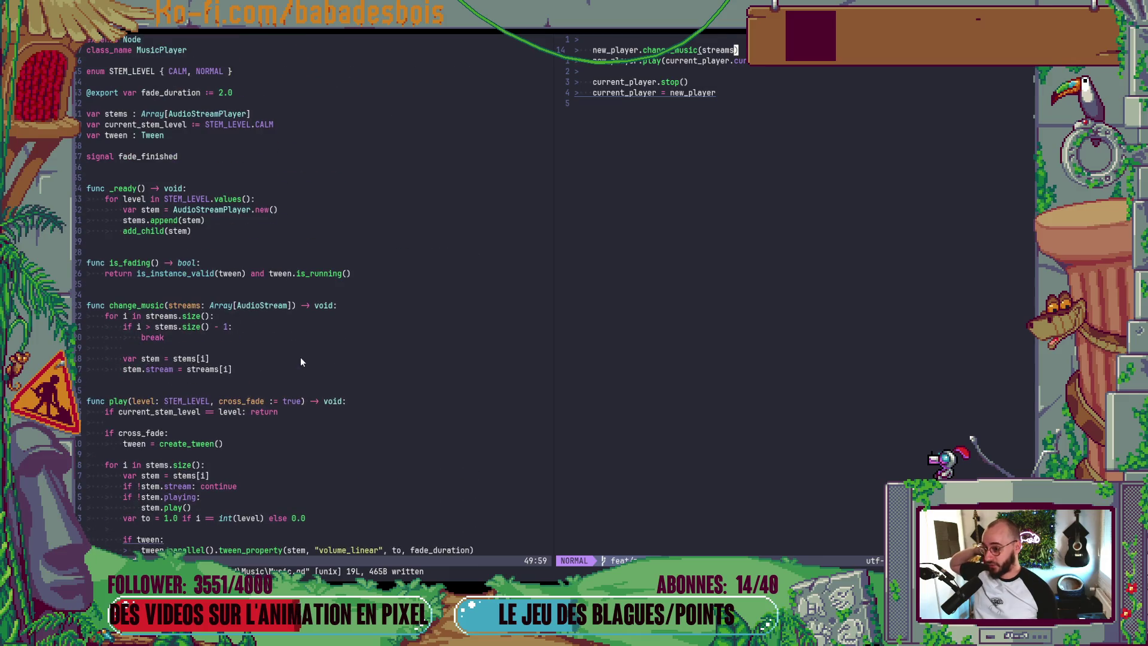
scroll(795, 250, "up", 4)
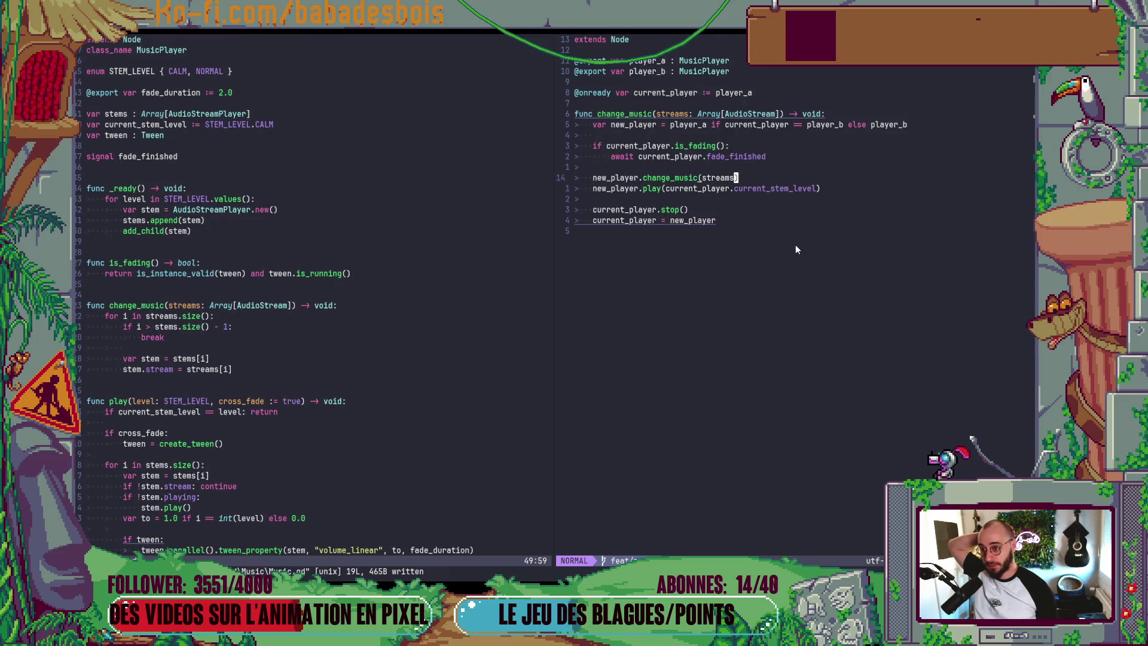
key("alt+Tab")
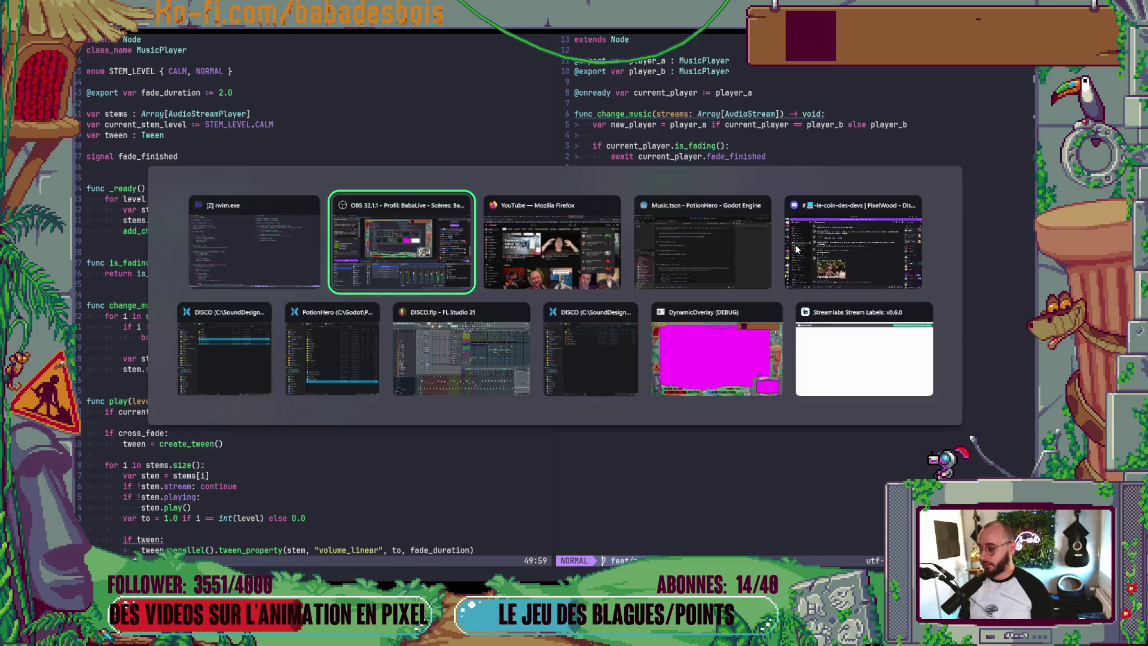
key("Tab")
key("Tab")
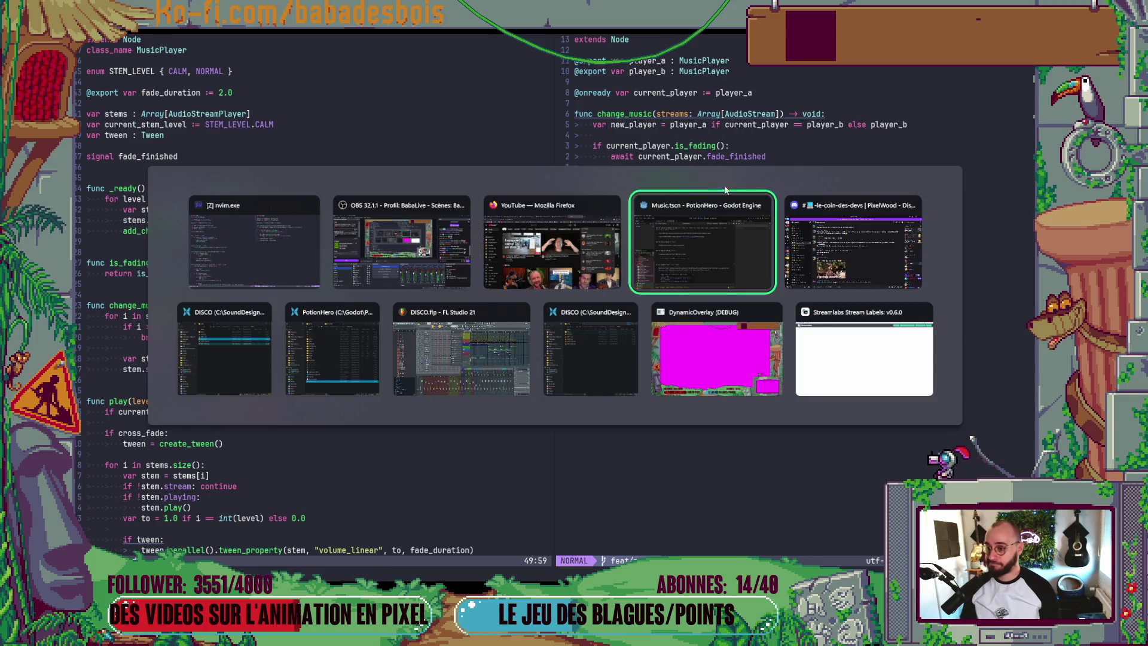
left_click(466, 57)
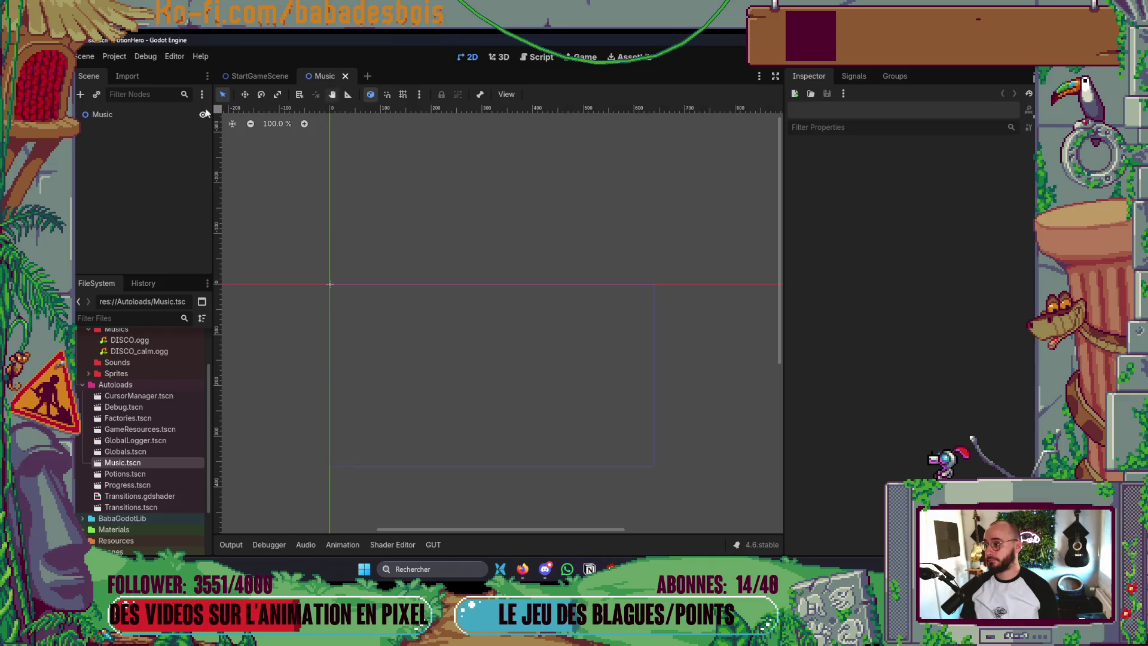
right_click(121, 113)
left_click(134, 123)
type("AudioS")
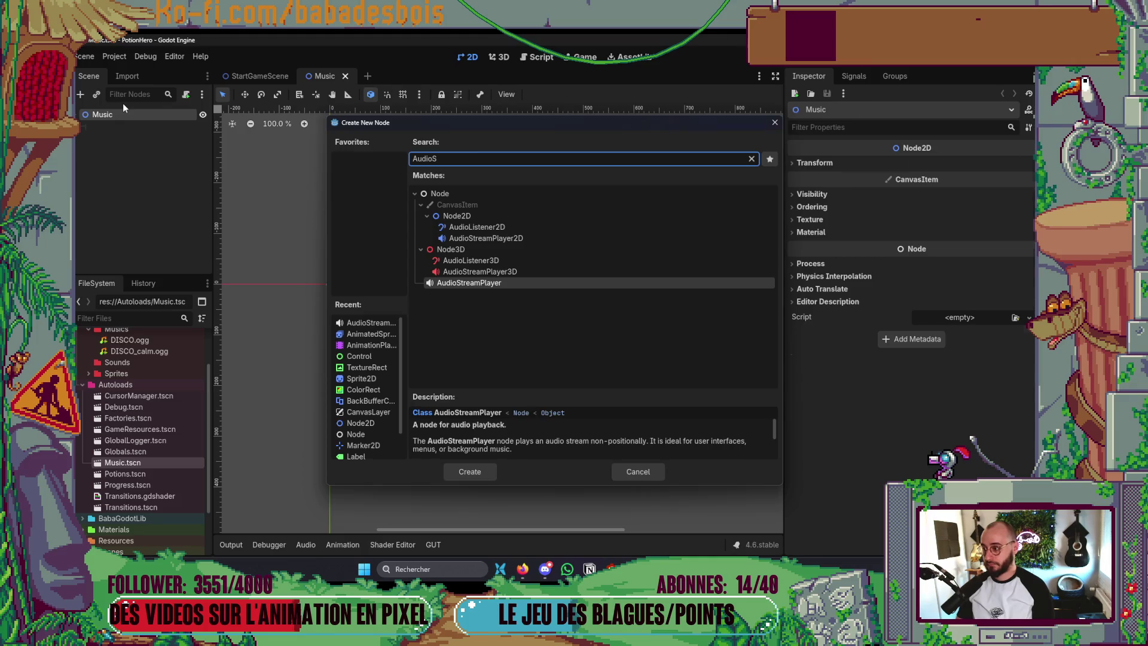
key("Return")
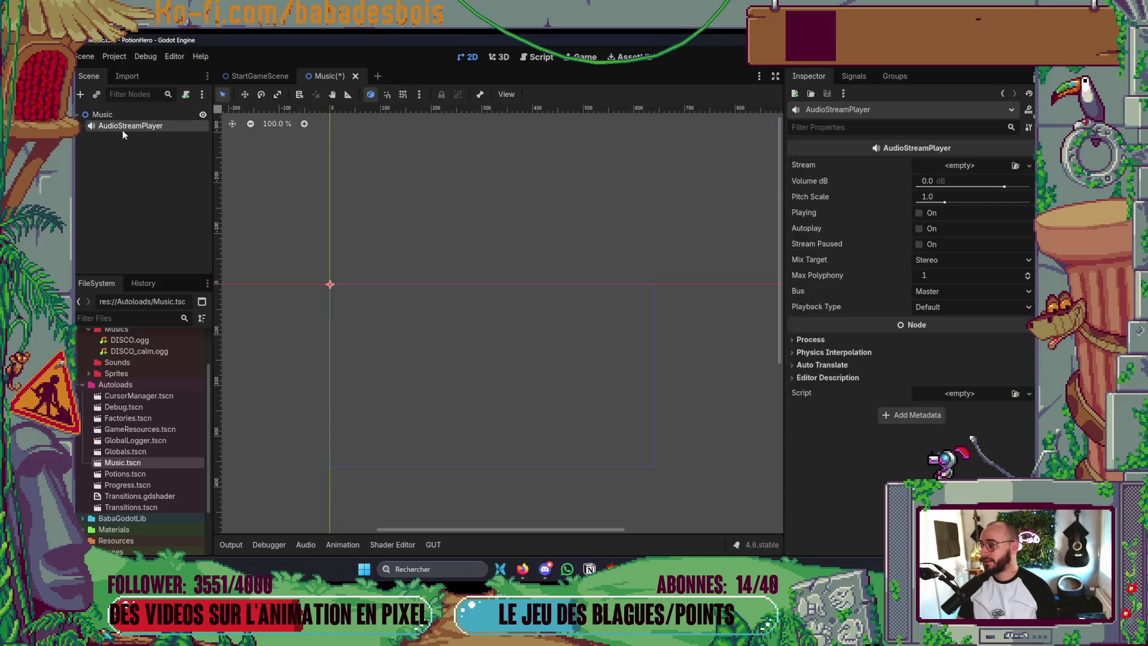
right_click(122, 130)
left_click(239, 385)
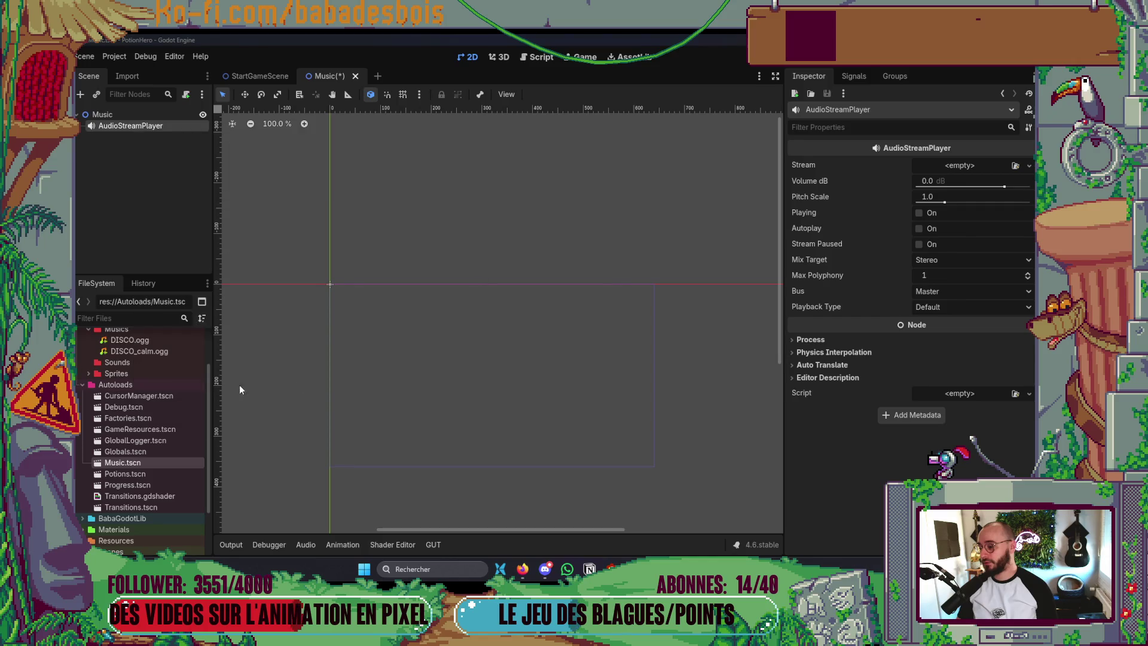
left_click(529, 316)
key("alt+Tab")
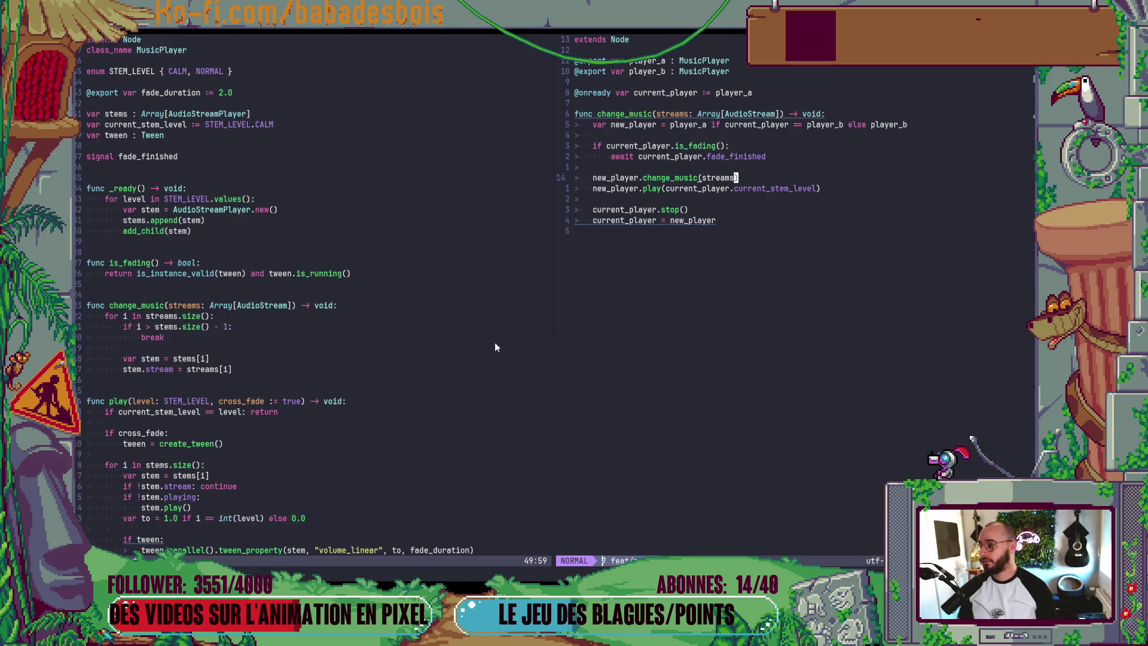
Step: Scroll through MusicPlayer.gd, then switch back to the Godot editor
scroll(488, 346, "down", 11)
scroll(482, 350, "up", 6)
scroll(479, 357, "up", 7)
scroll(479, 357, "down", 12)
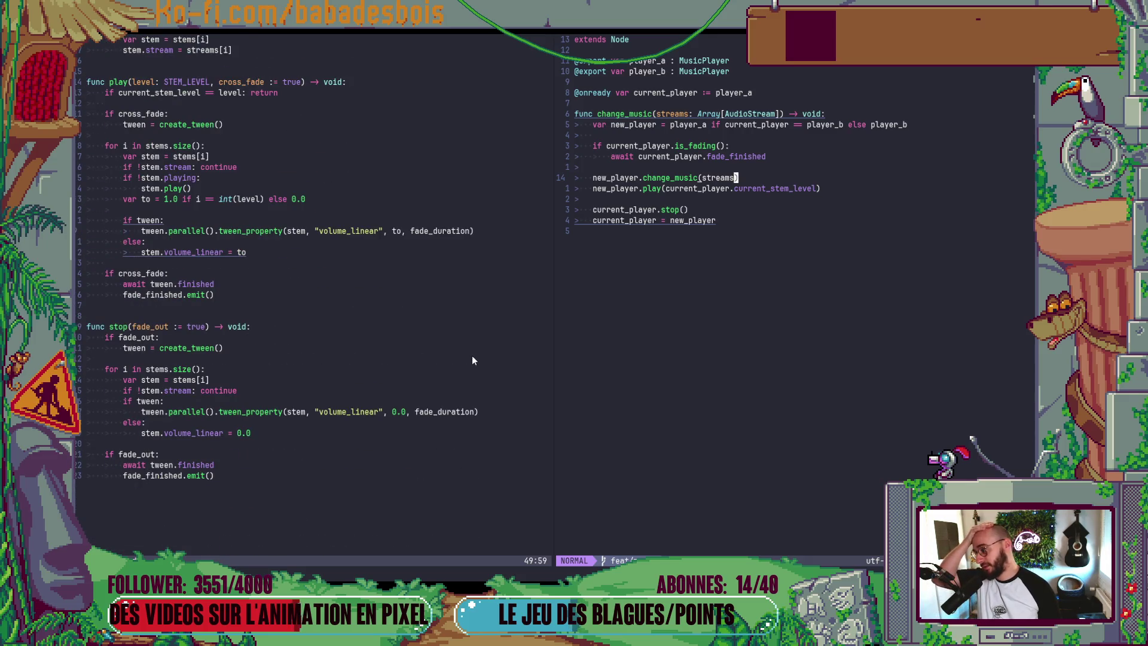
scroll(472, 360, "up", 5)
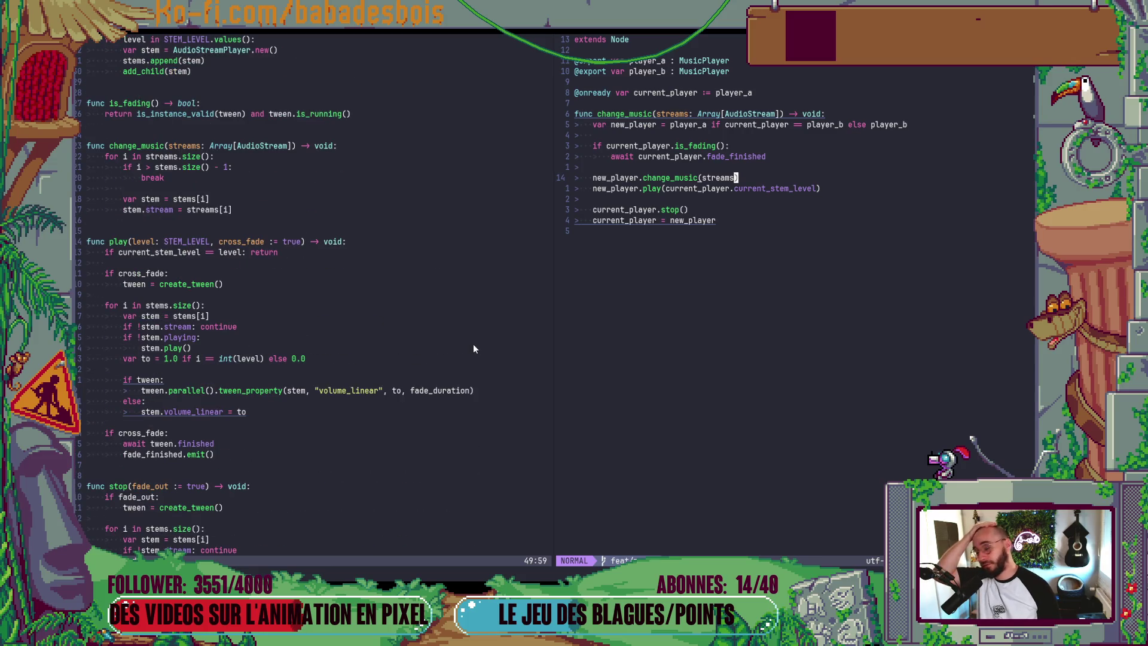
key("alt+Tab")
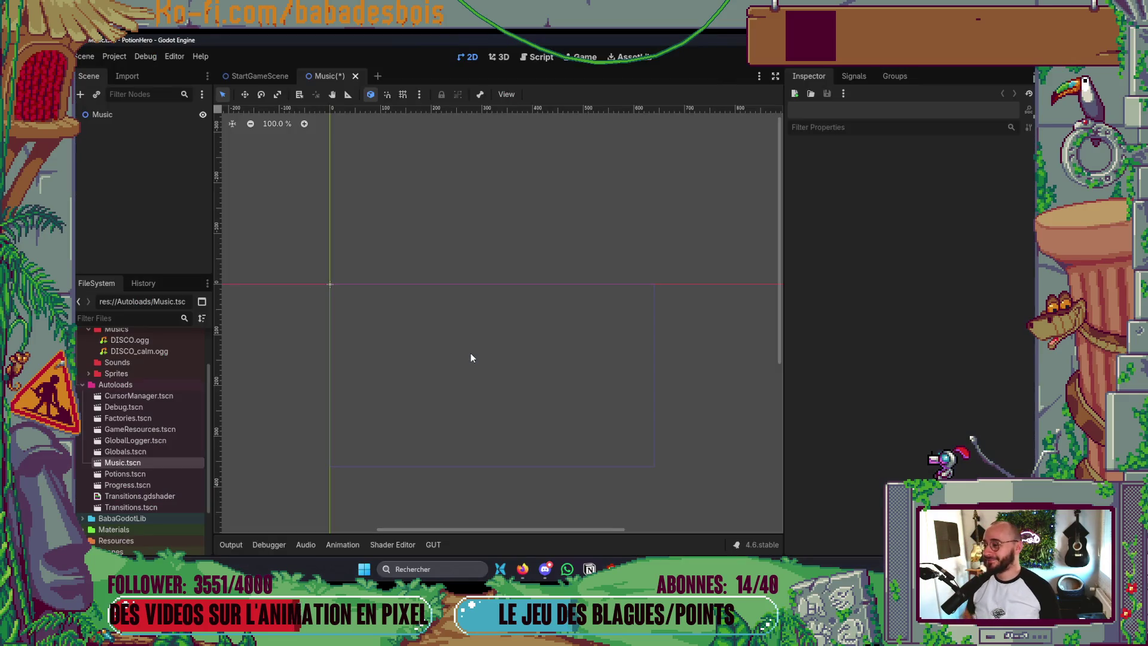
Step: Add two MusicPlayer child nodes under the Music root node
left_click(111, 113)
right_click(111, 112)
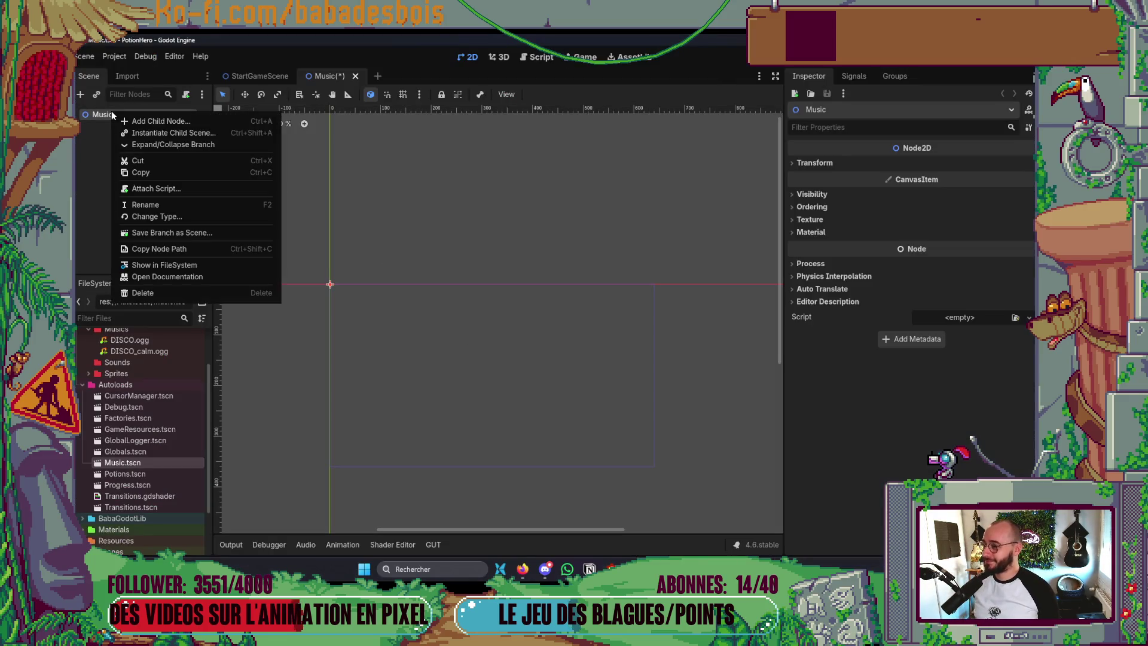
left_click(153, 122)
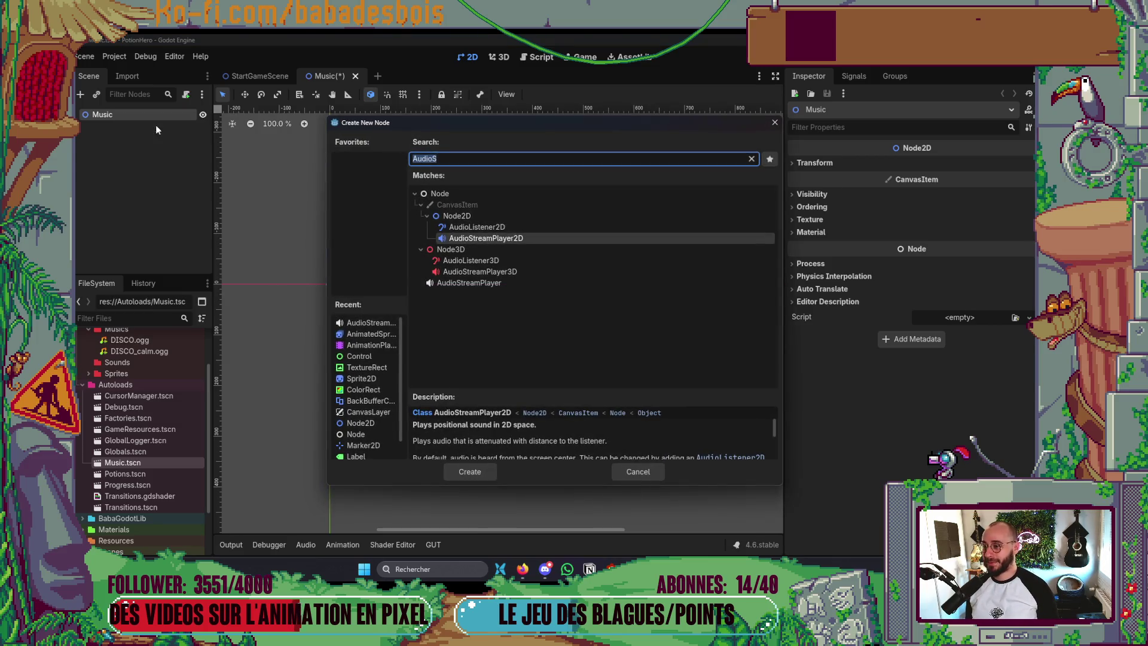
type("Audio")
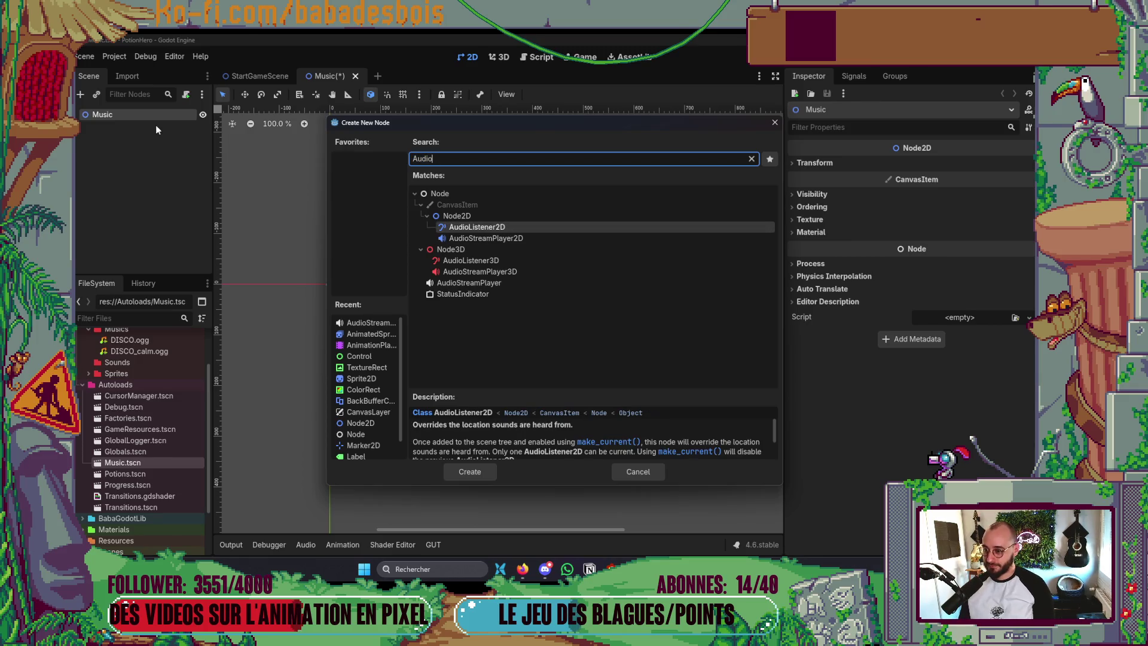
key("alt+Tab")
key("alt+Tab")
key("BackSpace")
key("BackSpace")
key("BackSpace")
type("Musi")
key("Return")
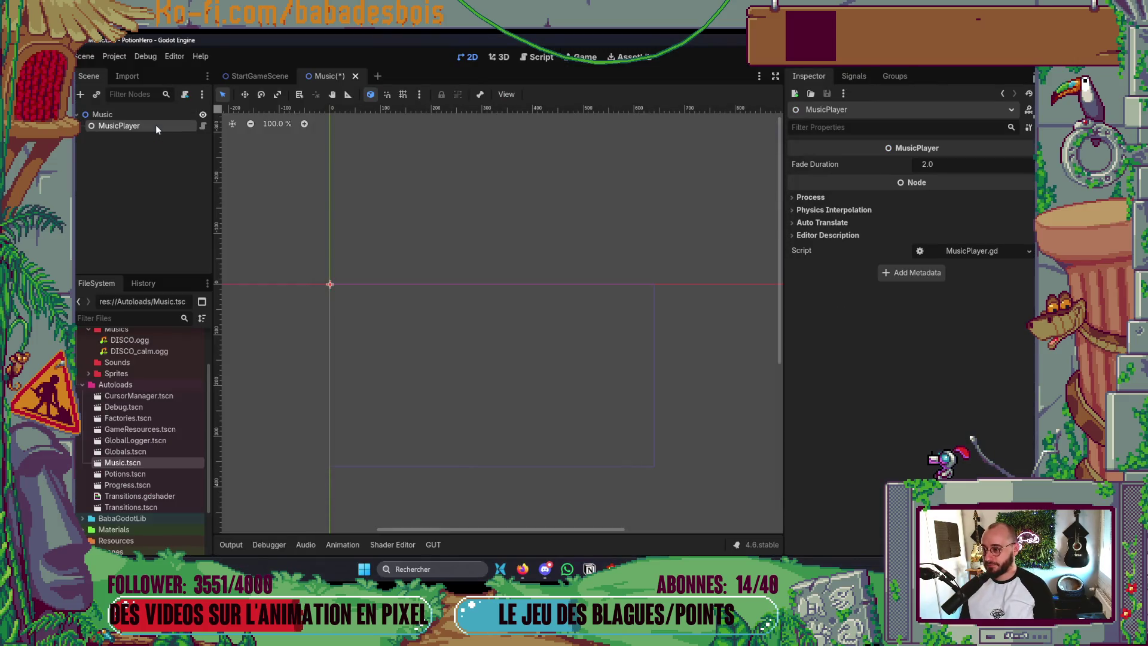
Step: Rename the two nodes MusicPlayerA and MusicPlayerB
left_click(156, 124)
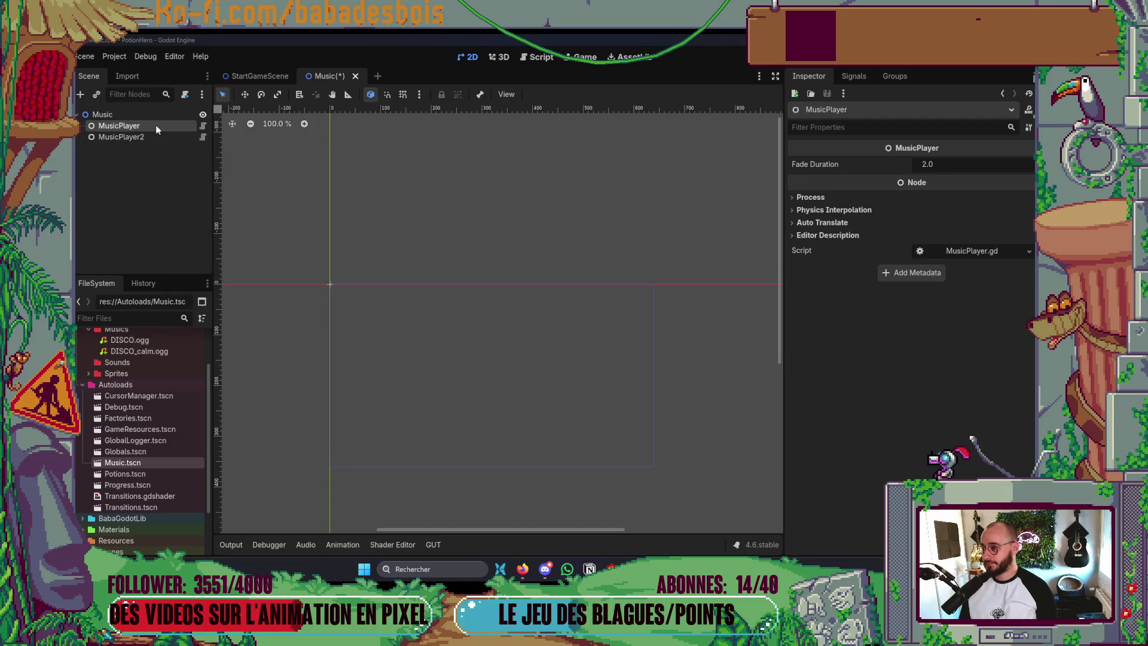
double_click(156, 124)
type("A")
left_click(152, 135)
double_click(152, 134)
key("BackSpace")
type("B")
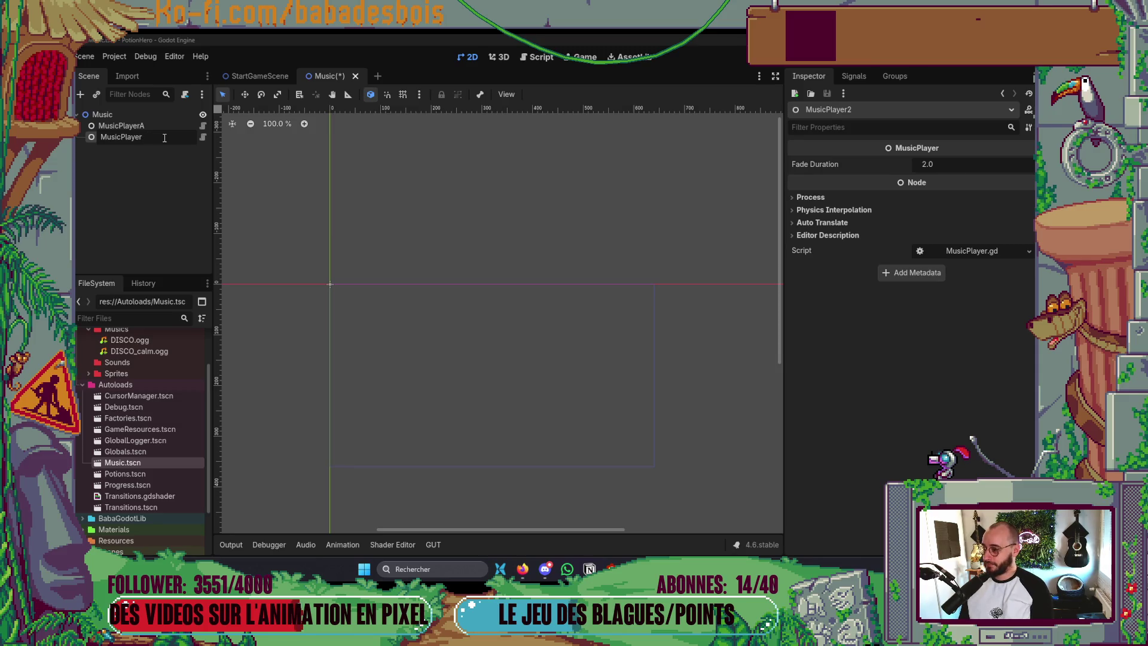
type("B")
key("Return")
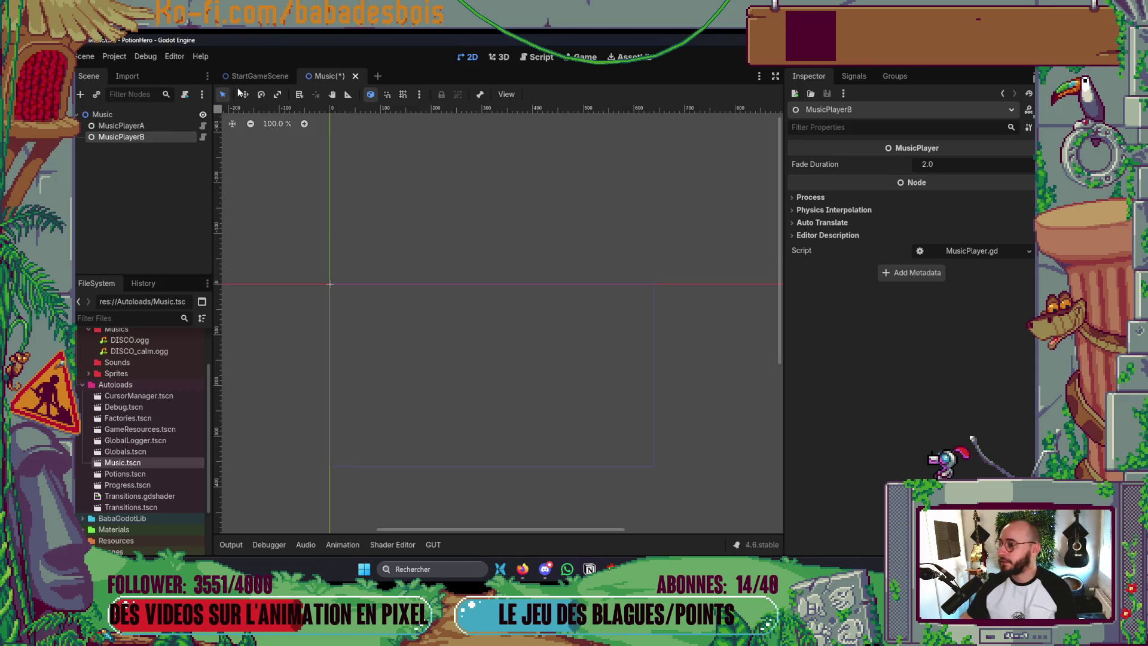
Step: Select the Music node and filter the FileSystem by 'Music'
left_click(174, 114)
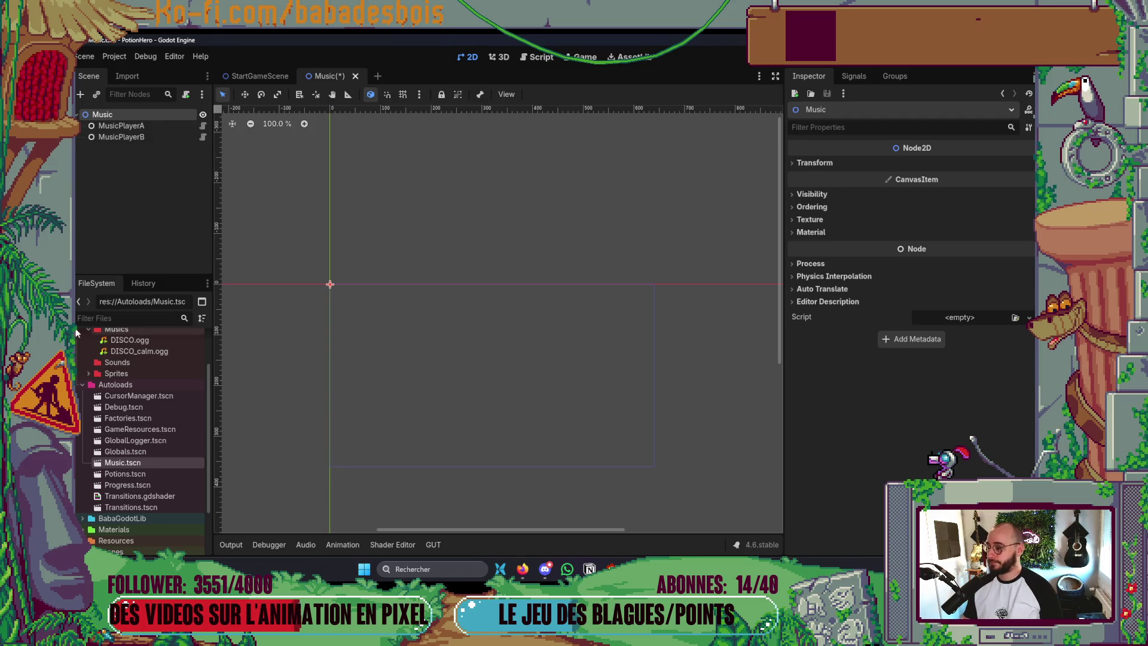
left_click(101, 318)
type("Music")
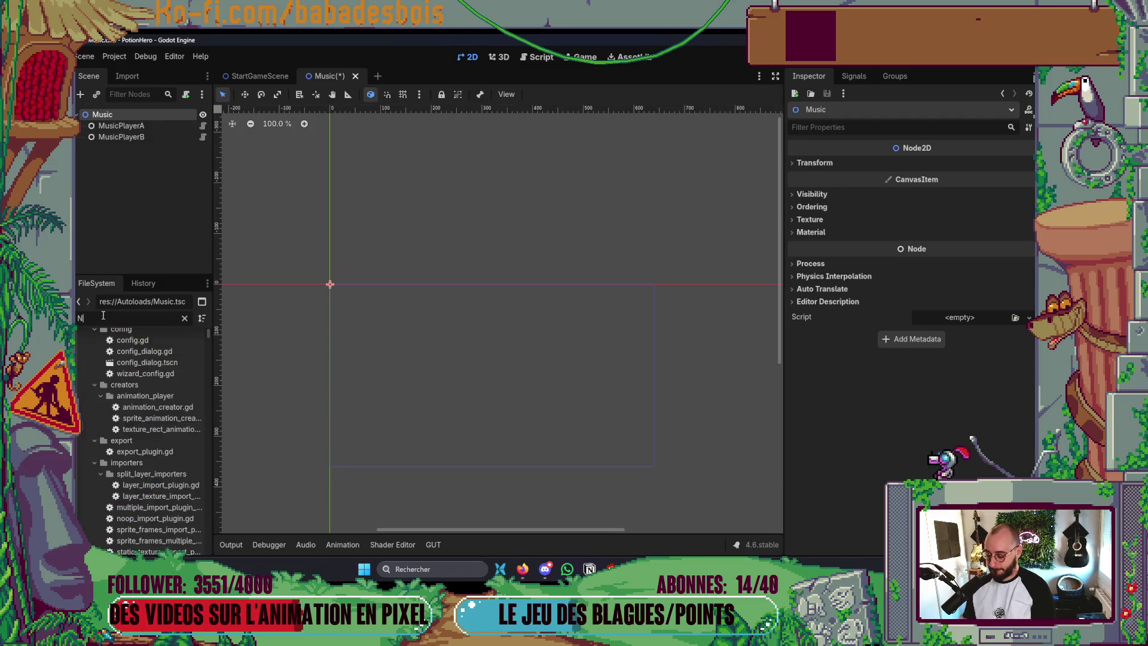
Step: Attach Music.gd to Music, save the scene, and assign MusicPlayerA and MusicPlayerB to Player A and B
mouse_move(127, 438)
left_mouse_down()
mouse_move(158, 342)
mouse_move(138, 108)
left_mouse_up()
key("ctrl+s")
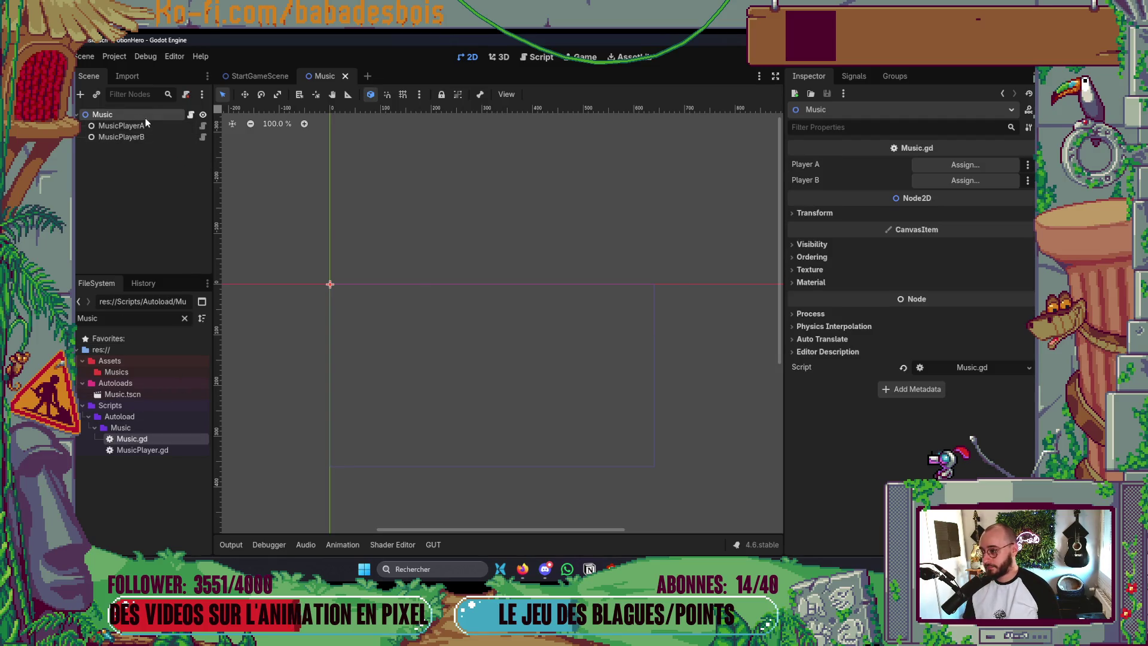
left_click(977, 170)
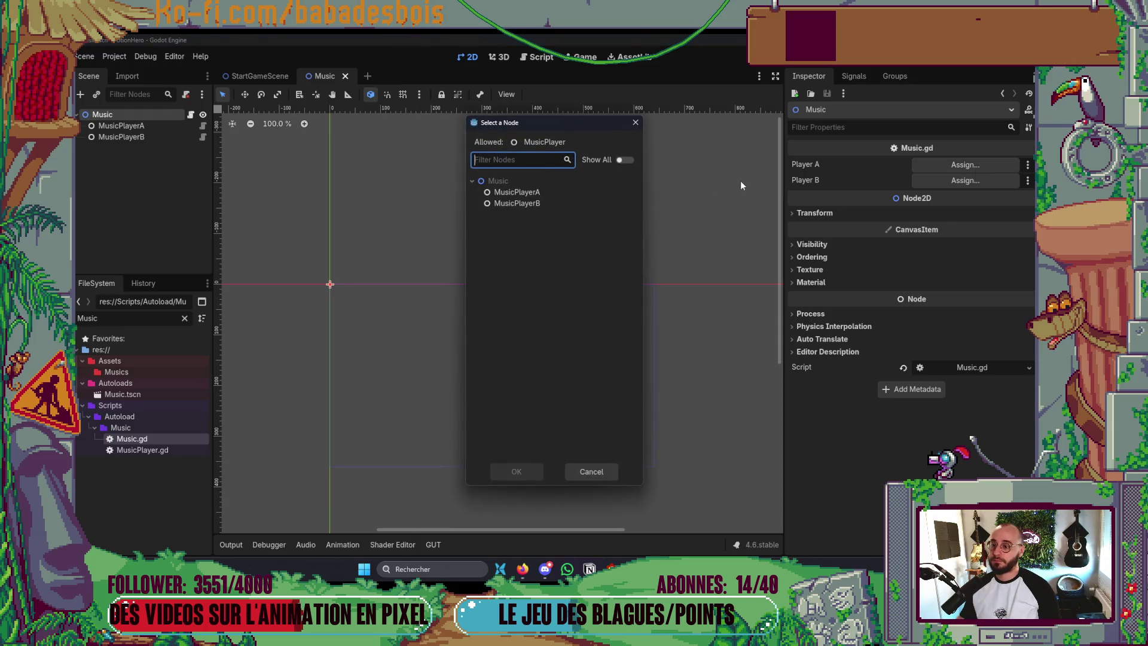
double_click(531, 183)
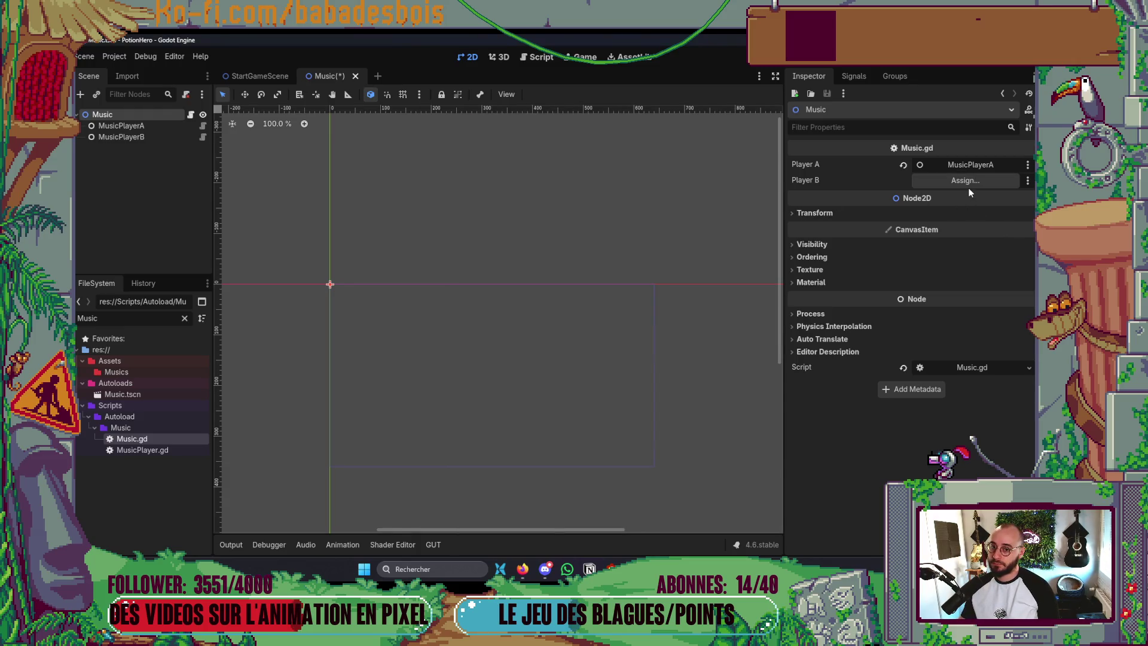
left_click(965, 180)
double_click(530, 202)
scroll(575, 237, "down", 2)
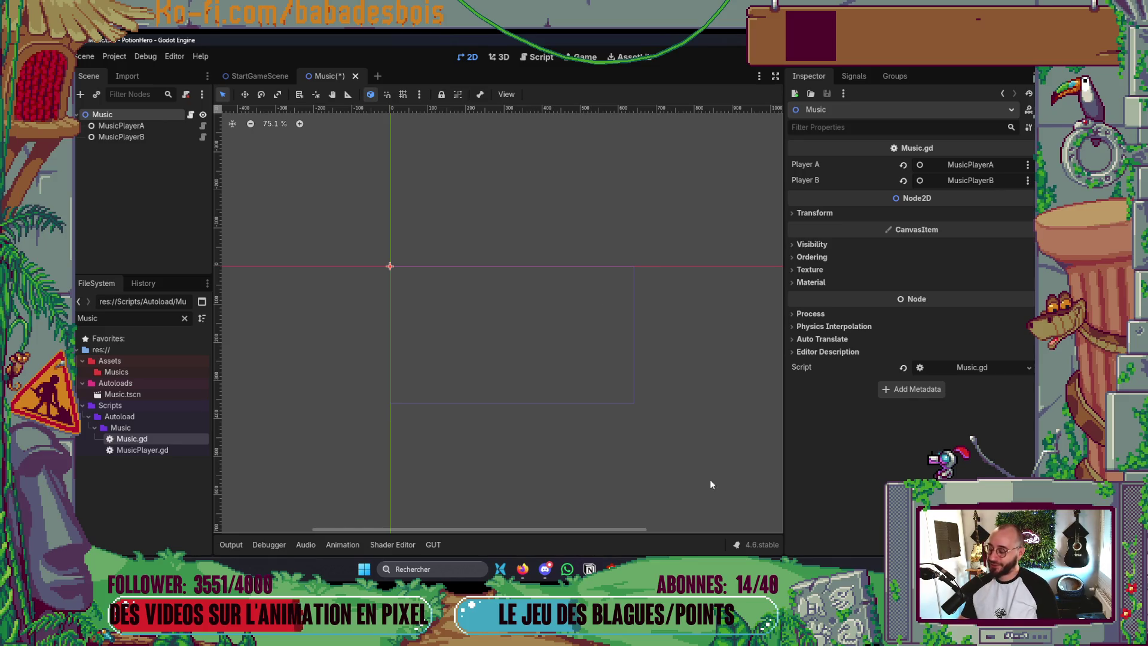
left_click(723, 569)
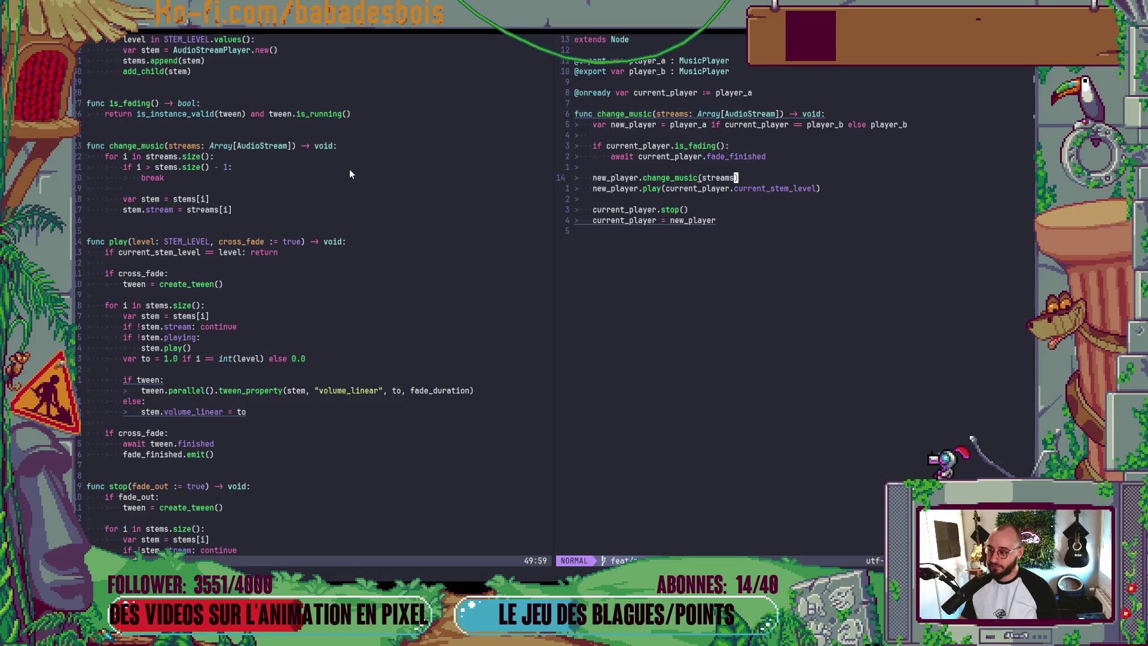
Step: Scroll through MusicPlayer.gd's functions, briefly checking Godot before returning to Neovim
scroll(386, 152, "down", 7)
scroll(396, 153, "up", 12)
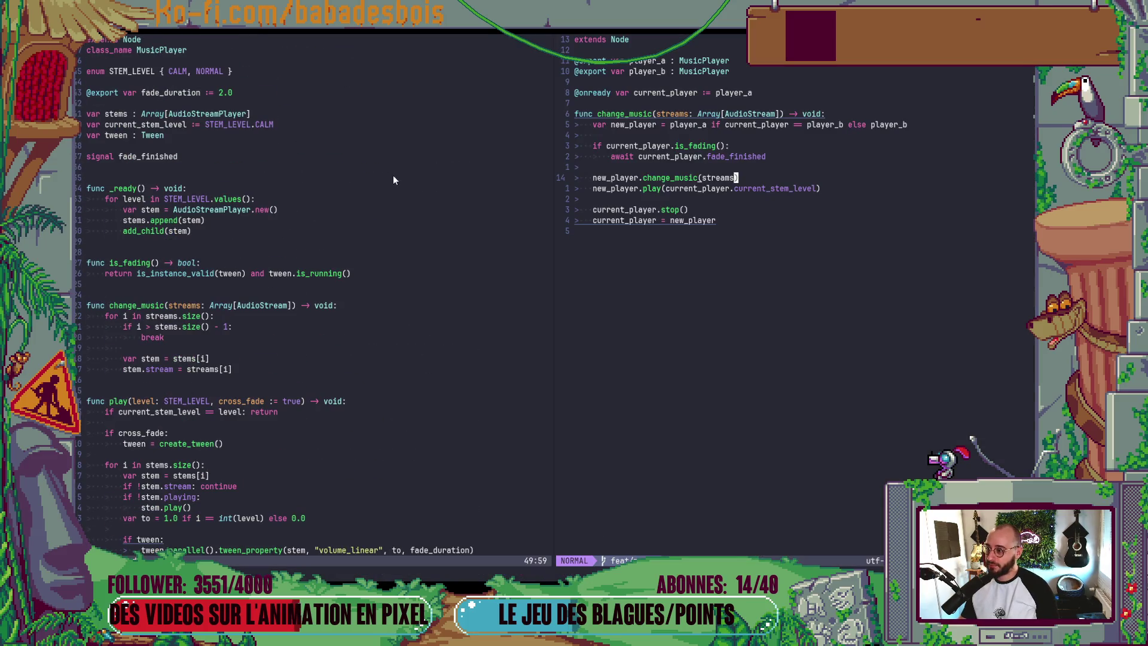
scroll(396, 177, "down", 8)
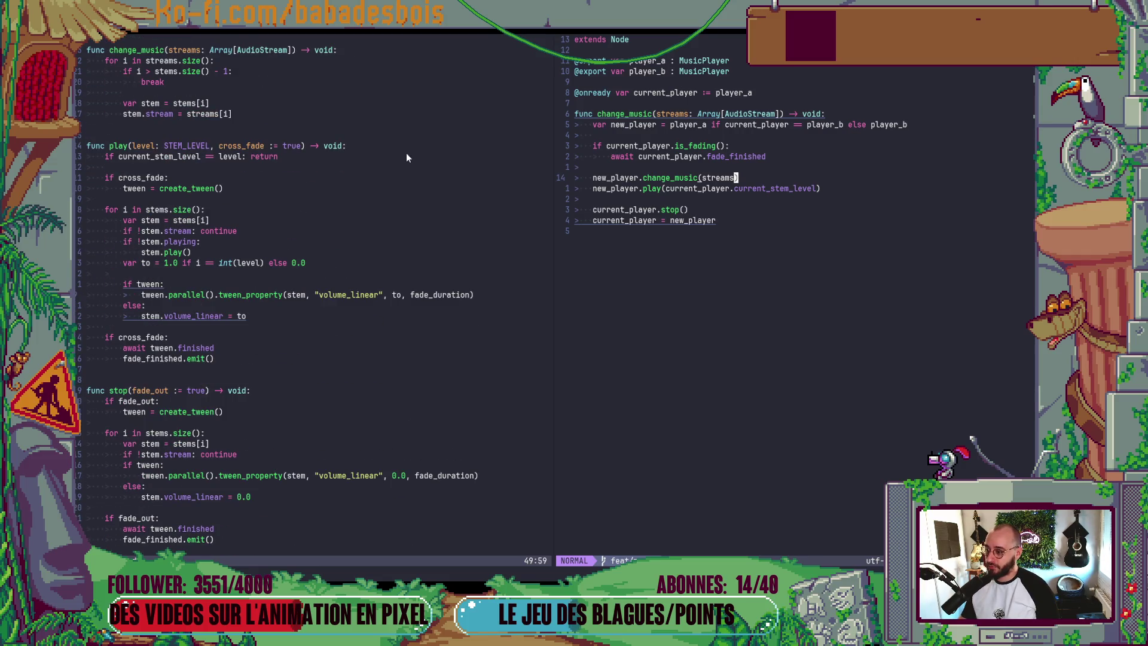
scroll(407, 156, "down", 5)
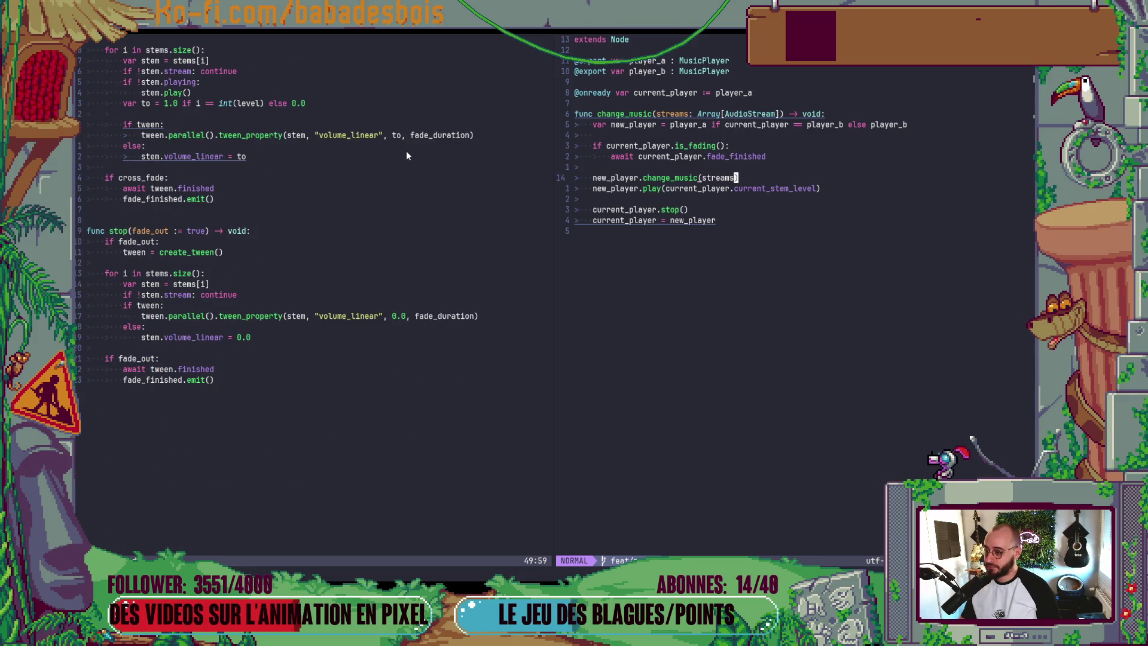
scroll(395, 167, "up", 13)
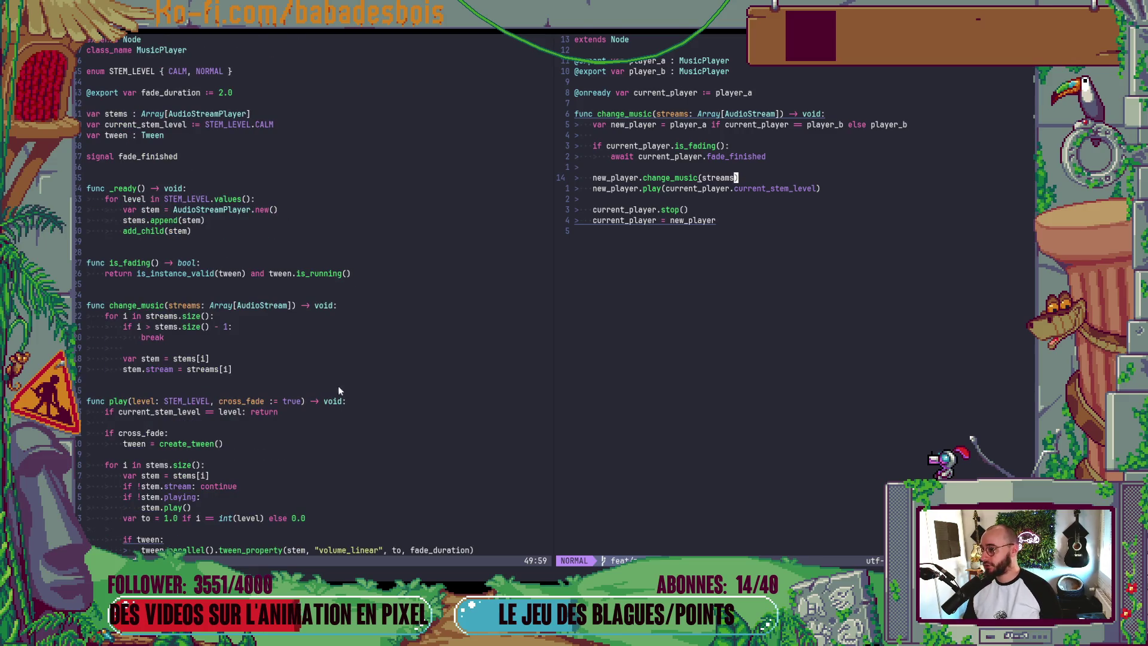
key("alt+Tab")
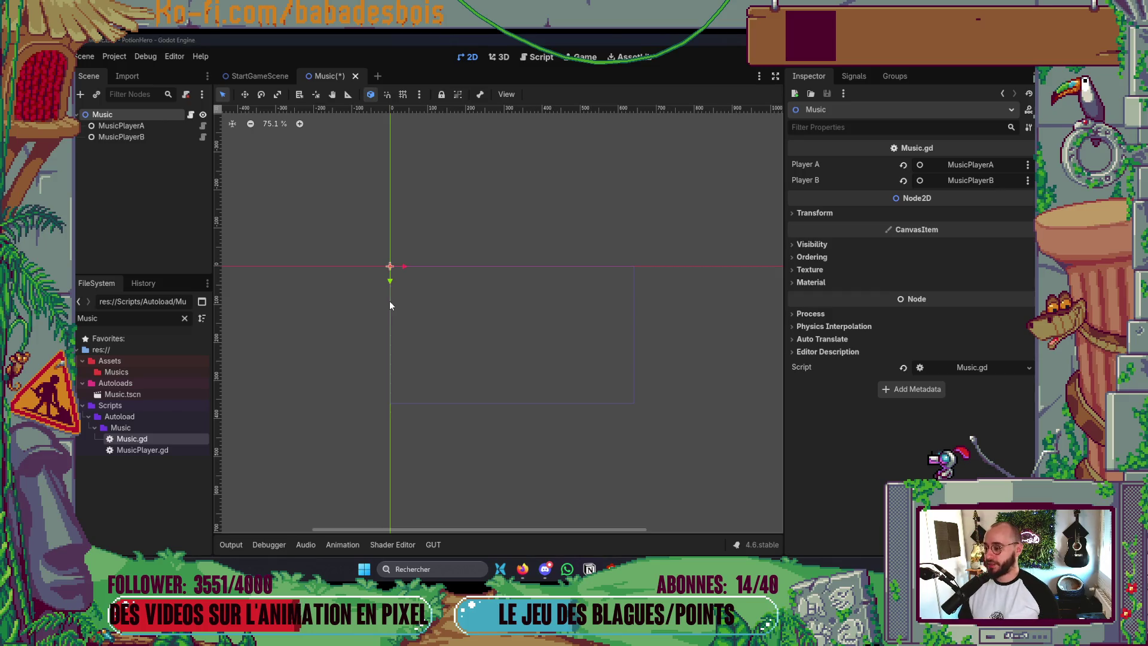
key("alt+Tab")
Step: Put the caret on is_fading in MusicPlayer.gd, review it, and switch back to Godot
left_click(201, 71)
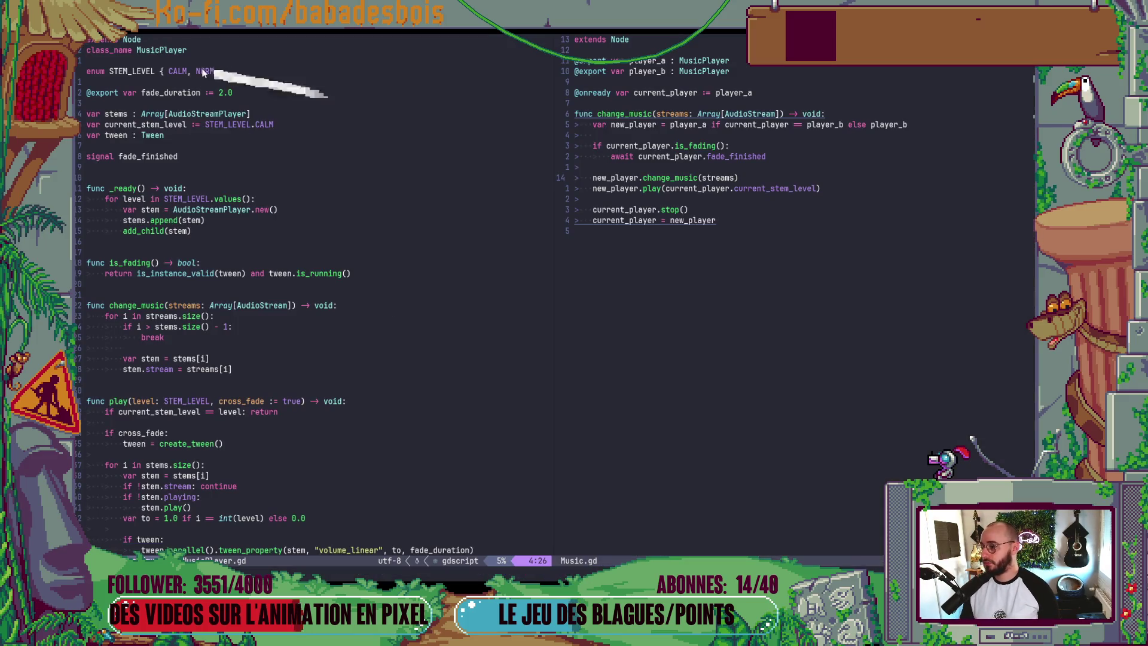
left_click(526, 261)
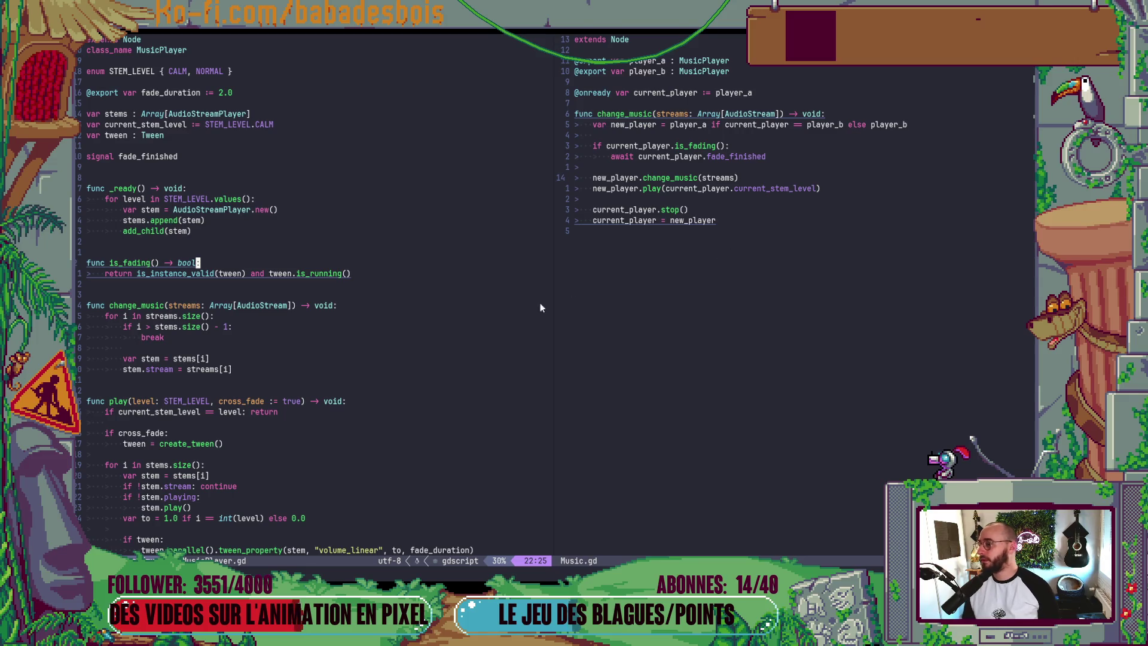
scroll(306, 301, "down", 3)
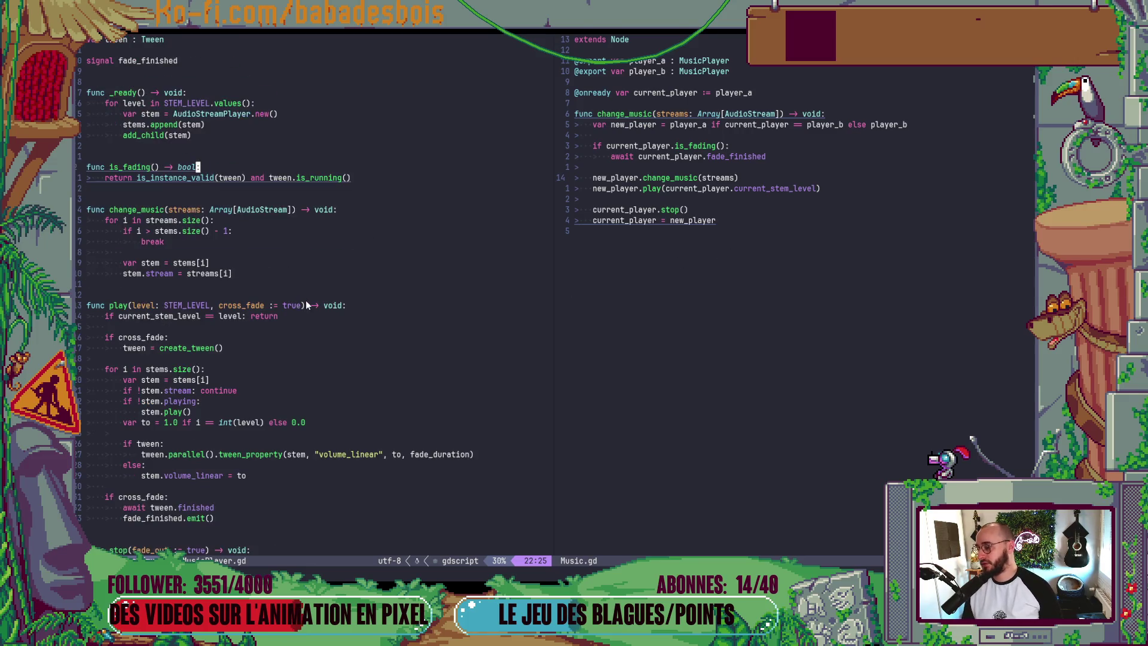
scroll(304, 367, "up", 3)
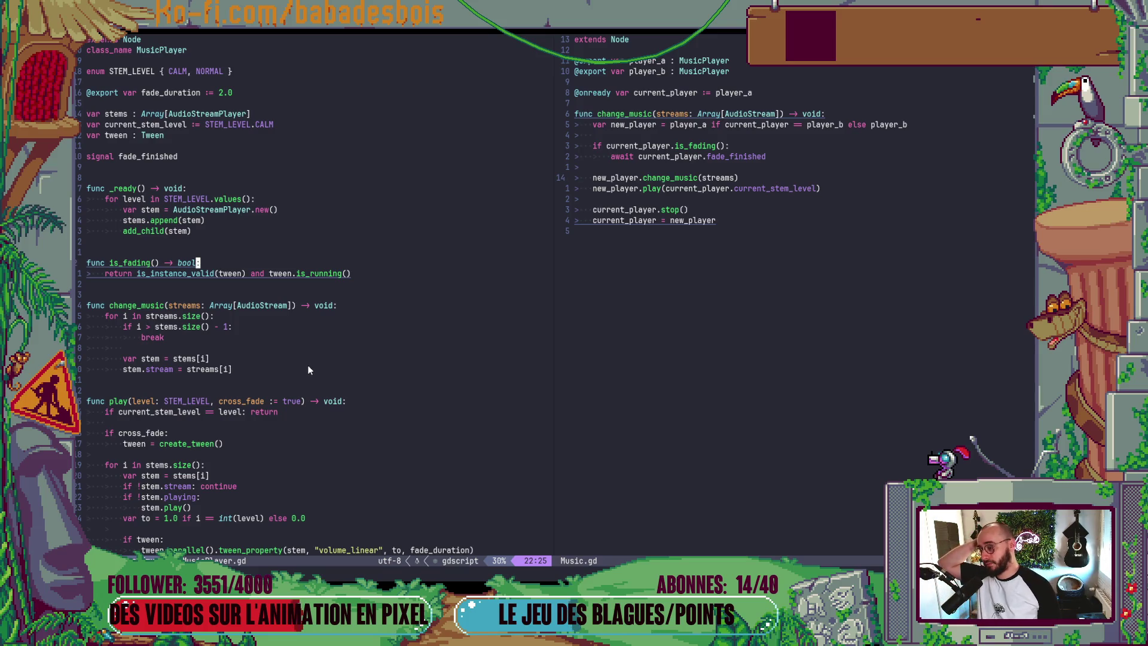
scroll(308, 370, "down", 3)
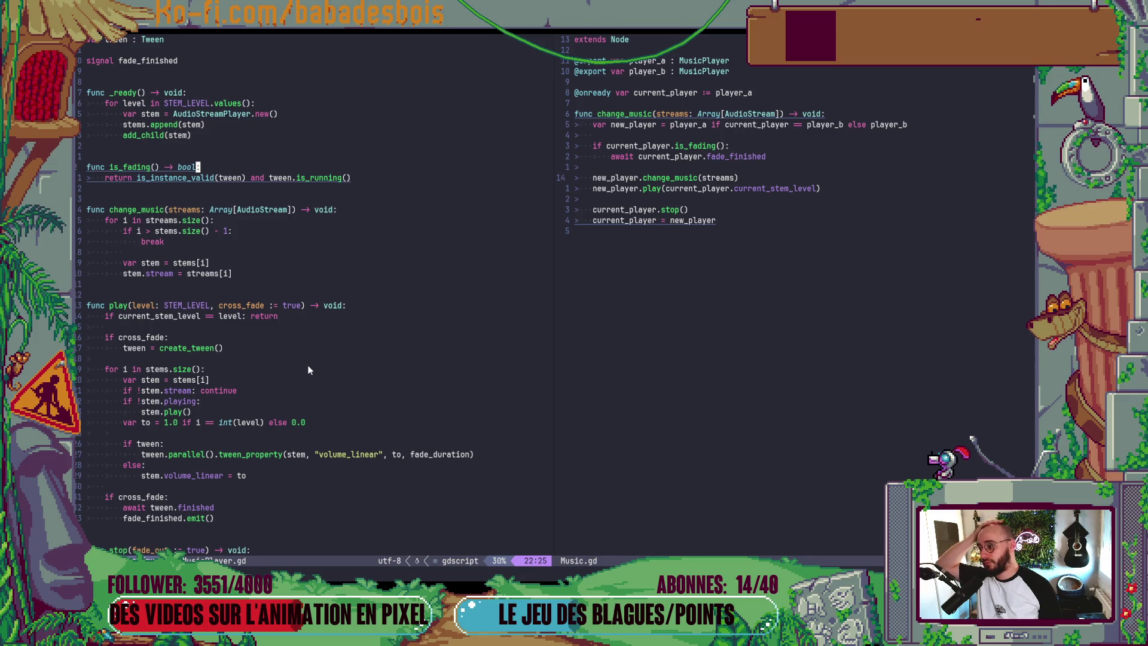
key("alt+Tab")
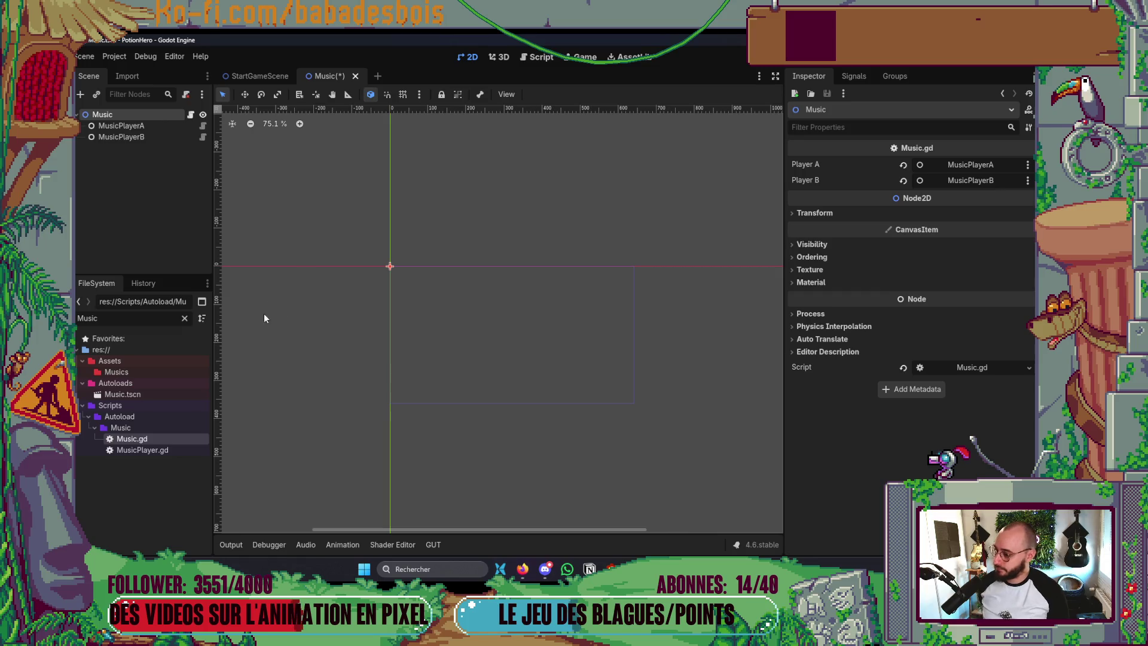
Step: Clear the FileSystem filter and collapse the Autoload and Scripts folders
left_click(184, 318)
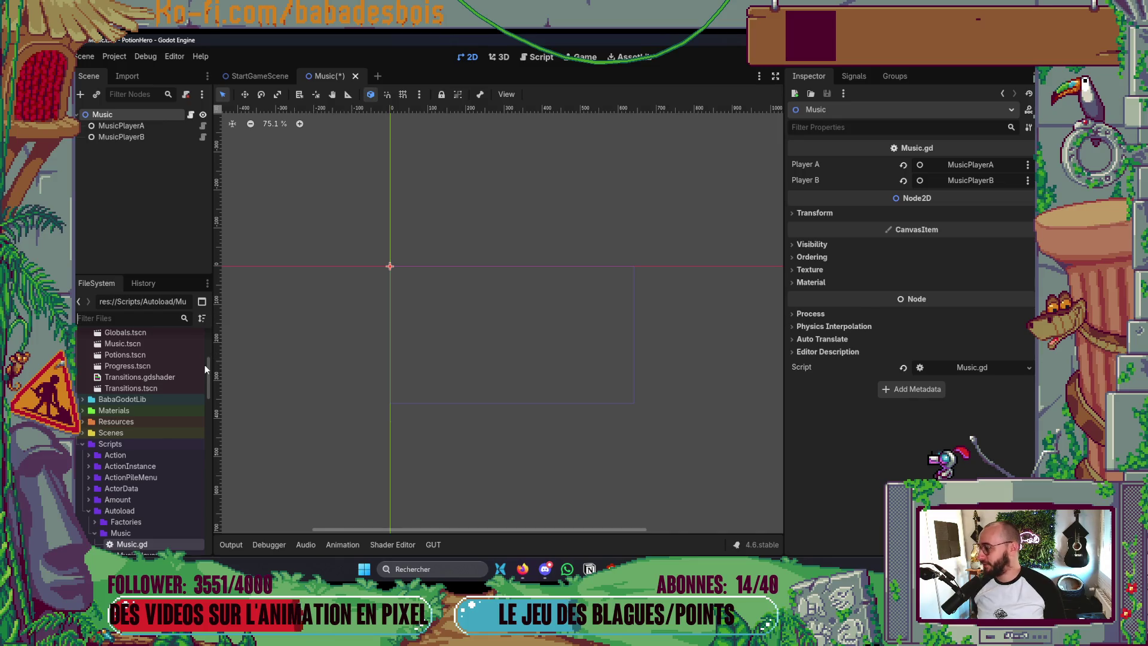
left_click(88, 512)
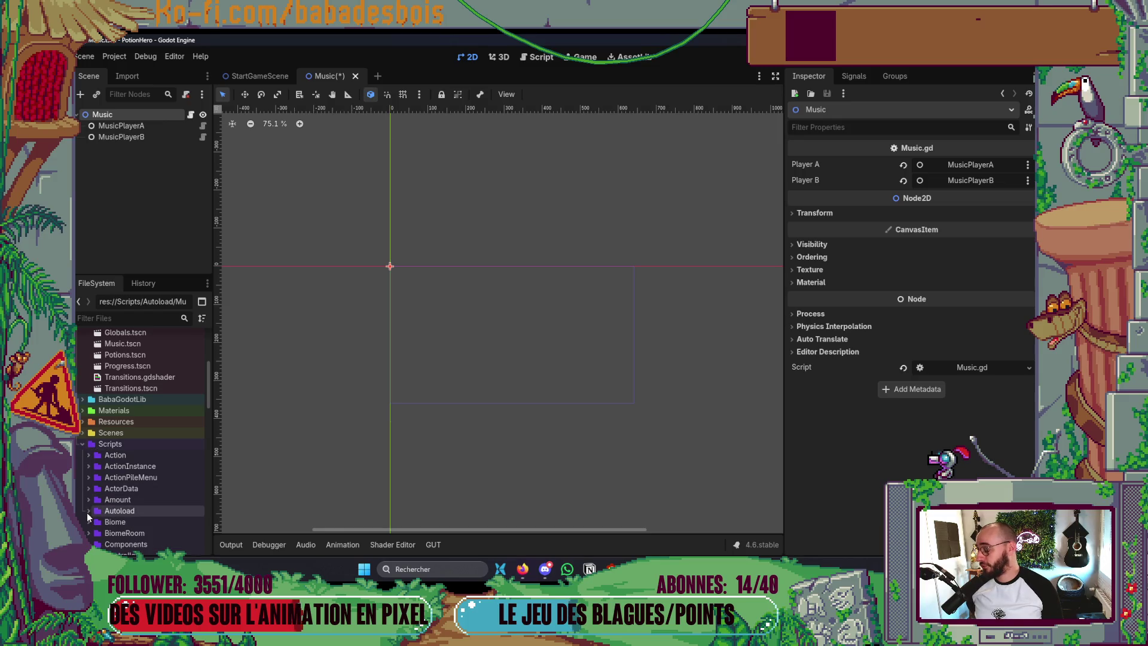
left_click(84, 446)
Step: Collapse the Autoloads, Musics and Assets folders and select MusicPlayerA in the Scene tree
scroll(104, 458, "up", 5)
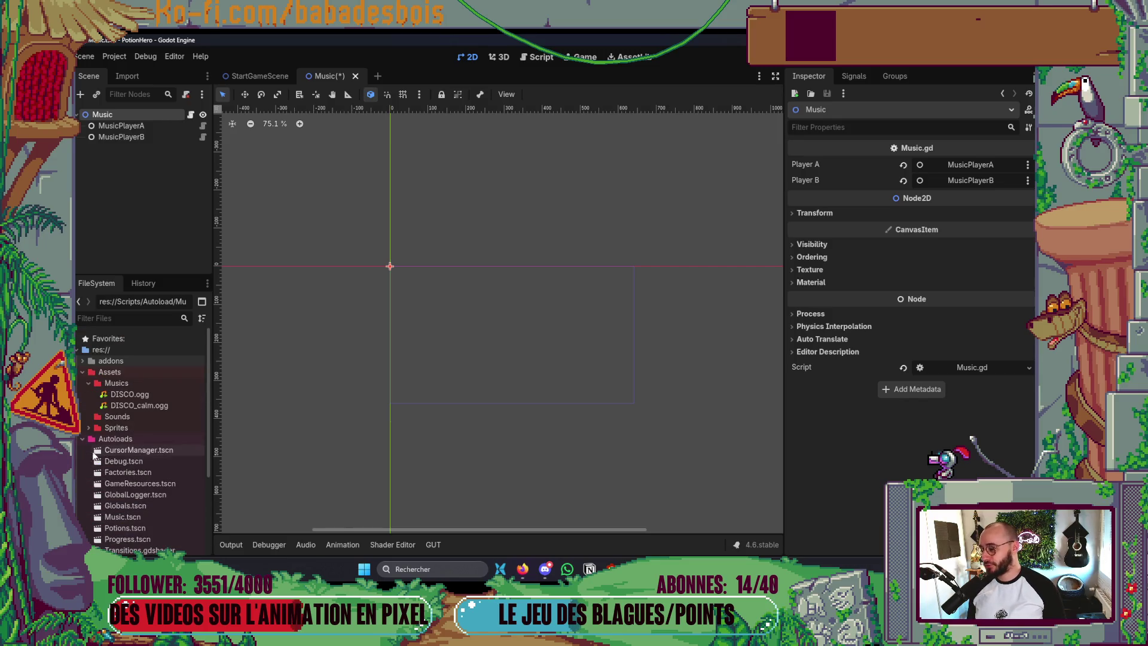
left_click(86, 441)
left_click(84, 440)
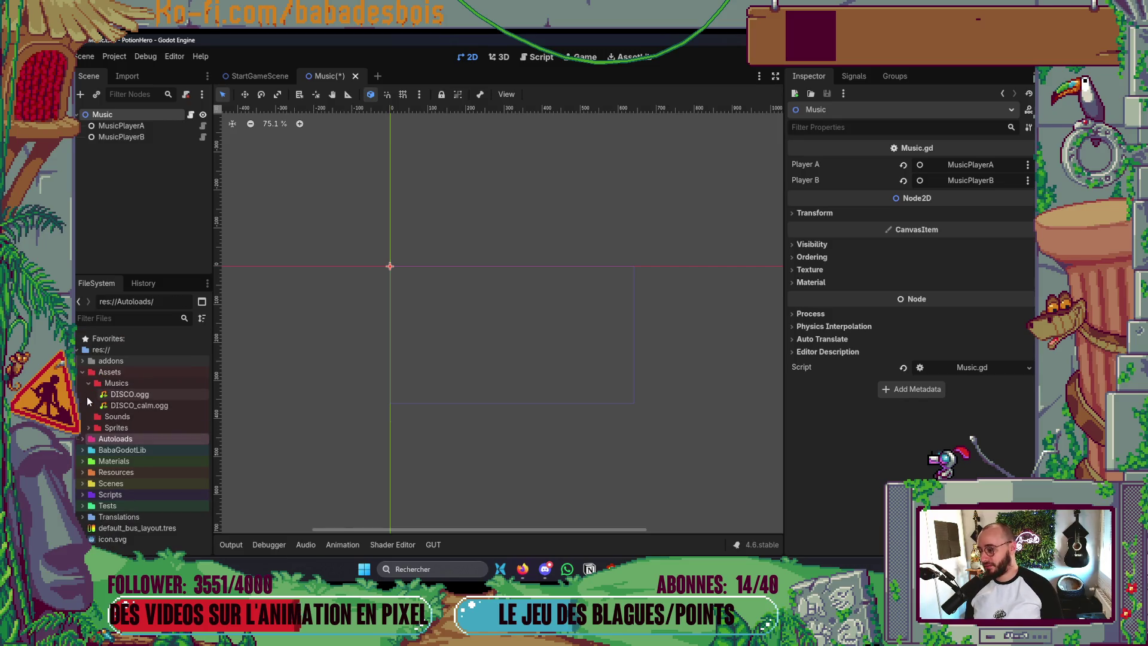
left_click(89, 384)
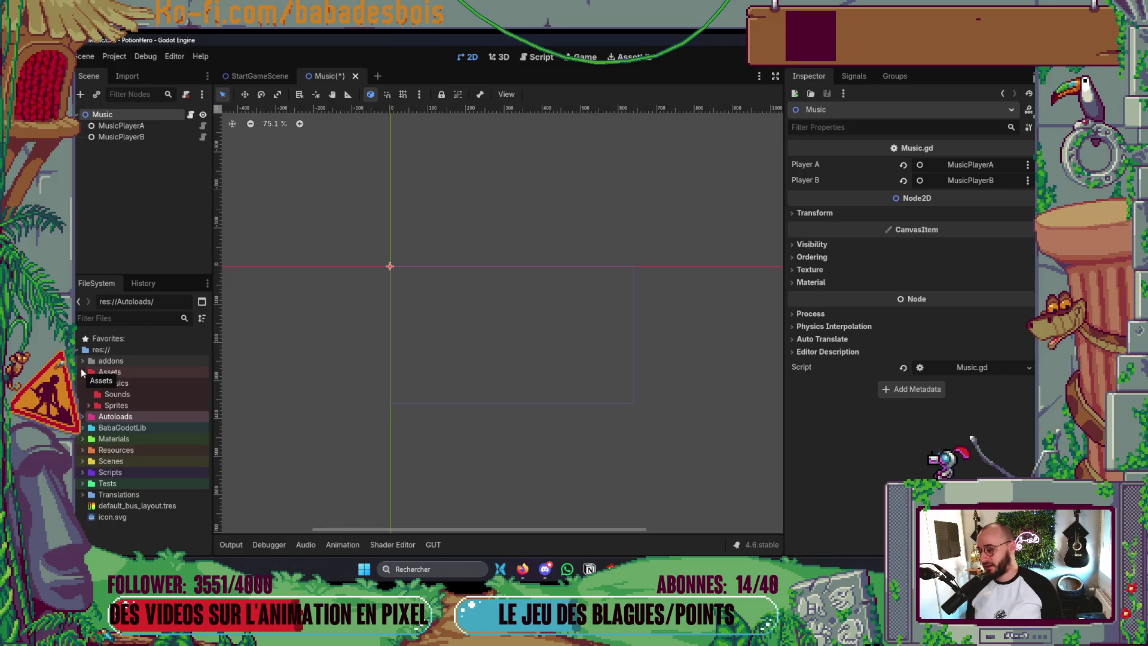
left_click(82, 372)
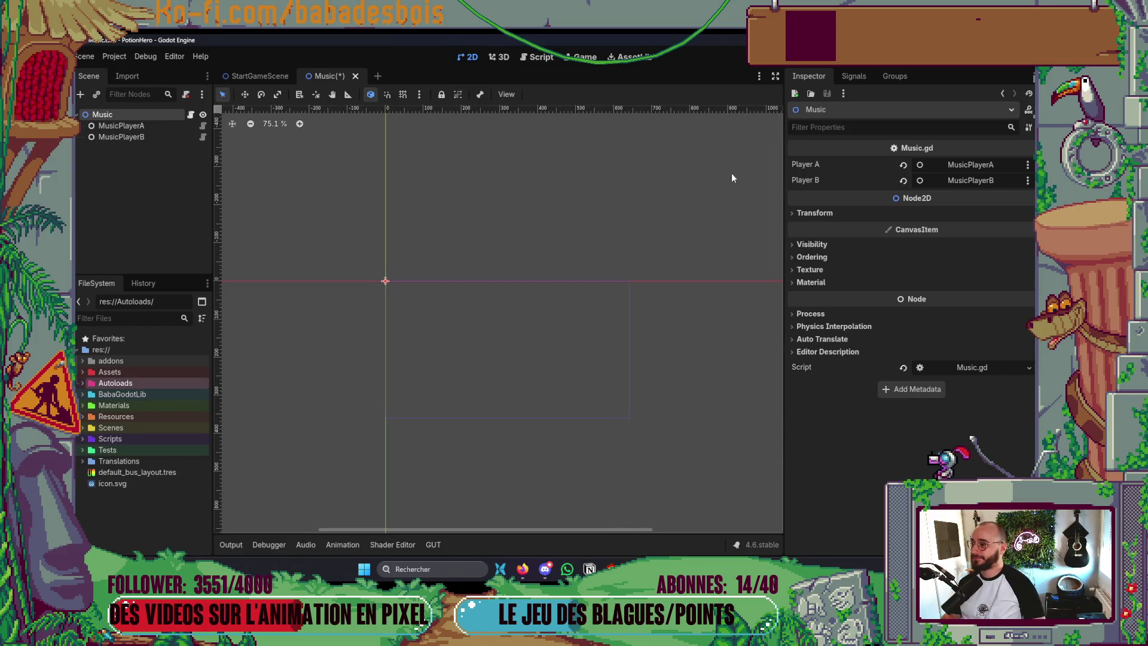
left_click(185, 126)
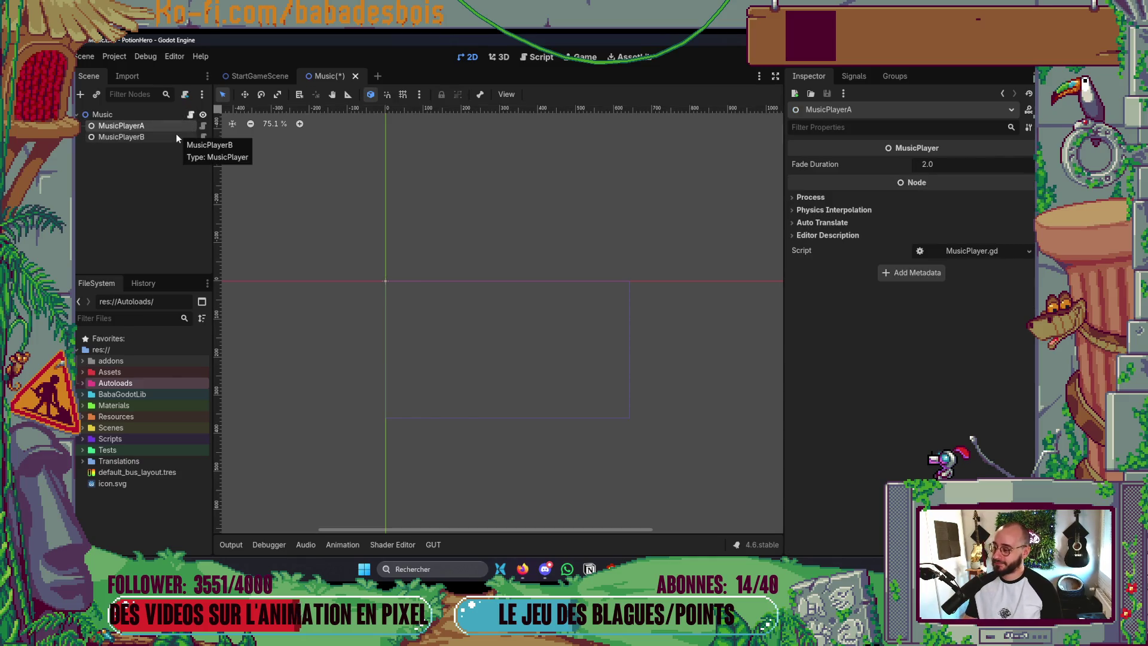
key("alt+Tab")
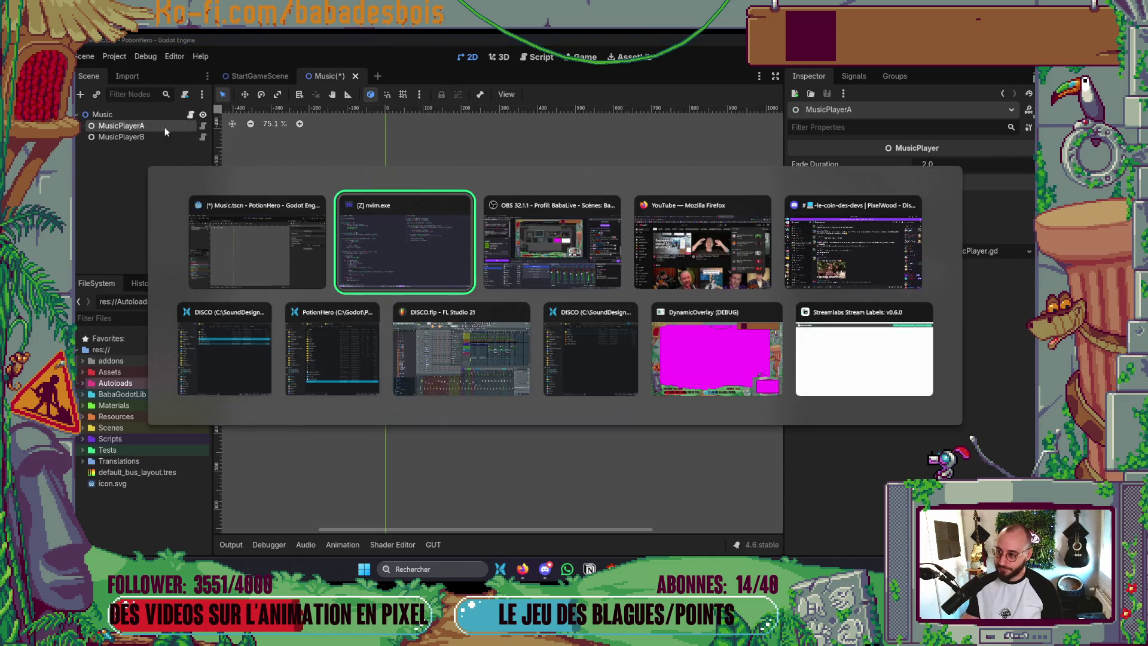
key("alt+Tab")
key("alt+Tab")
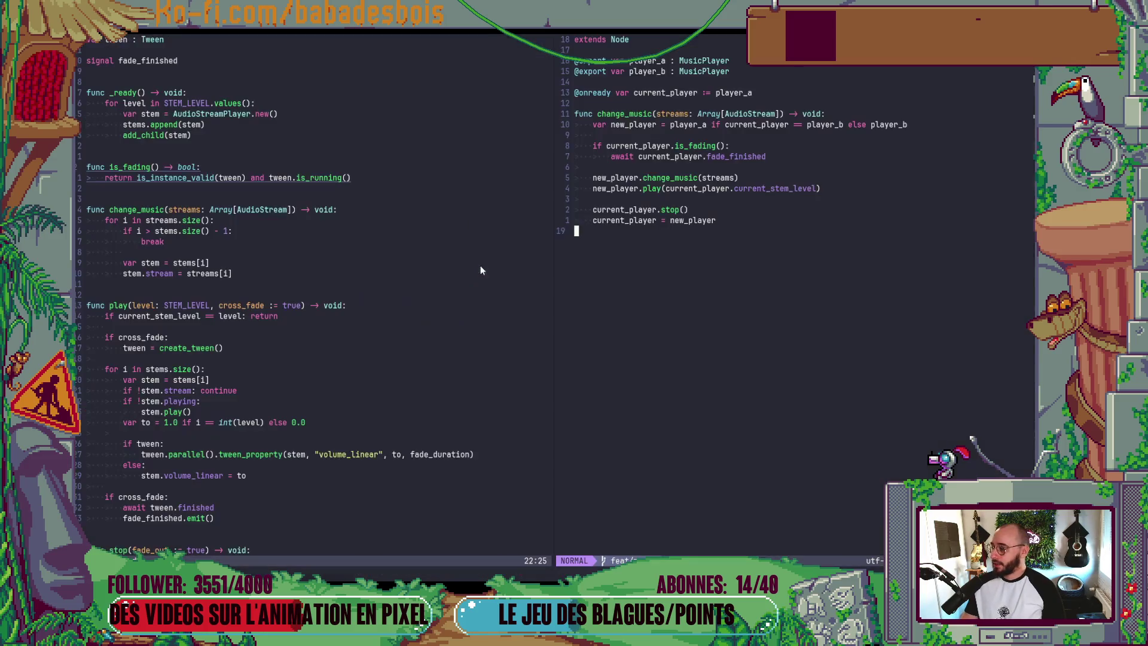
left_click(699, 99)
type(":")
key("Escape")
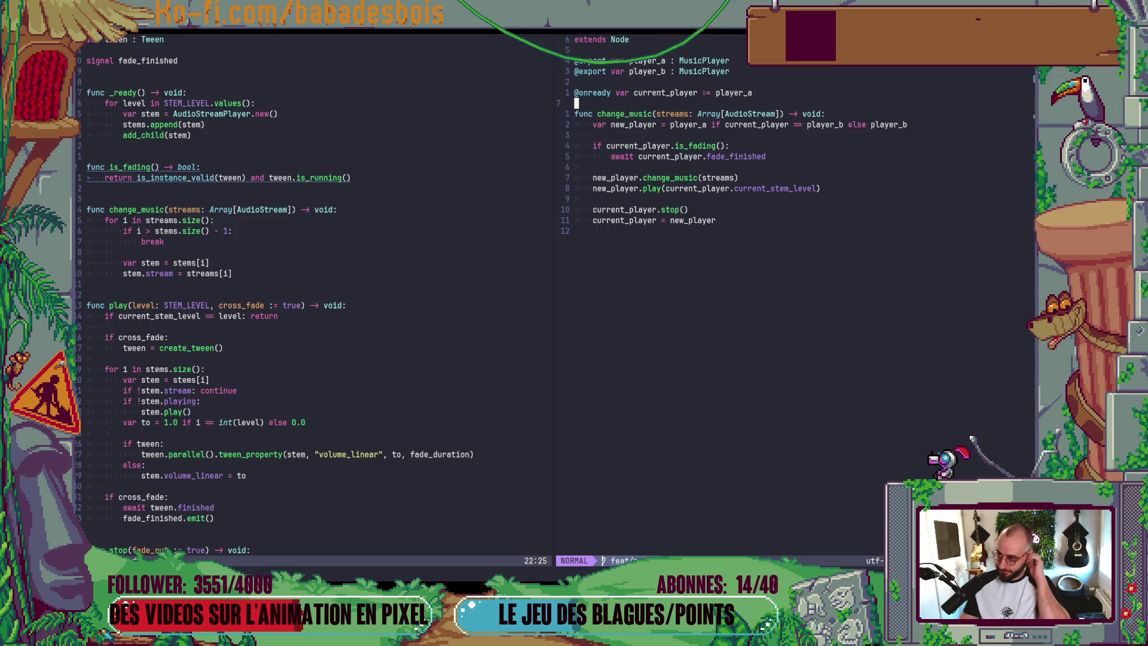
left_click(700, 61)
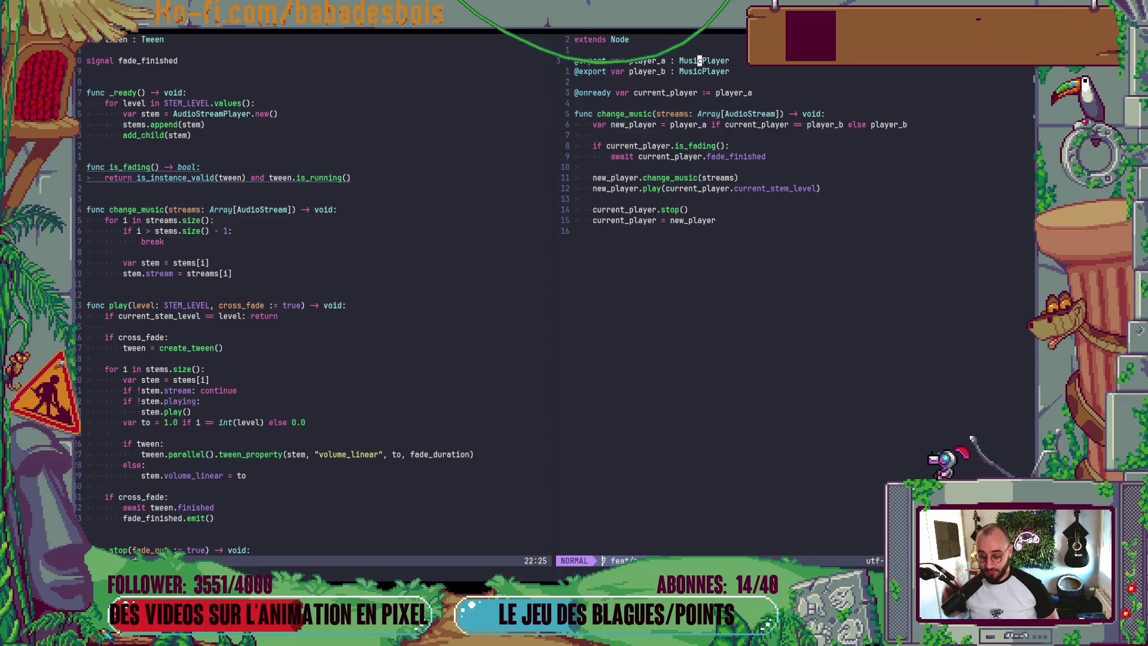
key("shift+o")
key("Return")
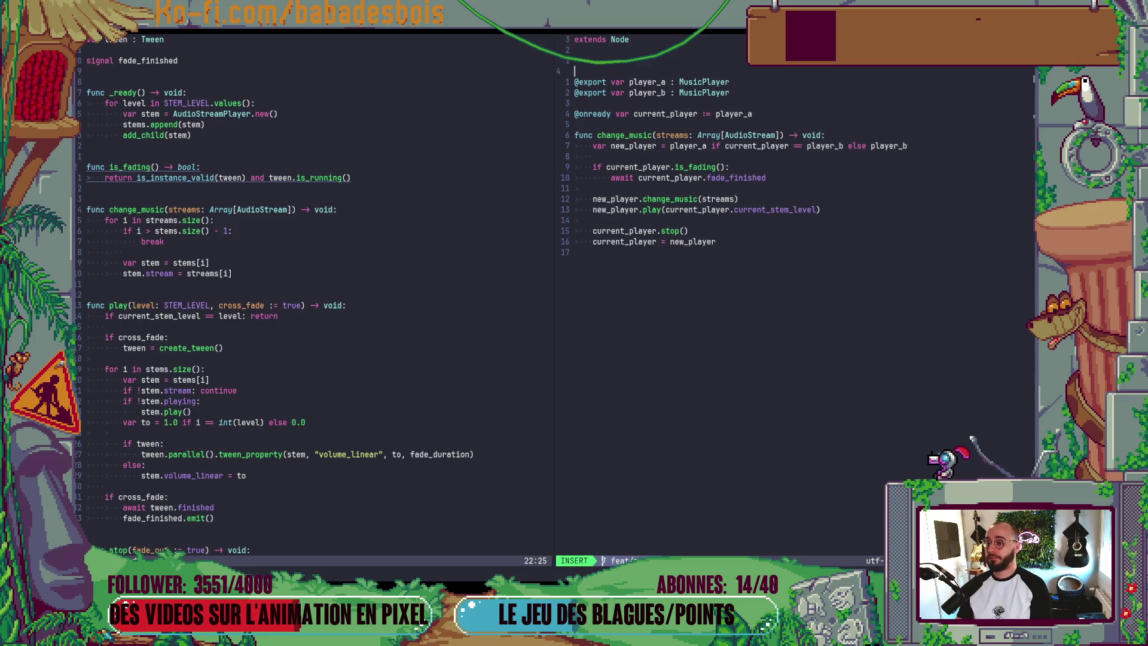
key("Up")
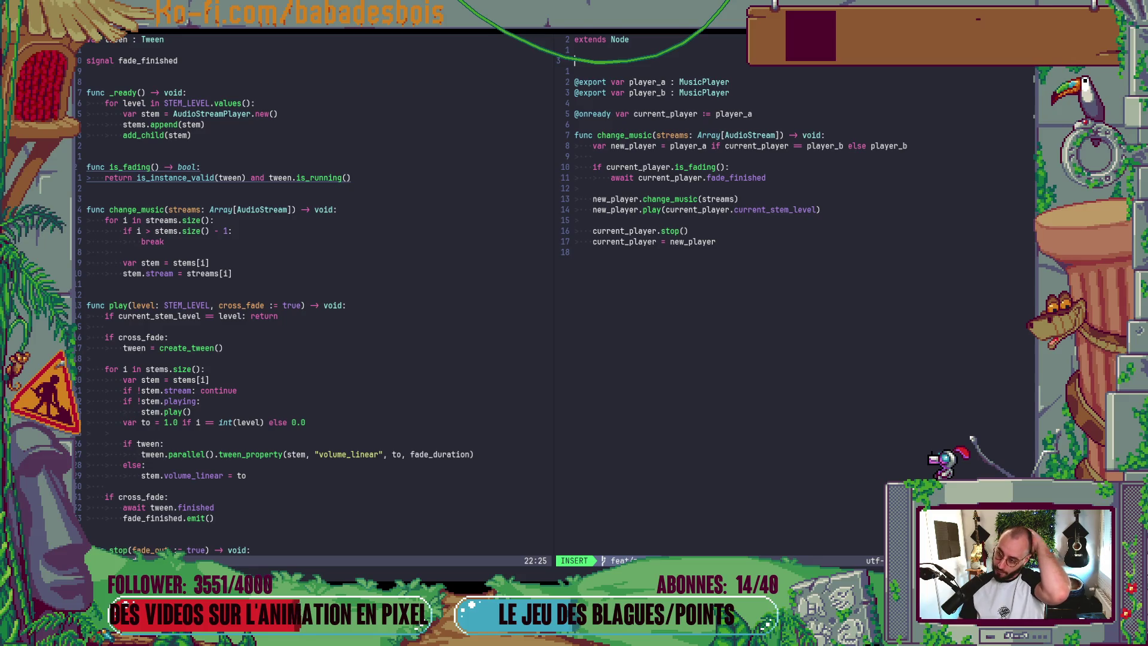
type("@export var")
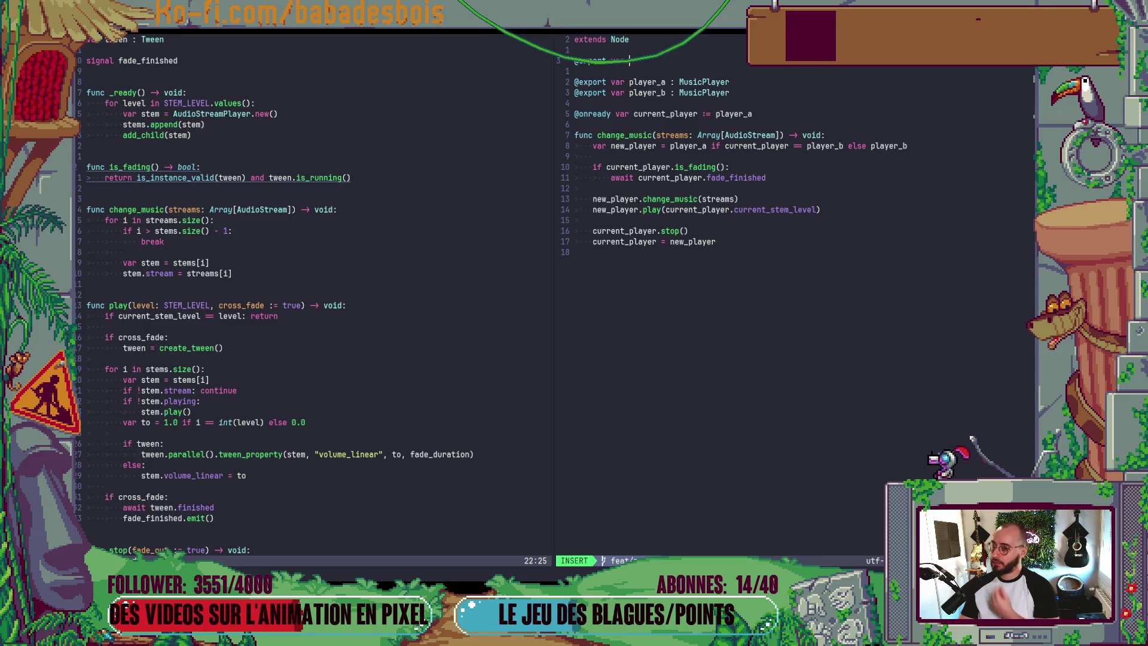
type("sics")
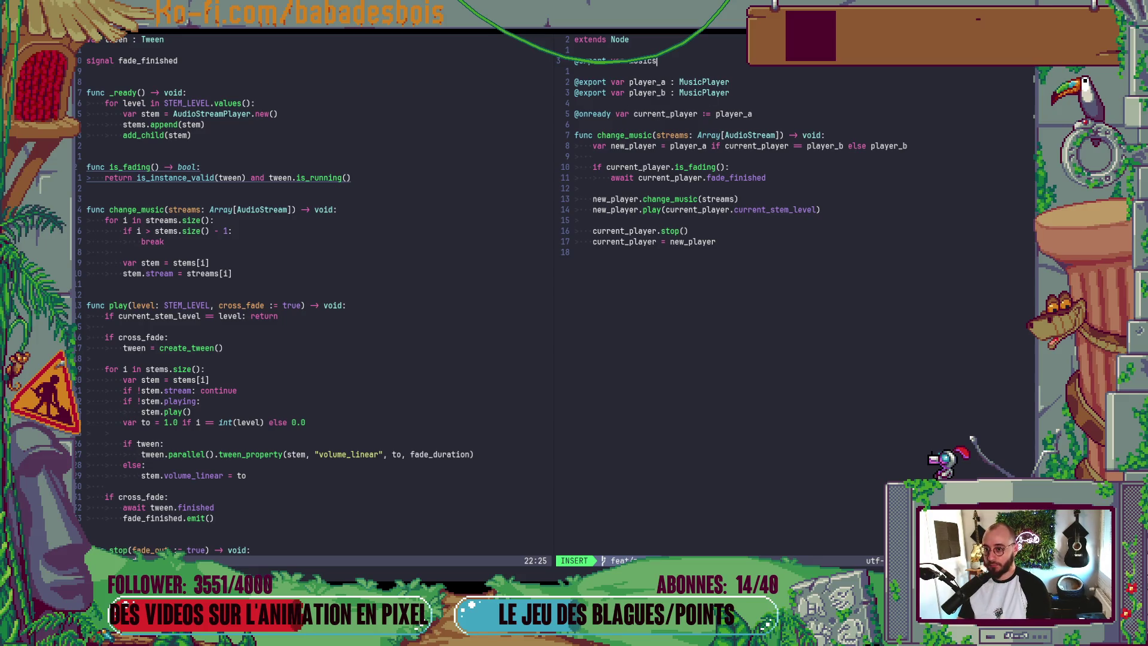